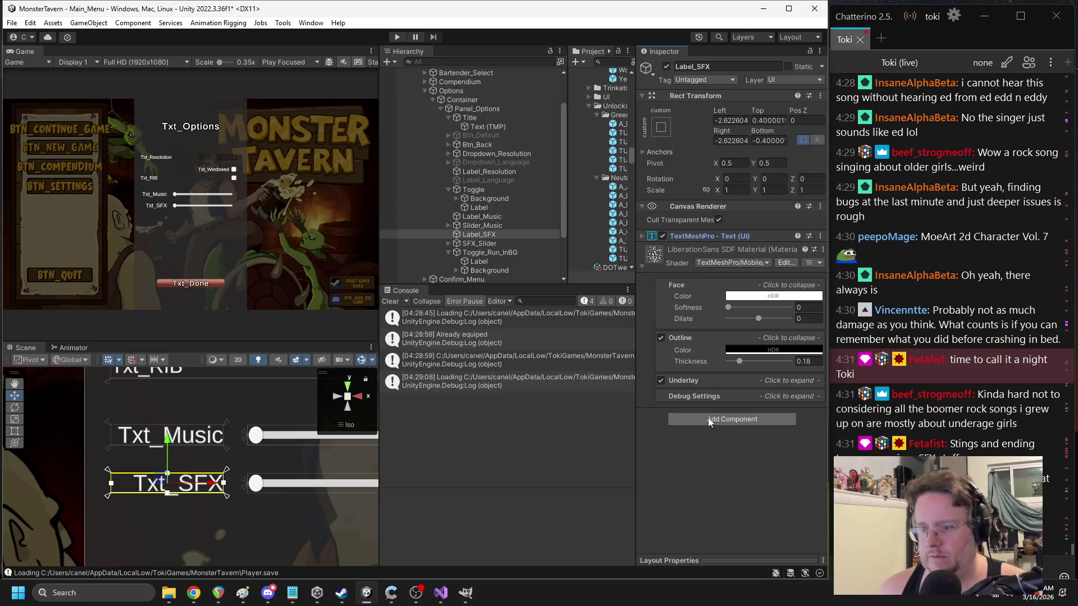
- Add an MTMP Localizer to the SFX, Txt_Music and Txt_RIB (run-in-background) labels
{"action": "left_click", "coordinate": [707, 416]}
{"action": "left_click", "coordinate": [709, 458]}
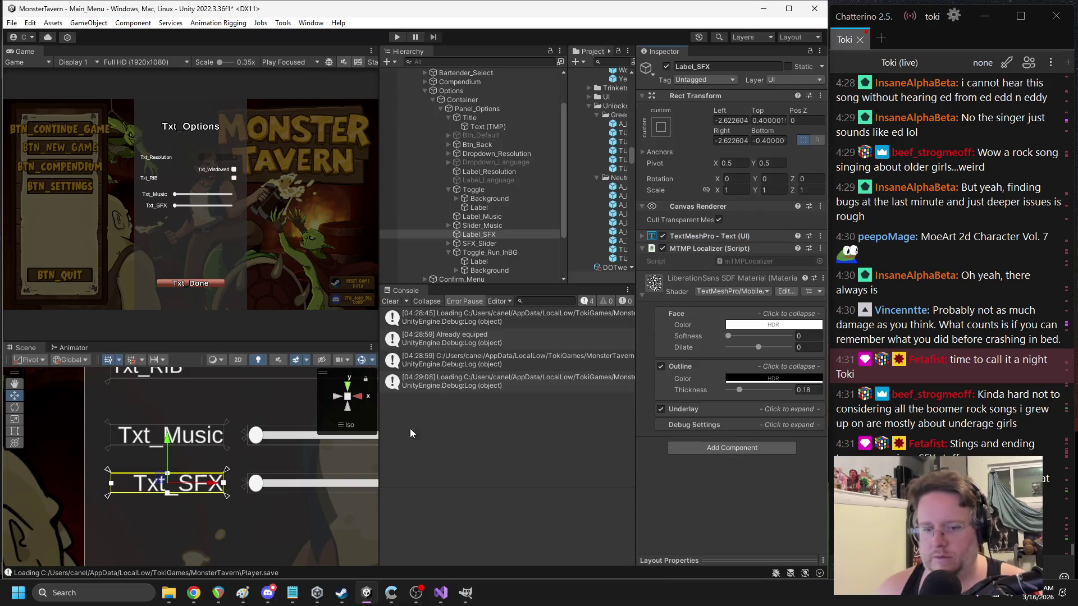
{"action": "left_click", "coordinate": [200, 437]}
{"action": "left_click", "coordinate": [200, 437]}
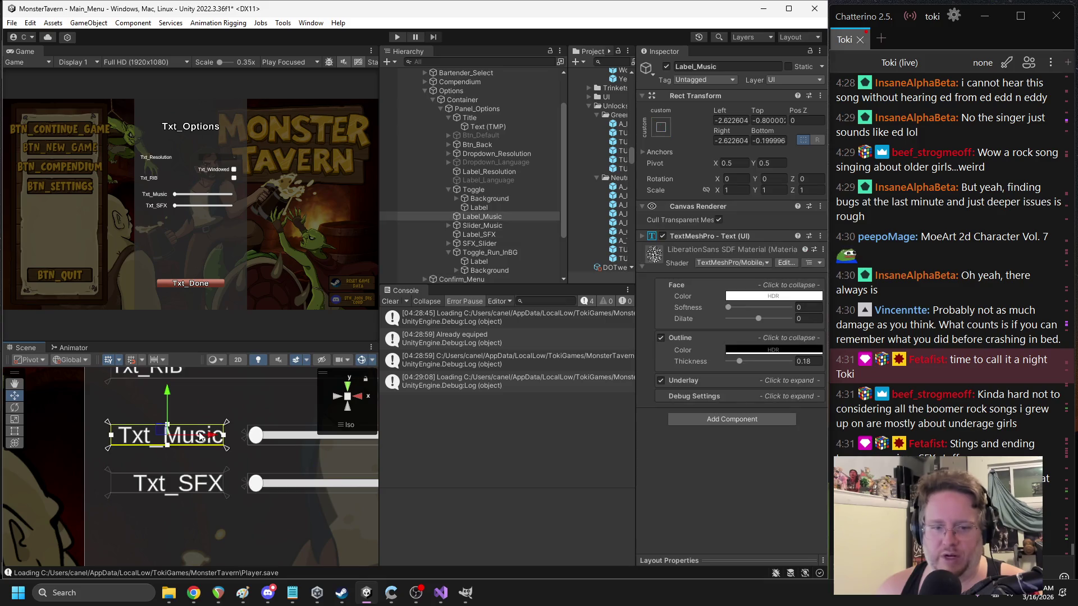
{"action": "left_click", "coordinate": [729, 420]}
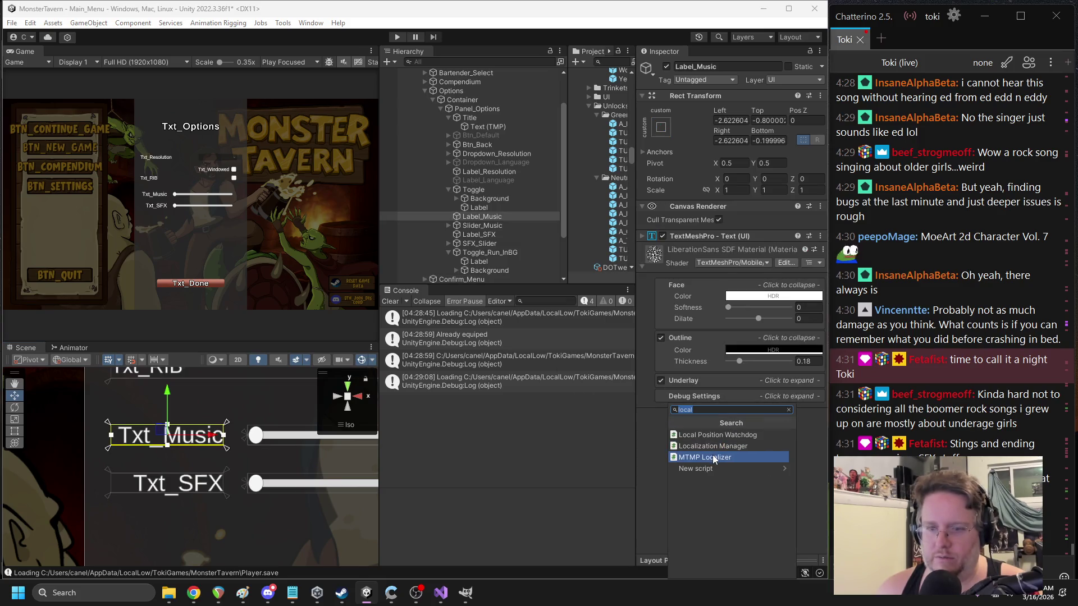
{"action": "left_click", "coordinate": [713, 455]}
{"action": "scroll", "coordinate": [187, 460], "scroll_direction": "down", "scroll_amount": 5}
{"action": "left_click", "coordinate": [112, 458]}
{"action": "left_click", "coordinate": [112, 457]}
{"action": "left_click", "coordinate": [112, 457]}
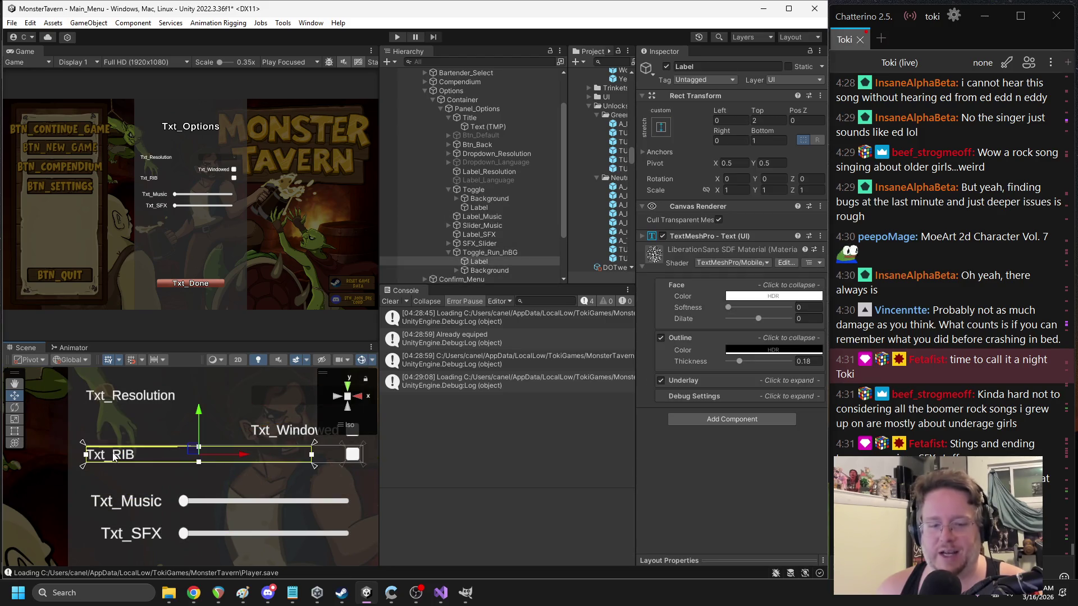
{"action": "left_click", "coordinate": [717, 419]}
{"action": "left_click", "coordinate": [711, 454]}
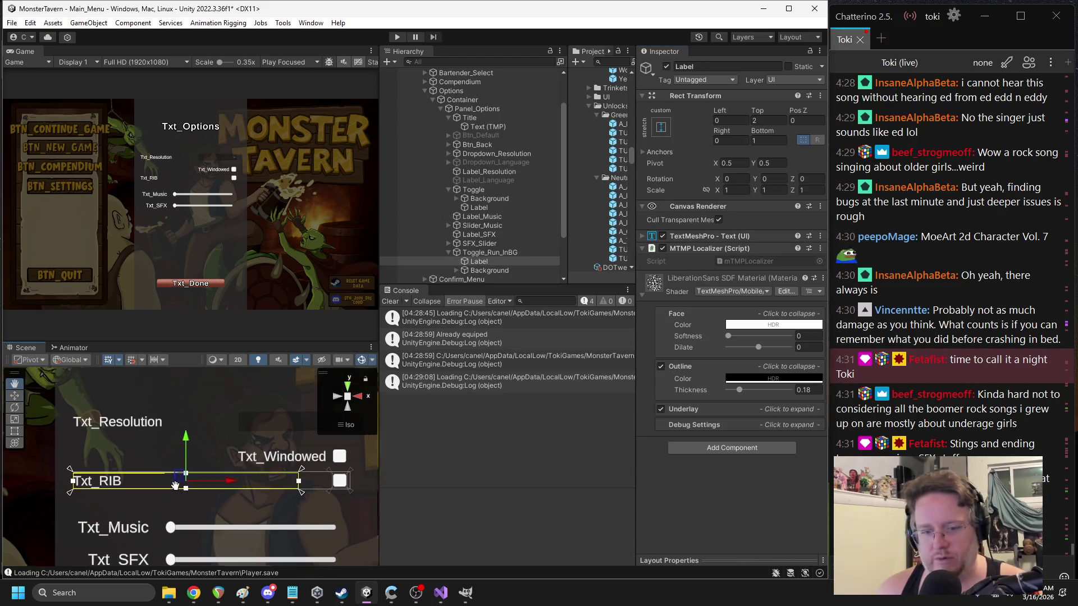
- Add MTMP Localizers to Txt_Windowed and Txt_Options, and a Localization Manager to Txt_Resolution
{"action": "left_click", "coordinate": [290, 465]}
{"action": "left_click", "coordinate": [730, 422]}
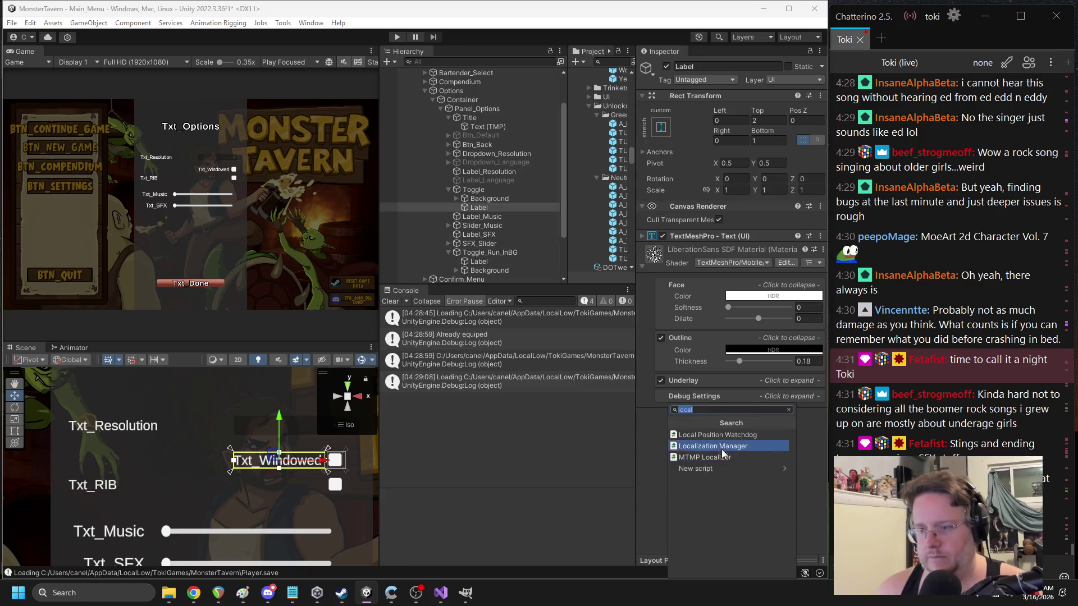
{"action": "left_click", "coordinate": [703, 460]}
{"action": "left_click", "coordinate": [145, 429]}
{"action": "left_click", "coordinate": [146, 429]}
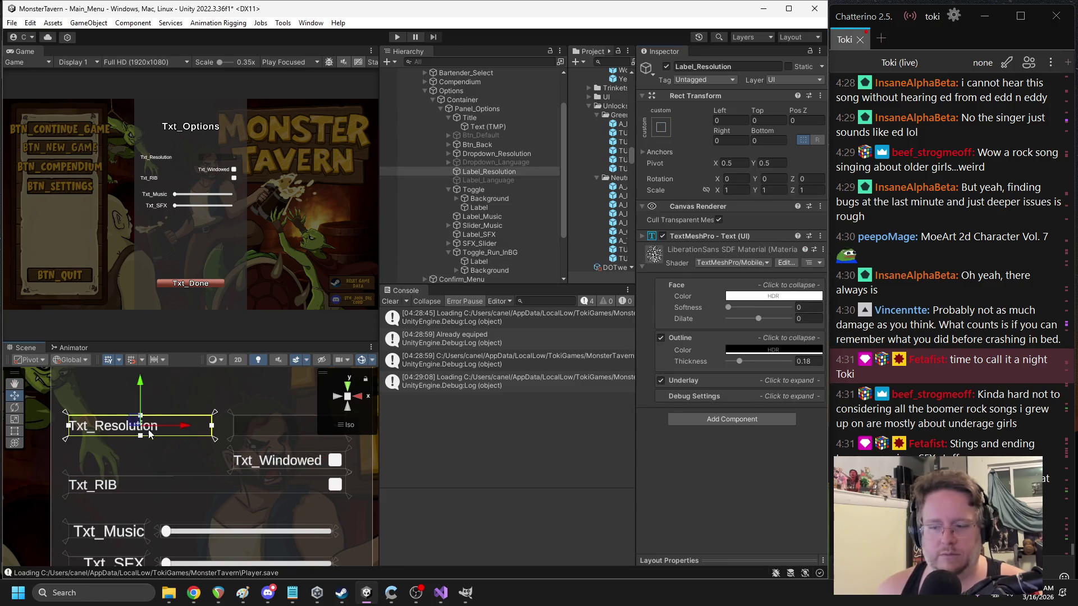
{"action": "left_click", "coordinate": [702, 421]}
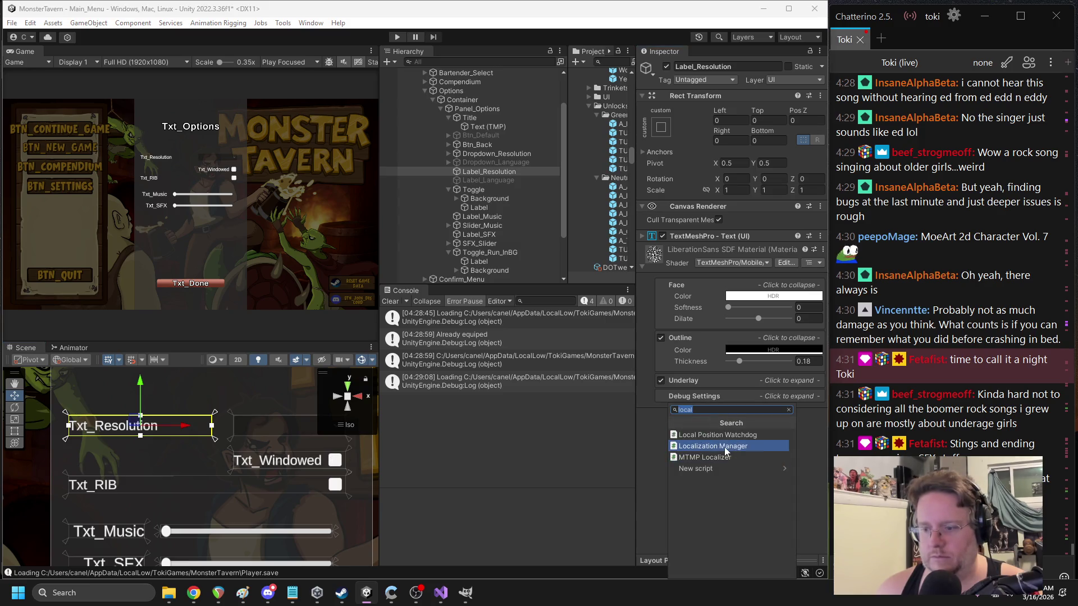
{"action": "left_click", "coordinate": [720, 447]}
{"action": "scroll", "coordinate": [216, 456], "scroll_direction": "down", "scroll_amount": 3}
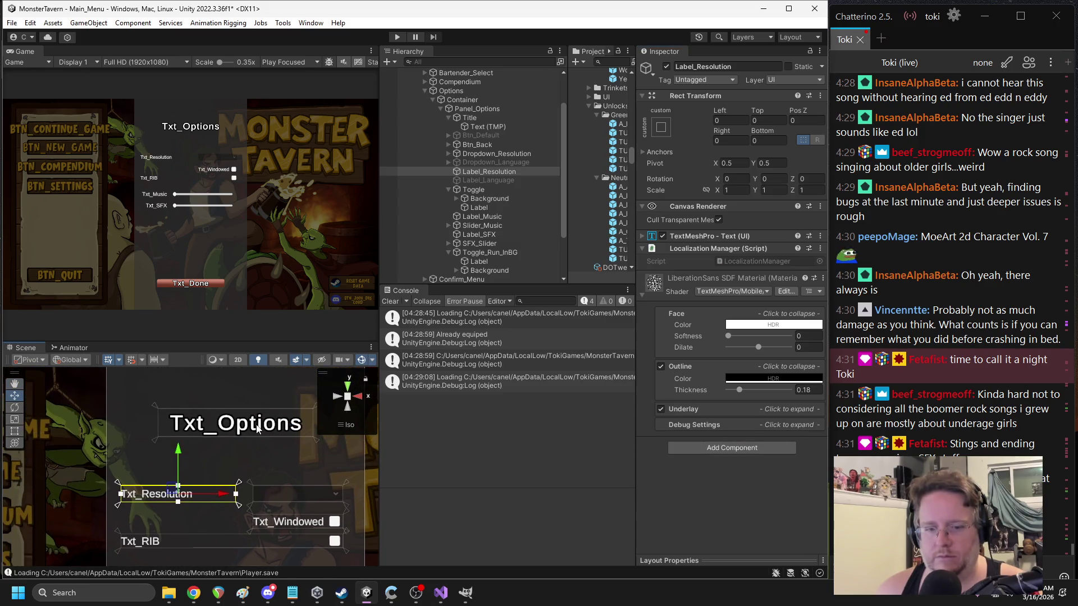
{"action": "left_click", "coordinate": [257, 429]}
{"action": "left_click", "coordinate": [711, 448]}
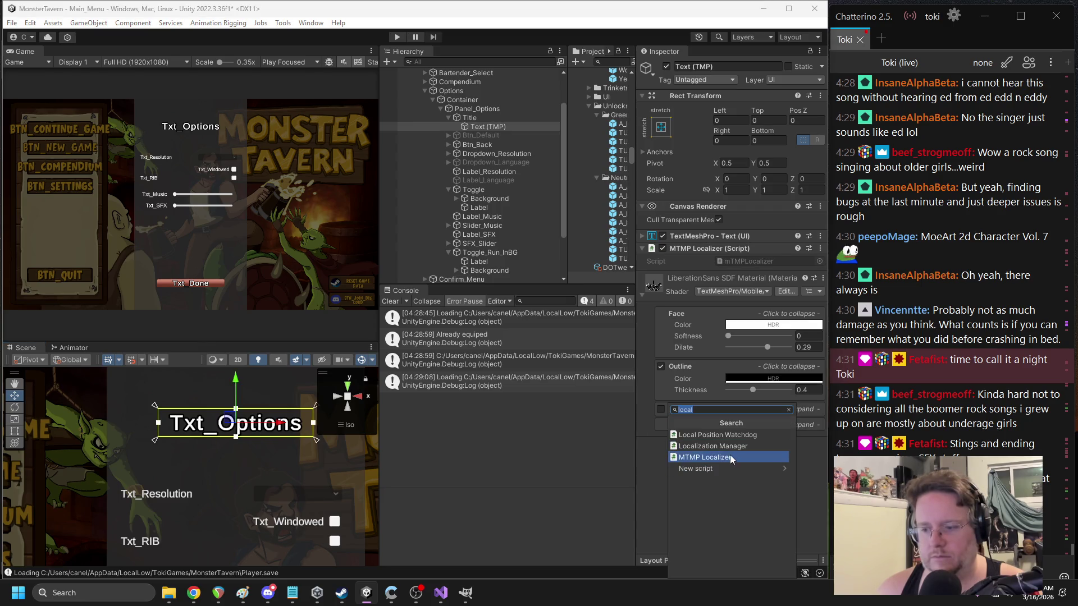
{"action": "left_click", "coordinate": [730, 457]}
{"action": "scroll", "coordinate": [241, 506], "scroll_direction": "down", "scroll_amount": 2}
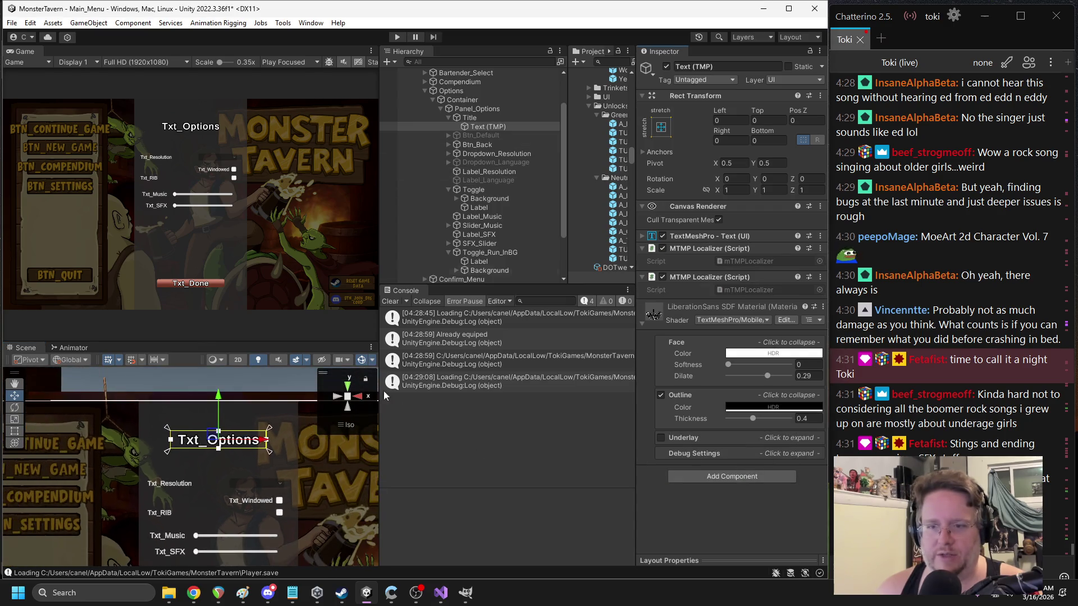
{"action": "left_click", "coordinate": [451, 120]}
{"action": "left_click", "coordinate": [449, 117]}
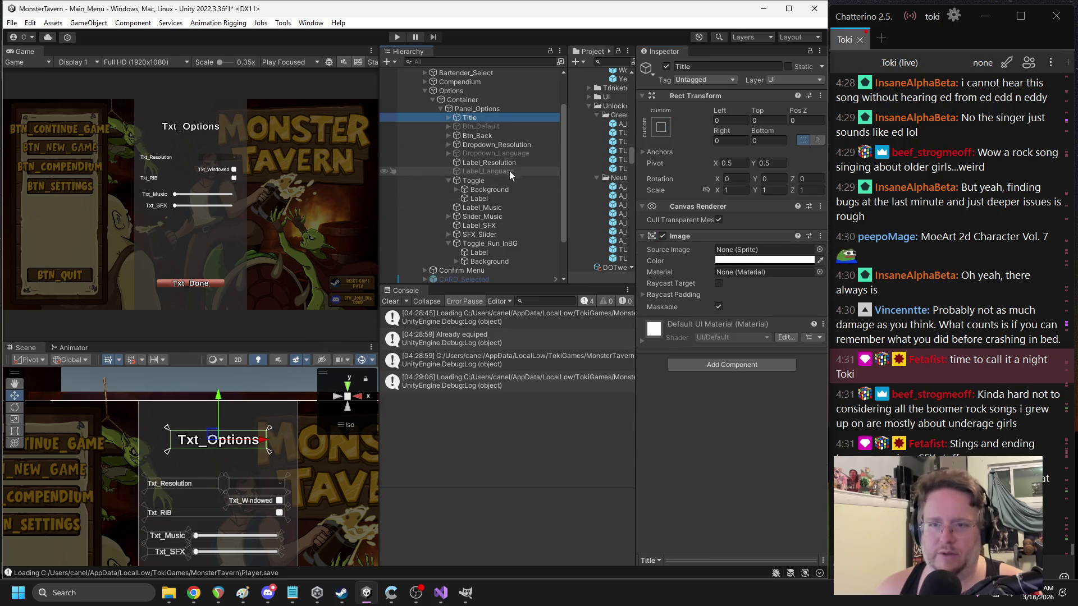
- Disable the Panel_Options Container object so the options panel is hidden
{"action": "left_click", "coordinate": [440, 109]}
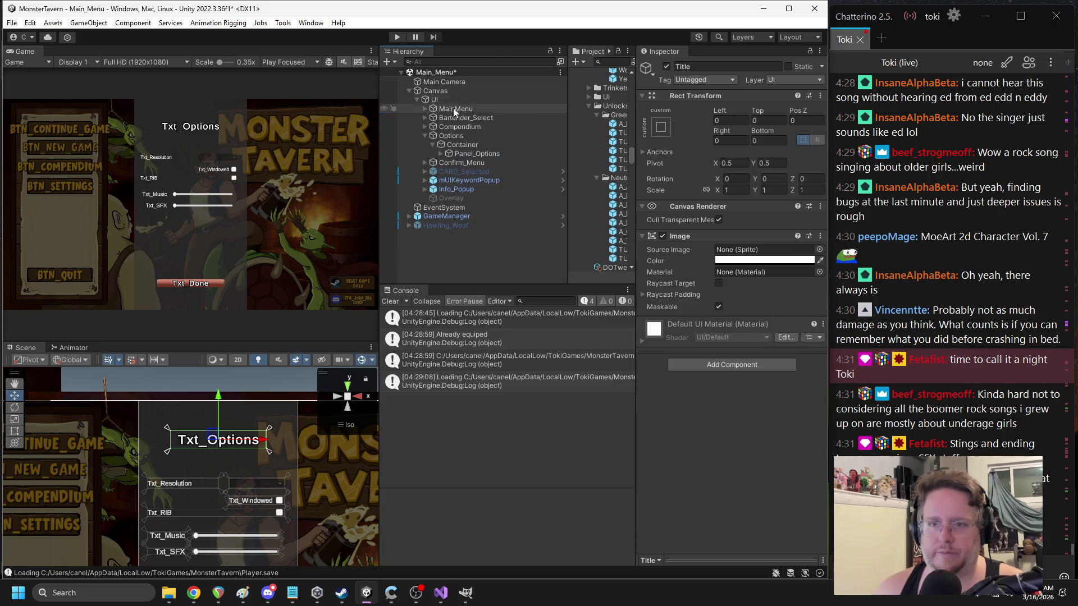
{"action": "left_click", "coordinate": [457, 145]}
{"action": "left_click", "coordinate": [666, 66]}
- Run the game in play mode to check the main menu, then stop it
{"action": "left_click", "coordinate": [395, 36]}
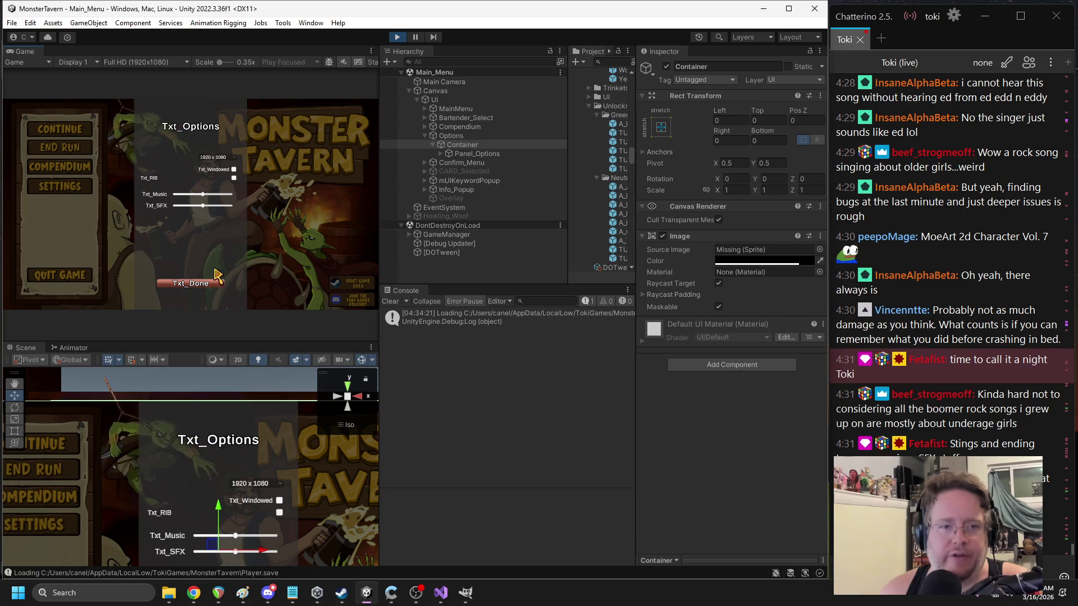
{"action": "left_click", "coordinate": [397, 37]}
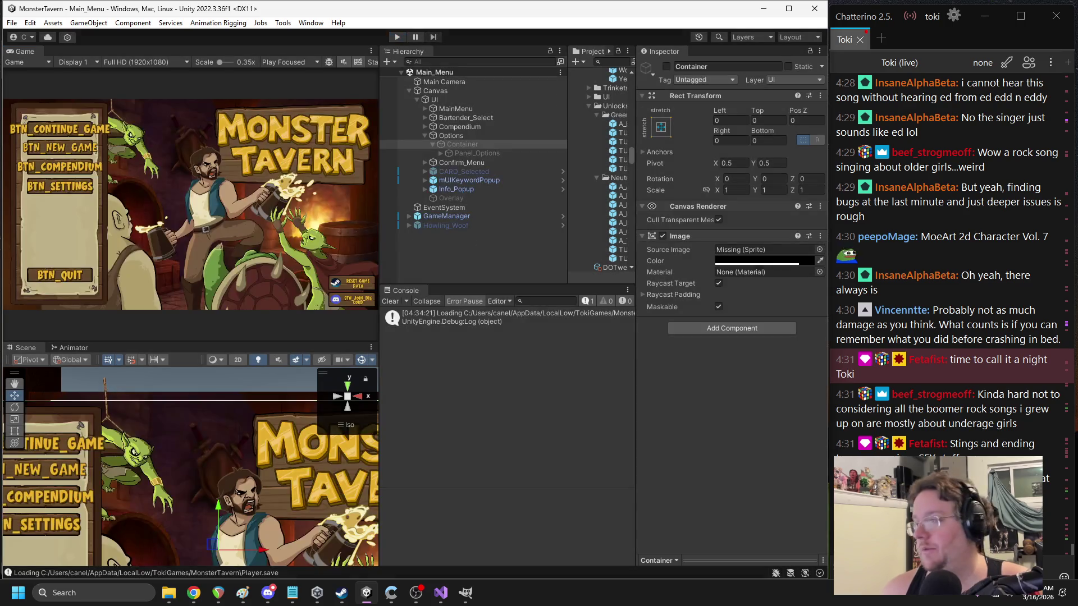
{"action": "key", "text": "alt+Tab"}
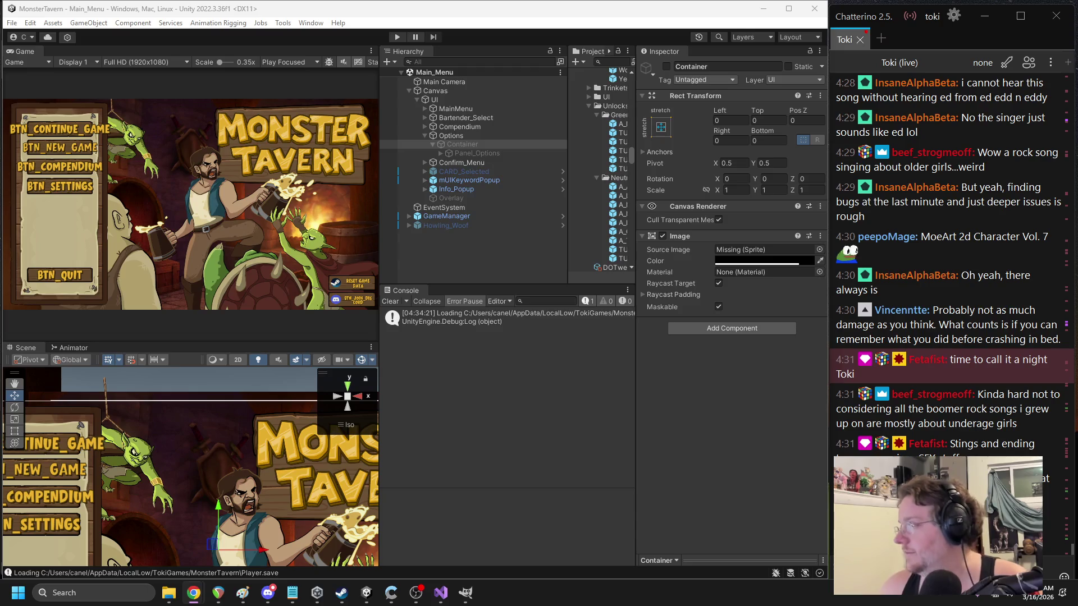
{"action": "key", "text": "alt+Tab"}
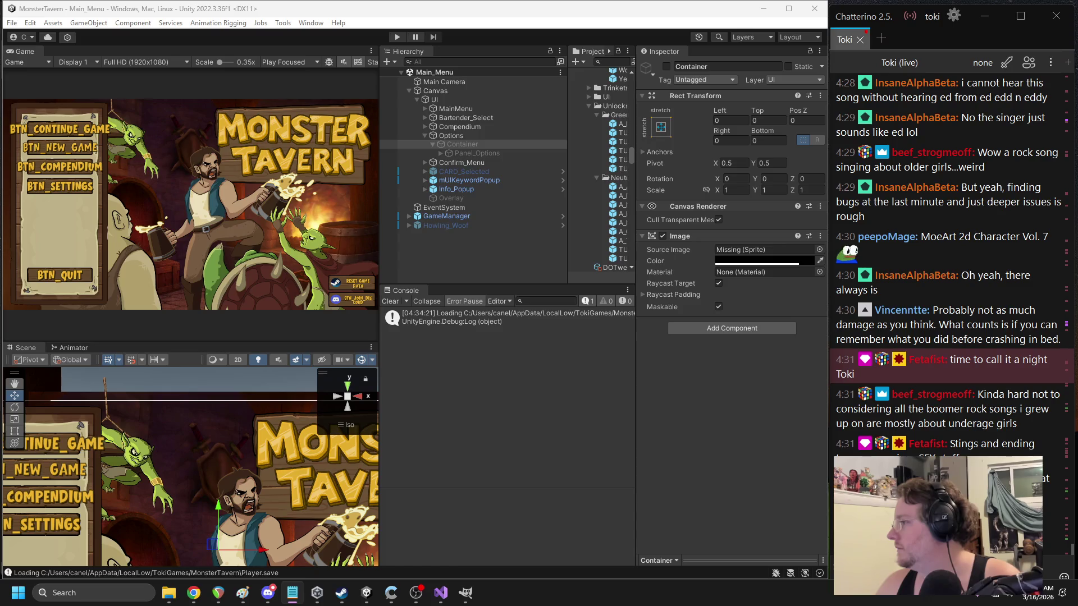
{"action": "key", "text": "alt+Tab"}
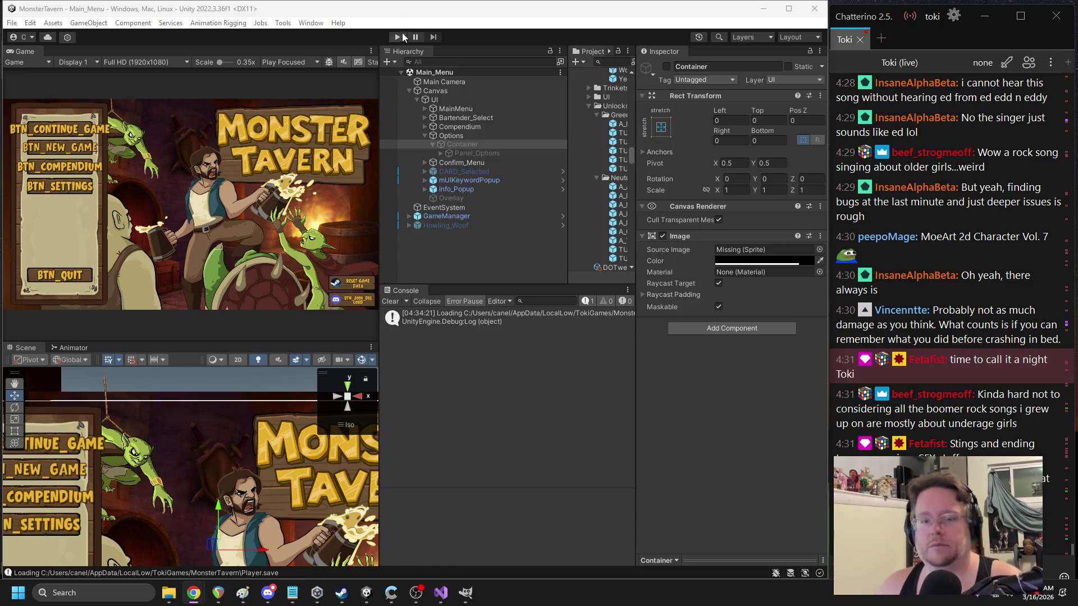
- Play the game, open and close Settings, then visit the Compendium and return to the menu
{"action": "left_click", "coordinate": [402, 36]}
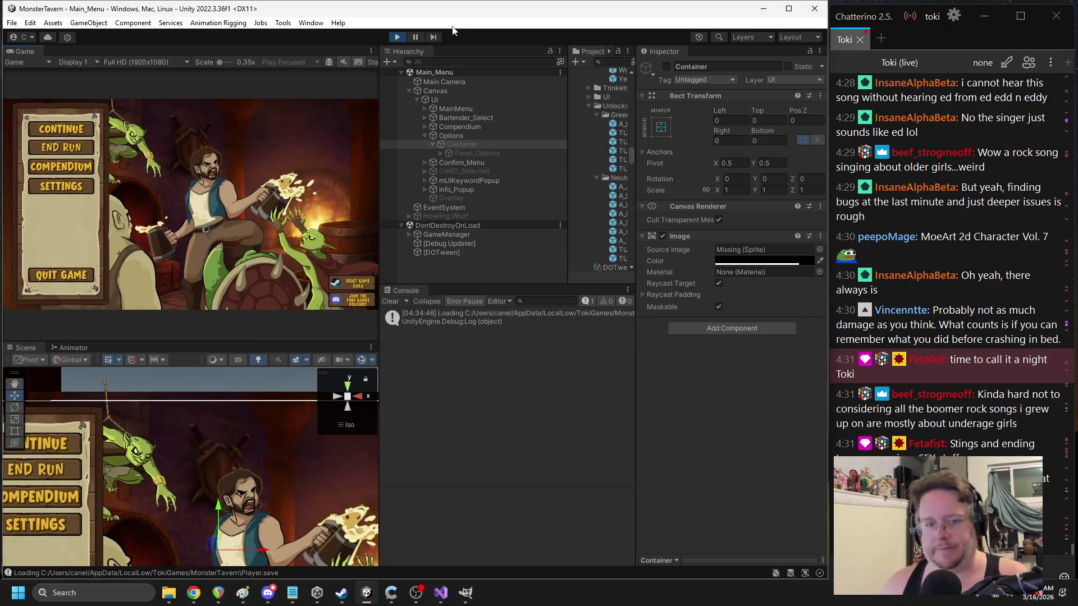
{"action": "left_click", "coordinate": [42, 187]}
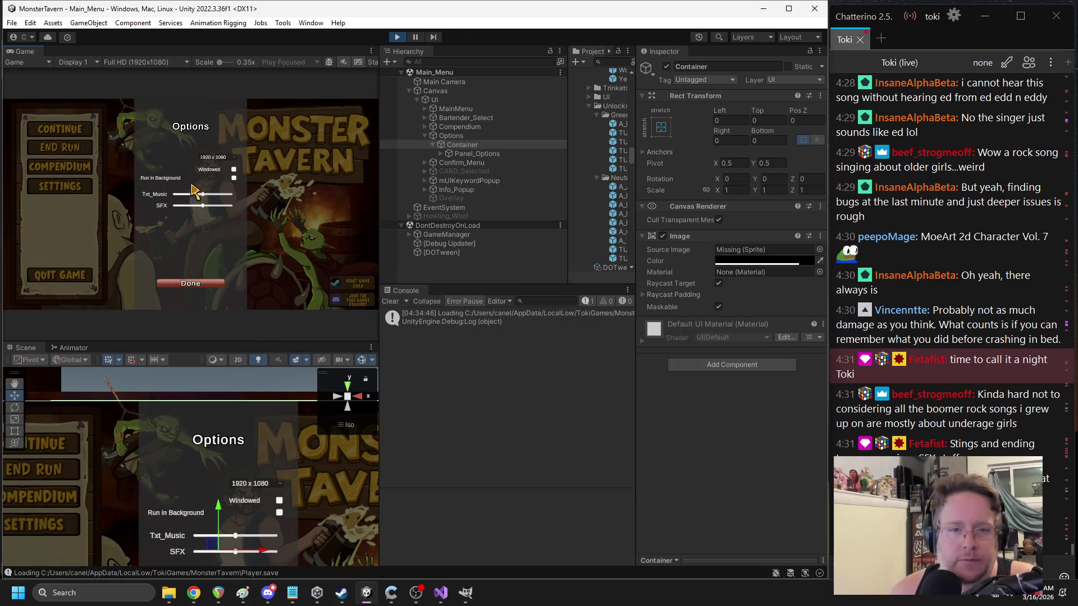
{"action": "left_click", "coordinate": [194, 284]}
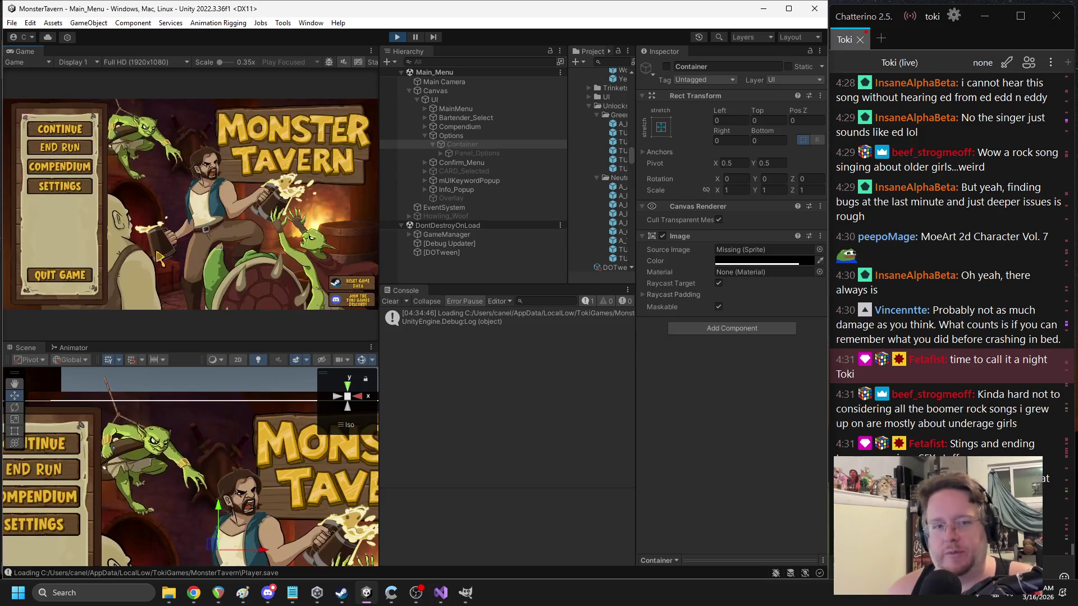
{"action": "left_click", "coordinate": [74, 167]}
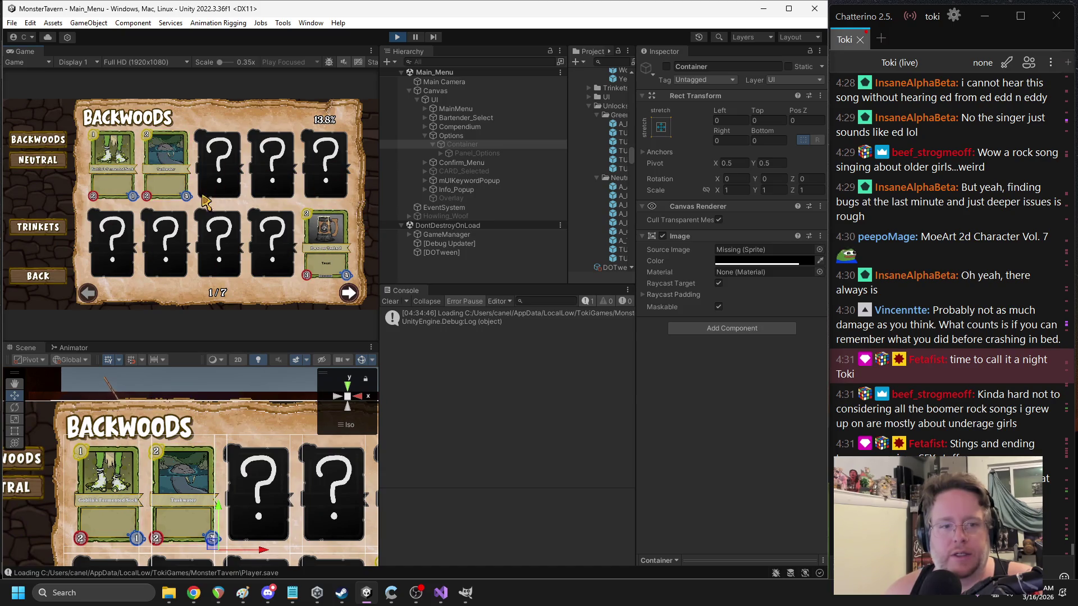
{"action": "left_click", "coordinate": [45, 279]}
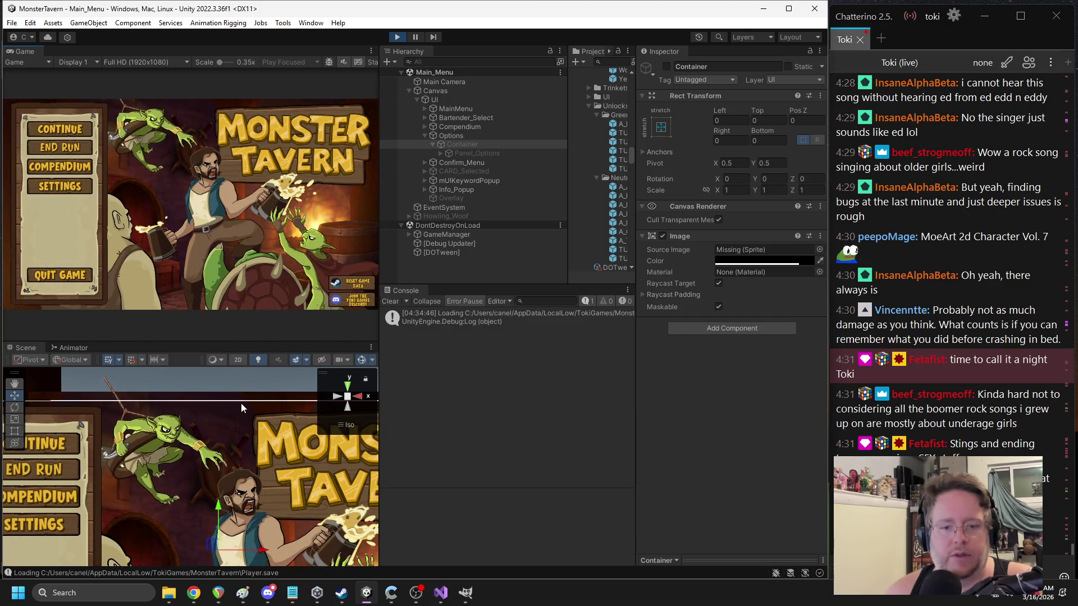
{"action": "scroll", "coordinate": [296, 486], "scroll_direction": "down", "scroll_amount": 5}
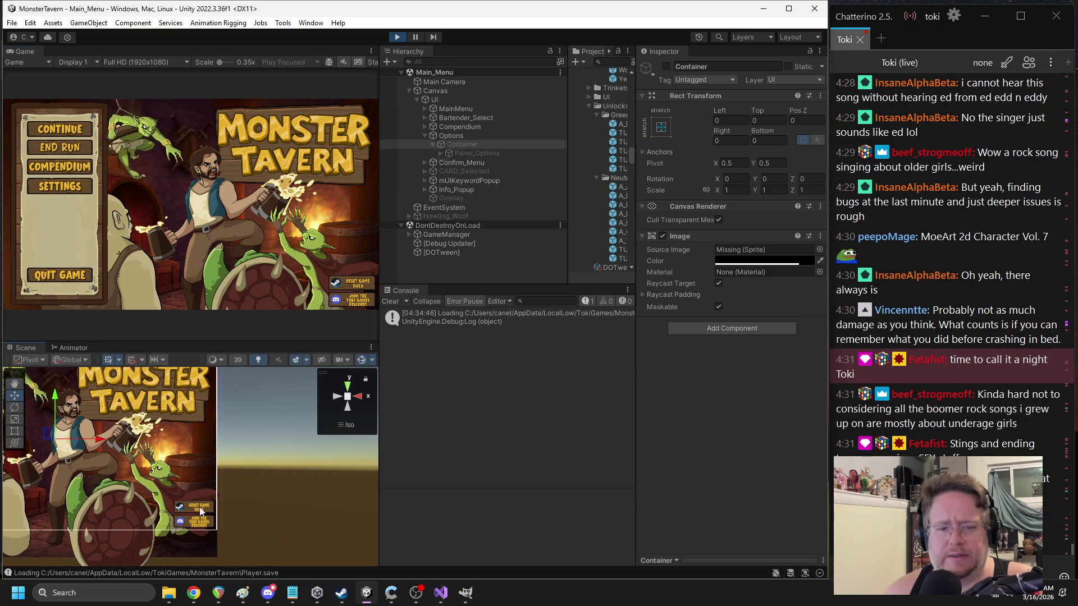
- Select the Reset Game Data label text, stop play mode and frame it in view
{"action": "left_click", "coordinate": [200, 508]}
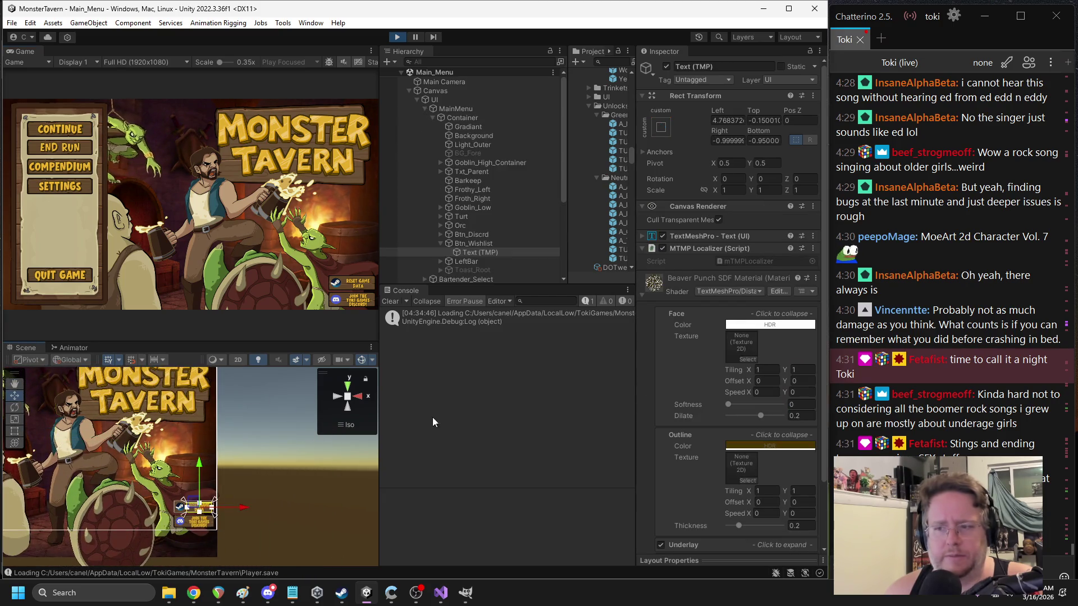
{"action": "scroll", "coordinate": [668, 351], "scroll_direction": "down", "scroll_amount": 3}
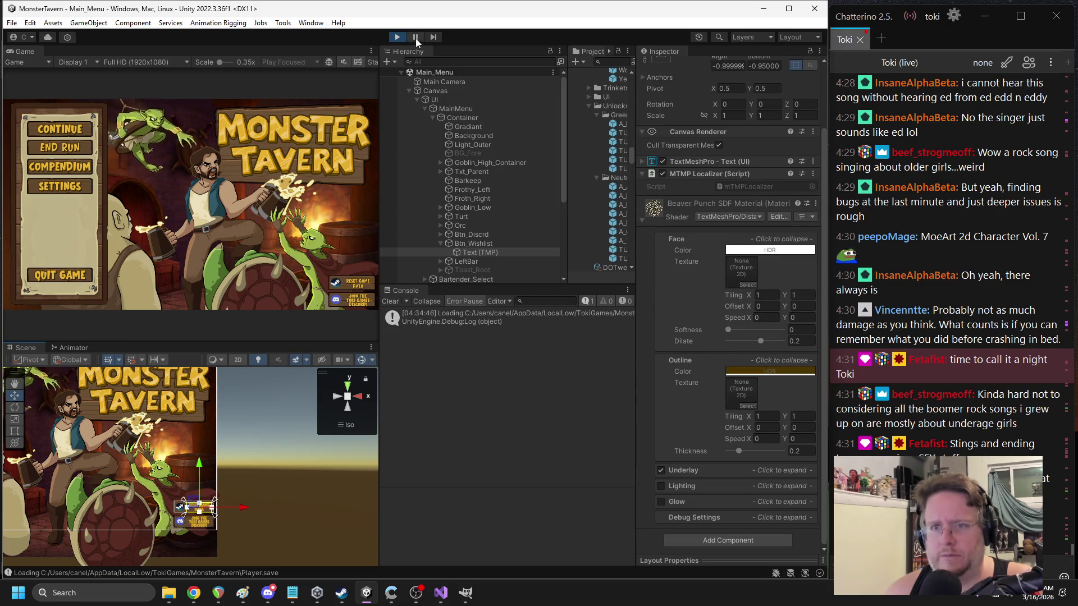
{"action": "left_click", "coordinate": [397, 37]}
{"action": "scroll", "coordinate": [248, 432], "scroll_direction": "up", "scroll_amount": 2}
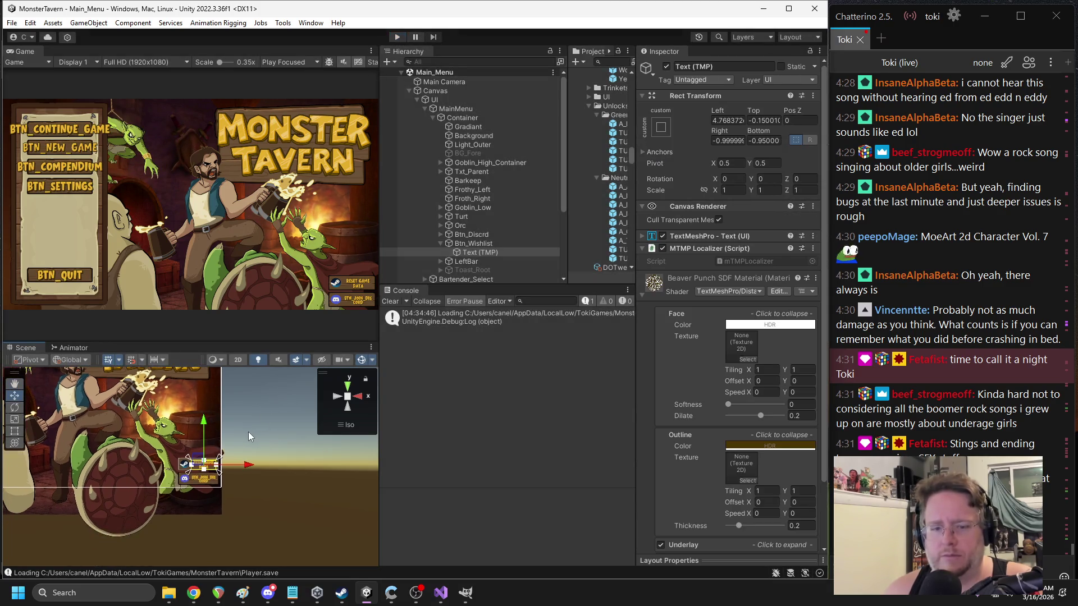
{"action": "key", "text": "f"}
{"action": "scroll", "coordinate": [668, 341], "scroll_direction": "down", "scroll_amount": 3}
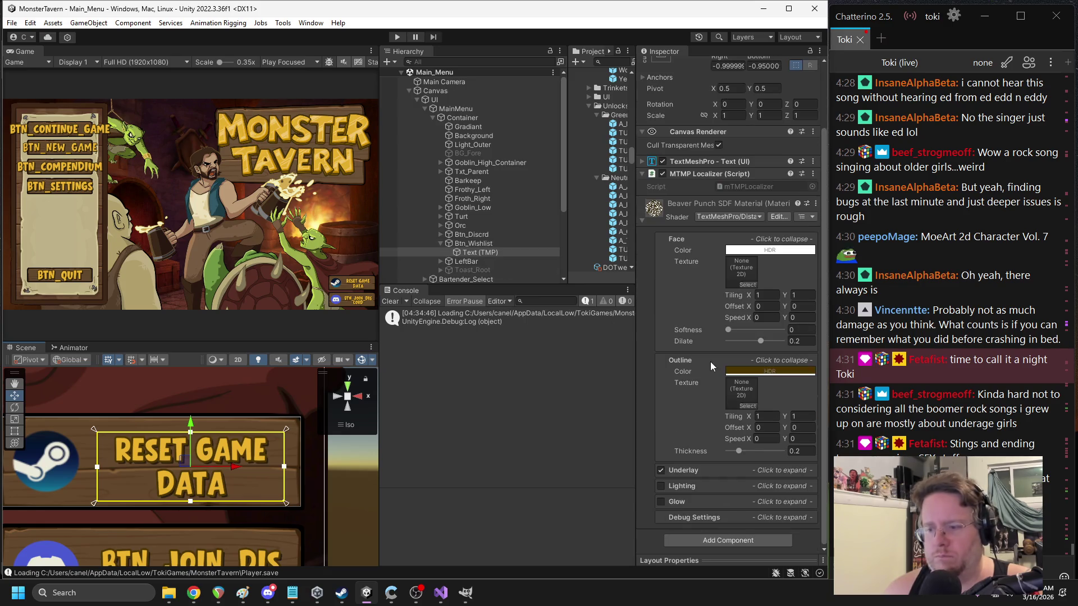
- Replace the label's text 'Reset Game Data' with the key Txt_Reset_Data
{"action": "left_click", "coordinate": [696, 162]}
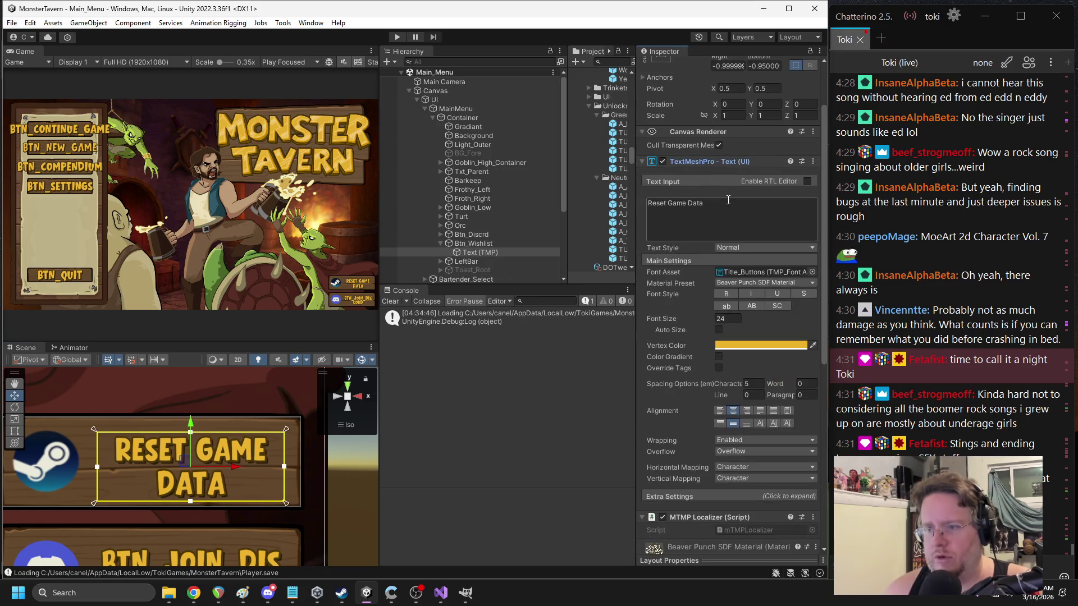
{"action": "left_click", "coordinate": [723, 202]}
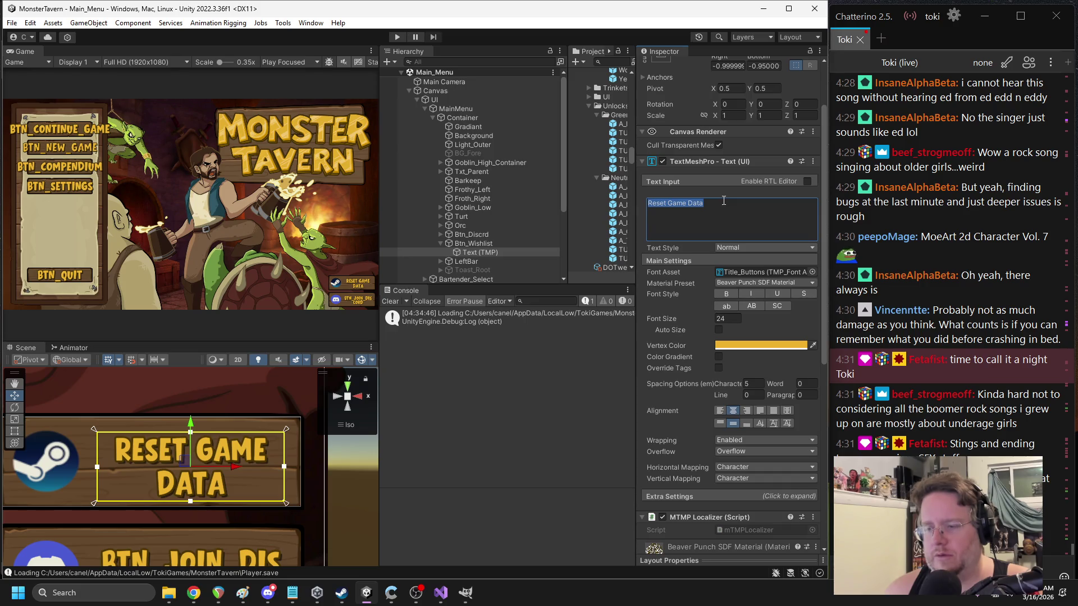
{"action": "type", "text": "Rese"}
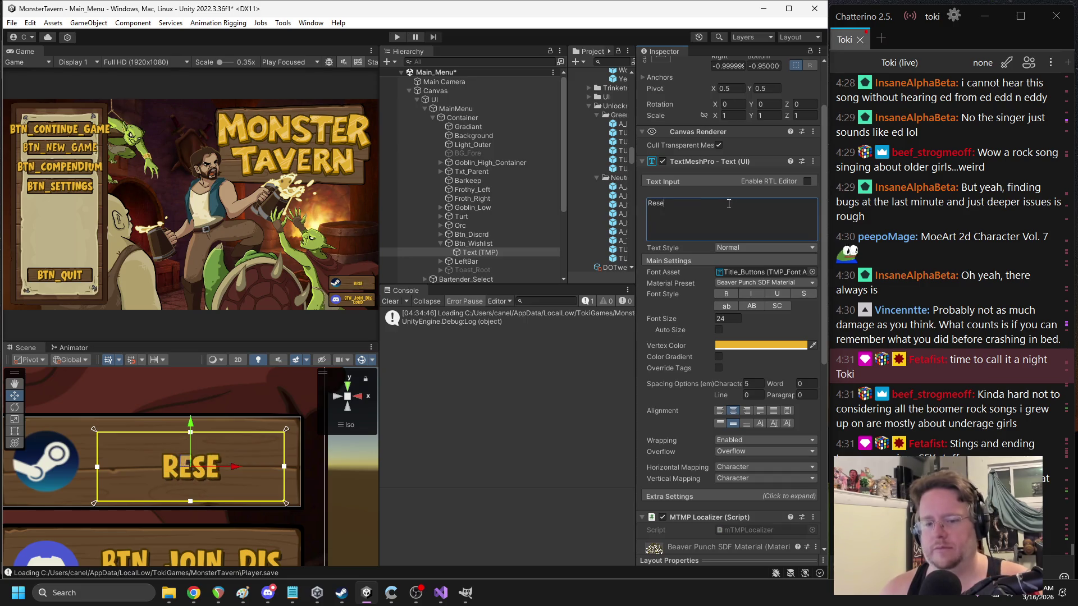
{"action": "type", "text": "t)Txt"}
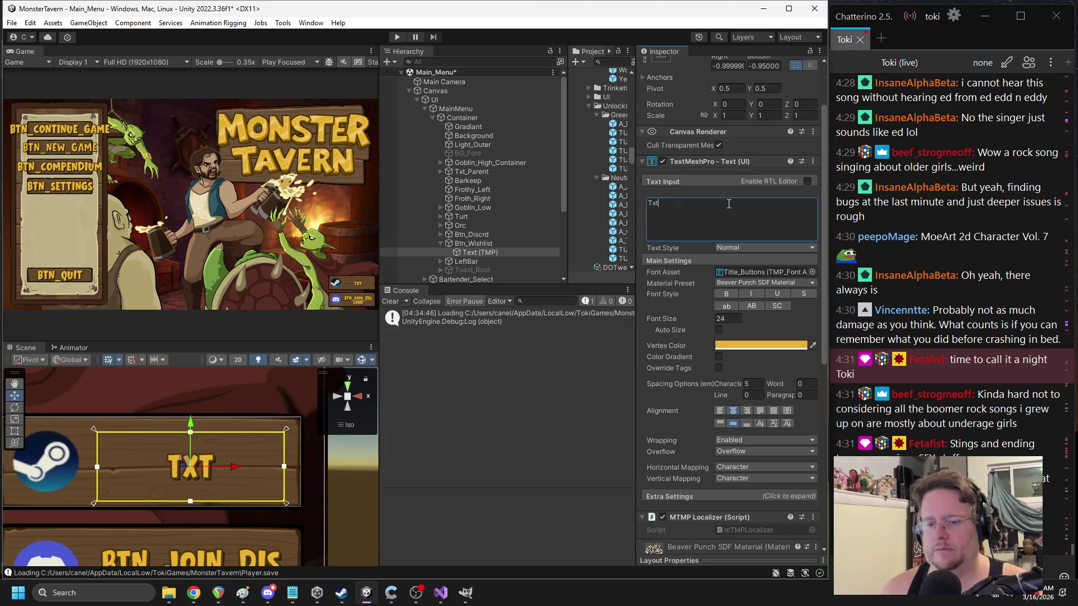
{"action": "type", "text": "_Reset_Data"}
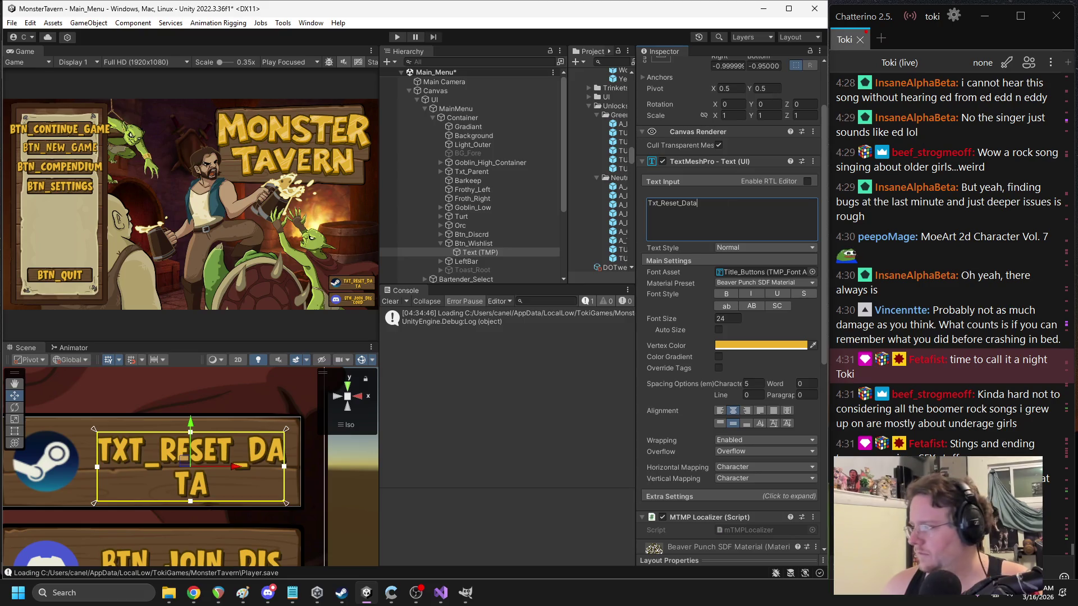
{"action": "key", "text": "alt+Tab"}
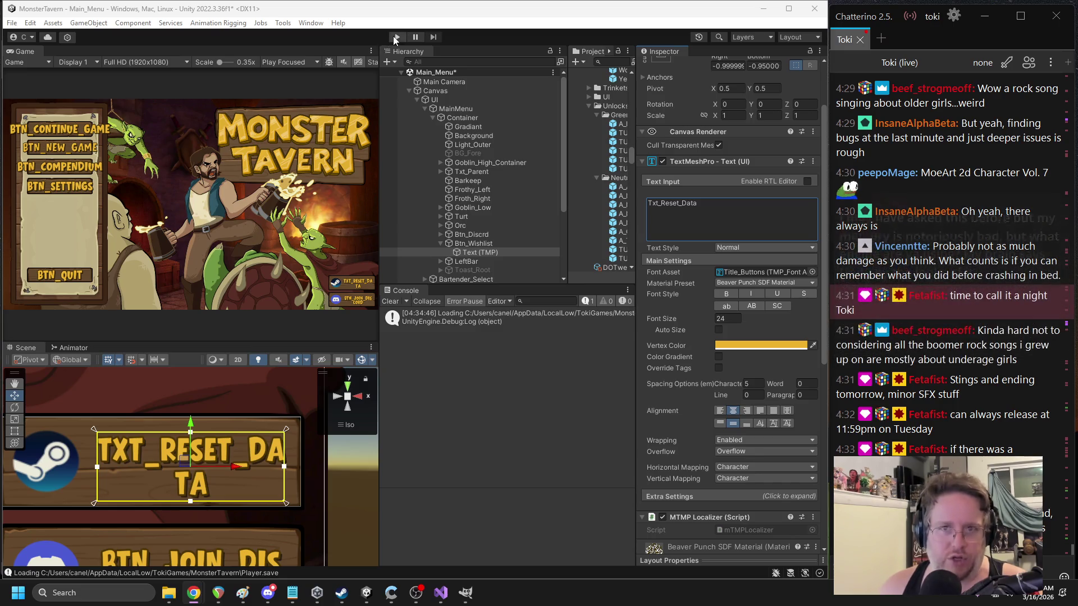
- Play the game, open the END RUN confirmation dialog and select its question text
{"action": "left_click", "coordinate": [395, 37]}
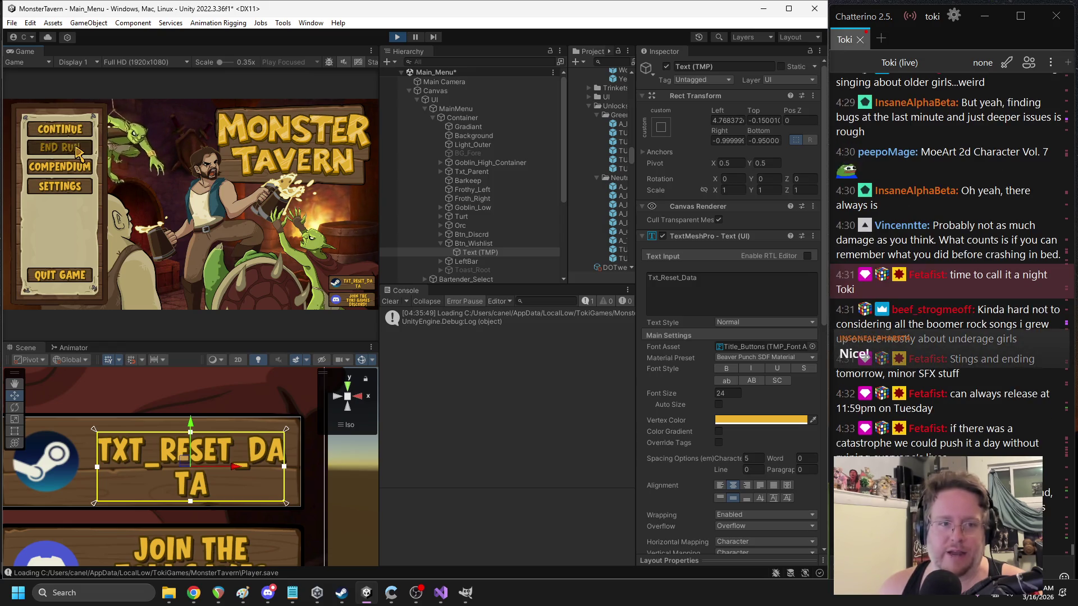
{"action": "left_click", "coordinate": [76, 147]}
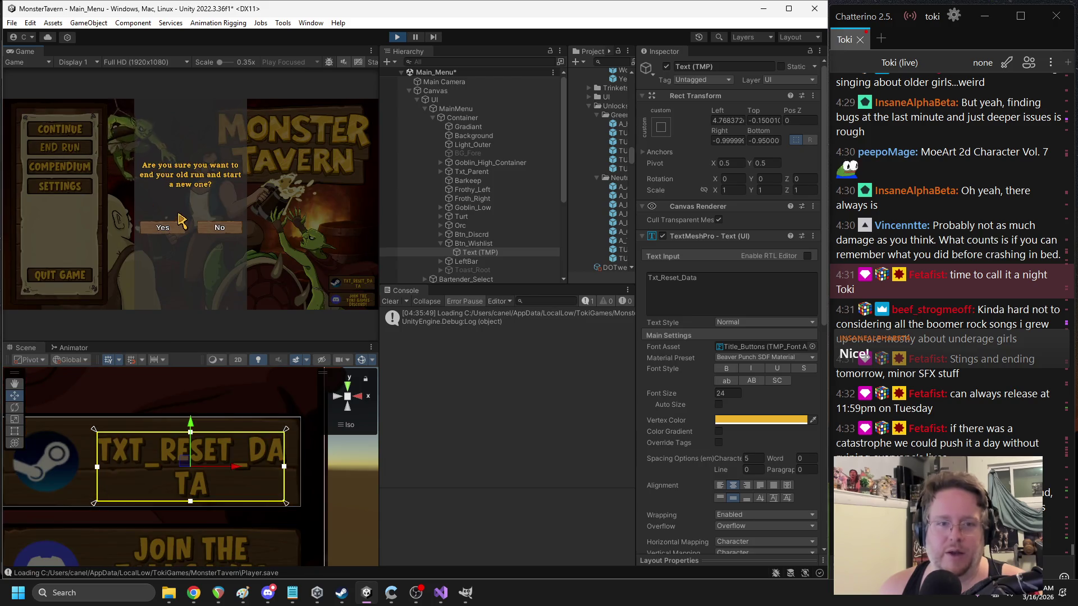
{"action": "scroll", "coordinate": [224, 416], "scroll_direction": "down", "scroll_amount": 10}
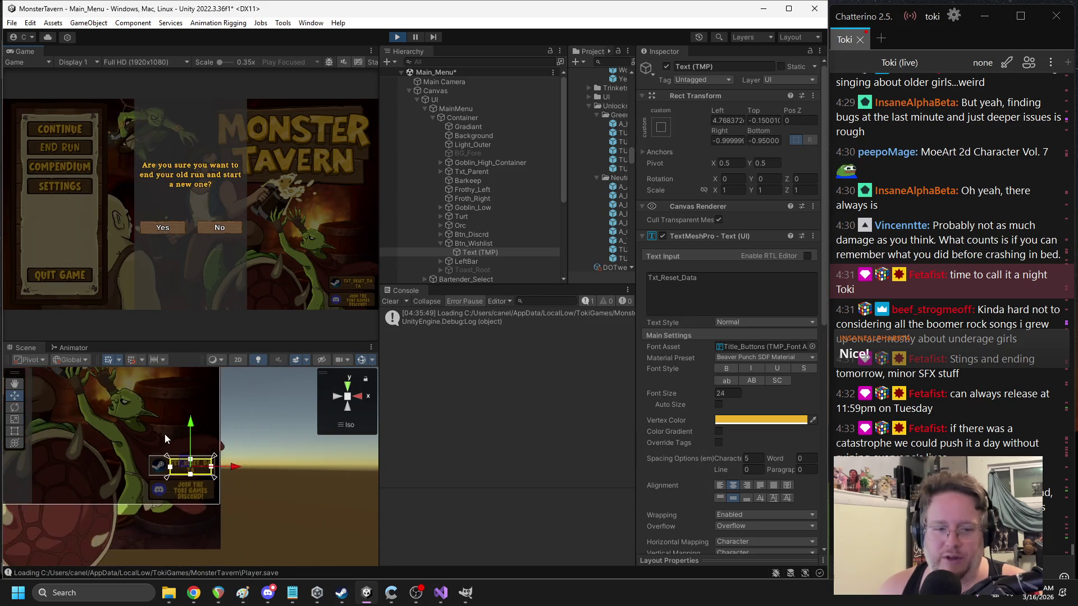
{"action": "scroll", "coordinate": [129, 422], "scroll_direction": "down", "scroll_amount": 4}
{"action": "left_click", "coordinate": [168, 439]}
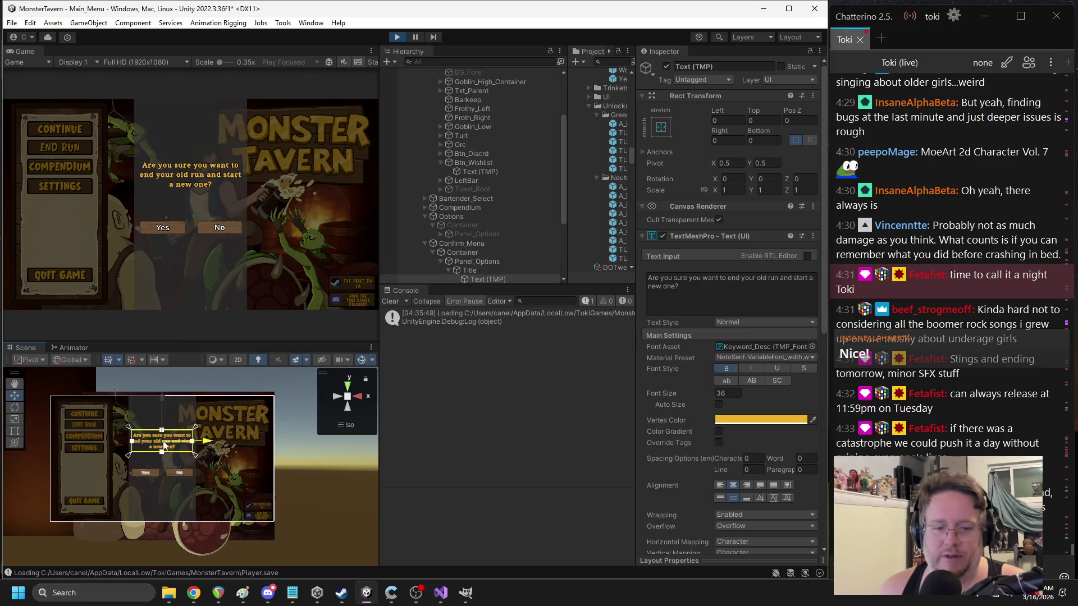
- Select the dialog's question text object and highlight its entire Text Input
{"action": "left_click", "coordinate": [473, 277]}
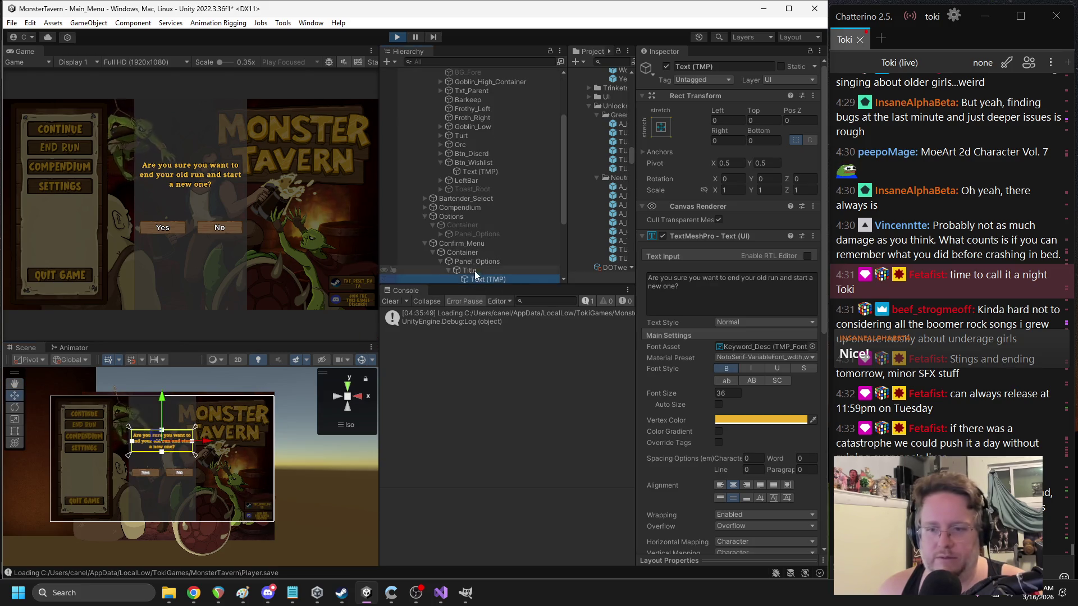
{"action": "scroll", "coordinate": [711, 334], "scroll_direction": "down", "scroll_amount": 5}
{"action": "scroll", "coordinate": [711, 335], "scroll_direction": "up", "scroll_amount": 4}
{"action": "left_click", "coordinate": [698, 243]}
{"action": "key", "text": "ctrl+a"}
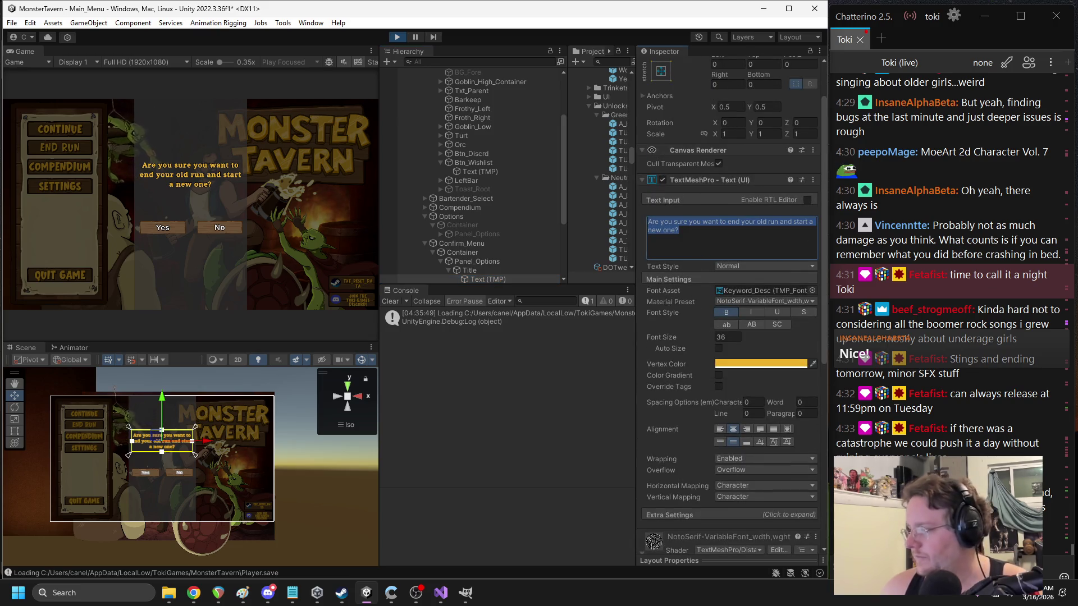
{"action": "key", "text": "alt+Tab"}
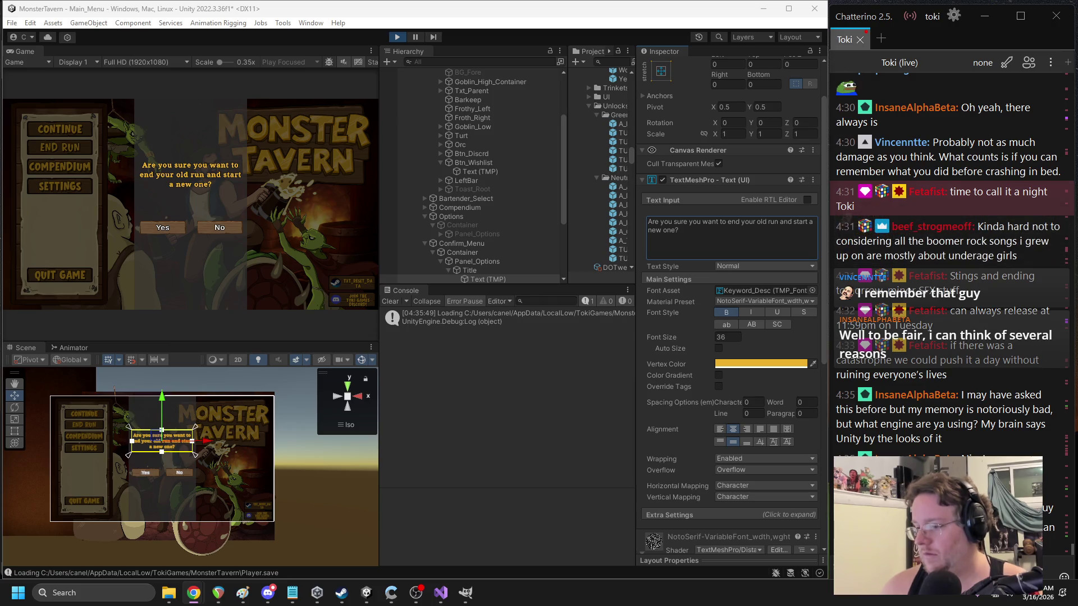
- Stop play, paste Txt_Confirm_New_Run as the question text and play again
{"action": "left_click", "coordinate": [397, 37]}
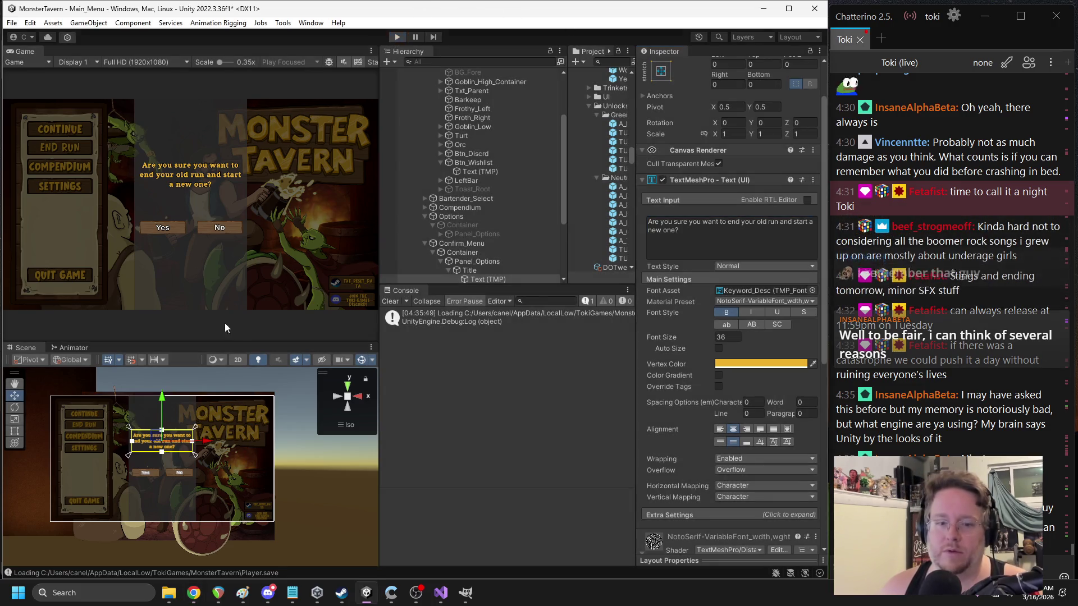
{"action": "left_click", "coordinate": [721, 248]}
{"action": "type", "text": "Txt_Confirm_New_Run"}
{"action": "key", "text": "alt+Tab"}
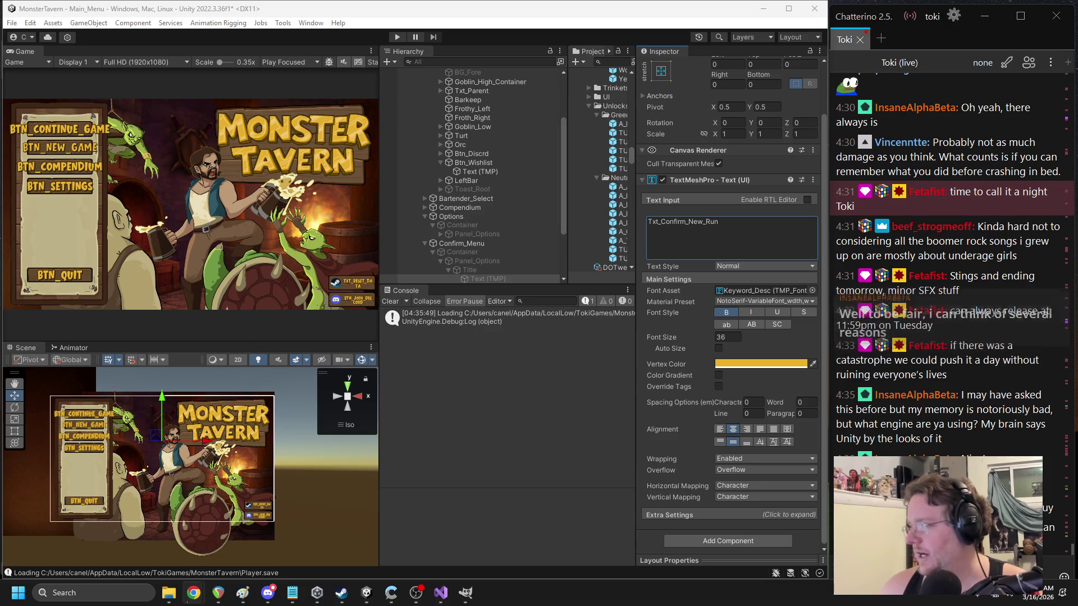
{"action": "key", "text": "alt+Tab"}
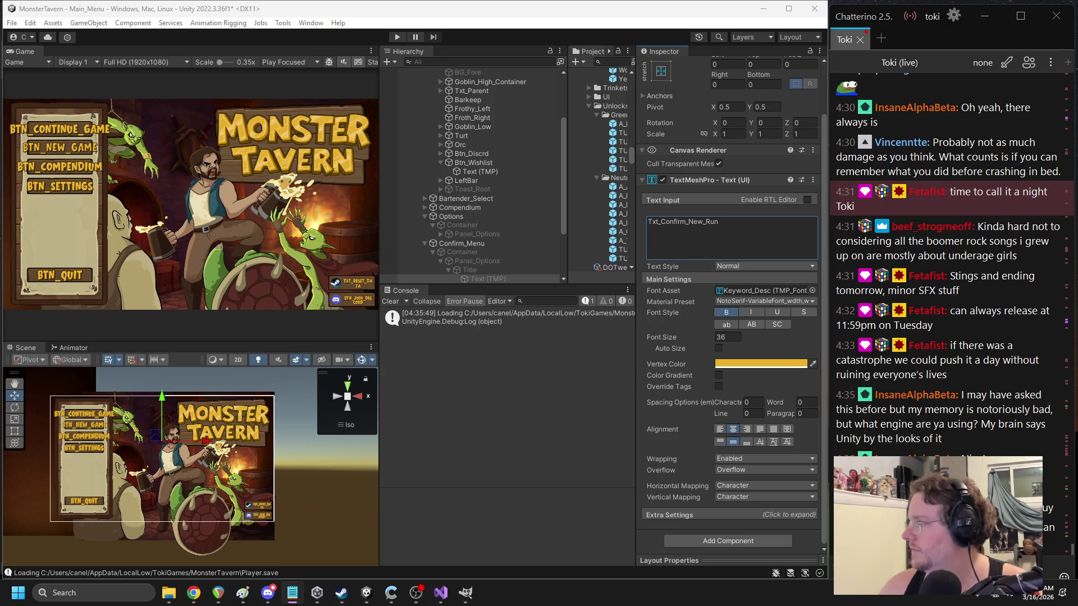
{"action": "left_click", "coordinate": [397, 37]}
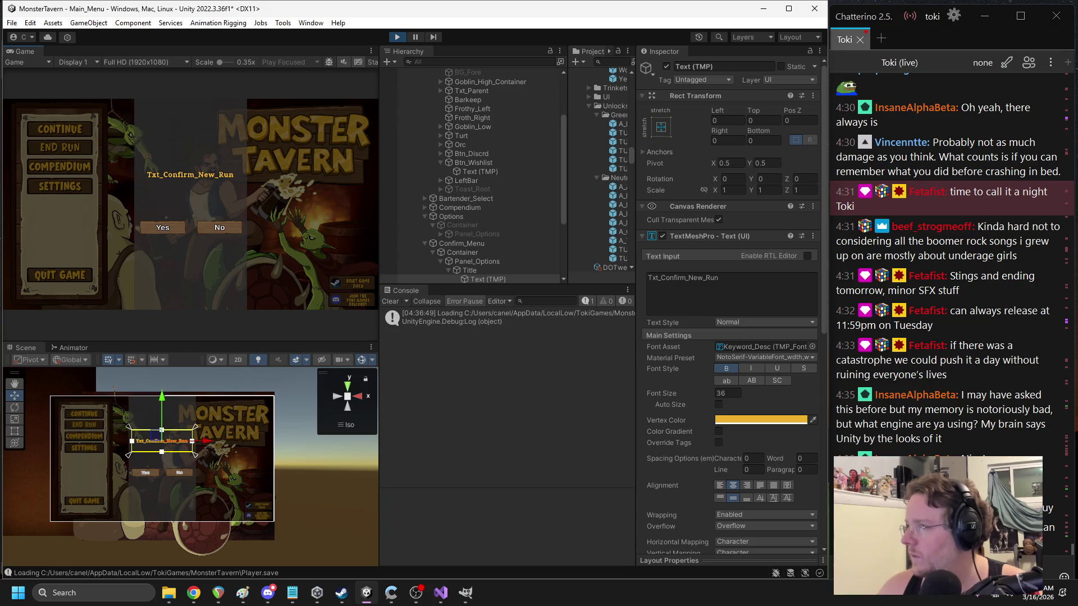
{"action": "key", "text": "alt+Tab"}
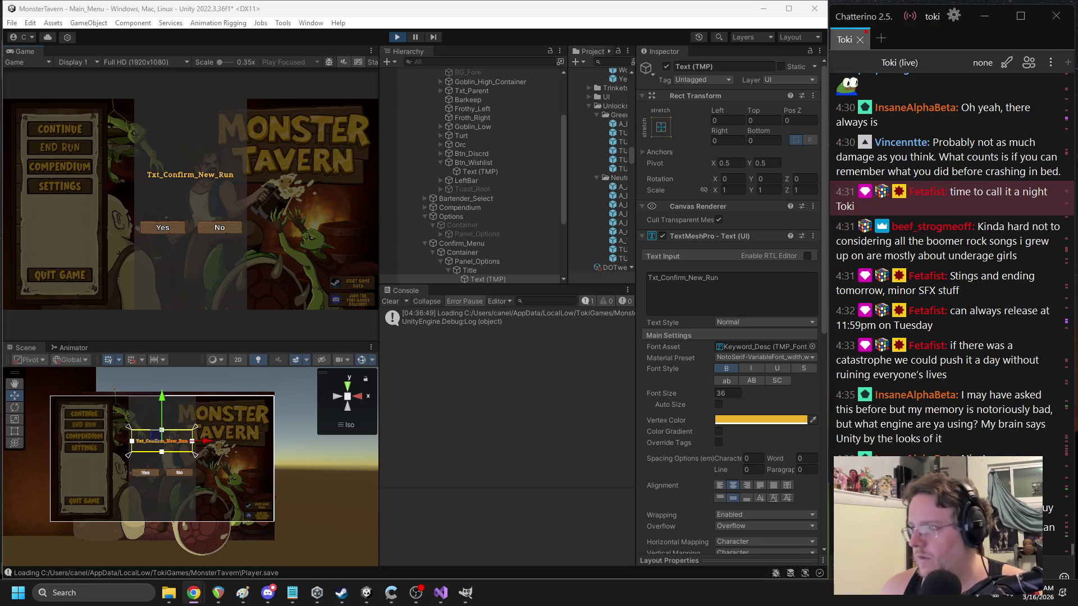
- Stop the game and add an MTMP Localizer to the question Text (TMP)
{"action": "left_click", "coordinate": [718, 235]}
{"action": "left_click", "coordinate": [695, 251]}
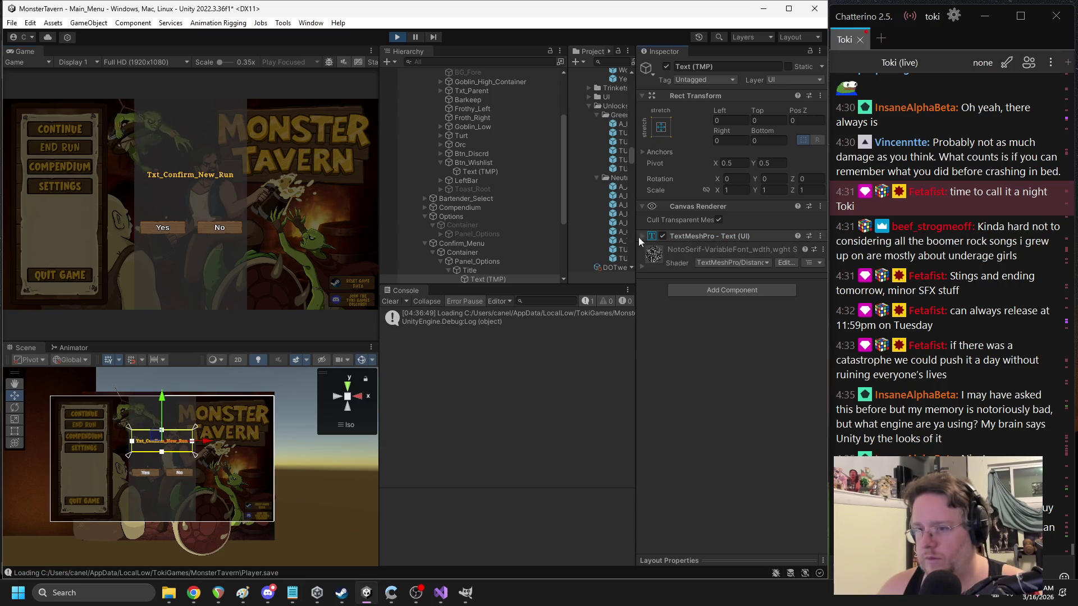
{"action": "left_click", "coordinate": [398, 38]}
{"action": "left_click", "coordinate": [720, 290]}
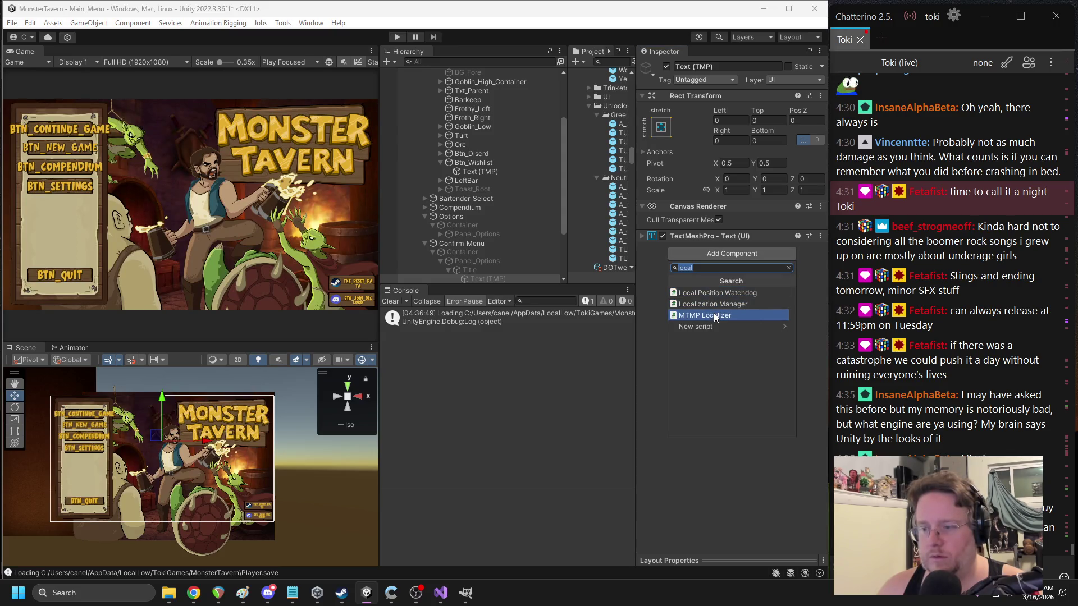
{"action": "left_click", "coordinate": [713, 313]}
- Play the game and open the END RUN dialog to test the translated question, then stop
{"action": "left_click", "coordinate": [397, 37]}
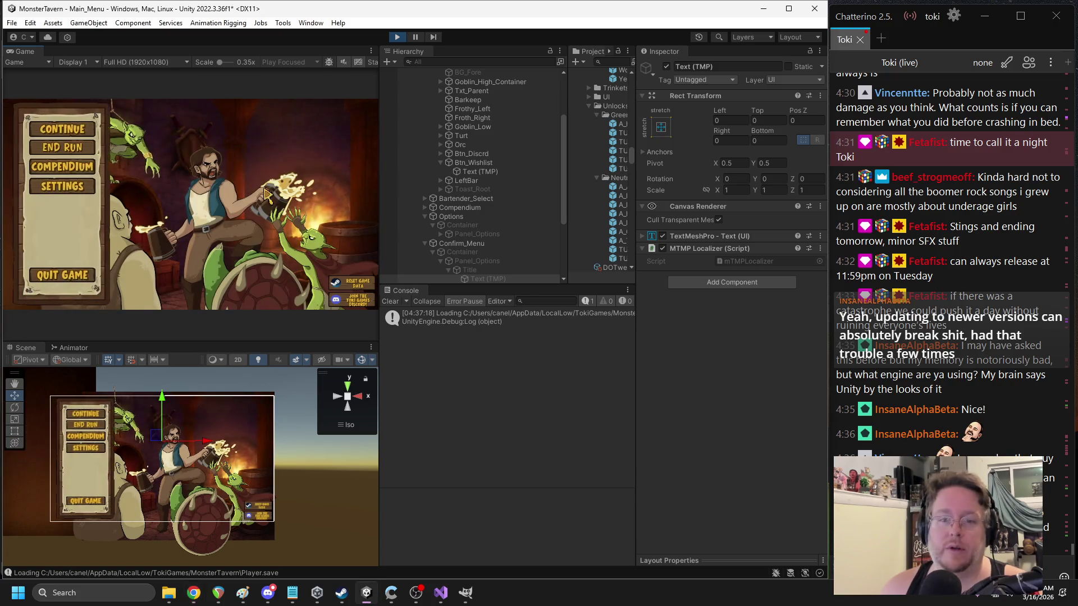
{"action": "left_click", "coordinate": [85, 147]}
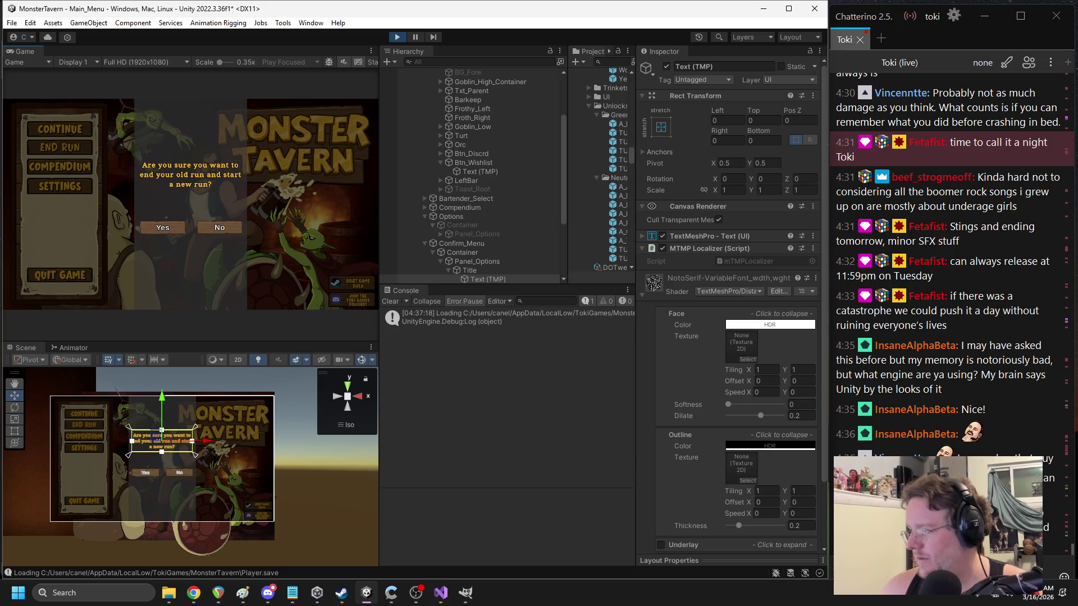
{"action": "key", "text": "alt+Tab"}
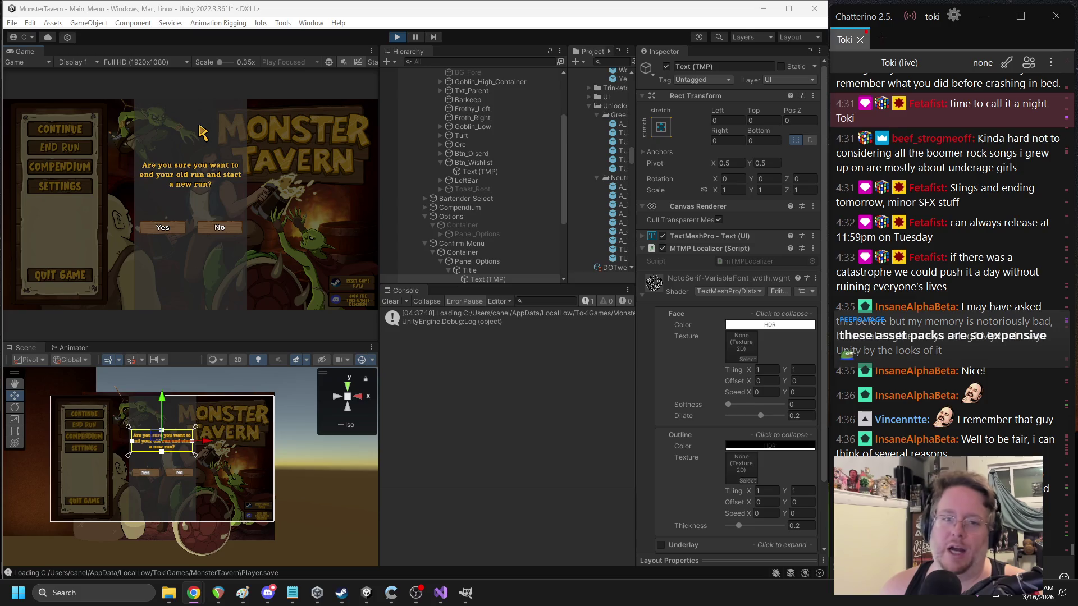
{"action": "left_click", "coordinate": [397, 37]}
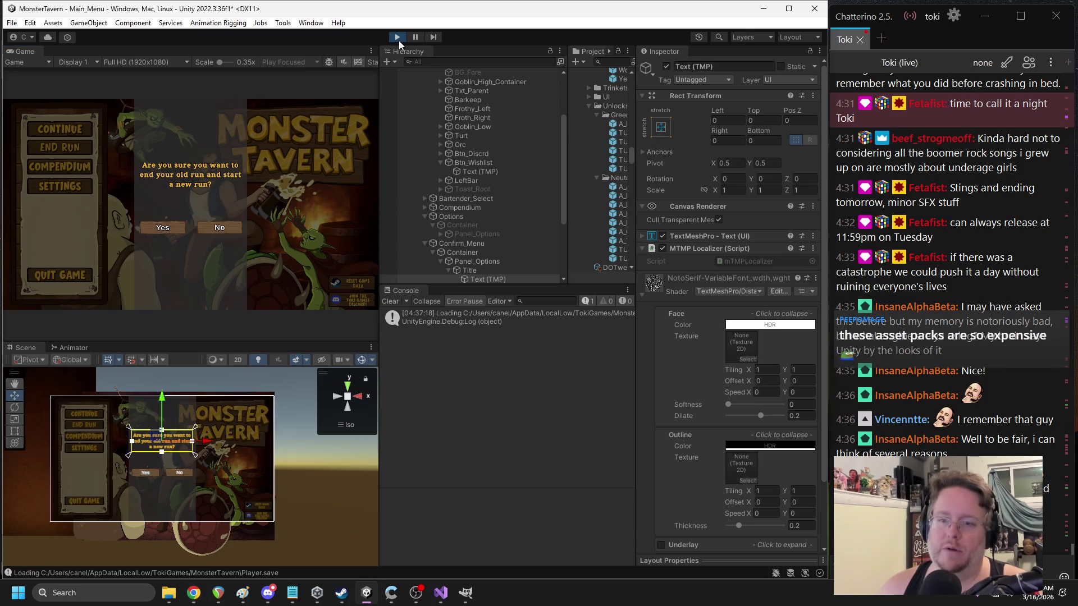
- Set the Btn_Back label's text to the key Txt_No
{"action": "scroll", "coordinate": [499, 204], "scroll_direction": "down", "scroll_amount": 3}
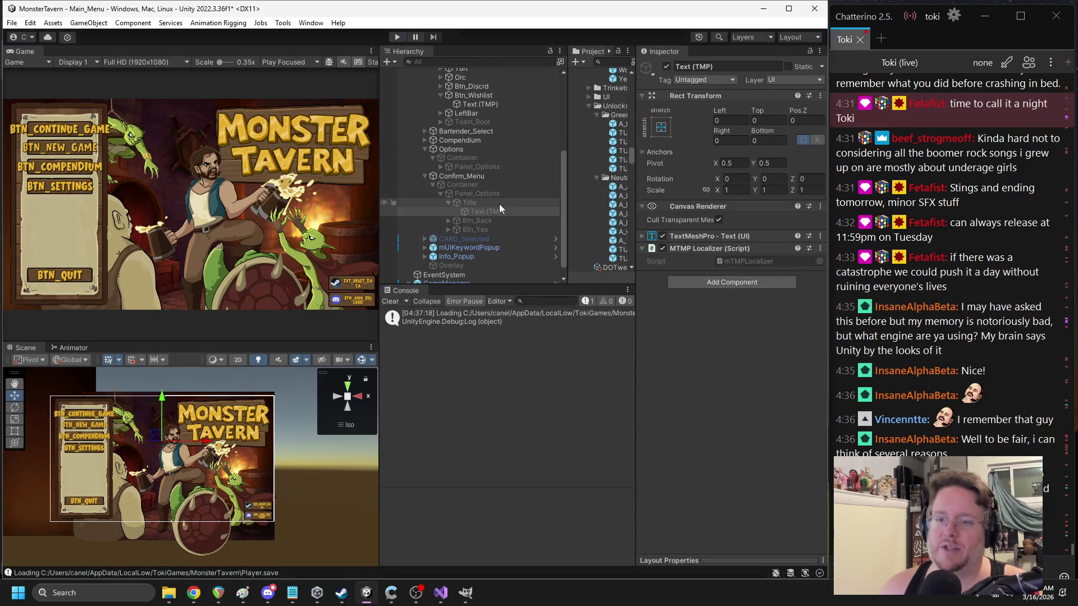
{"action": "left_click", "coordinate": [448, 220]}
{"action": "left_click", "coordinate": [448, 239]}
{"action": "left_click", "coordinate": [470, 230]}
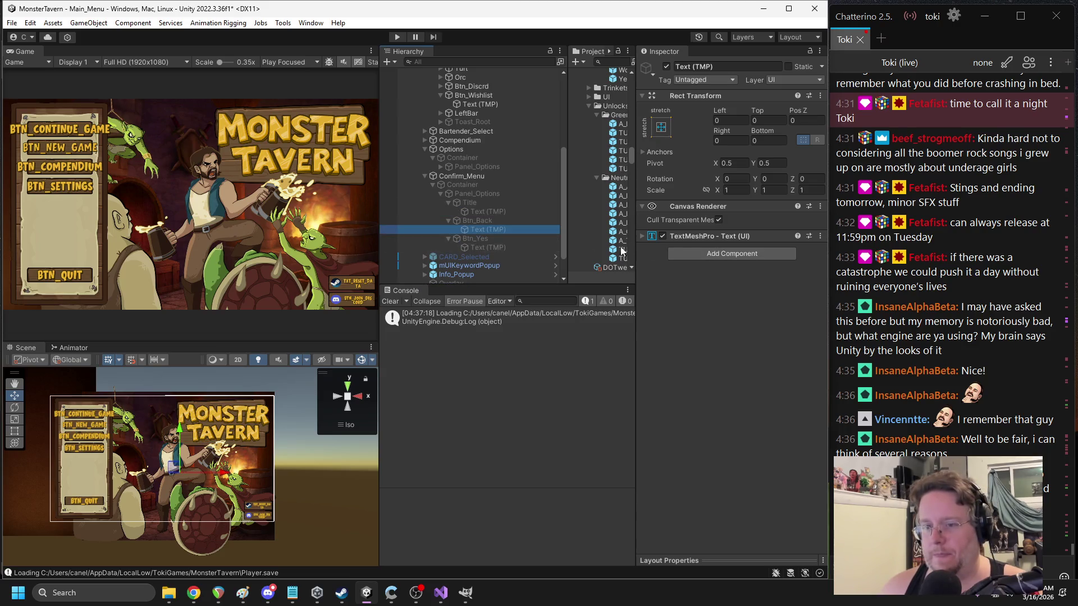
{"action": "left_click", "coordinate": [695, 238]}
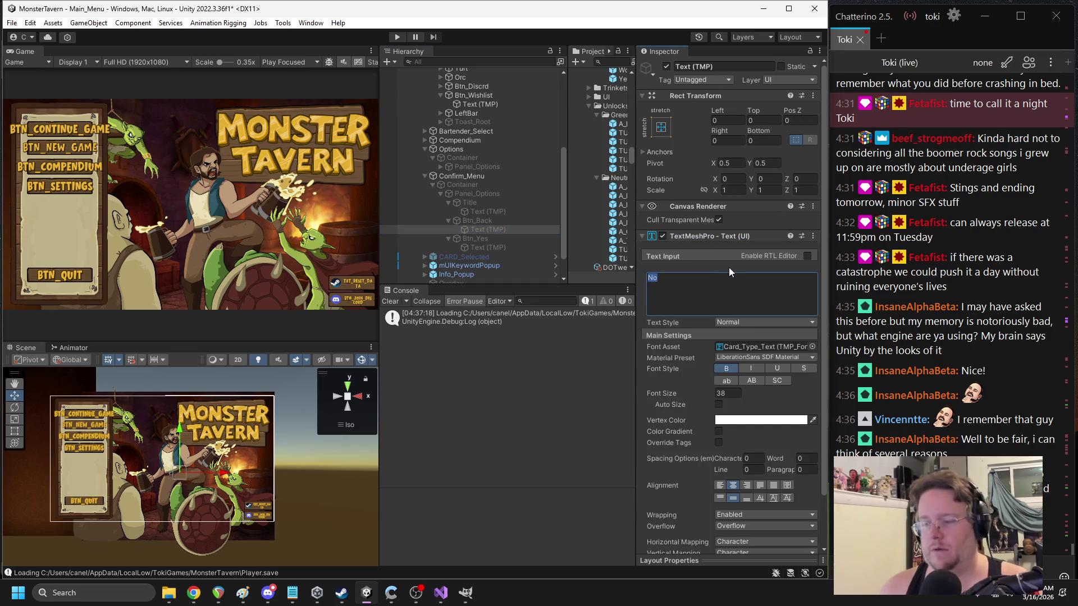
{"action": "type", "text": "Txt_No"}
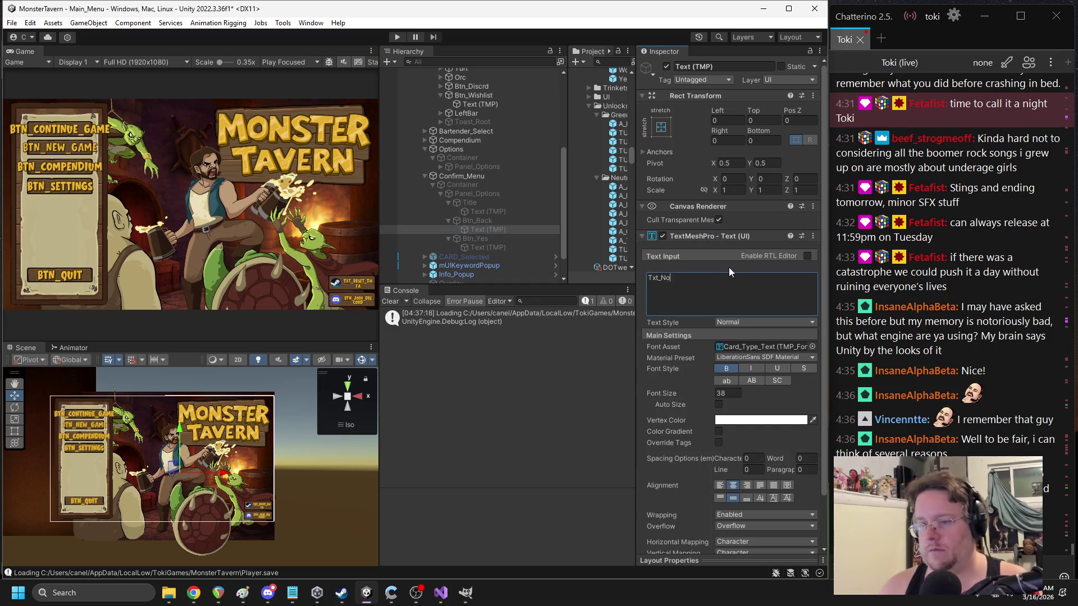
{"action": "left_click", "coordinate": [696, 237]}
{"action": "left_click", "coordinate": [705, 255]}
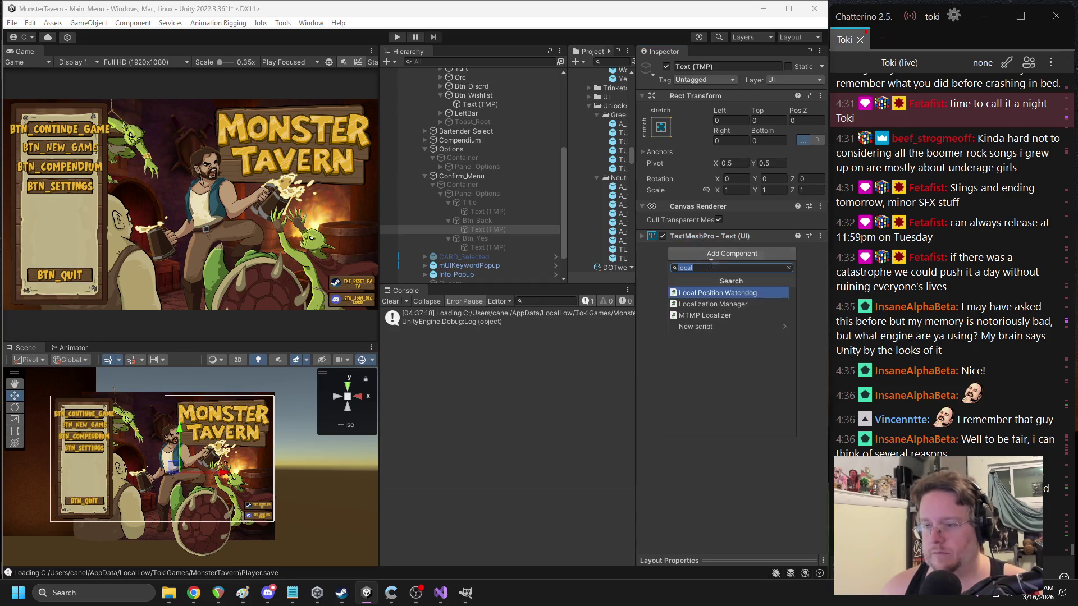
{"action": "key", "text": "Escape"}
- Change the Btn_Yes label text to Txt_Yes, add an MTMP Localizer, and run the game
{"action": "left_click", "coordinate": [489, 247]}
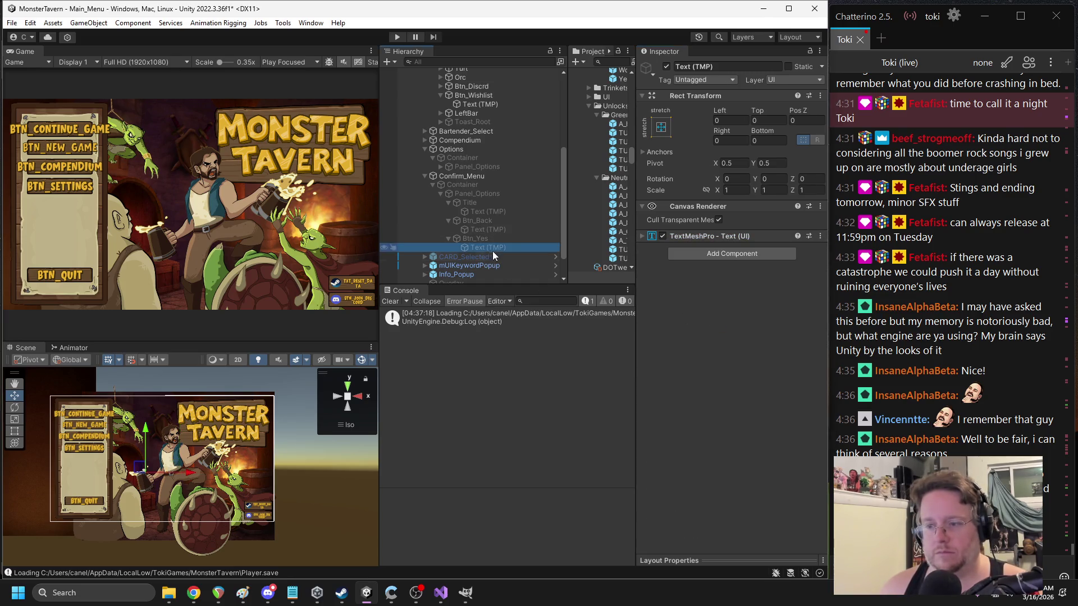
{"action": "left_click", "coordinate": [700, 235]}
{"action": "left_click", "coordinate": [724, 279]}
{"action": "type", "text": "Txt_Yes"}
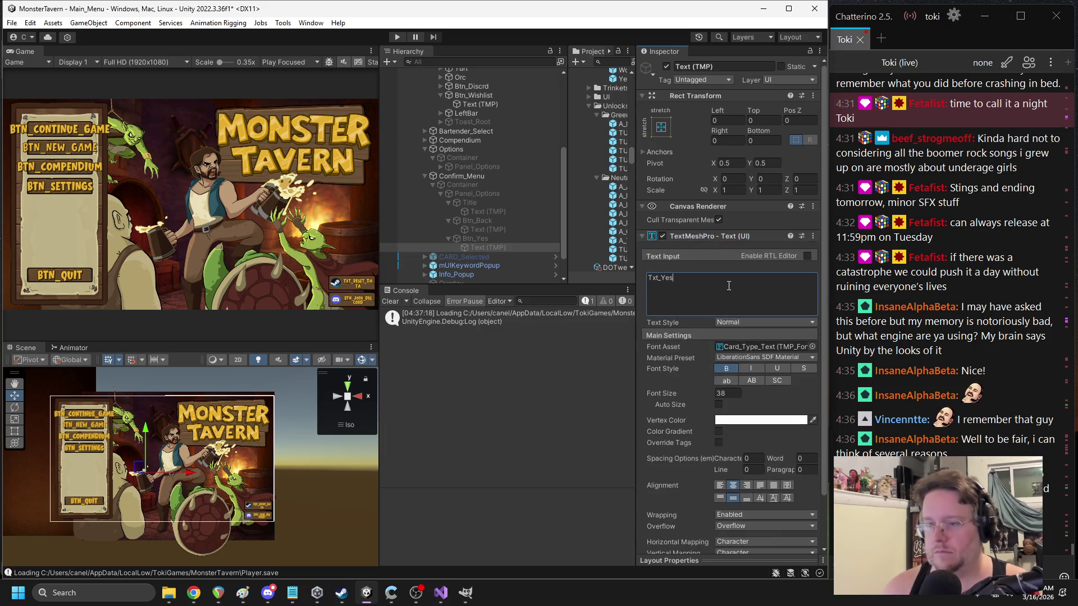
{"action": "left_click", "coordinate": [693, 236]}
{"action": "left_click", "coordinate": [691, 253]}
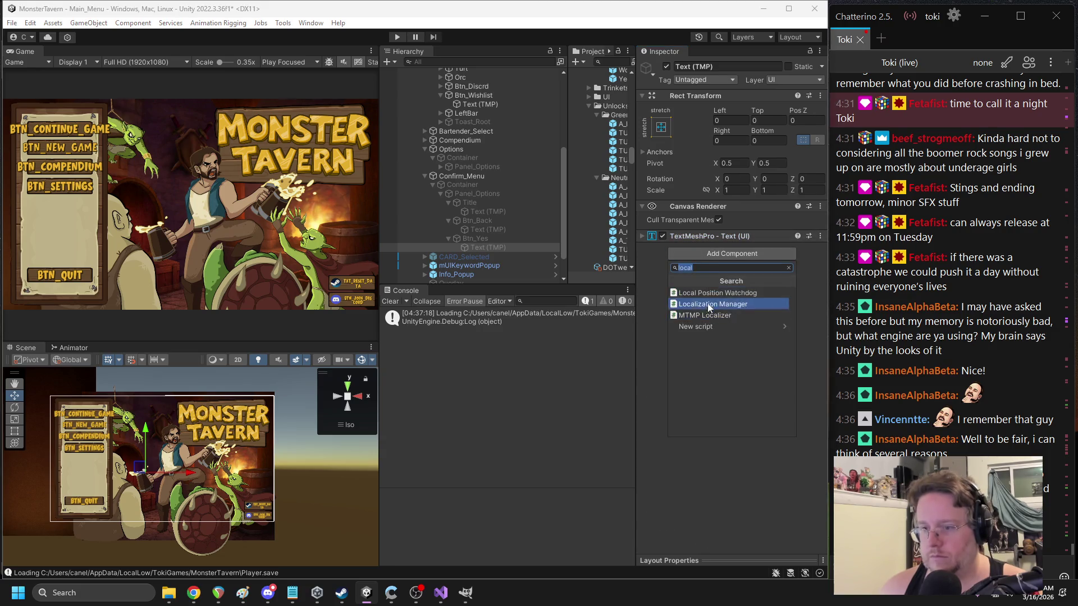
{"action": "left_click", "coordinate": [705, 312]}
{"action": "key", "text": "alt+Tab"}
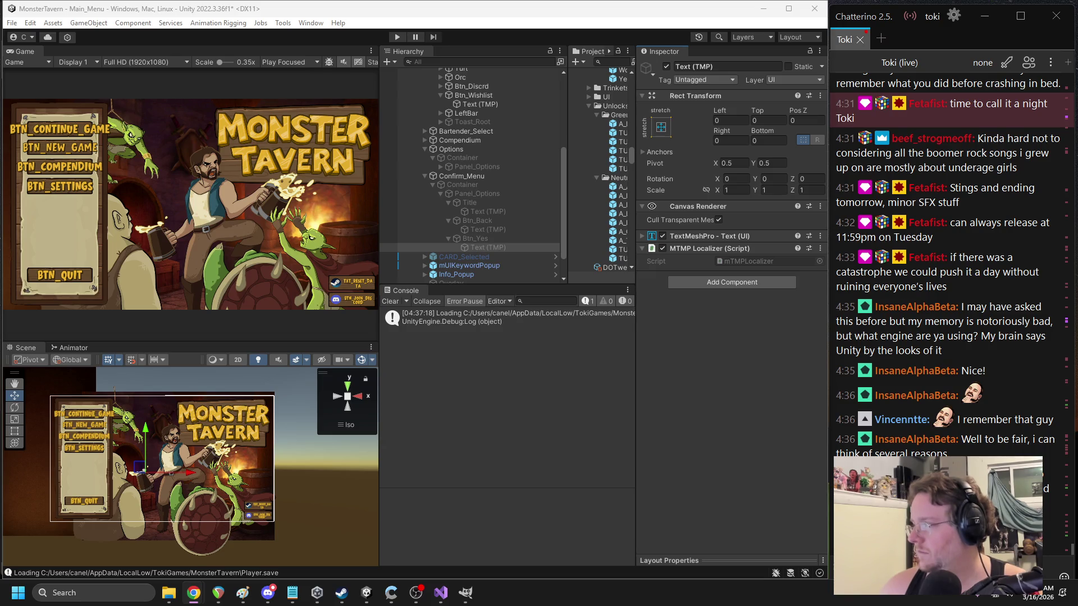
{"action": "key", "text": "alt+Tab"}
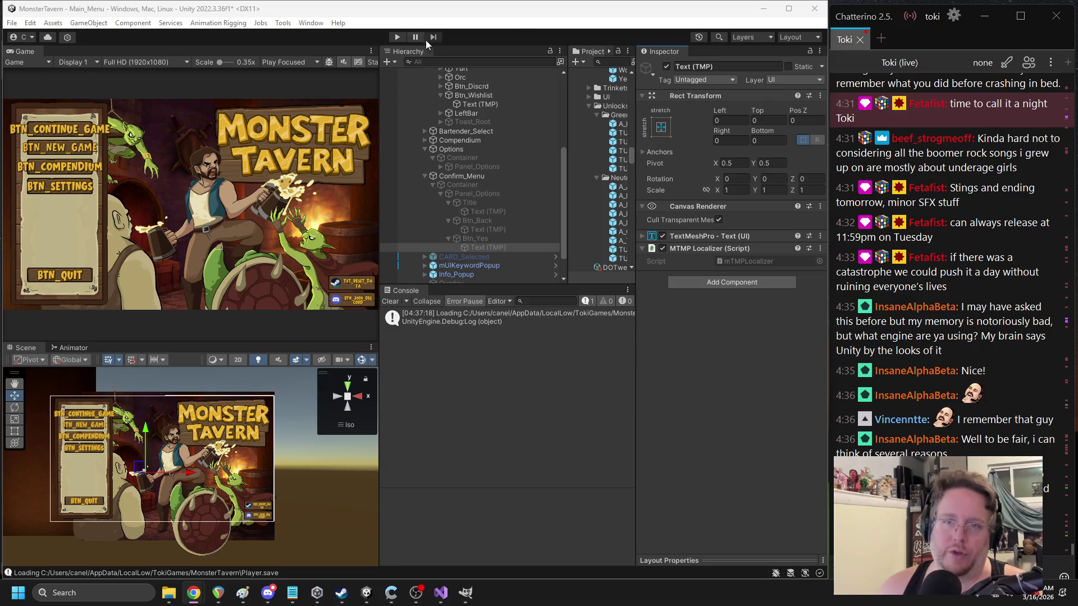
{"action": "left_click", "coordinate": [397, 37]}
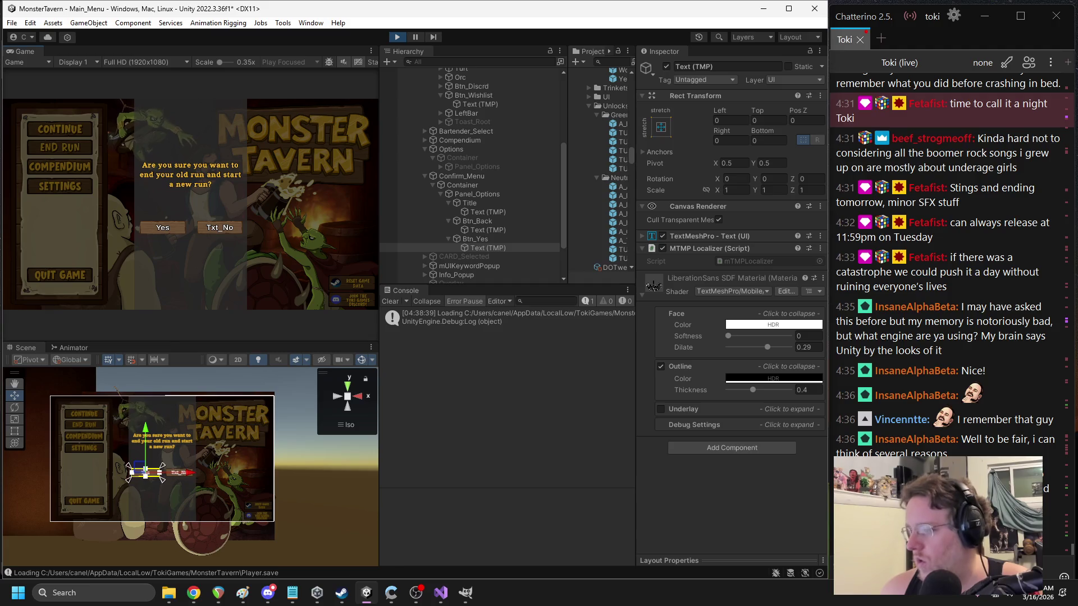
- Restart play mode, trigger END RUN and confirm ending the old run with Yes
{"action": "key", "text": "alt+Tab"}
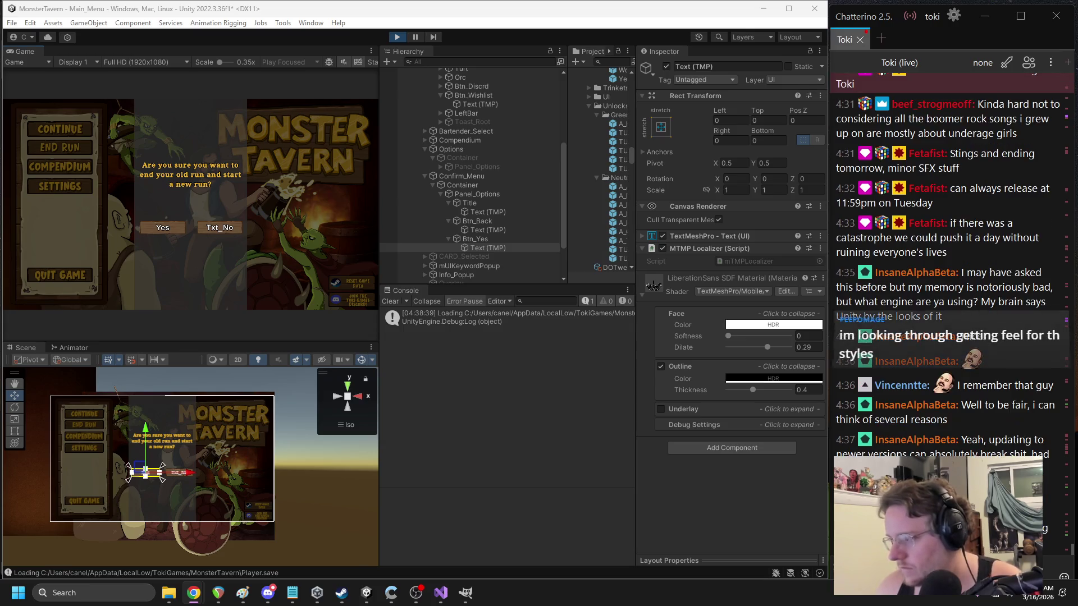
{"action": "key", "text": "alt+Tab"}
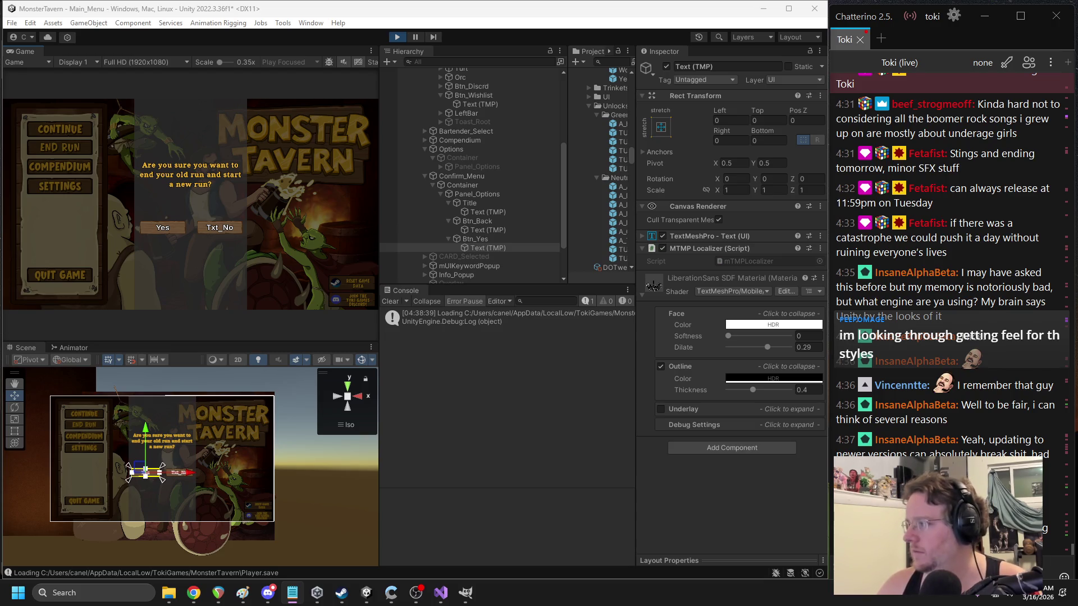
{"action": "left_click", "coordinate": [397, 37]}
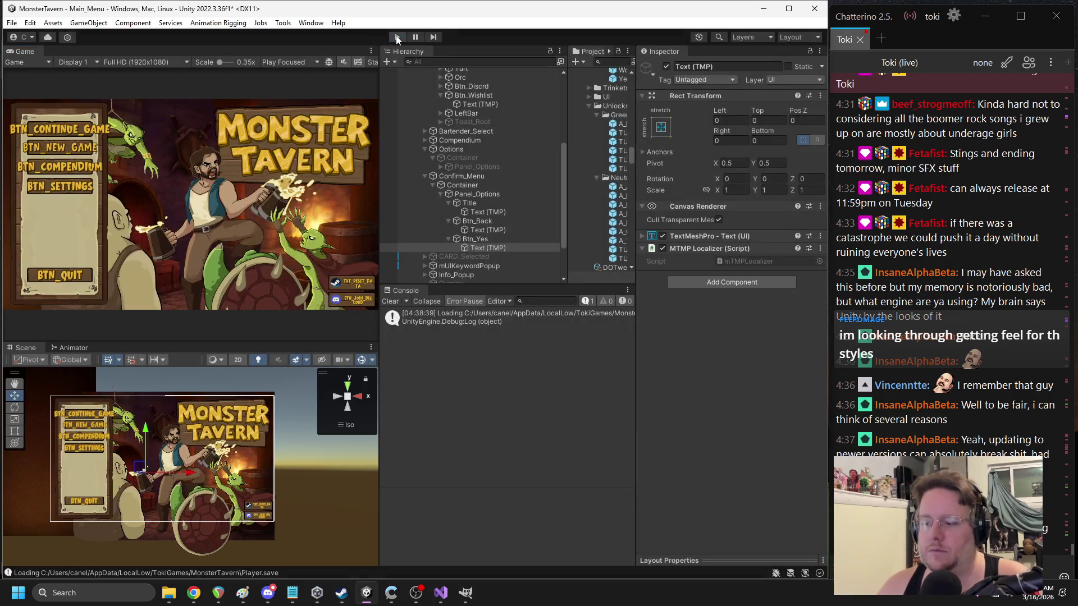
{"action": "left_click", "coordinate": [397, 37]}
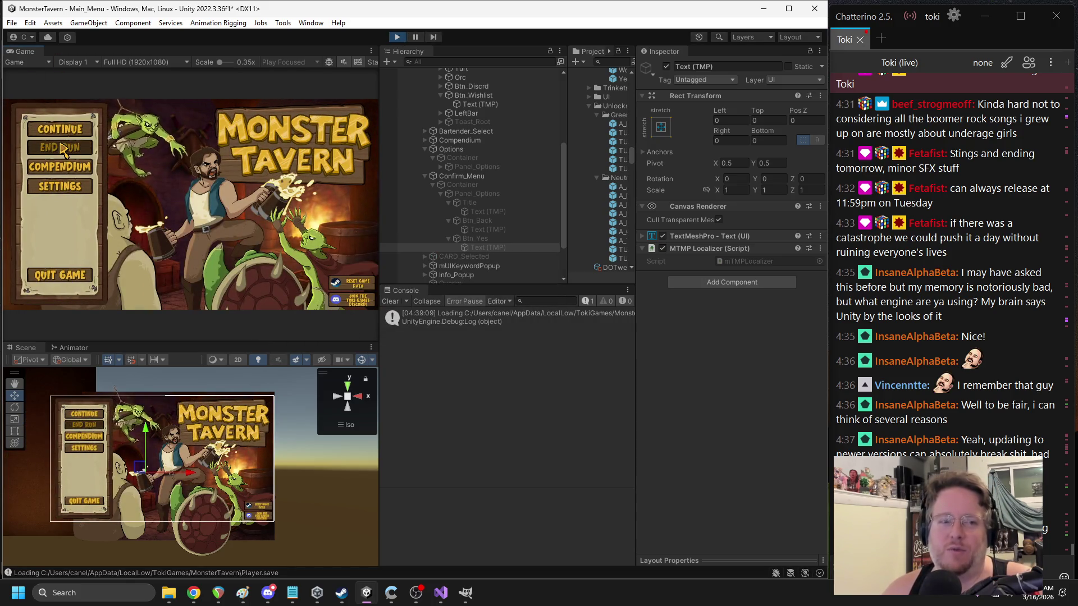
{"action": "left_click", "coordinate": [61, 148]}
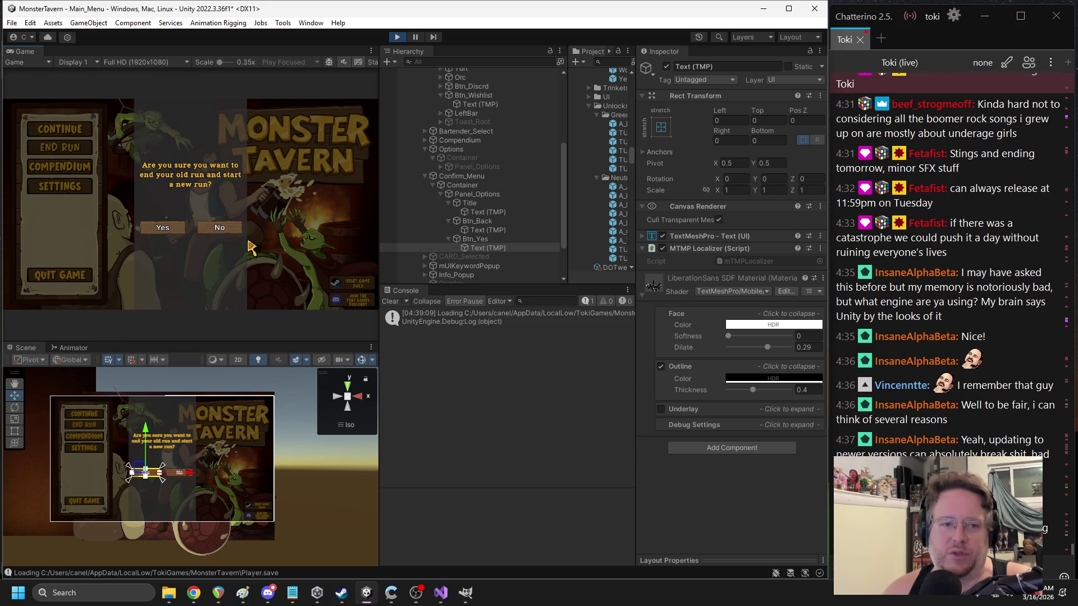
{"action": "left_click", "coordinate": [174, 228]}
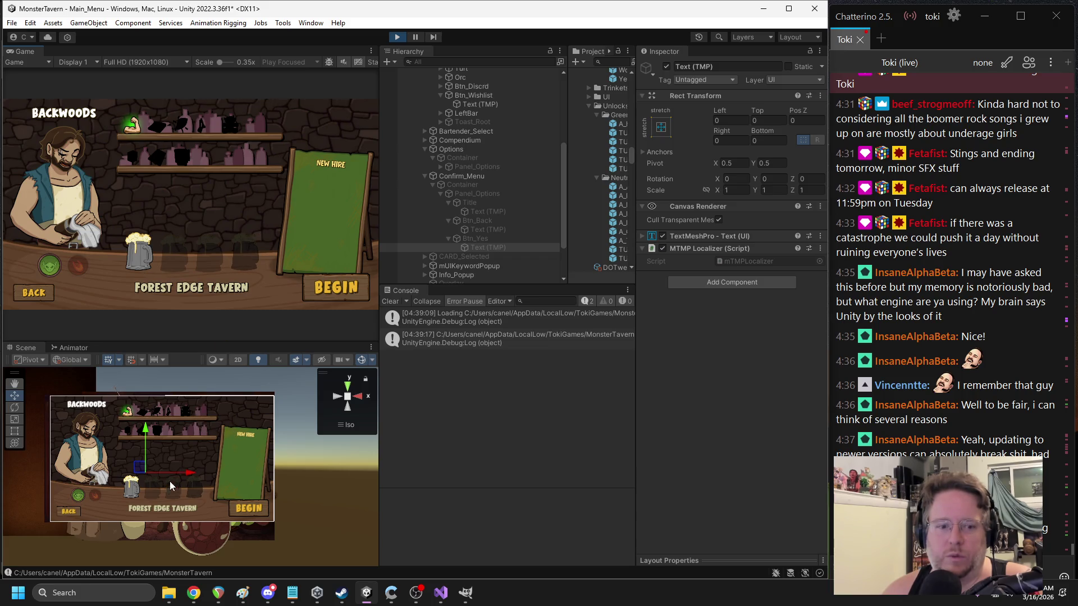
- Inspect the TextMeshPro text of Forest Edge Tavern, BACK and the New Hire chalkboard
{"action": "left_click", "coordinate": [161, 509]}
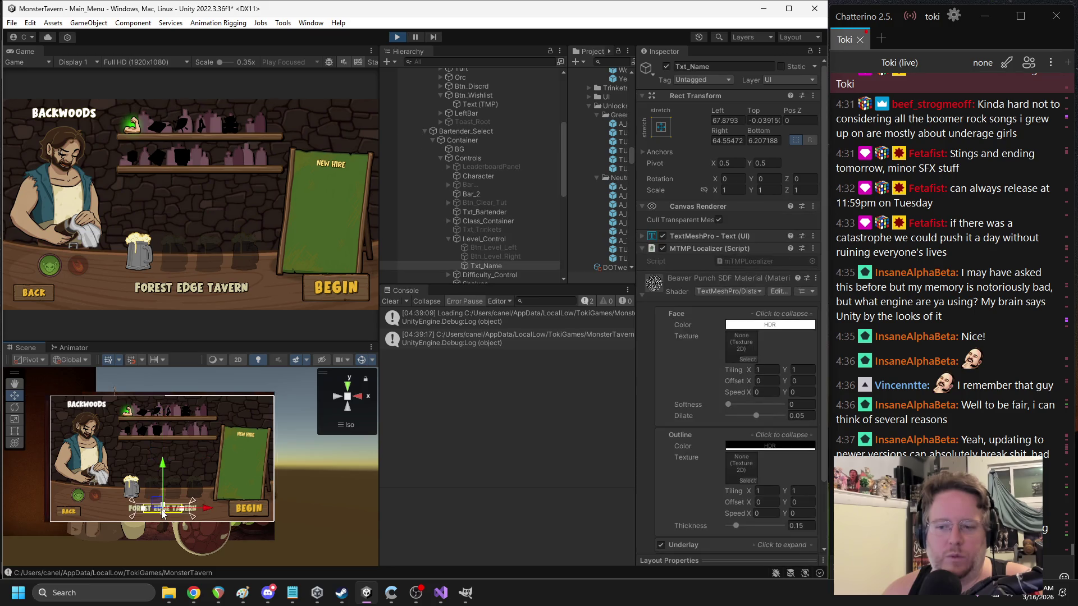
{"action": "left_click", "coordinate": [698, 236]}
{"action": "left_click", "coordinate": [699, 236]}
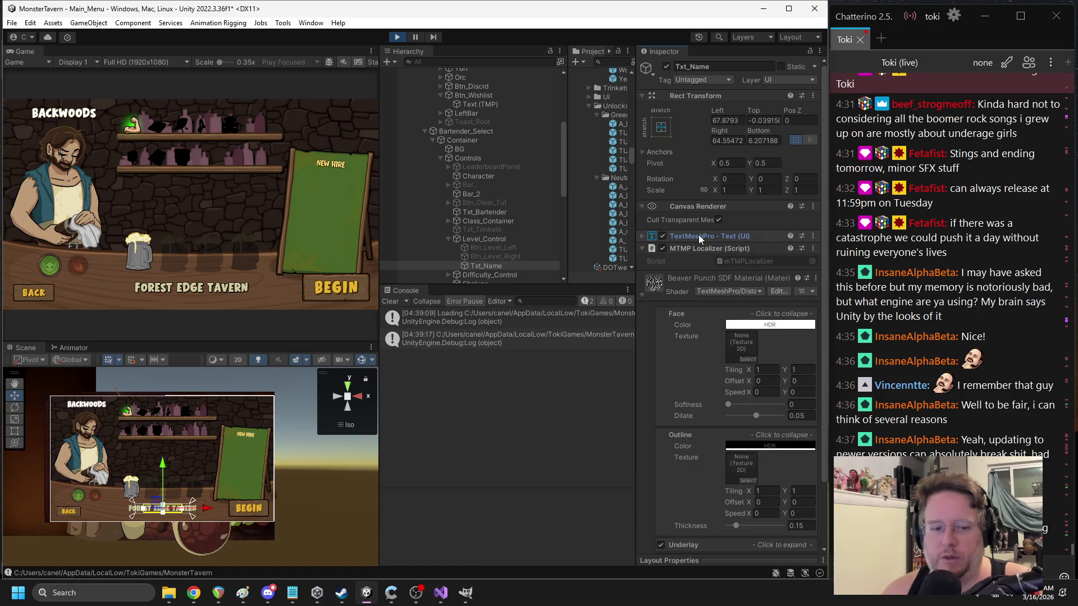
{"action": "left_click", "coordinate": [75, 515]}
{"action": "left_click", "coordinate": [75, 514]}
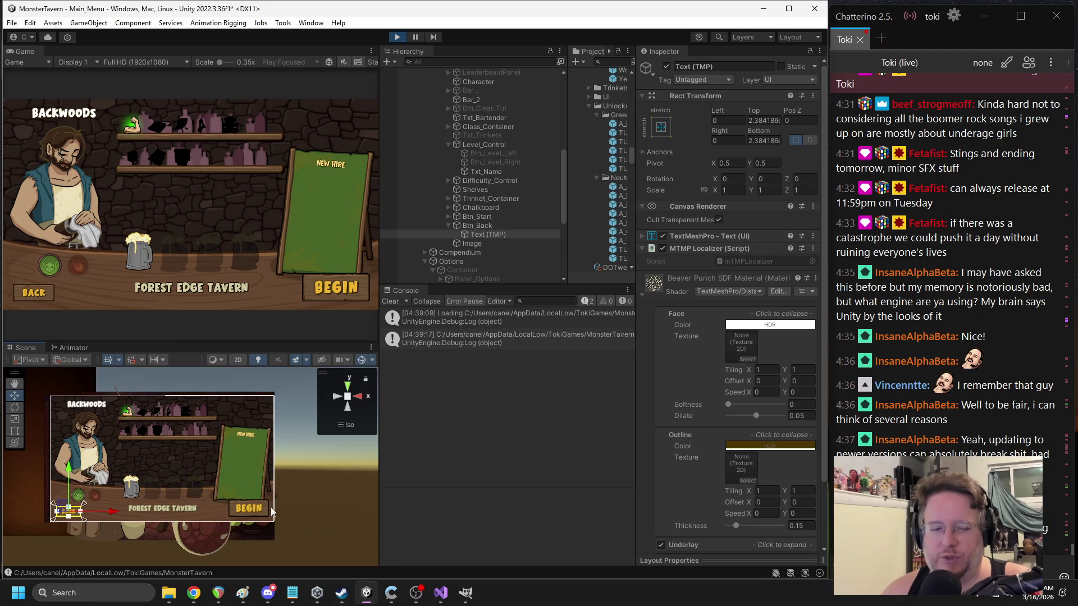
{"action": "left_click", "coordinate": [241, 433]}
{"action": "left_click", "coordinate": [242, 433]}
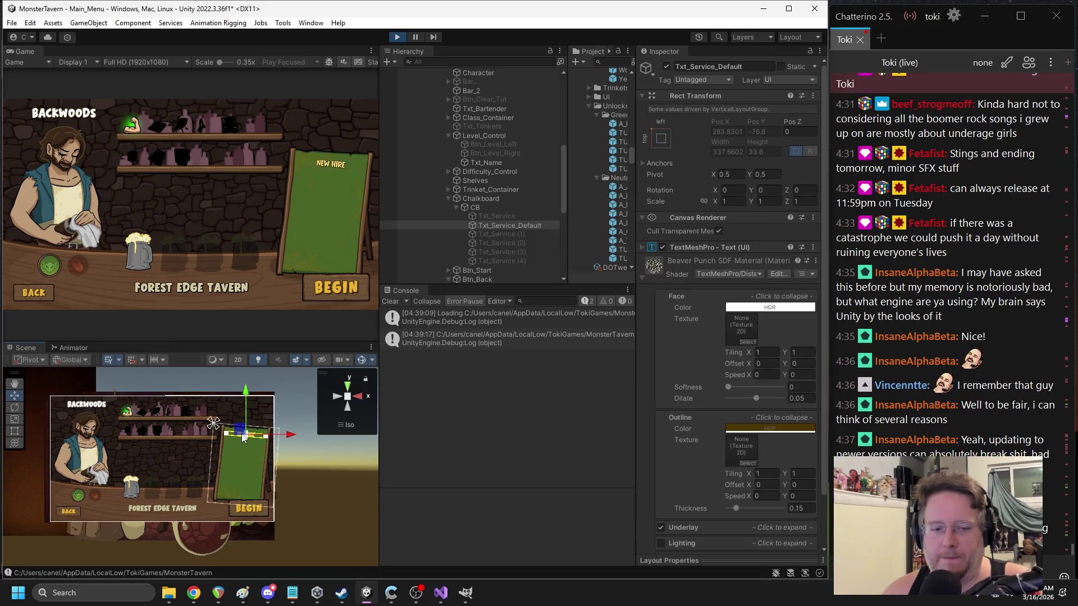
{"action": "left_click", "coordinate": [695, 247]}
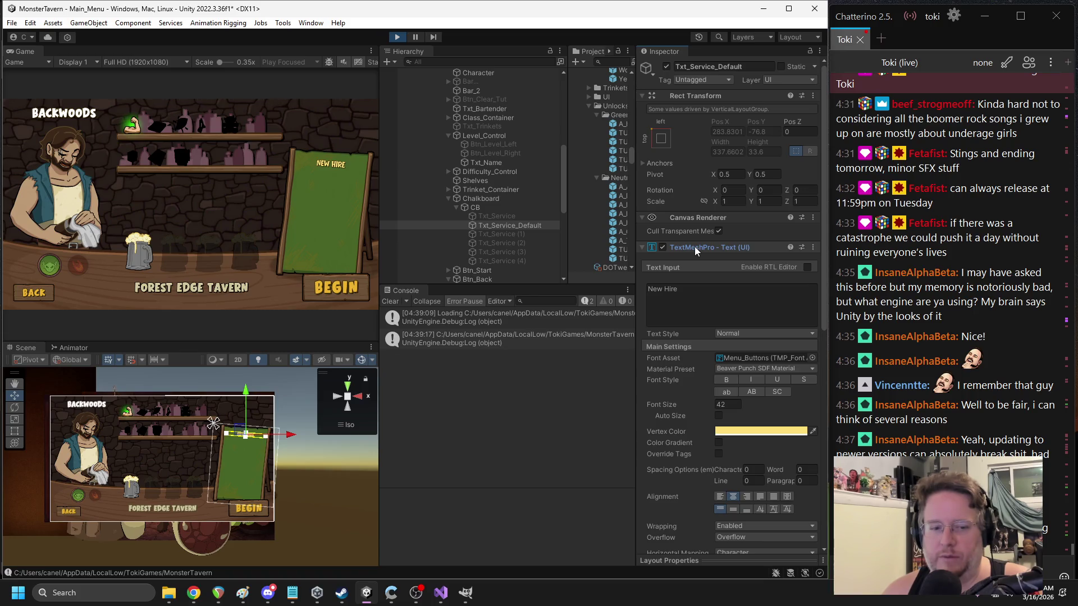
{"action": "key", "text": "alt+Tab"}
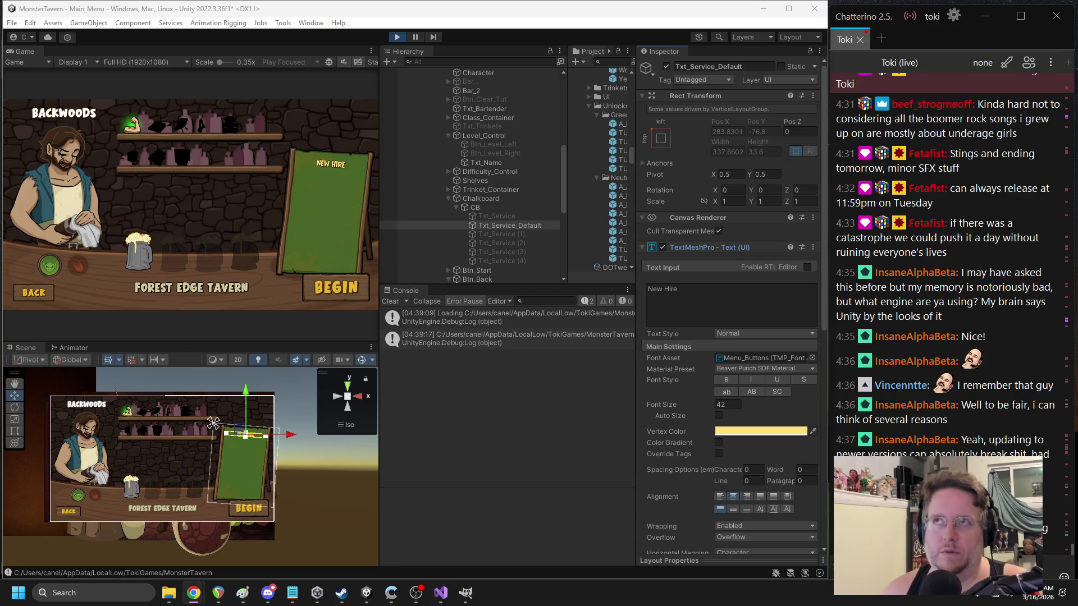
{"action": "left_click", "coordinate": [128, 216]}
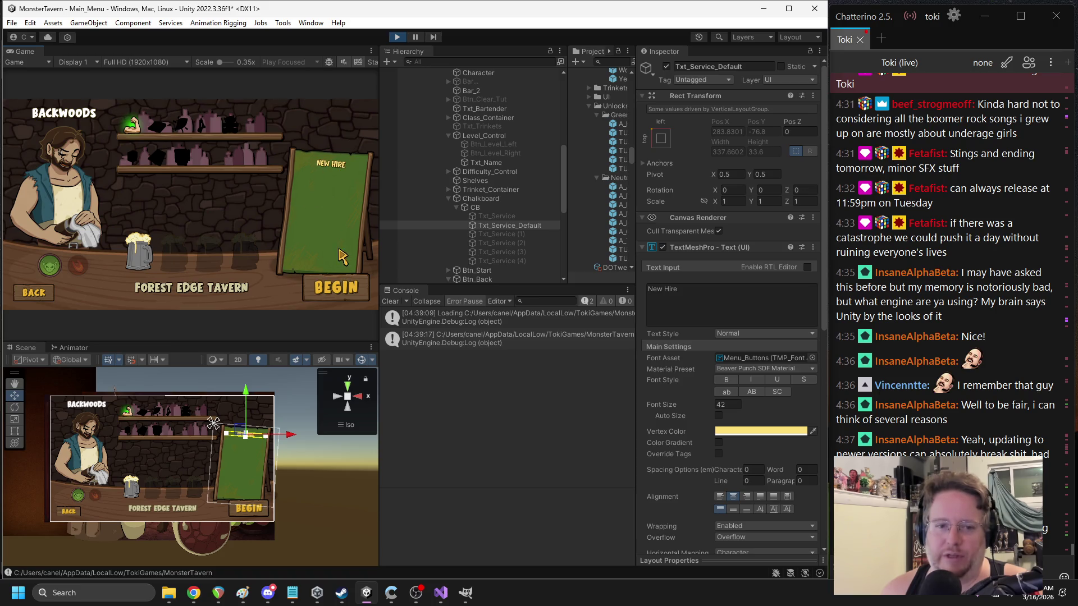
- Return to the main menu, end the current run and begin a fresh run in the bar
{"action": "left_click", "coordinate": [339, 295]}
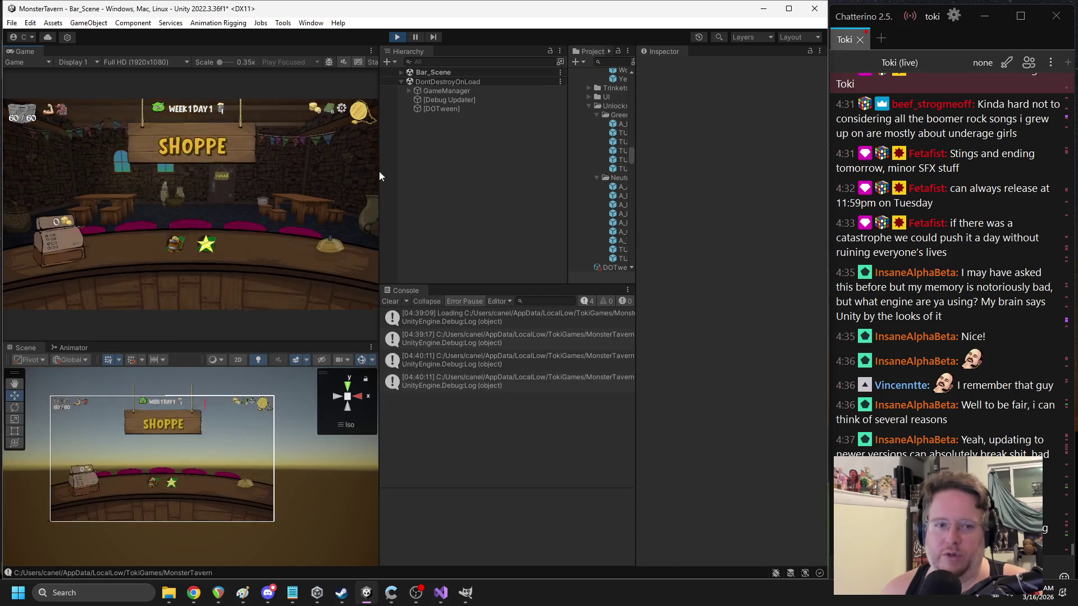
{"action": "key", "text": "Escape"}
{"action": "left_click", "coordinate": [191, 177]}
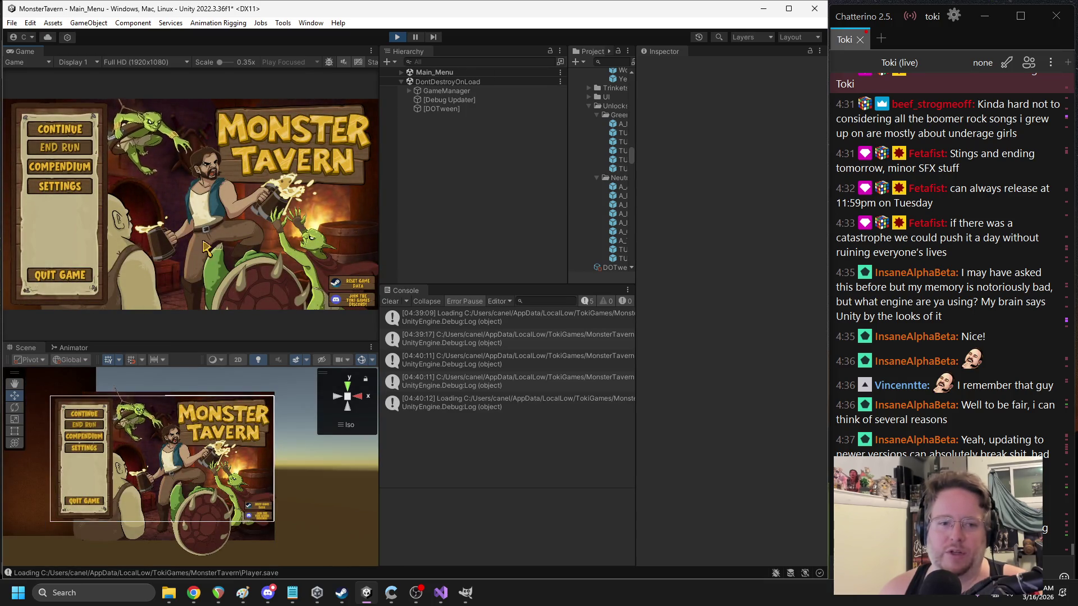
{"action": "left_click", "coordinate": [61, 152]}
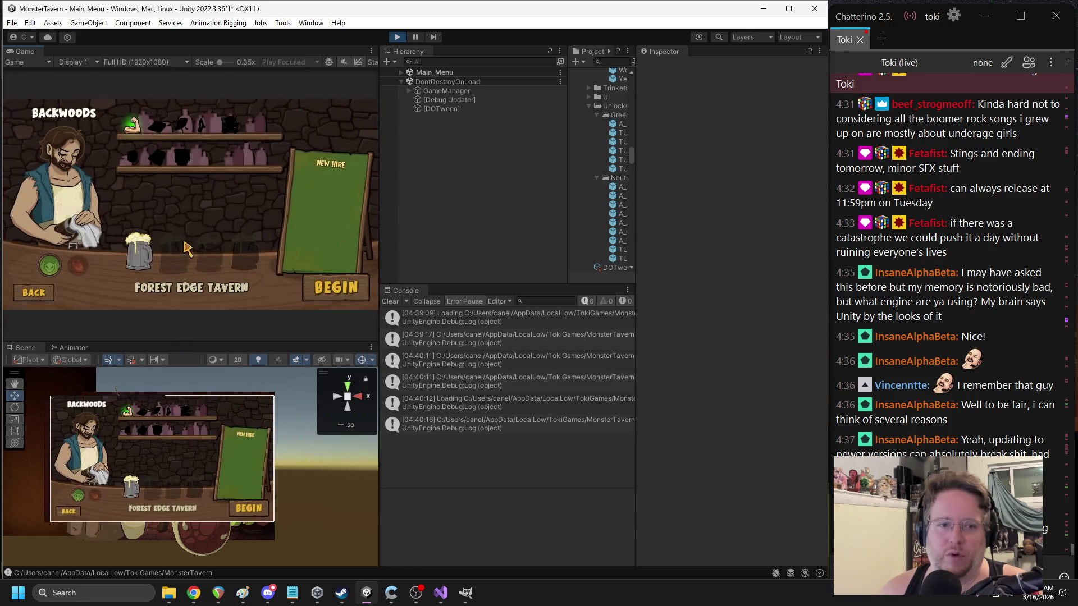
{"action": "left_click", "coordinate": [326, 285]}
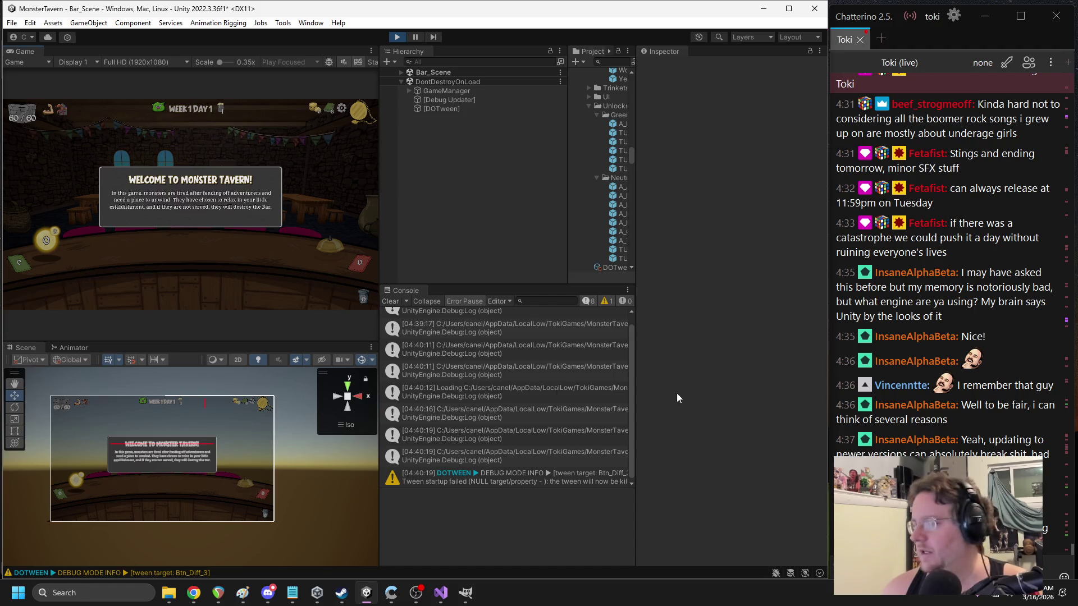
- Inspect the Welcome_Tut popup's background Image and its Txt_Welcome_Desc text settings
{"action": "left_click", "coordinate": [163, 458]}
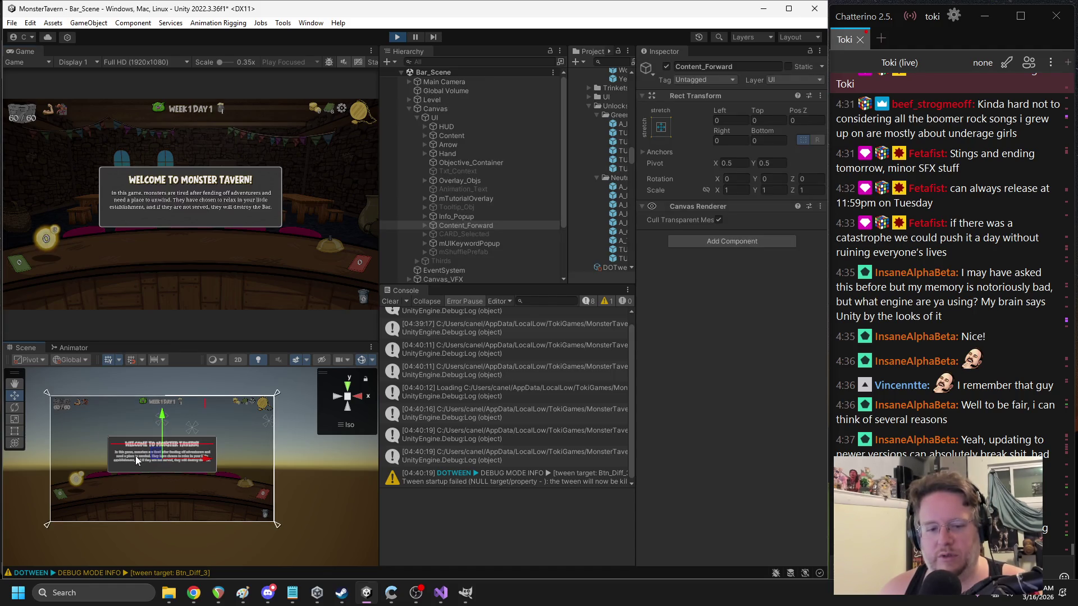
{"action": "left_click", "coordinate": [136, 456]}
{"action": "key", "text": "alt+Tab"}
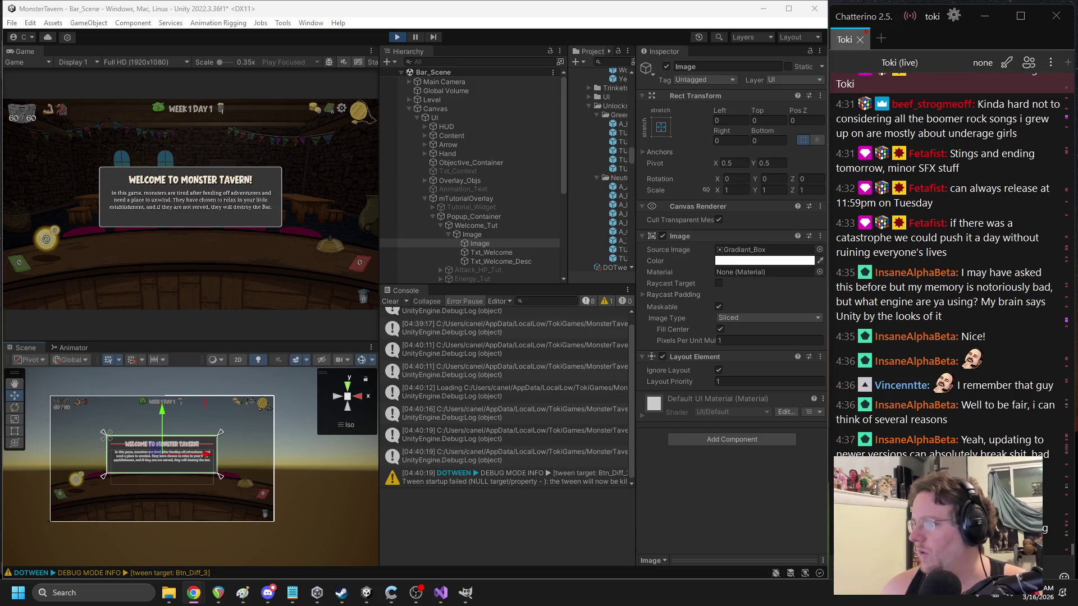
{"action": "left_click", "coordinate": [498, 262]}
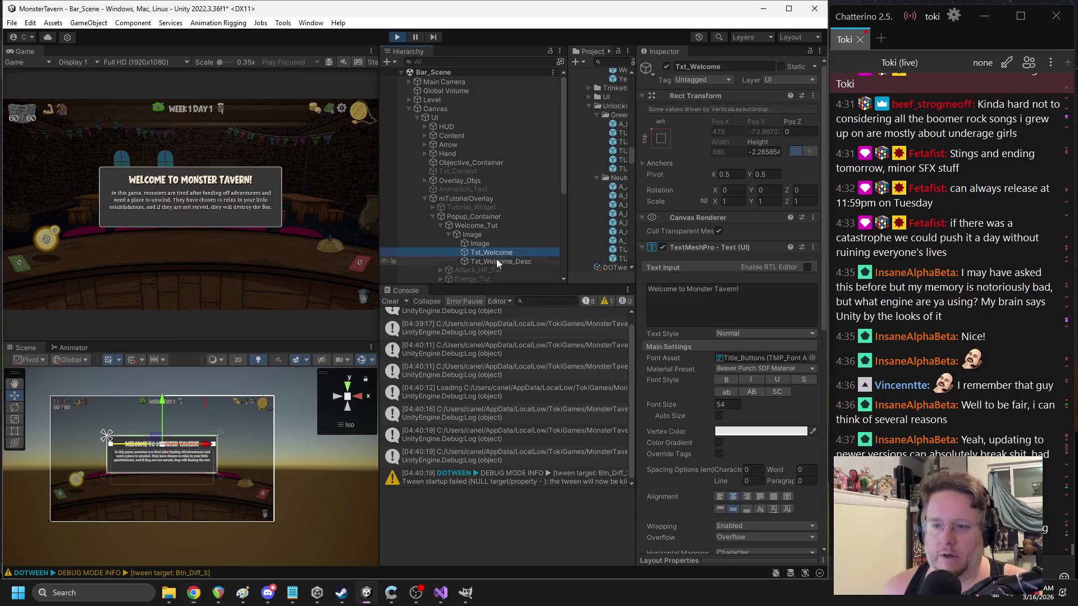
{"action": "scroll", "coordinate": [776, 341], "scroll_direction": "down", "scroll_amount": 10}
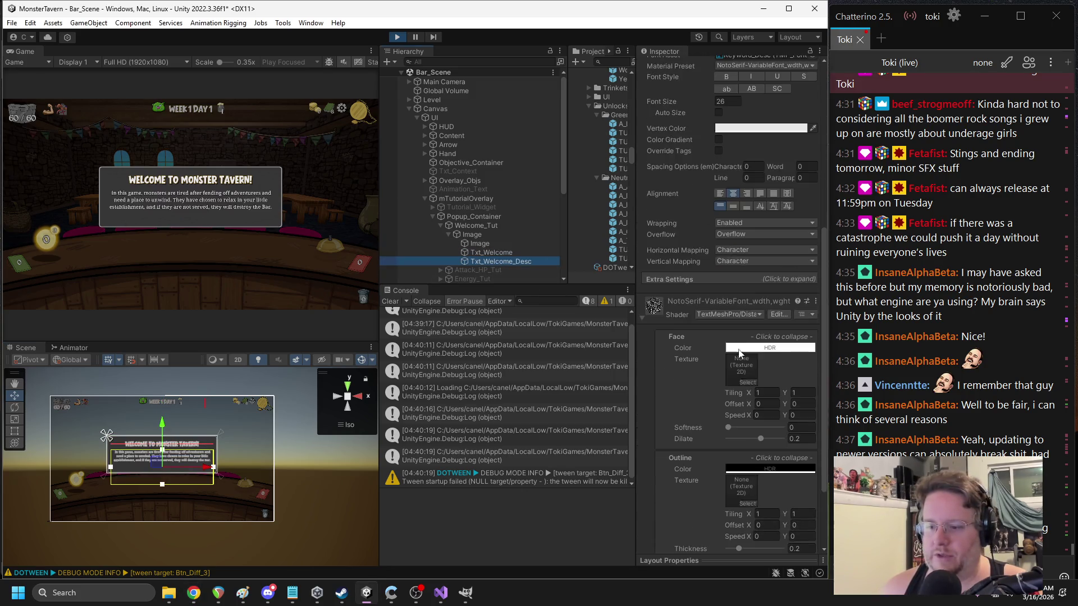
{"action": "scroll", "coordinate": [733, 353], "scroll_direction": "up", "scroll_amount": 10}
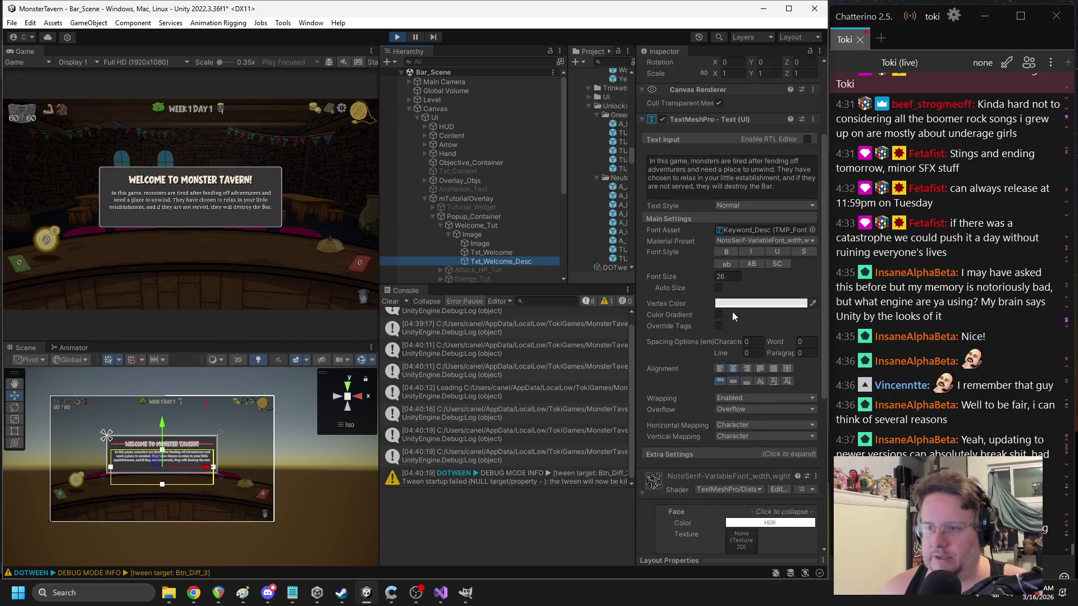
{"action": "left_click", "coordinate": [713, 213]}
{"action": "left_click", "coordinate": [699, 152]}
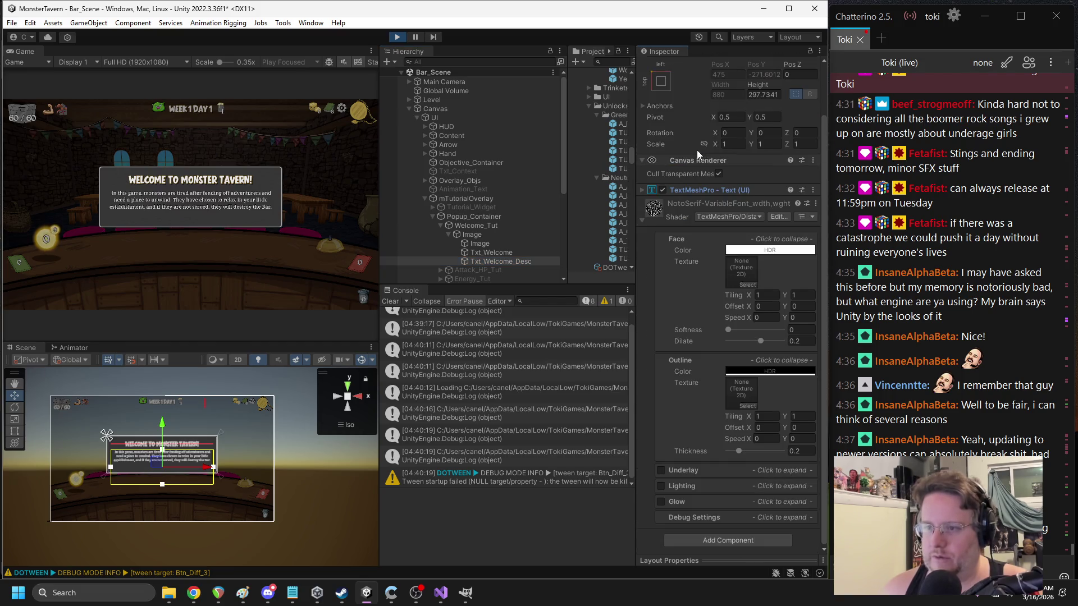
- Stop play mode and search the widened Project panel for 'bar_sc'
{"action": "left_click", "coordinate": [397, 37]}
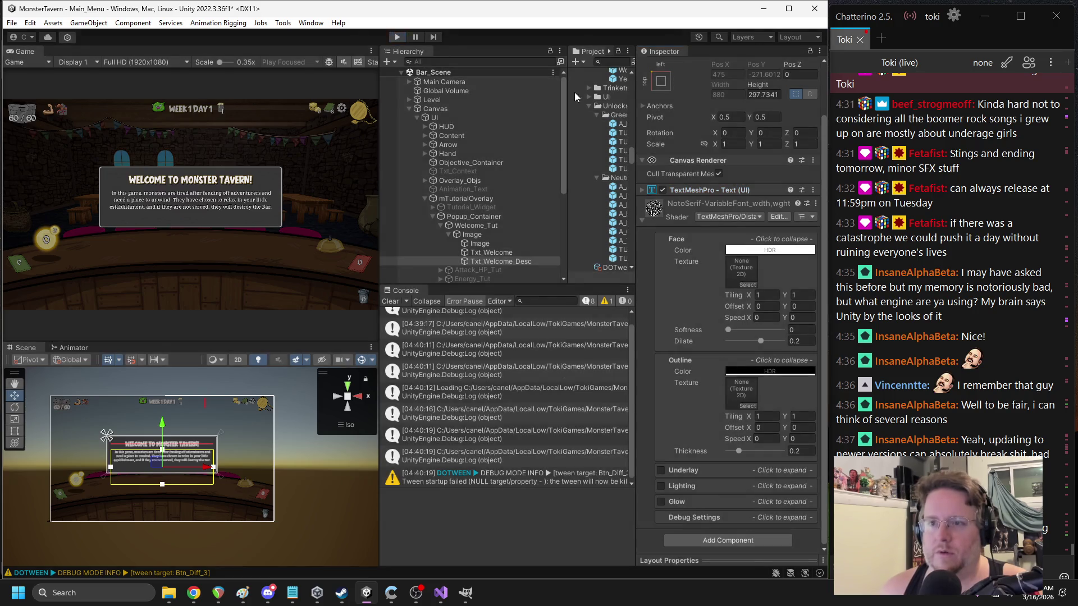
{"action": "left_click_drag", "start_coordinate": [569, 96], "coordinate": [517, 96]}
{"action": "left_click", "coordinate": [561, 62]}
{"action": "type", "text": "bar"}
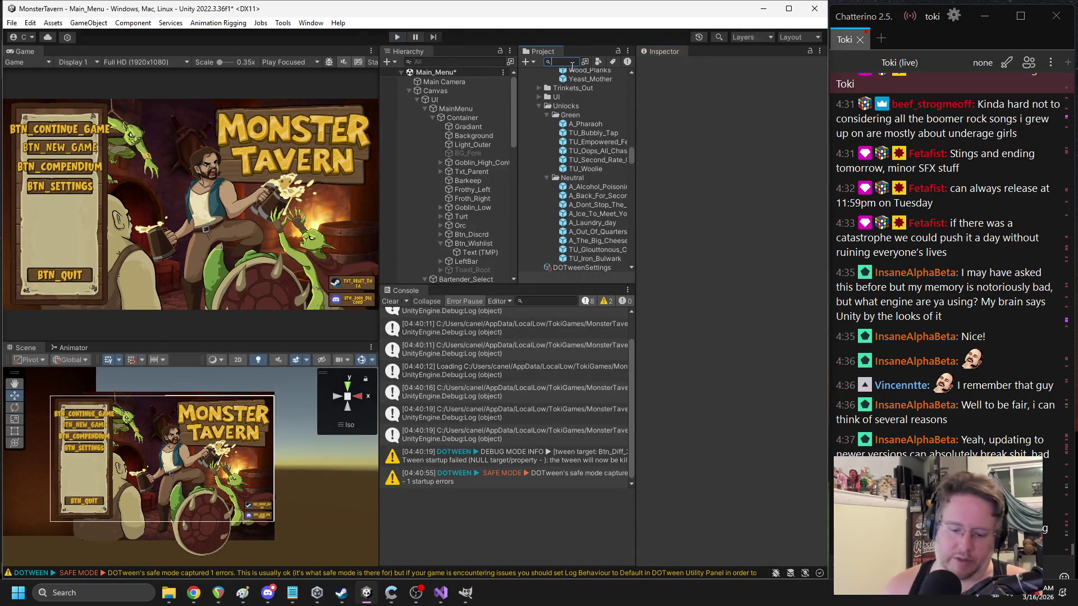
{"action": "type", "text": "_scene"}
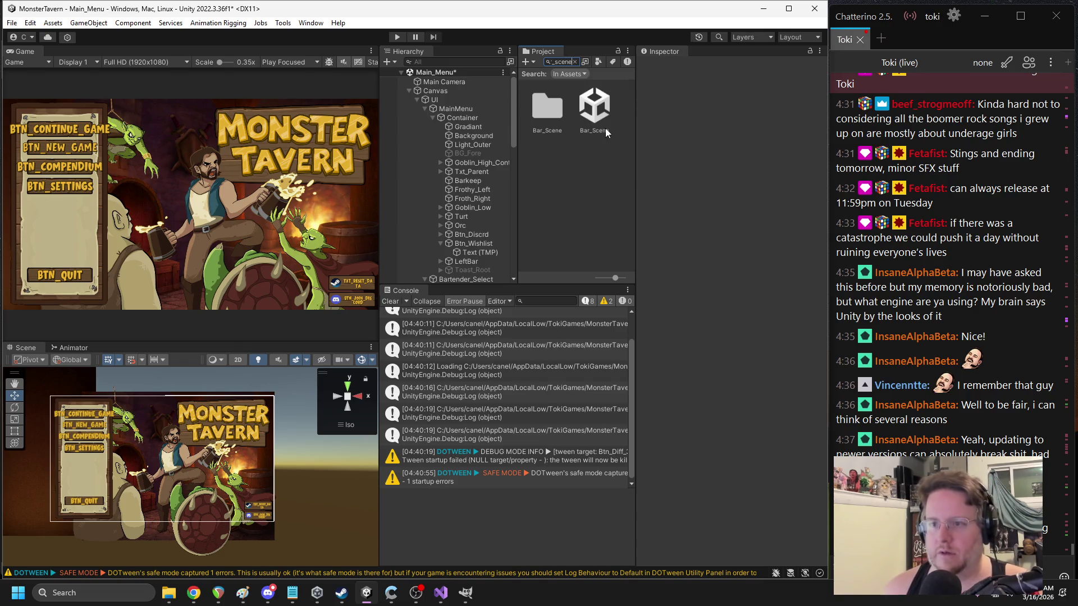
- Open Bar_Scene from the Project panel, answering the unsaved-changes prompt
{"action": "double_click", "coordinate": [605, 131]}
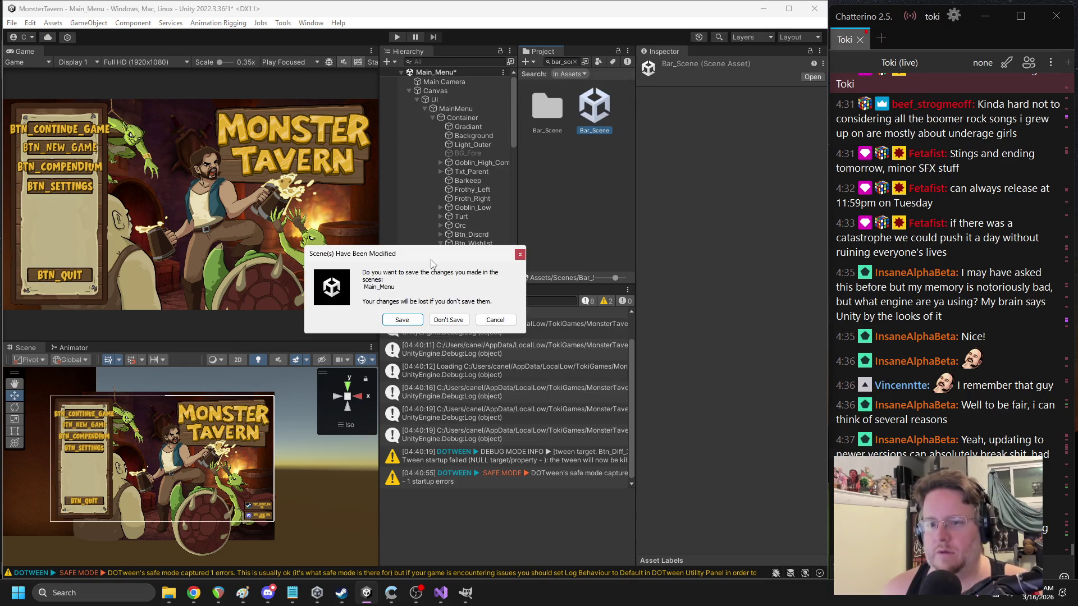
{"action": "left_click", "coordinate": [405, 320]}
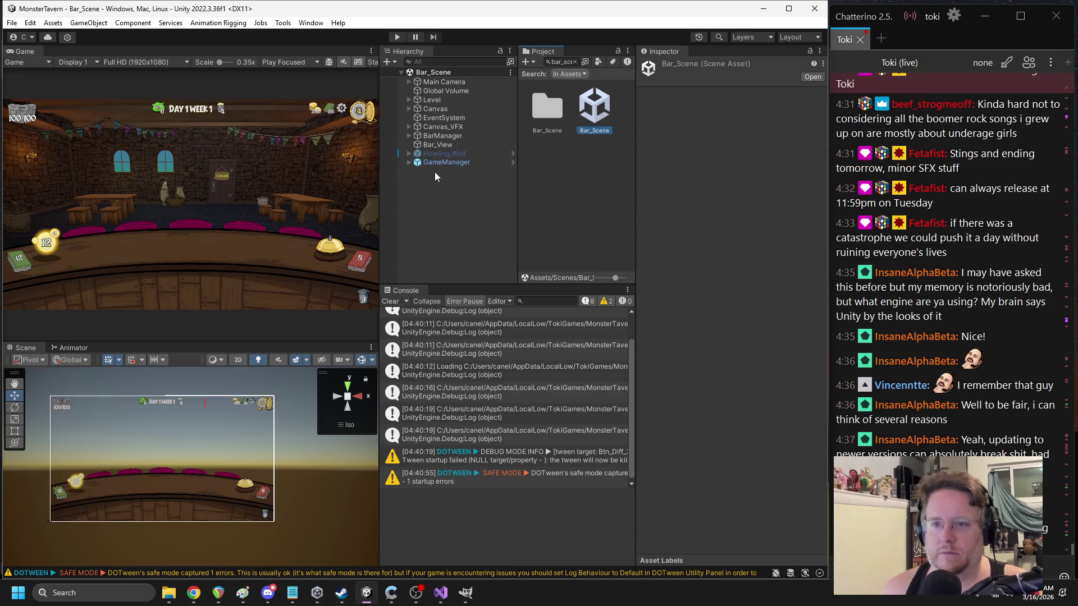
{"action": "left_click", "coordinate": [409, 135]}
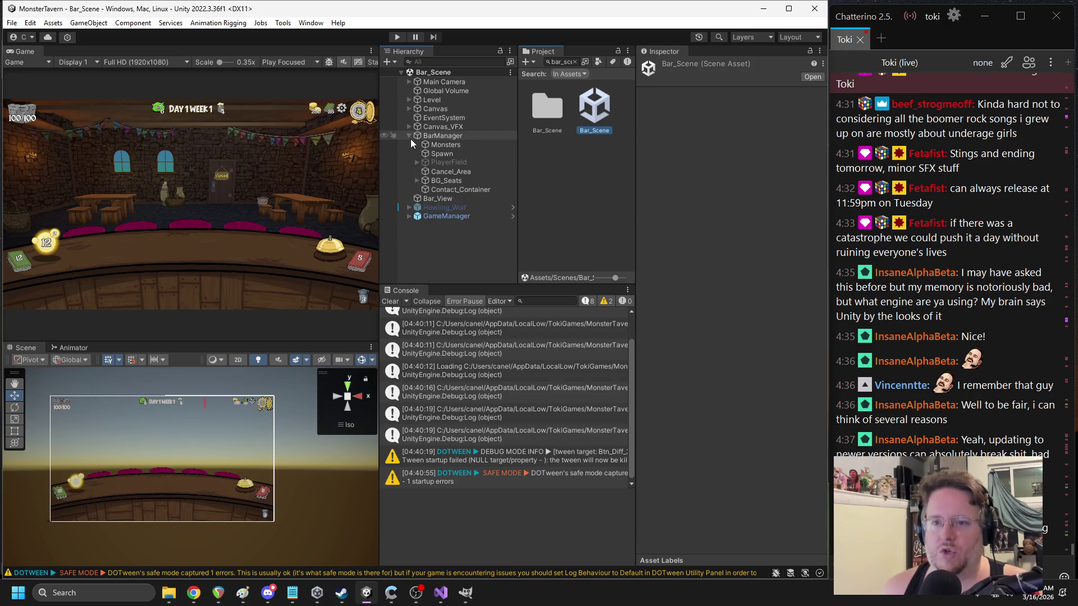
{"action": "left_click", "coordinate": [409, 136]}
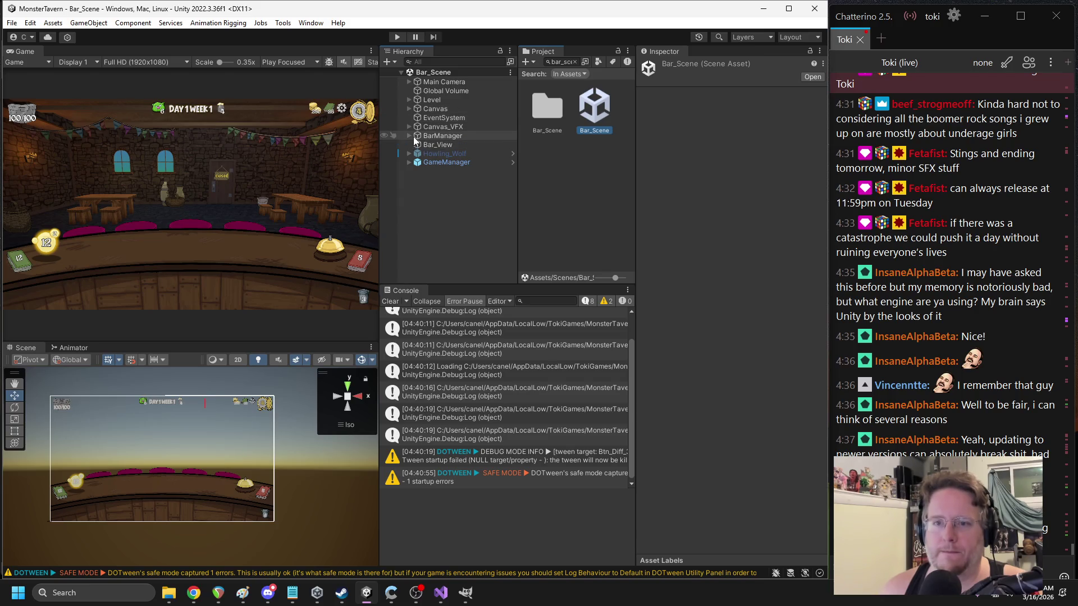
{"action": "left_click", "coordinate": [410, 135]}
{"action": "left_click", "coordinate": [409, 135]}
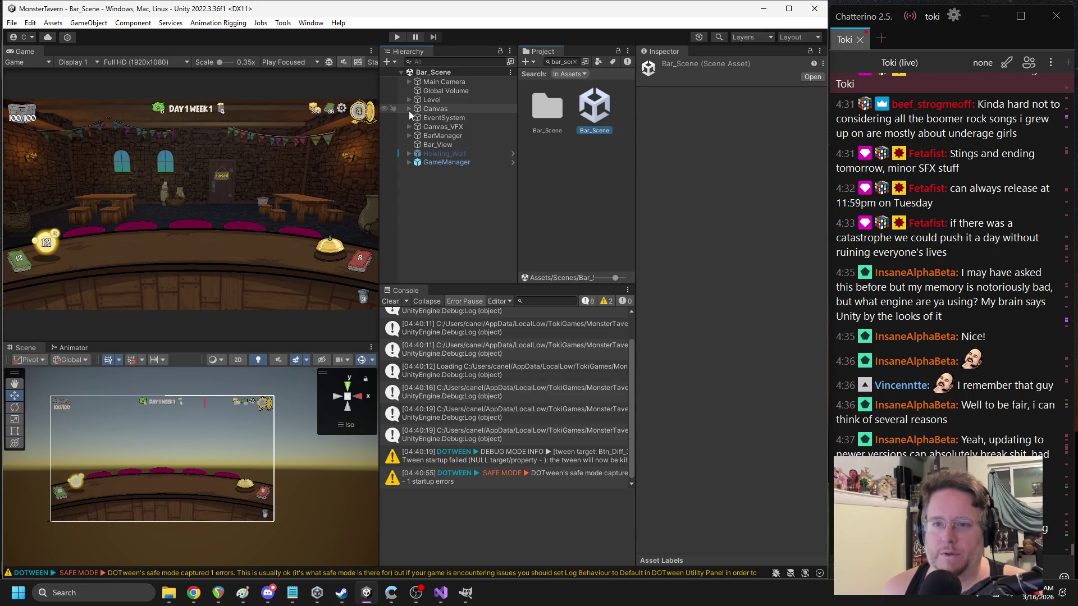
- Expand Canvas > UI > mTutorialOverlay > Popup_Container and enable the Welcome_Tut popup
{"action": "left_click", "coordinate": [408, 109]}
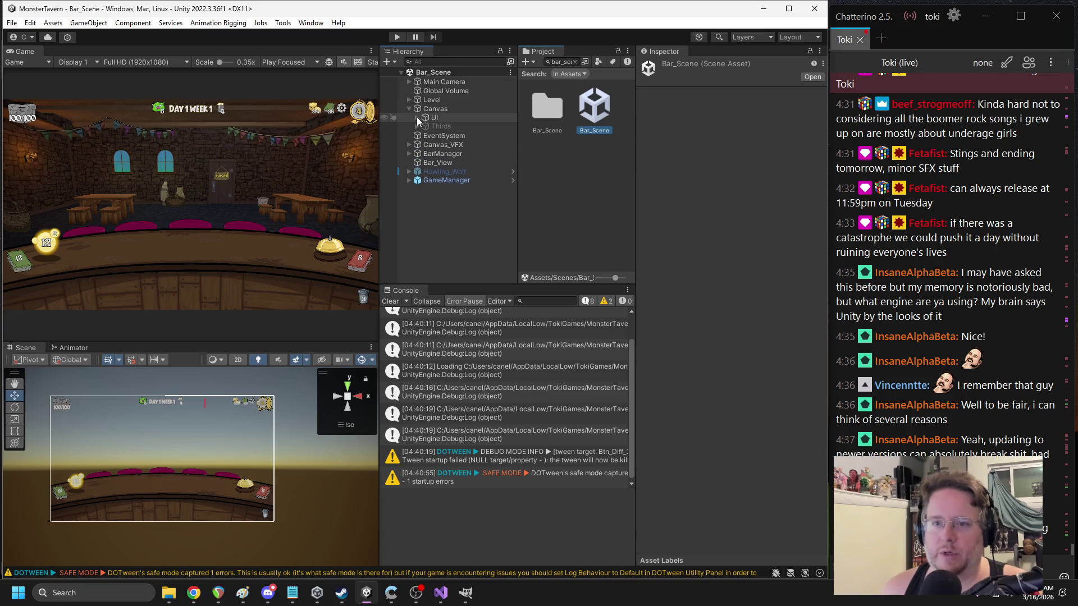
{"action": "left_click", "coordinate": [417, 118]}
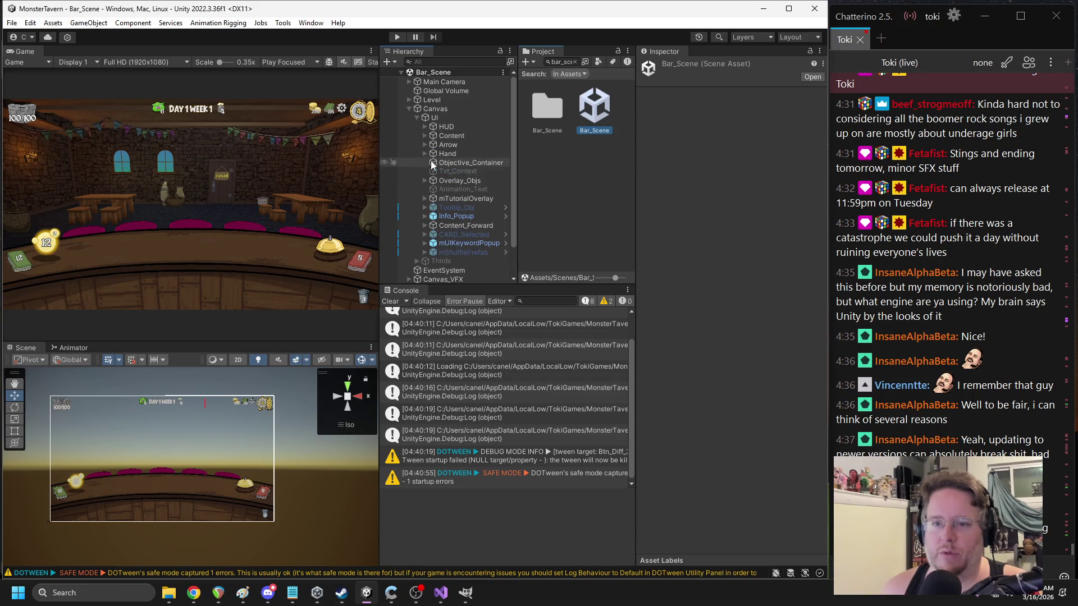
{"action": "left_click", "coordinate": [424, 199]}
{"action": "left_click", "coordinate": [432, 208]}
{"action": "left_click", "coordinate": [432, 208]}
{"action": "left_click", "coordinate": [432, 216]}
{"action": "left_click", "coordinate": [468, 224]}
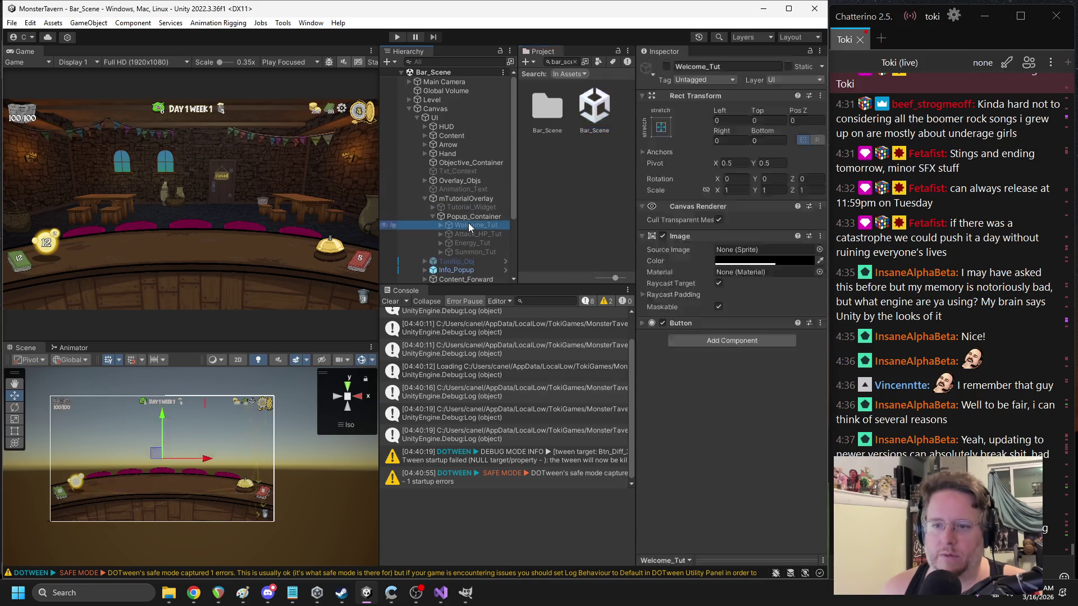
{"action": "left_click", "coordinate": [666, 67]}
{"action": "scroll", "coordinate": [192, 456], "scroll_direction": "up", "scroll_amount": 3}
{"action": "scroll", "coordinate": [193, 457], "scroll_direction": "down", "scroll_amount": 4}
{"action": "scroll", "coordinate": [193, 457], "scroll_direction": "up", "scroll_amount": 5}
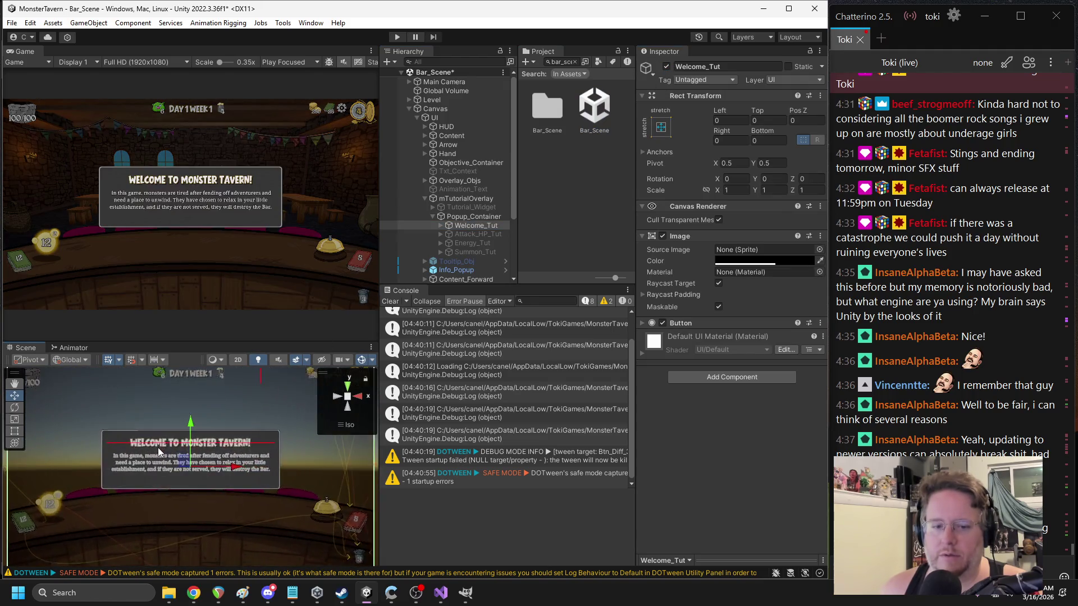
- Cycle through the overlapping objects of the welcome popup in the Scene view
{"action": "left_click", "coordinate": [138, 441]}
{"action": "left_click", "coordinate": [137, 439]}
{"action": "left_click", "coordinate": [137, 439]}
{"action": "left_click", "coordinate": [136, 436]}
{"action": "left_click", "coordinate": [136, 436]}
{"action": "left_click", "coordinate": [136, 435]}
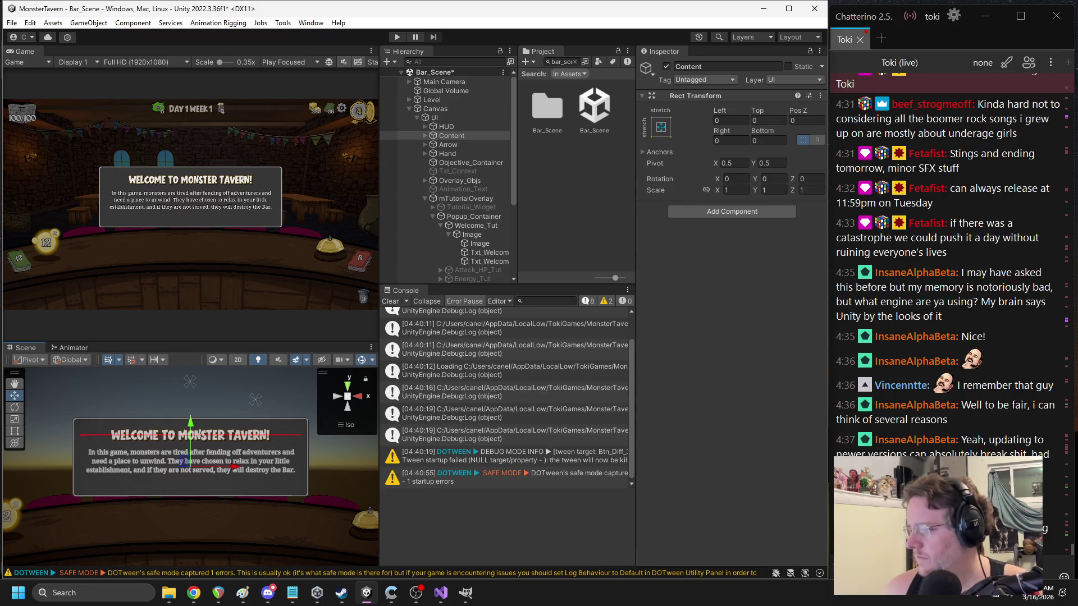
{"action": "key", "text": "alt+Tab"}
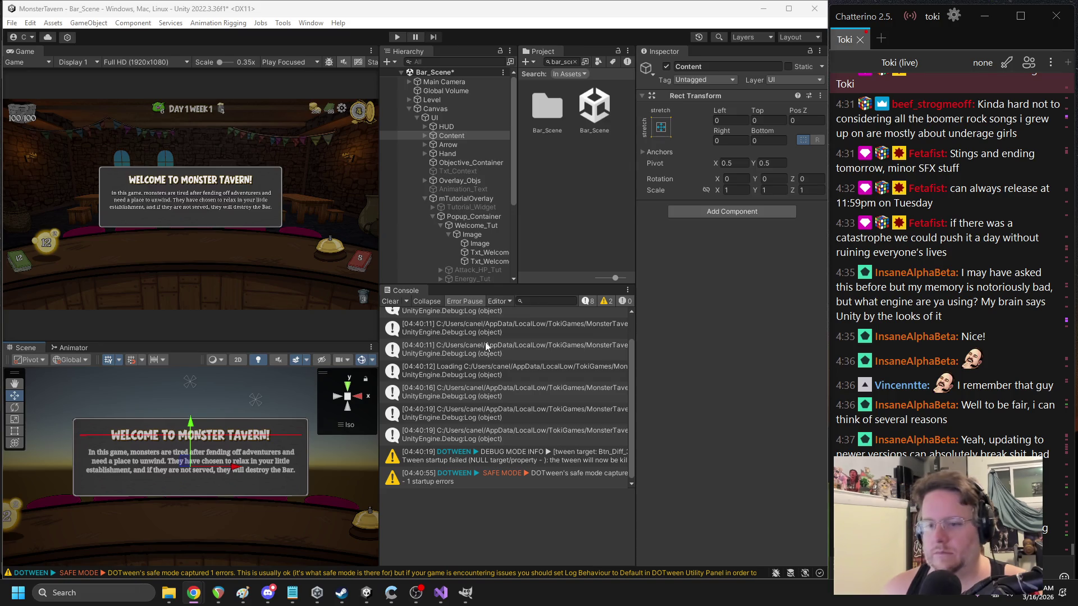
- Select the header Txt_Welcome and focus its 'Welcome to Monster Tavern!' text input
{"action": "left_click", "coordinate": [487, 253]}
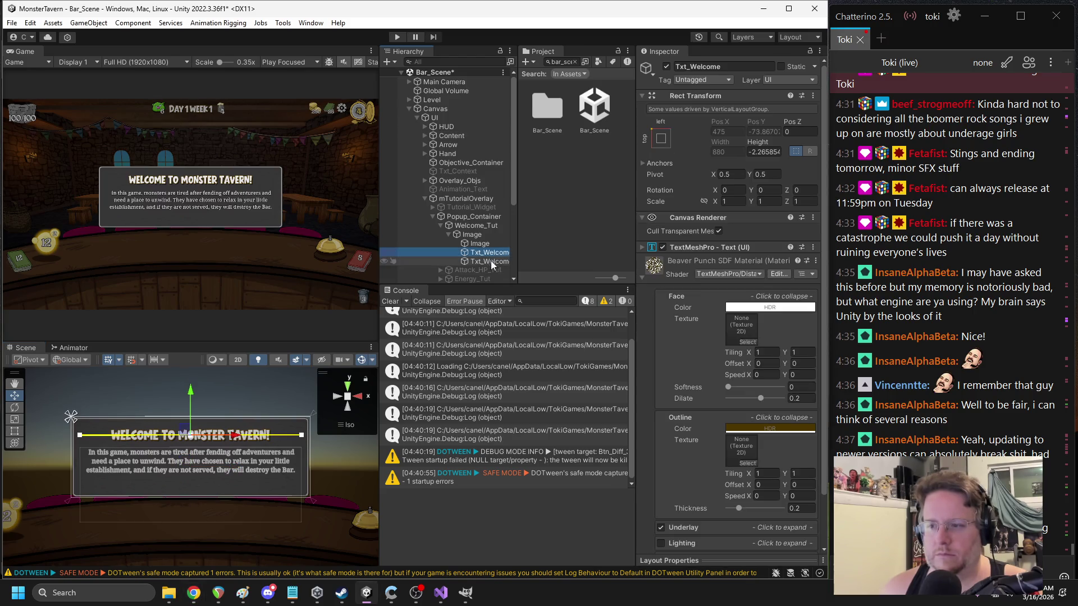
{"action": "left_click", "coordinate": [692, 250]}
{"action": "left_click", "coordinate": [717, 295]}
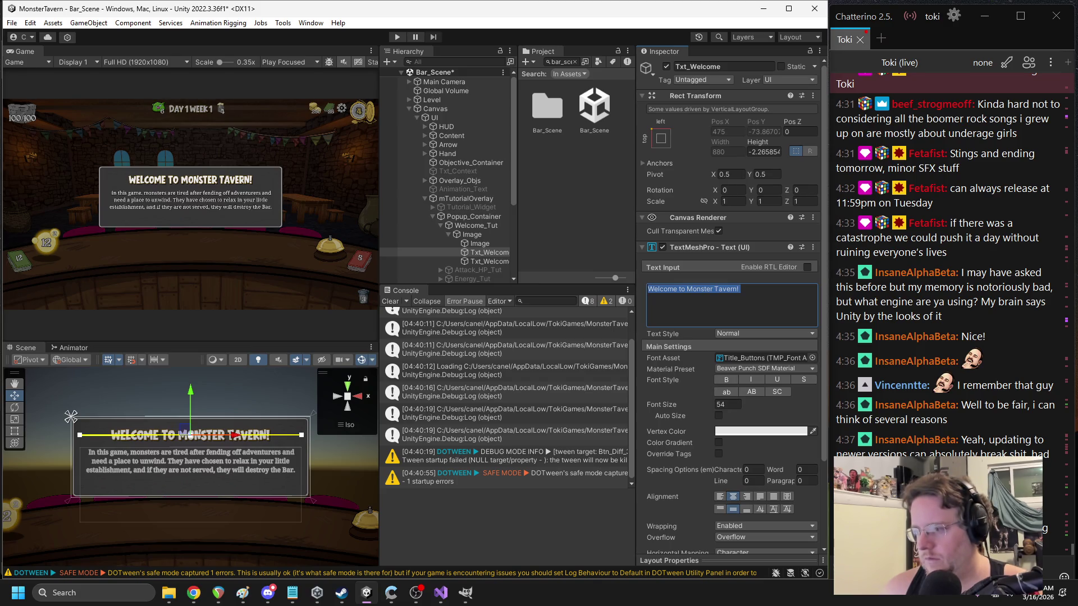
{"action": "key", "text": "alt+Tab"}
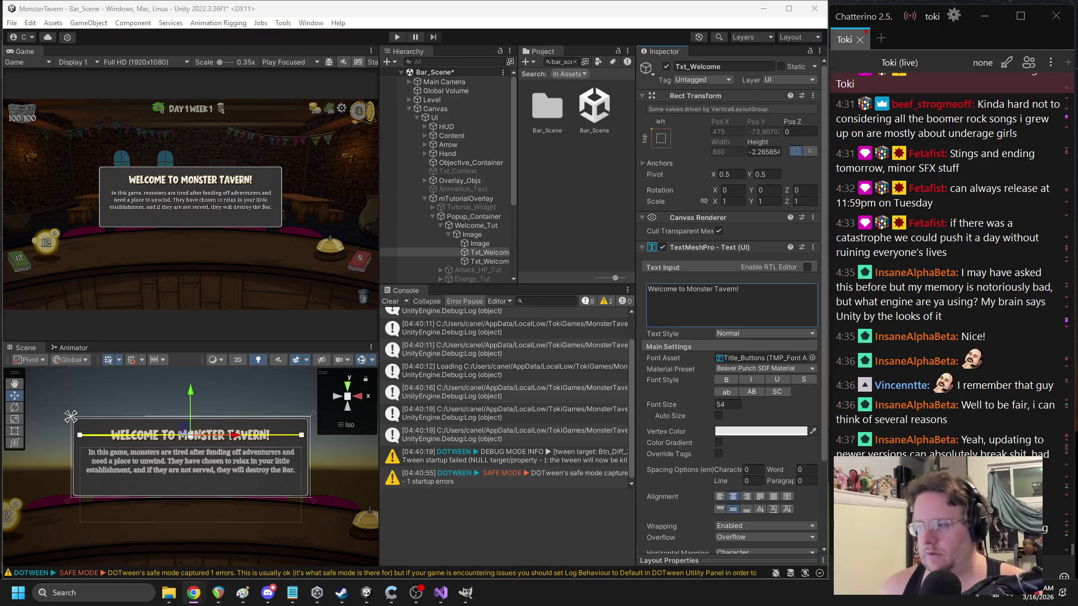
{"action": "left_click", "coordinate": [729, 317]}
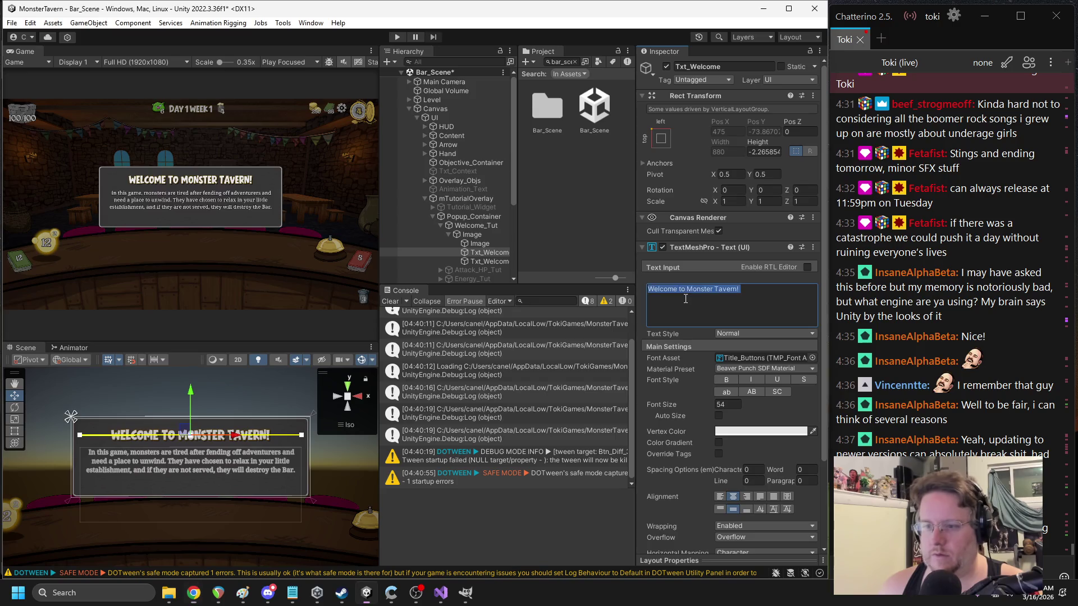
- Replace the header text with Tut_Welcome_Header and add an MTMP Localizer component
{"action": "type", "text": "Tut_Welcome_Header"}
{"action": "scroll", "coordinate": [669, 365], "scroll_direction": "down", "scroll_amount": 3}
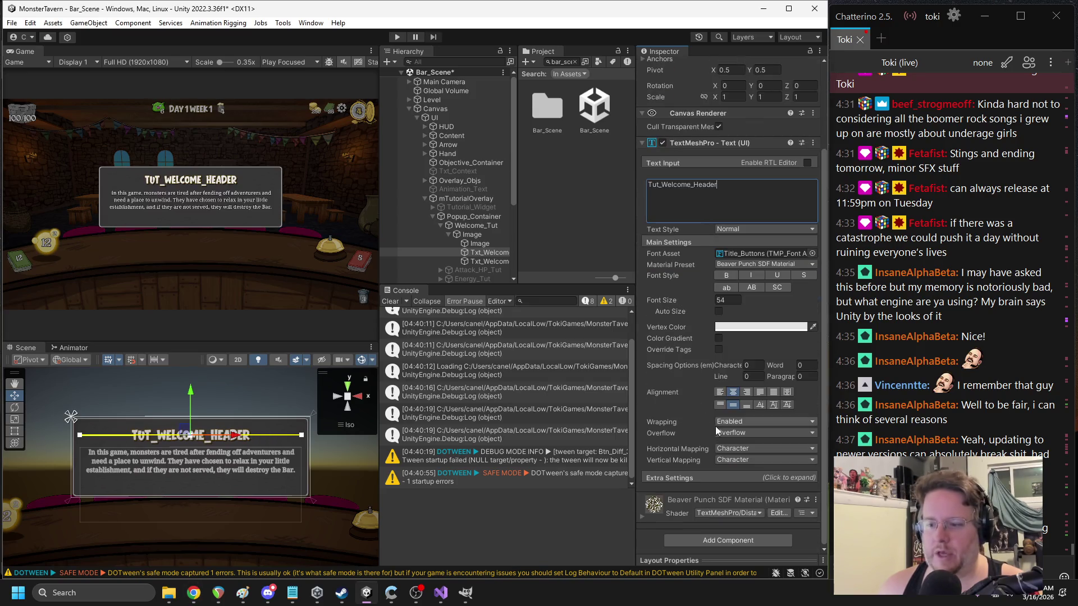
{"action": "left_click", "coordinate": [713, 534]}
{"action": "type", "text": "local"}
{"action": "left_click", "coordinate": [706, 457]}
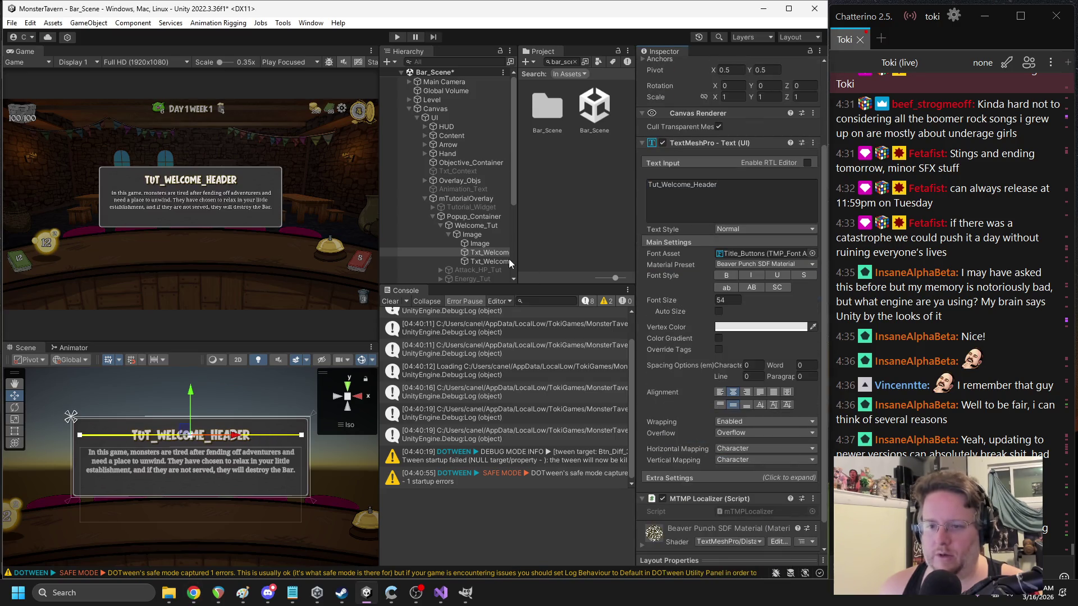
- Replace the body text with Tut_Welcome_Body and add an MTMP Localizer to it
{"action": "left_click", "coordinate": [480, 261]}
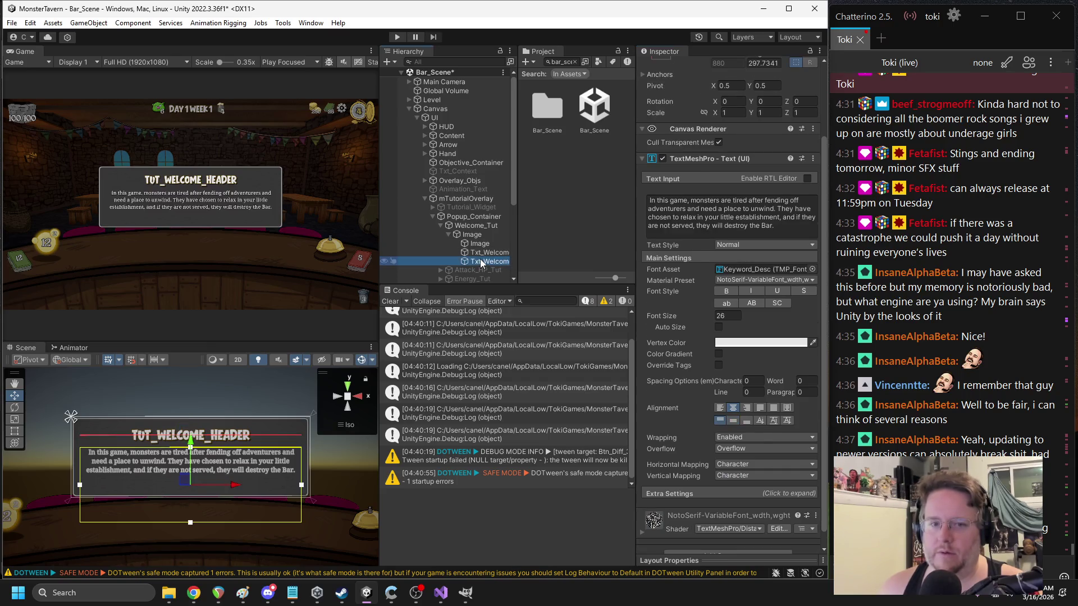
{"action": "left_click", "coordinate": [729, 216]}
{"action": "key", "text": "ctrl+a"}
{"action": "key", "text": "Delete"}
{"action": "key", "text": "alt+Tab"}
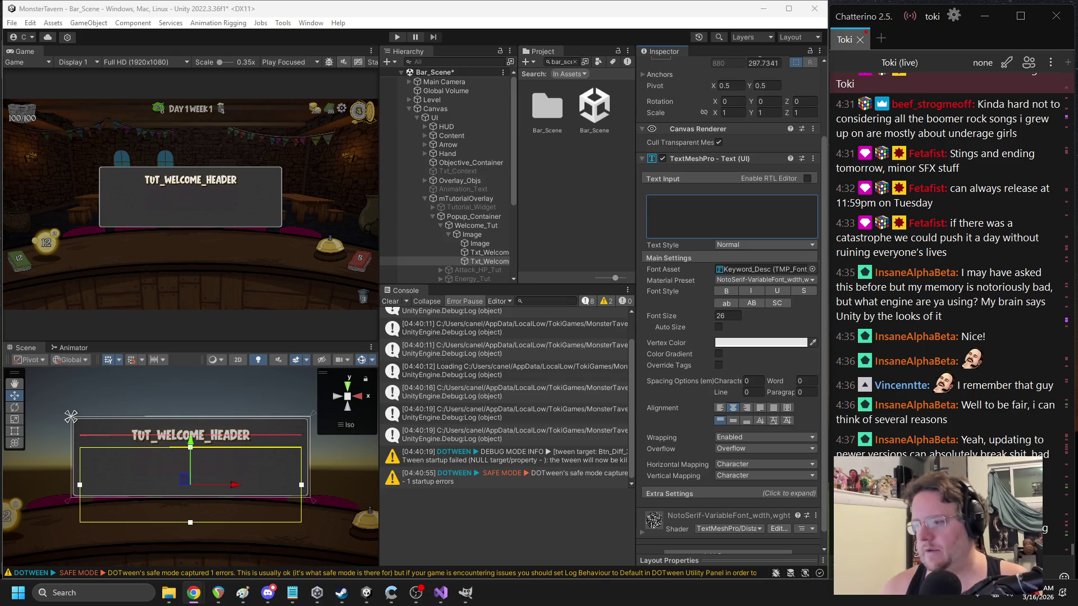
{"action": "left_click", "coordinate": [731, 230]}
{"action": "type", "text": "Tut_Welcome_Body"}
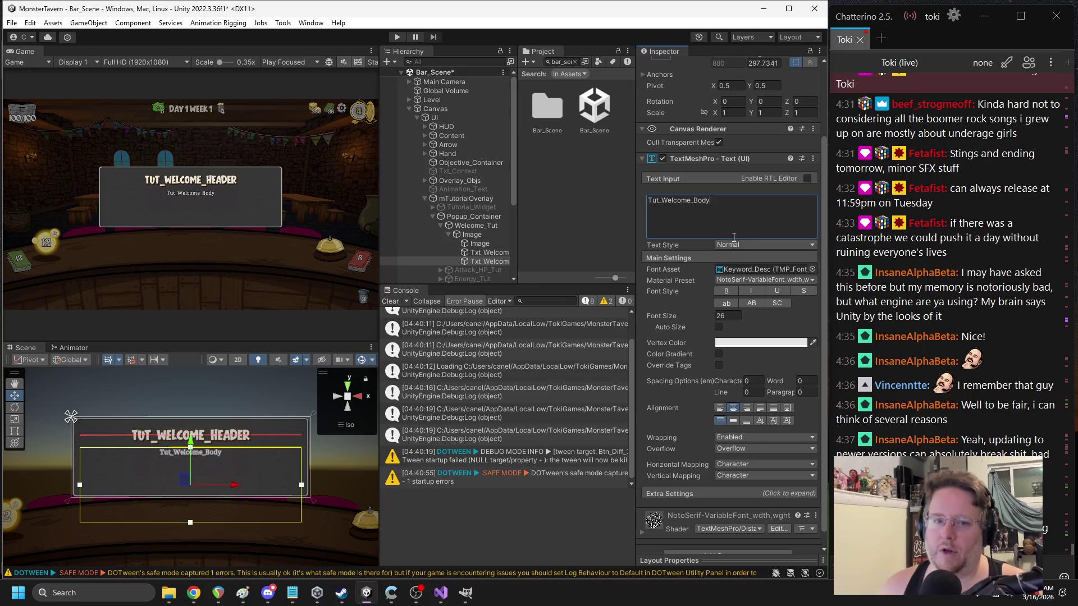
{"action": "scroll", "coordinate": [730, 525], "scroll_direction": "down", "scroll_amount": 1}
{"action": "left_click", "coordinate": [720, 541]}
{"action": "type", "text": "local"}
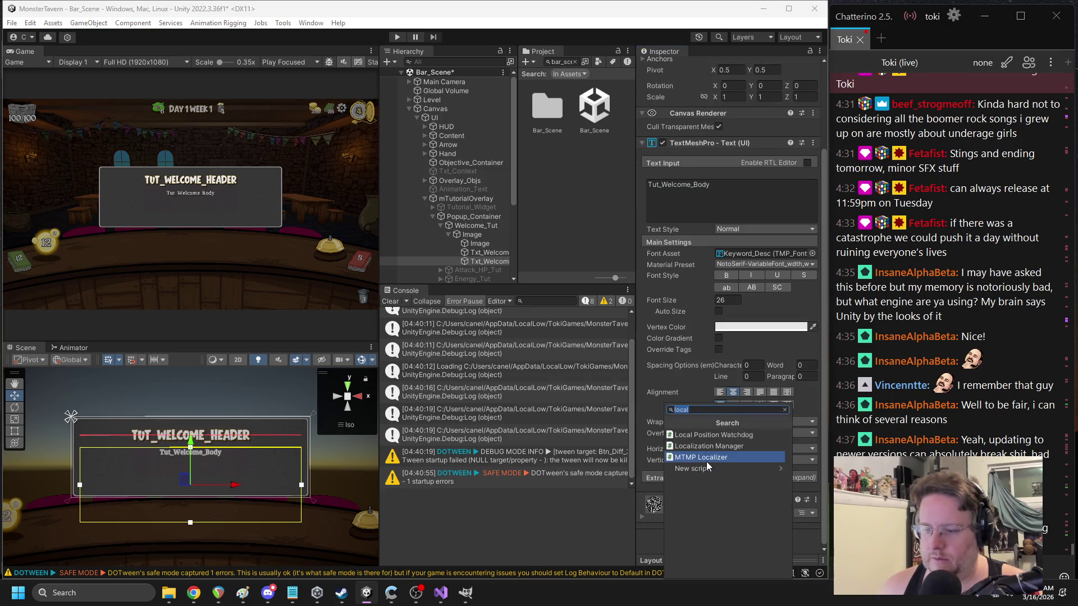
{"action": "left_click", "coordinate": [706, 462]}
- Collapse the Image group and the Welcome_Tut branch in the Hierarchy
{"action": "left_click", "coordinate": [447, 234]}
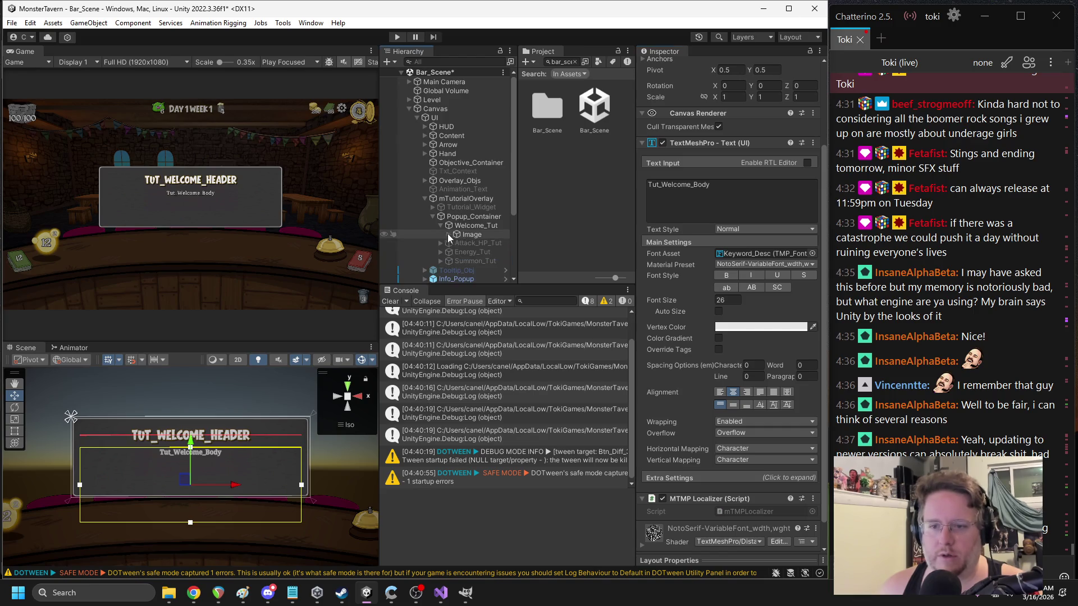
{"action": "left_click", "coordinate": [459, 226]}
{"action": "key", "text": "Left"}
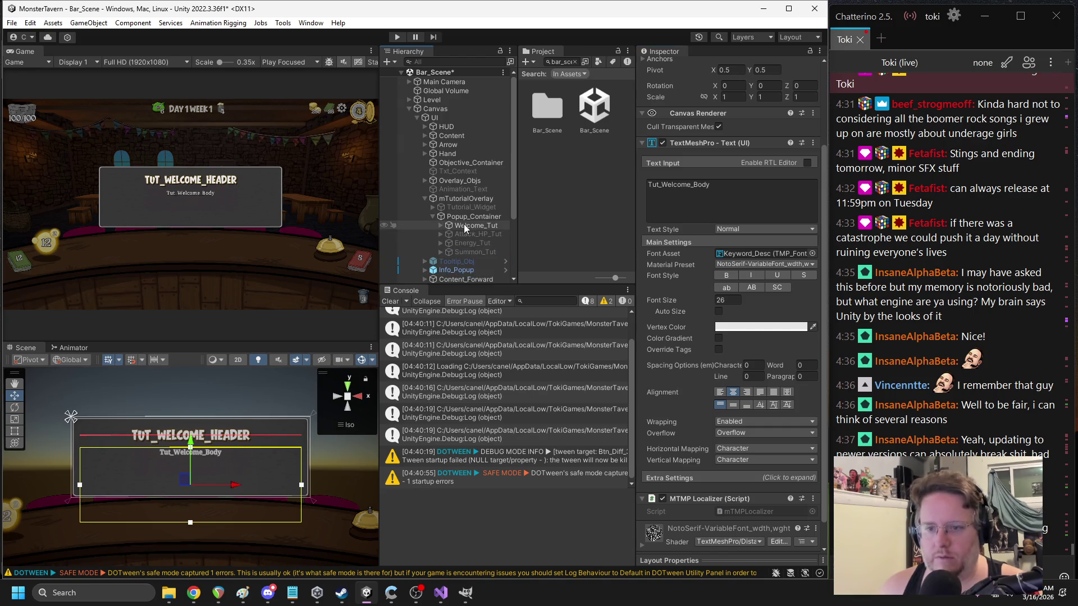
- Hide the Welcome_Tut popup and enable the Attack_HP_Tut popup instead
{"action": "left_click", "coordinate": [666, 67]}
{"action": "left_click", "coordinate": [472, 233]}
{"action": "left_click", "coordinate": [666, 66]}
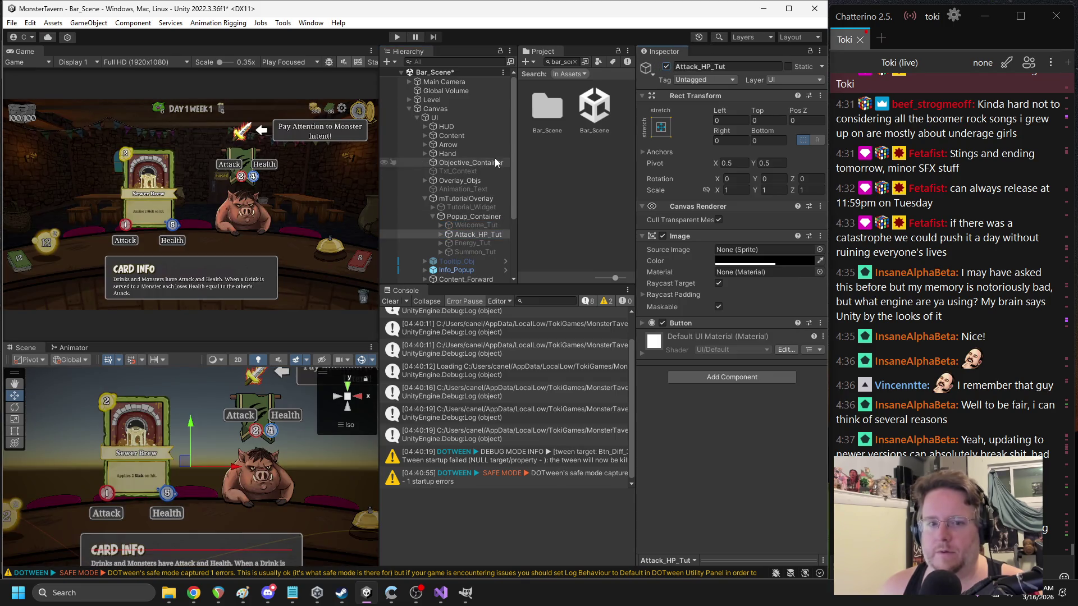
{"action": "scroll", "coordinate": [271, 440], "scroll_direction": "down", "scroll_amount": 2}
{"action": "mouse_move", "coordinate": [271, 440]}
{"action": "left_mouse_down"}
{"action": "mouse_move", "coordinate": [232, 437]}
{"action": "mouse_move", "coordinate": [279, 391]}
{"action": "left_mouse_up"}
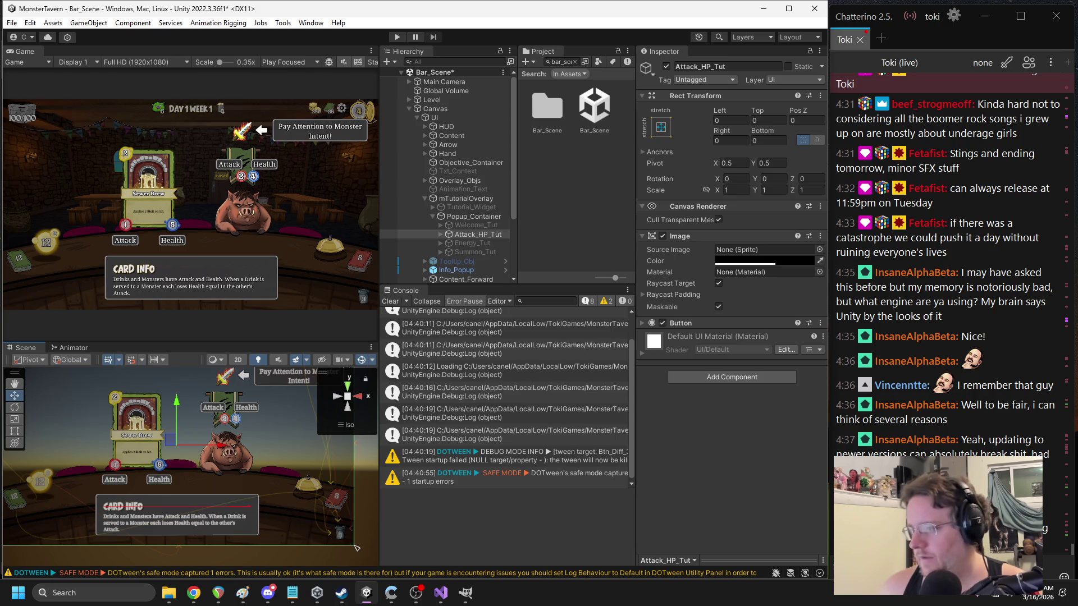
{"action": "key", "text": "alt+Tab"}
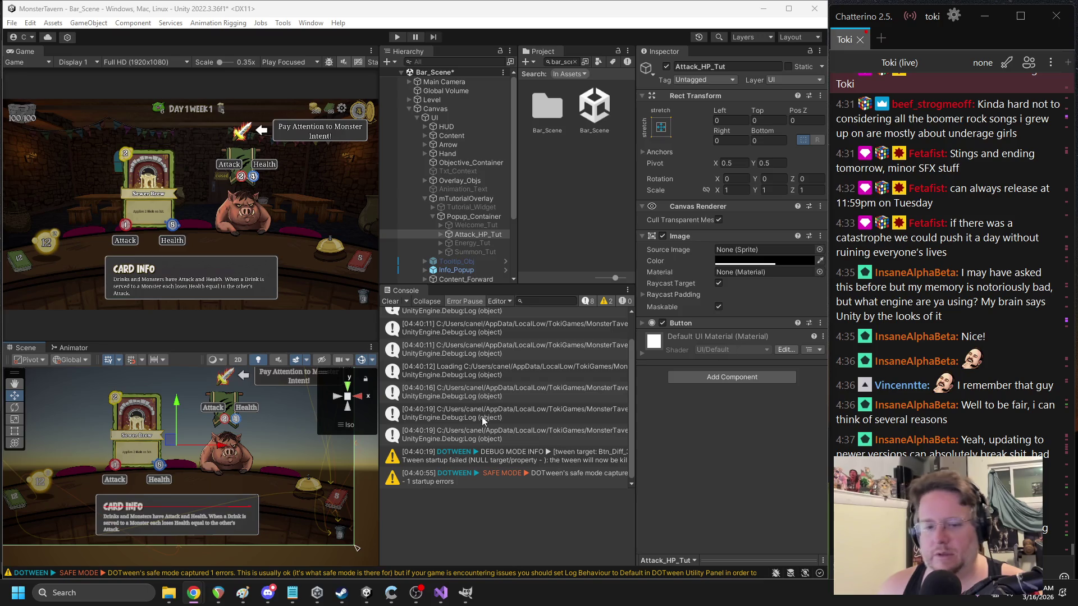
- Select the CARD INFO panel in the Scene view and collapse Info_Container
{"action": "left_click", "coordinate": [116, 509]}
{"action": "left_click", "coordinate": [115, 509]}
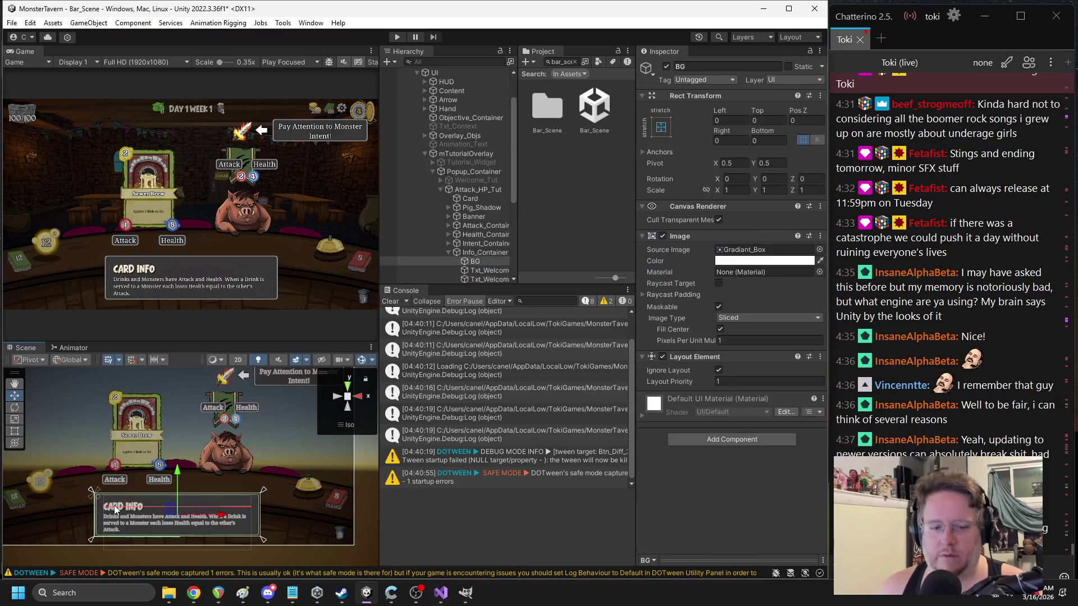
{"action": "left_click", "coordinate": [115, 509]}
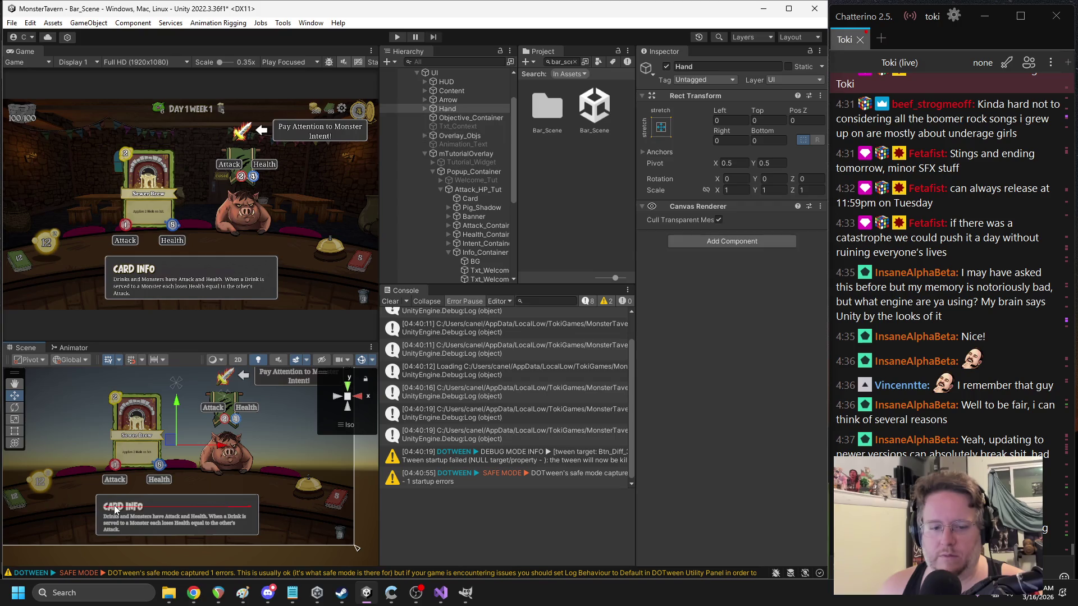
{"action": "left_click", "coordinate": [115, 509]}
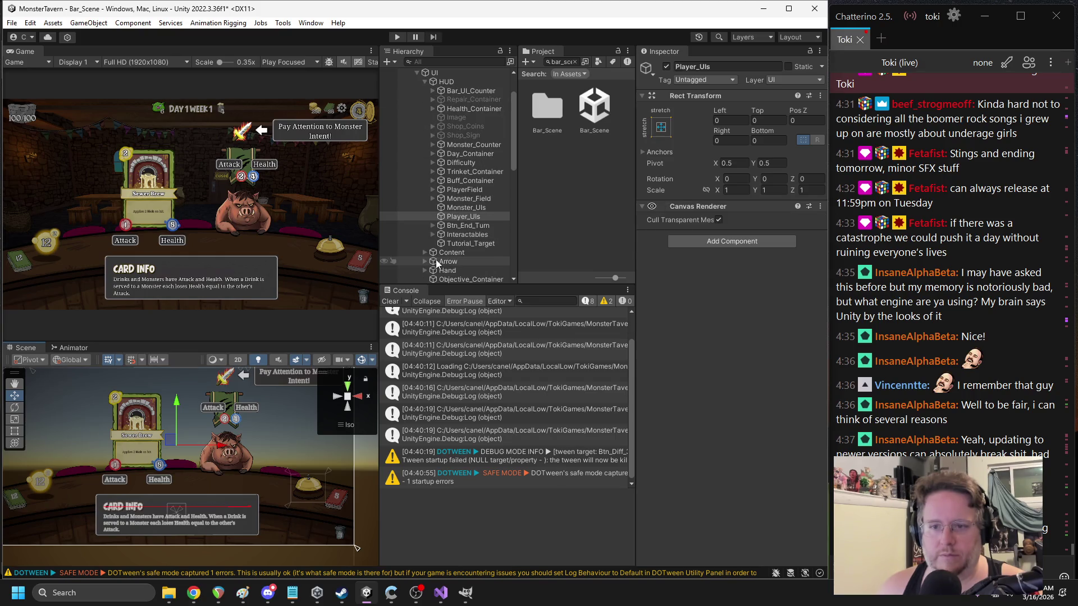
{"action": "scroll", "coordinate": [494, 252], "scroll_direction": "down", "scroll_amount": 5}
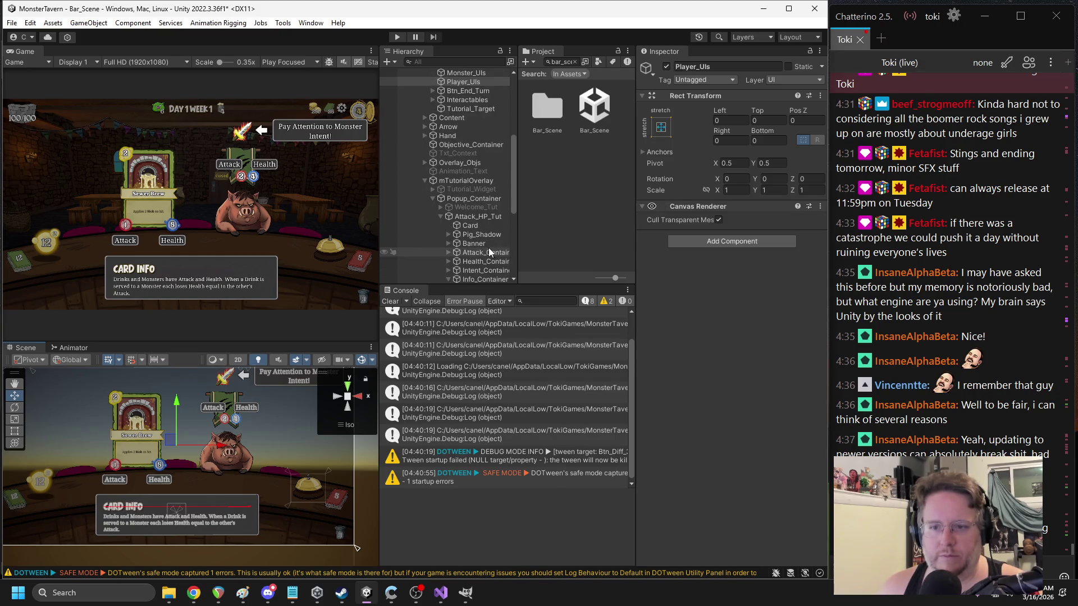
{"action": "scroll", "coordinate": [493, 253], "scroll_direction": "down", "scroll_amount": 3}
{"action": "left_click", "coordinate": [449, 212]}
{"action": "left_click_drag", "start_coordinate": [520, 176], "coordinate": [559, 176]}
- Select Txt_Attack under Attack_Container and focus its 'Attack' text input
{"action": "left_click", "coordinate": [449, 176]}
{"action": "left_click", "coordinate": [466, 184]}
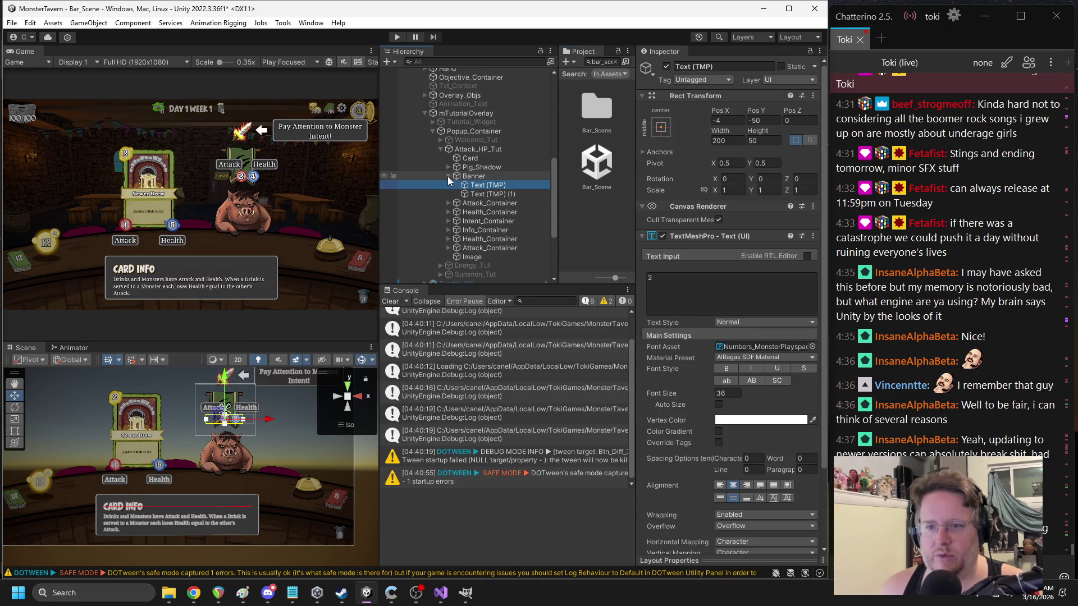
{"action": "left_click", "coordinate": [449, 176]}
{"action": "left_click", "coordinate": [449, 186]}
{"action": "left_click", "coordinate": [476, 195]}
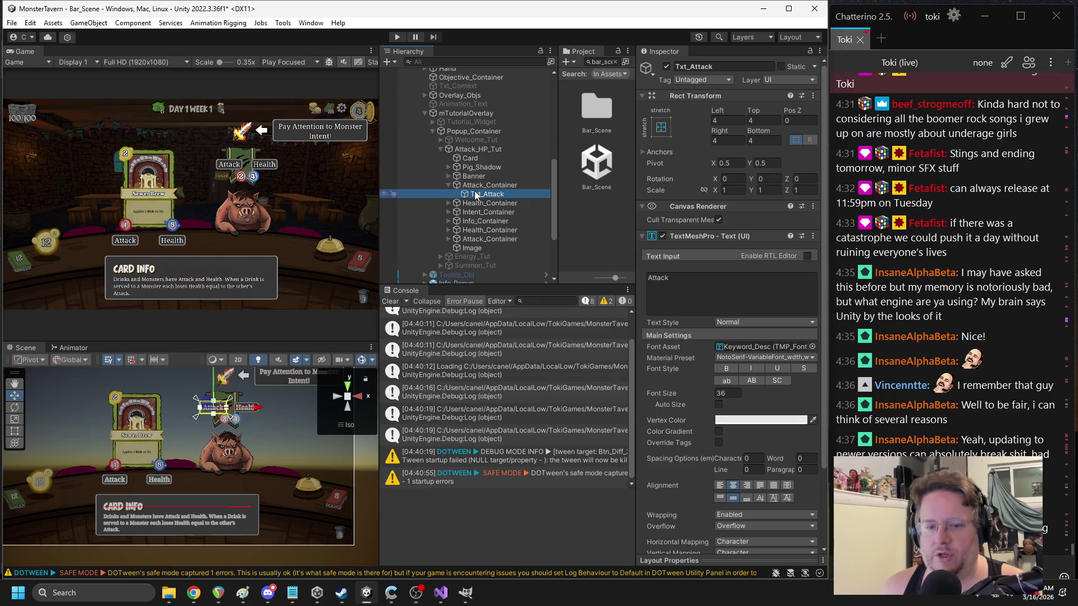
{"action": "key", "text": "alt+Tab"}
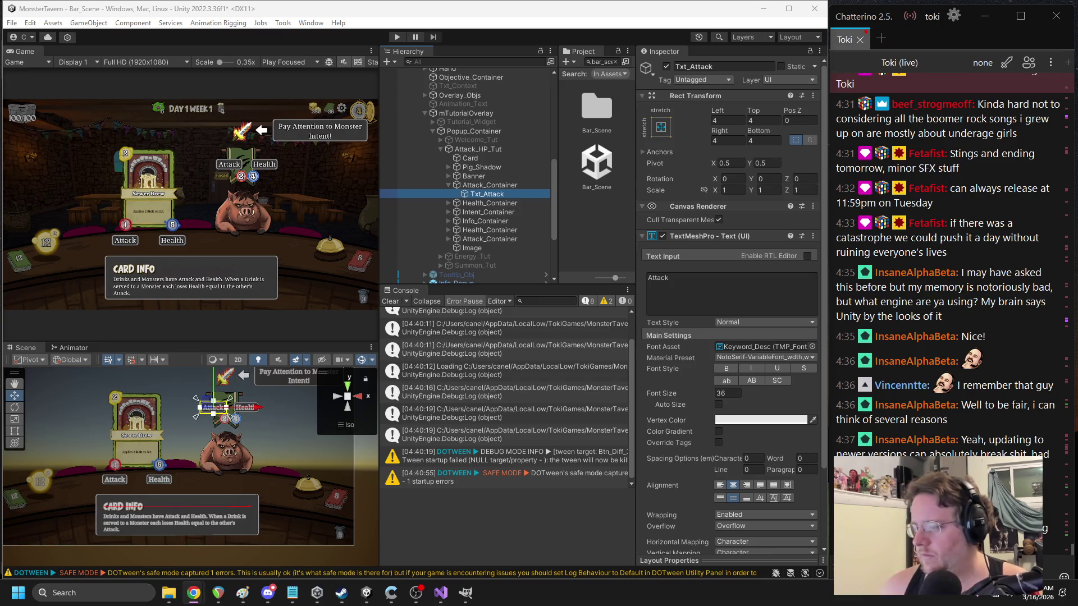
{"action": "left_click", "coordinate": [729, 292]}
- Set Txt_Attack's text to Txt_Attack and add an MTMP Localizer to it
{"action": "key", "text": "ctrl+a"}
{"action": "type", "text": "Txt_Attack"}
{"action": "scroll", "coordinate": [718, 342], "scroll_direction": "down", "scroll_amount": 3}
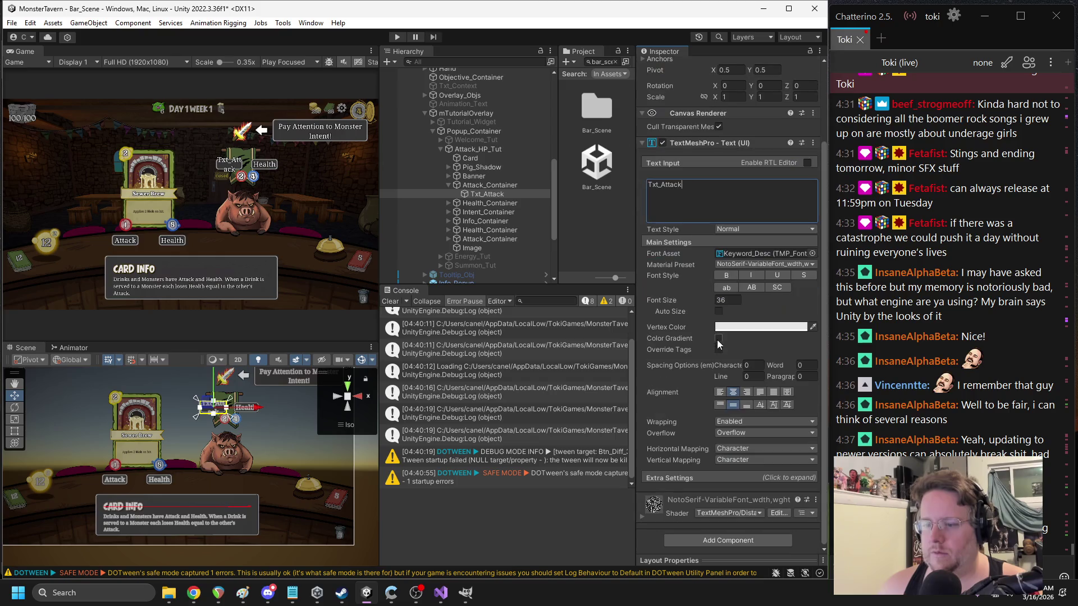
{"action": "left_click", "coordinate": [728, 540]}
{"action": "left_click", "coordinate": [724, 460]}
- Select Txt_HP under Health_Container and add an MTMP Localizer to it
{"action": "left_click", "coordinate": [448, 185]}
{"action": "left_click", "coordinate": [449, 194]}
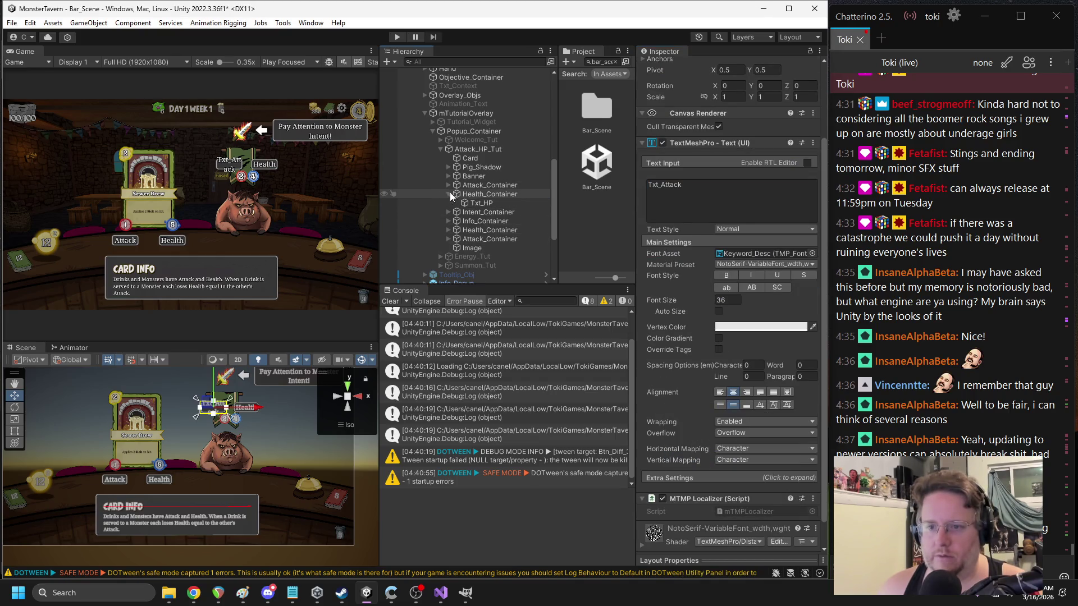
{"action": "left_click", "coordinate": [472, 203]}
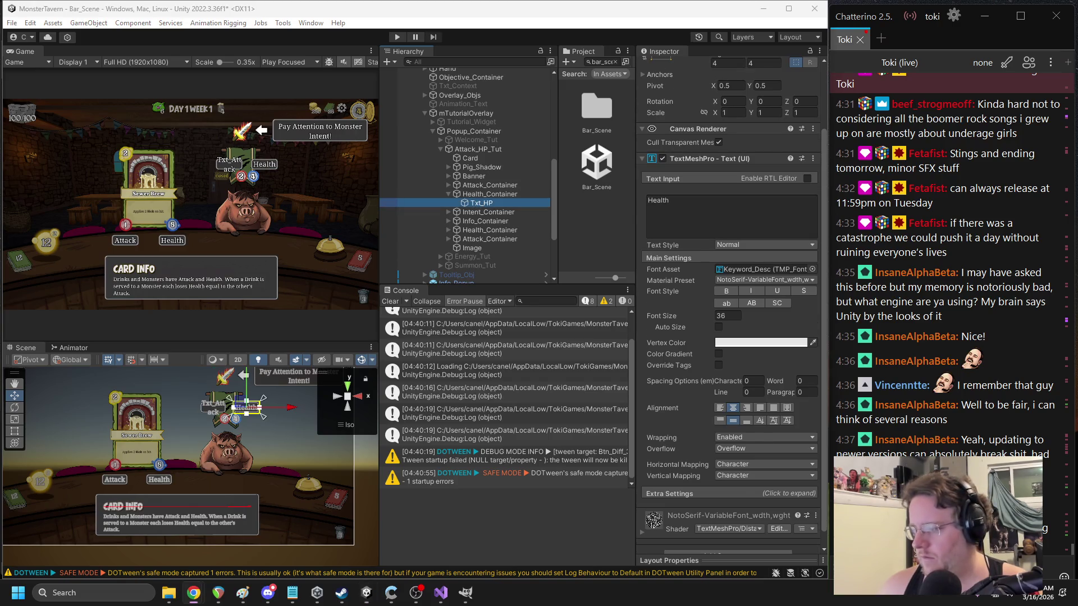
{"action": "scroll", "coordinate": [727, 505], "scroll_direction": "down", "scroll_amount": 1}
{"action": "left_click", "coordinate": [727, 541]}
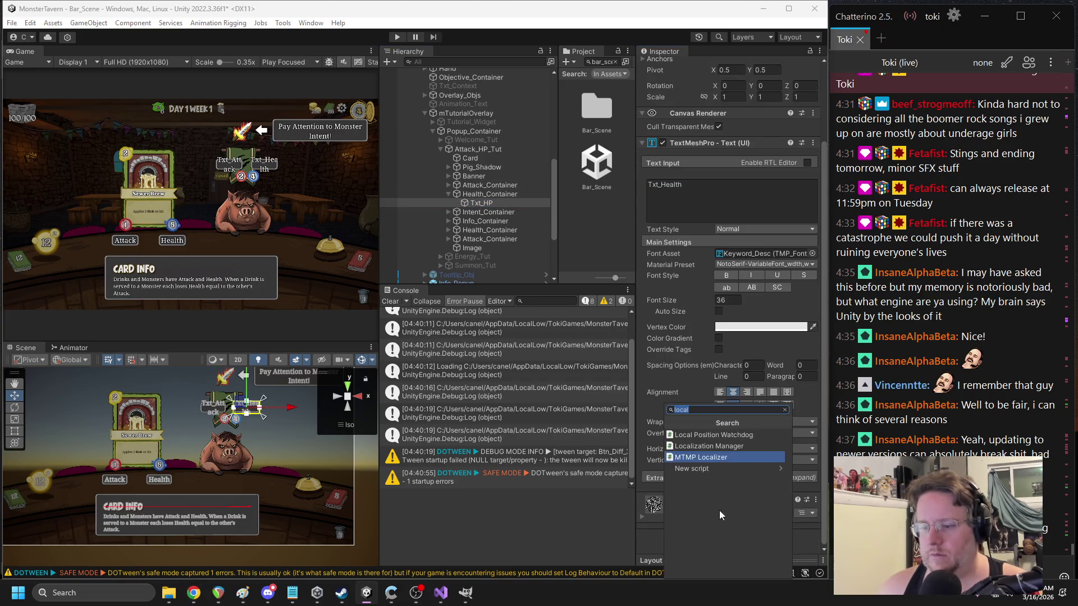
{"action": "left_click", "coordinate": [702, 456]}
{"action": "scroll", "coordinate": [771, 342], "scroll_direction": "down", "scroll_amount": 1}
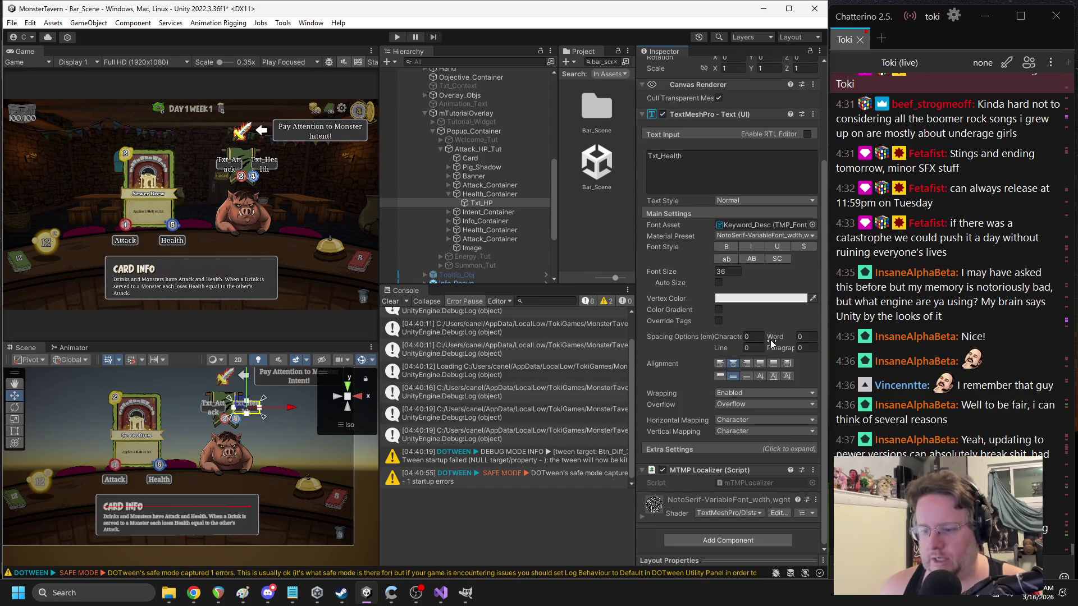
- Set Txt_Intent's text to Tut_Card_Intent and add an MTMP Localizer to it
{"action": "left_click", "coordinate": [449, 195]}
{"action": "left_click", "coordinate": [448, 203]}
{"action": "left_click", "coordinate": [487, 212]}
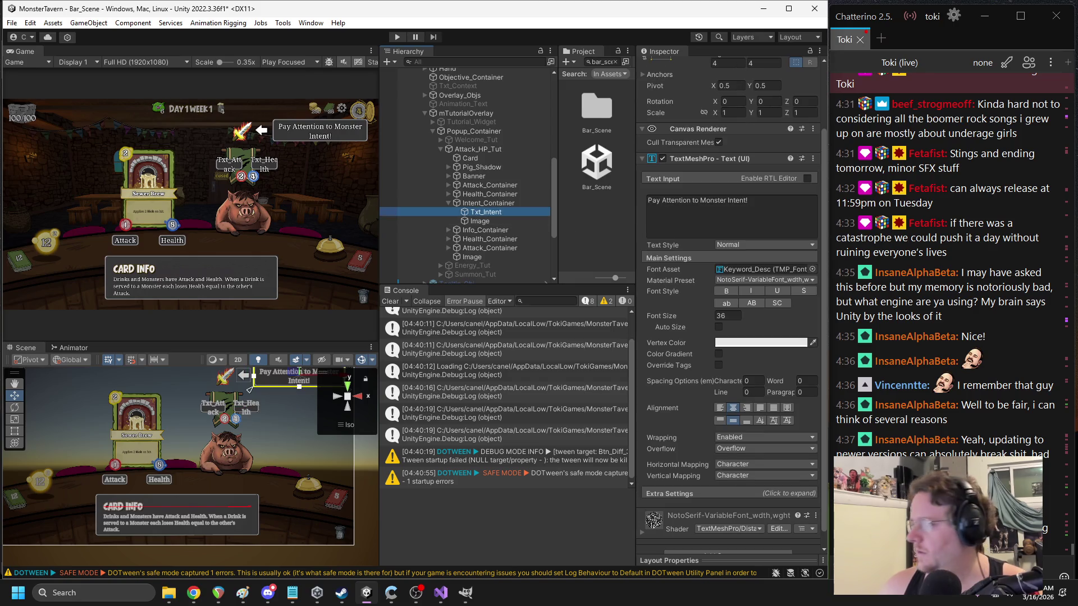
{"action": "key", "text": "alt+Tab"}
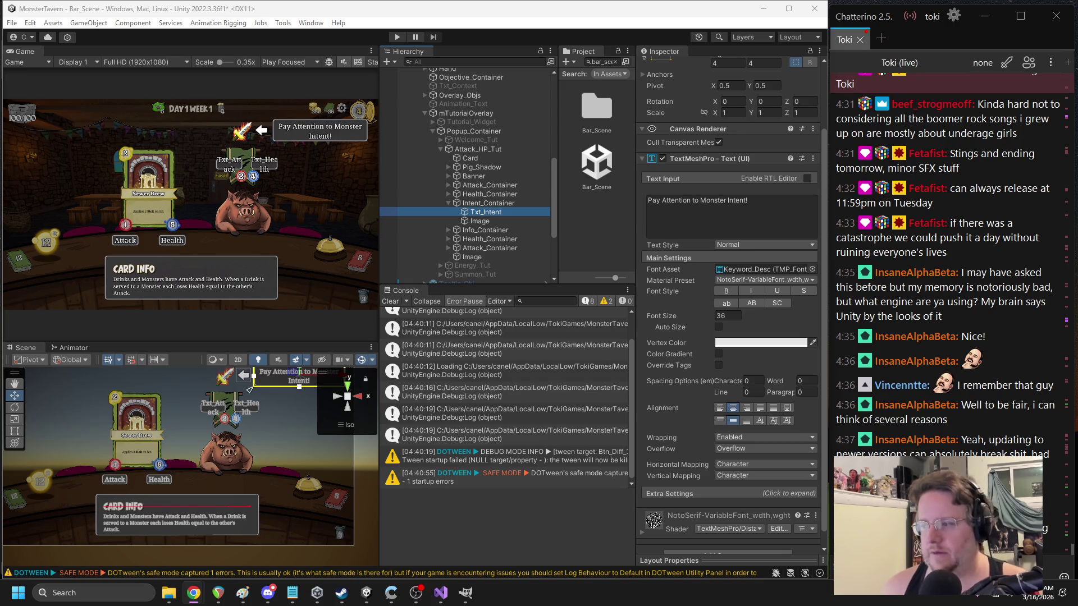
{"action": "left_click", "coordinate": [751, 205]}
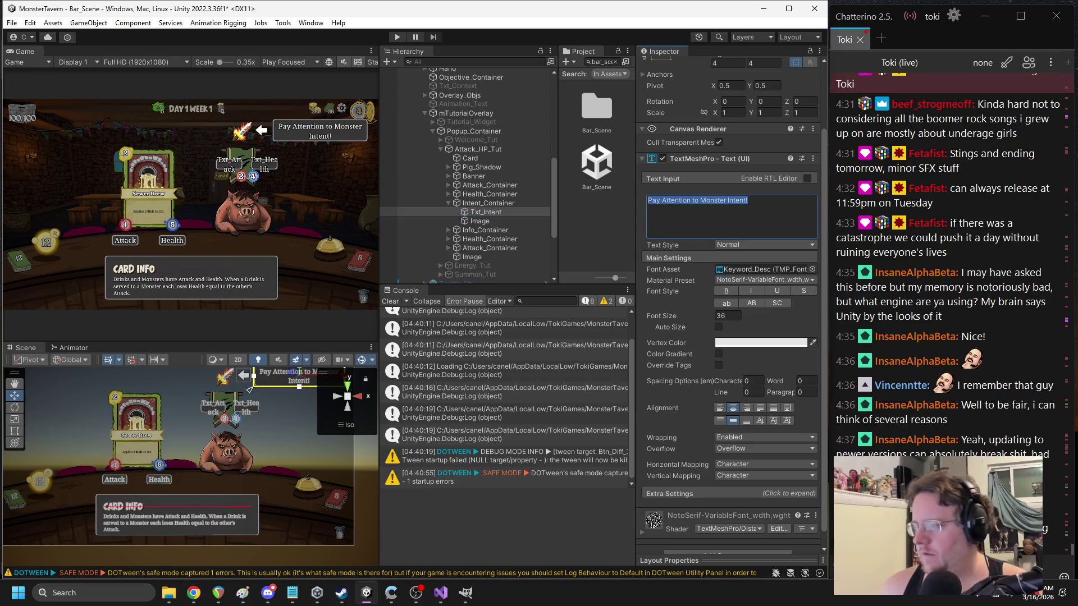
{"action": "left_click", "coordinate": [693, 209]}
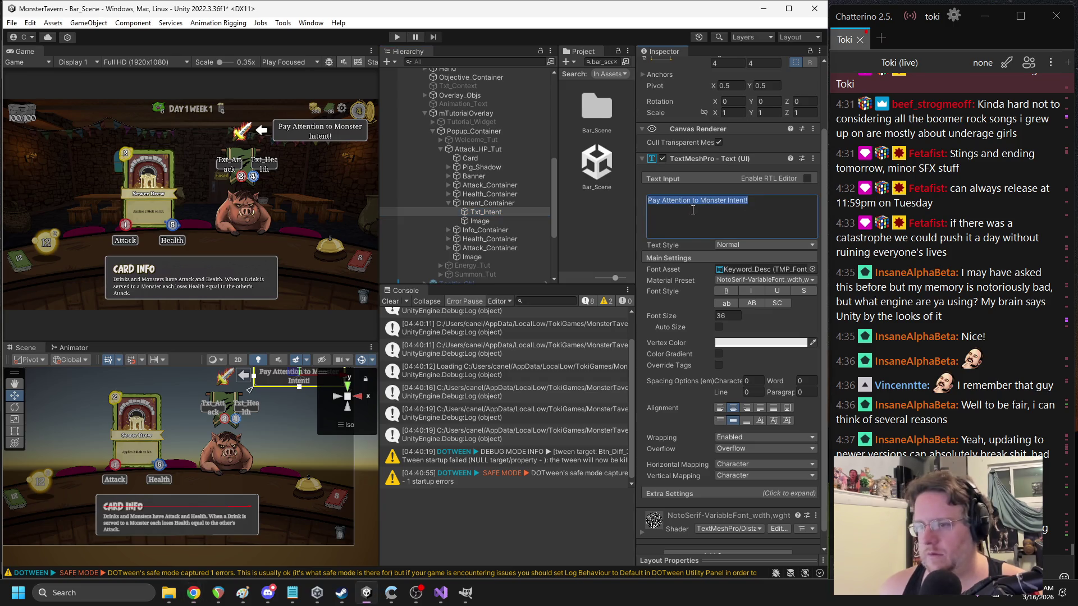
{"action": "type", "text": "Tut_Card_Intent"}
{"action": "left_click", "coordinate": [676, 159]}
{"action": "left_click", "coordinate": [719, 291]}
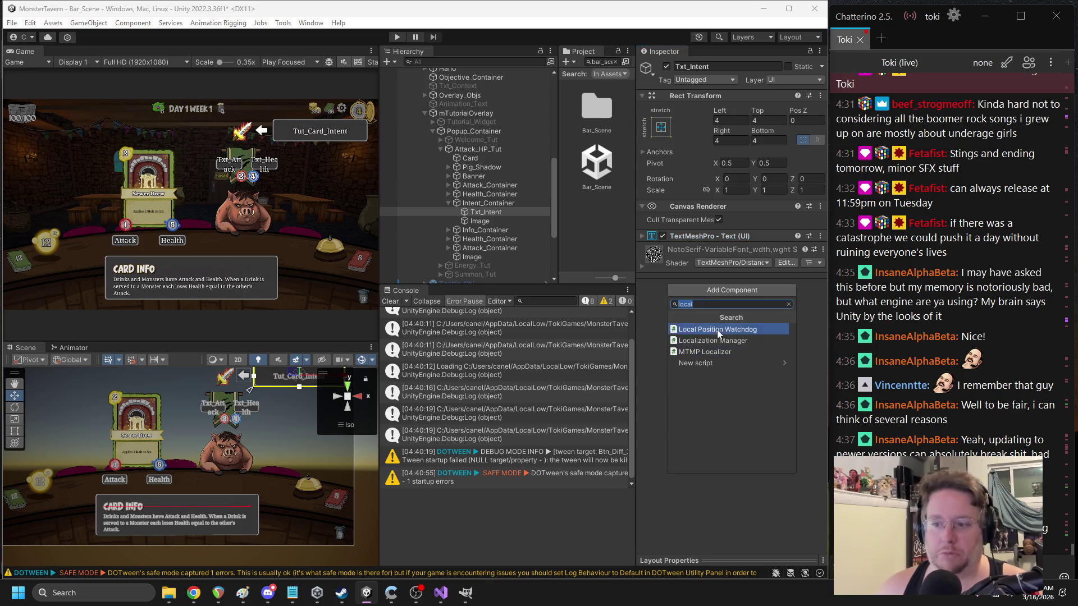
{"action": "left_click", "coordinate": [705, 352]}
- Select the Txt_Welcome header text under Info_Container
{"action": "left_click", "coordinate": [449, 203]}
{"action": "left_click", "coordinate": [448, 212]}
{"action": "left_click", "coordinate": [491, 230]}
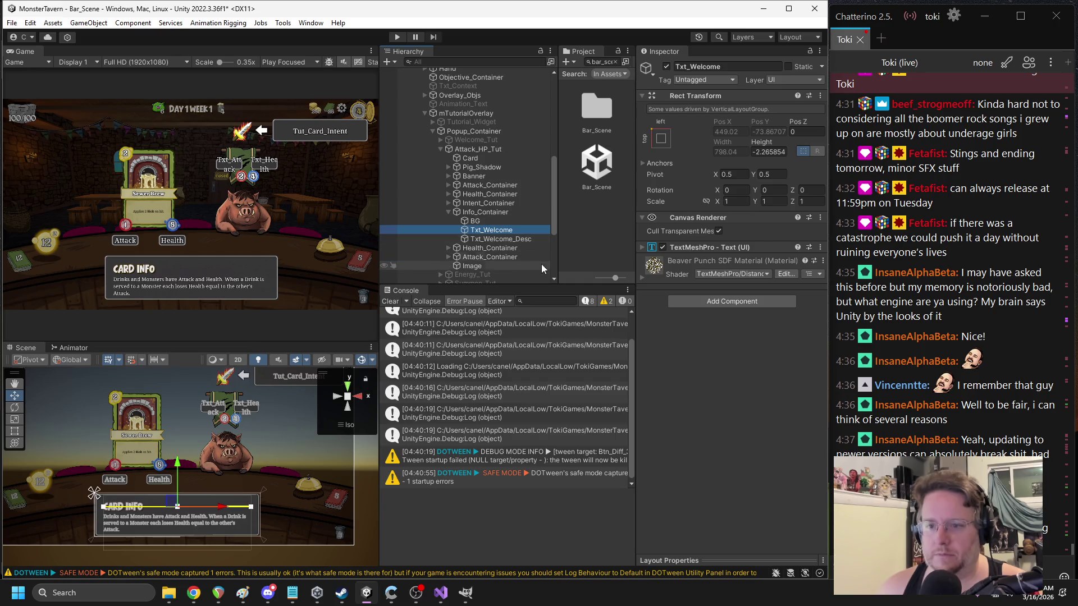
- Inspect the Card Info header's text settings and its component list
{"action": "left_click", "coordinate": [691, 247]}
{"action": "left_click", "coordinate": [724, 296]}
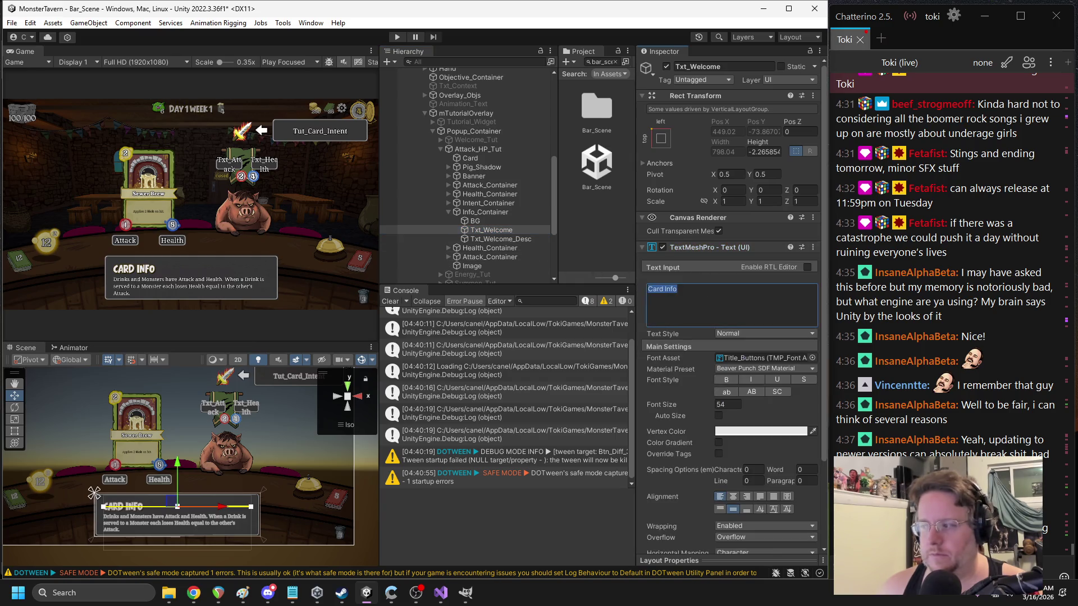
{"action": "key", "text": "alt+Tab"}
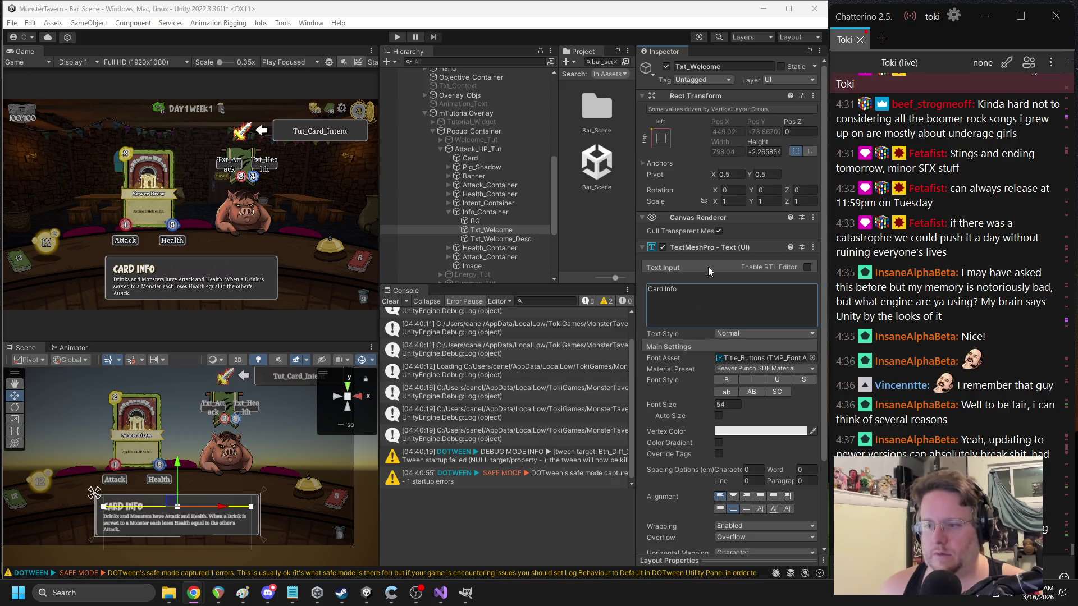
{"action": "left_click", "coordinate": [730, 247]}
{"action": "left_click", "coordinate": [731, 301]}
{"action": "key", "text": "Escape"}
- Add an MTMP Localizer to Txt_Welcome_Desc and cut out its existing body text
{"action": "left_click", "coordinate": [493, 238]}
{"action": "left_click", "coordinate": [702, 301]}
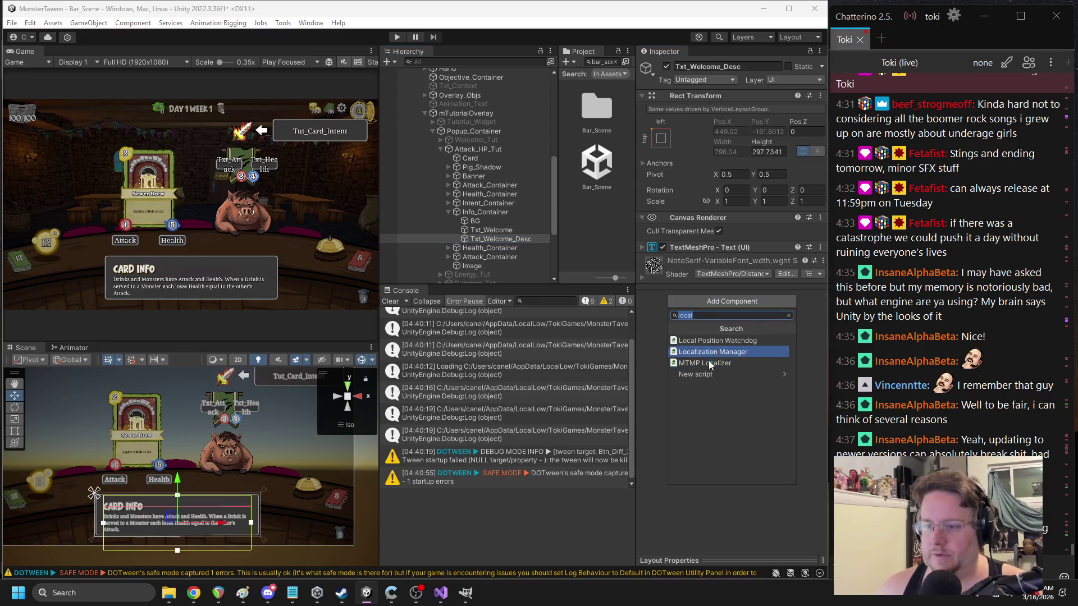
{"action": "left_click", "coordinate": [700, 365]}
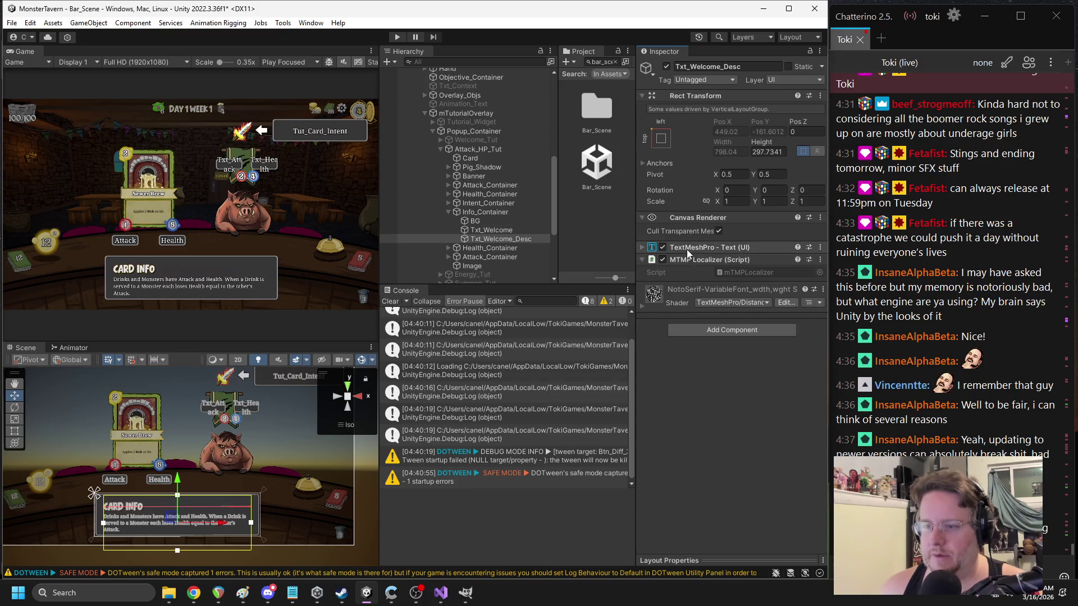
{"action": "left_click", "coordinate": [686, 248]}
{"action": "left_click", "coordinate": [712, 299]}
{"action": "key", "text": "ctrl+x"}
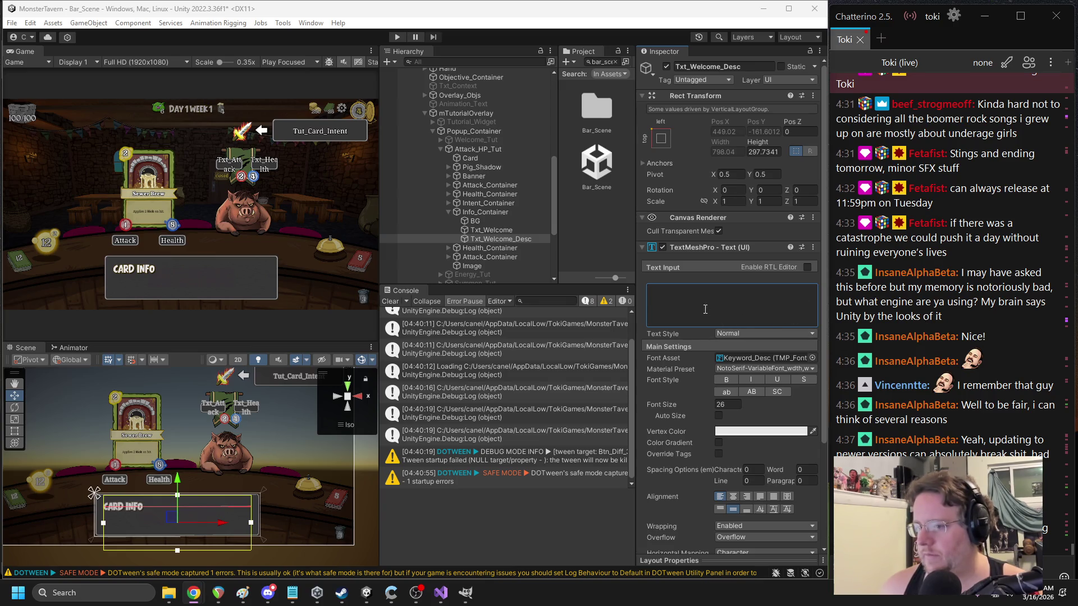
{"action": "type", "text": "Tut_Card_Info_Body"}
- Replace the Card Info header Txt_Welcome text with Tut_Card_Info_Header
{"action": "left_click", "coordinate": [519, 230]}
{"action": "left_click", "coordinate": [712, 290]}
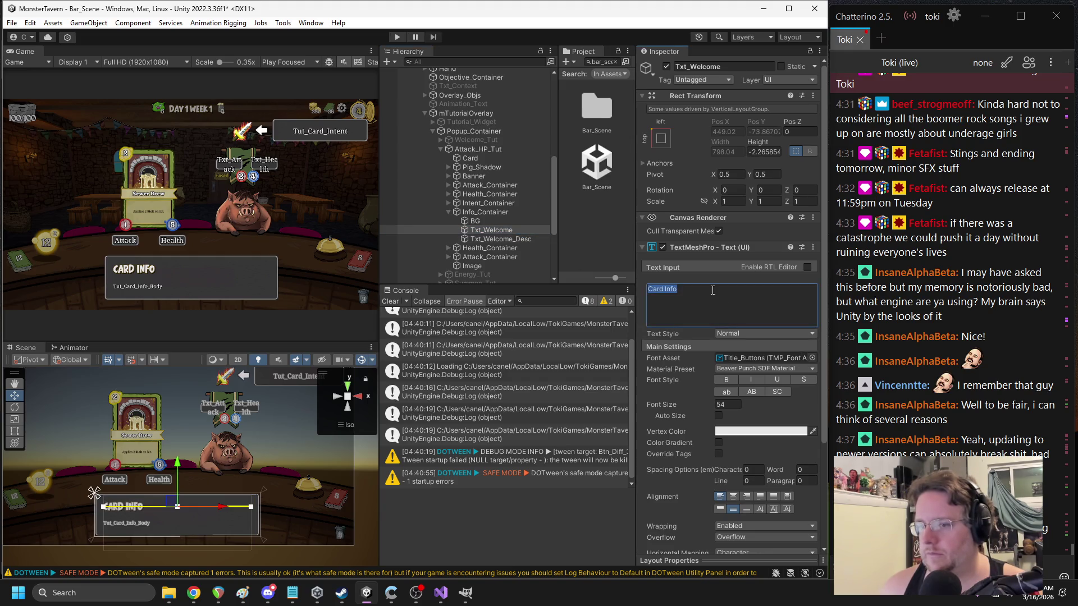
{"action": "key", "text": "alt+Tab"}
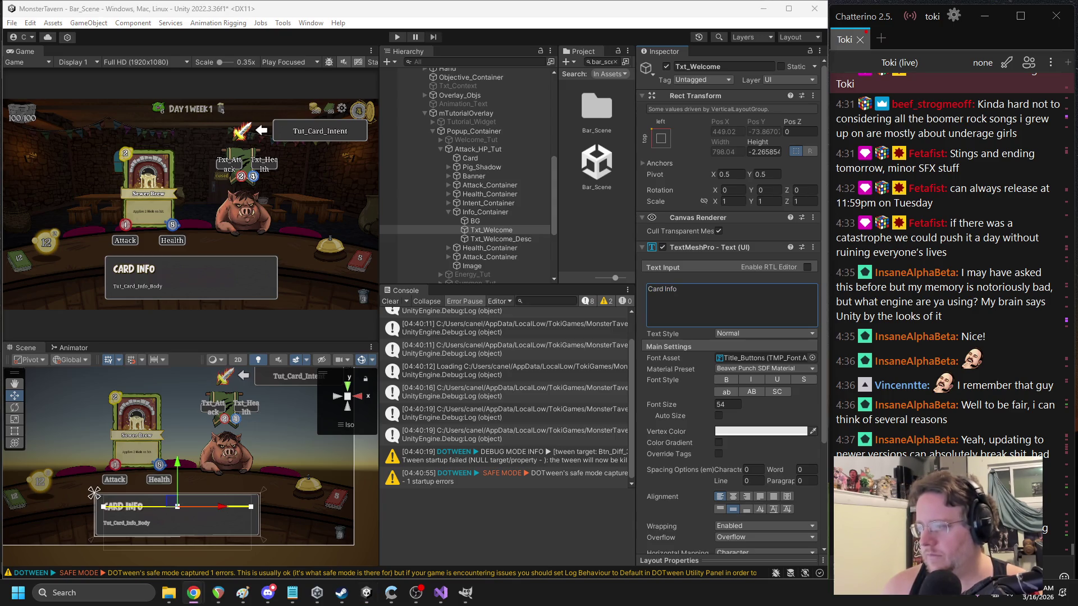
{"action": "key", "text": "alt+Tab"}
{"action": "key", "text": "ctrl+v"}
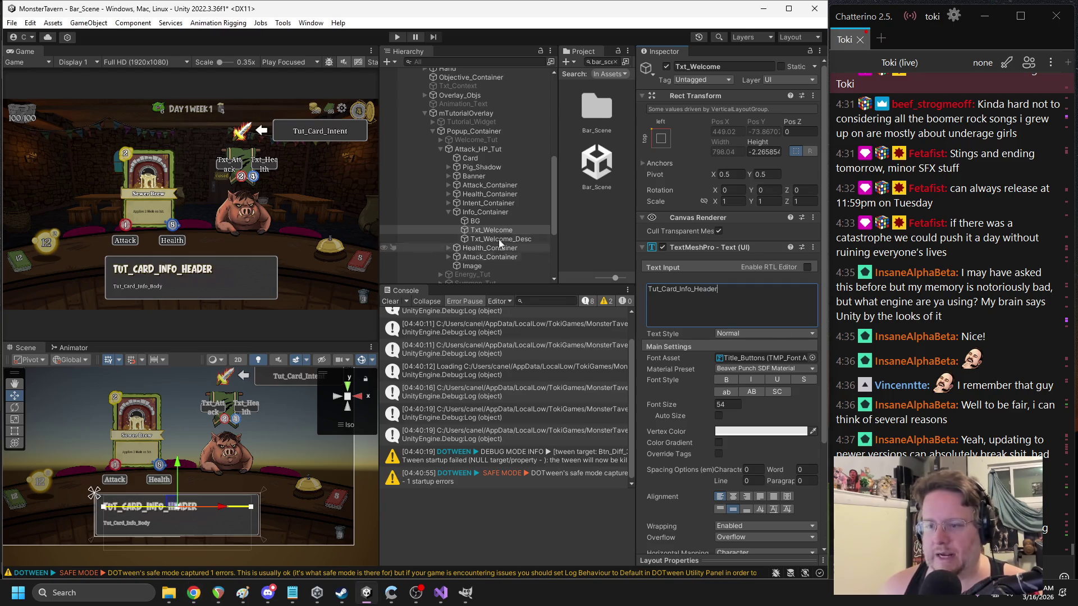
- Select the Txt_HP text inside the second Health_Container
{"action": "left_click", "coordinate": [448, 211]}
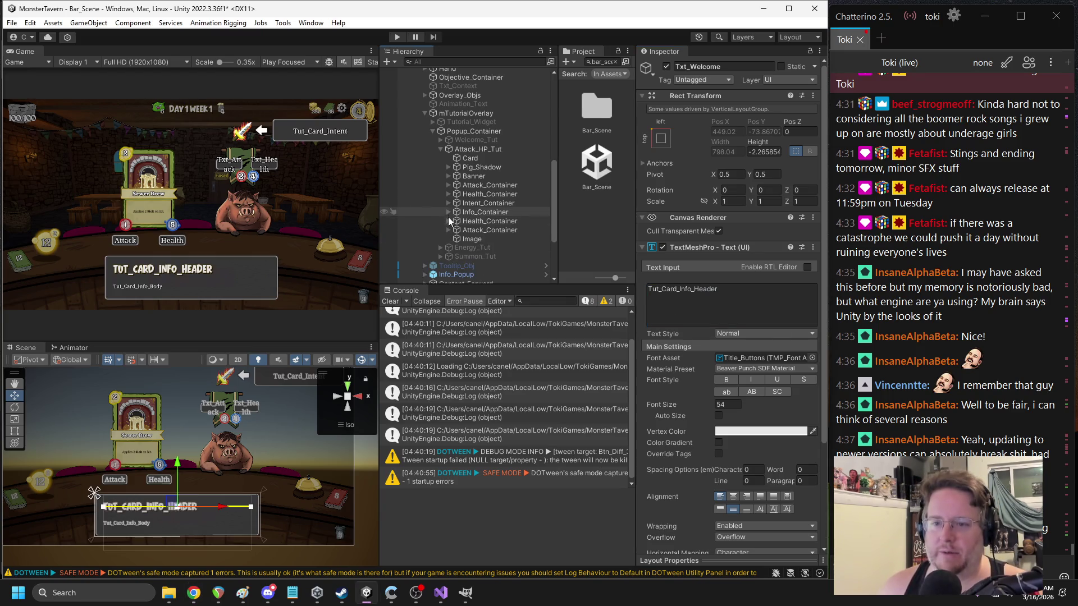
{"action": "left_click", "coordinate": [449, 222]}
{"action": "left_click", "coordinate": [449, 230]}
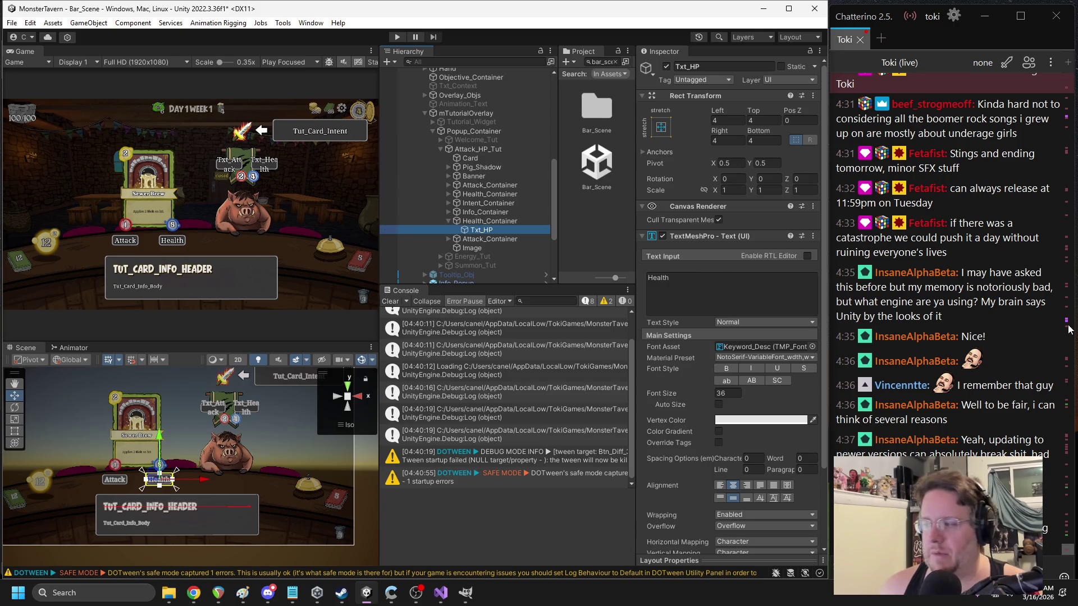
- Set the health label text to Txt_Health and add an MTMP Localizer to the second Txt_HP
{"action": "left_click", "coordinate": [740, 281]}
{"action": "type", "text": "Txt"}
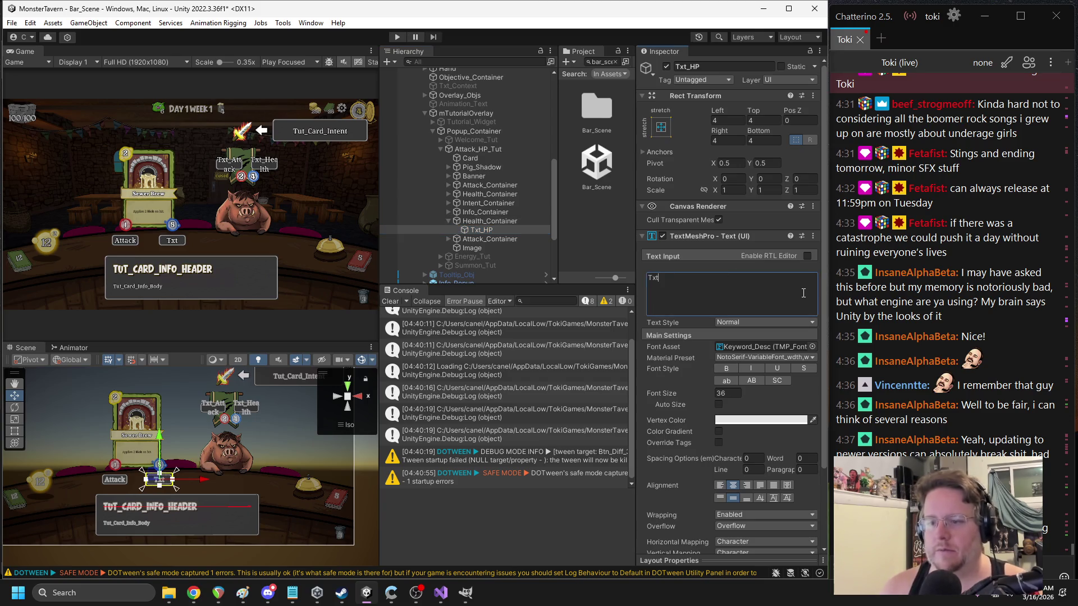
{"action": "type", "text": "_Health"}
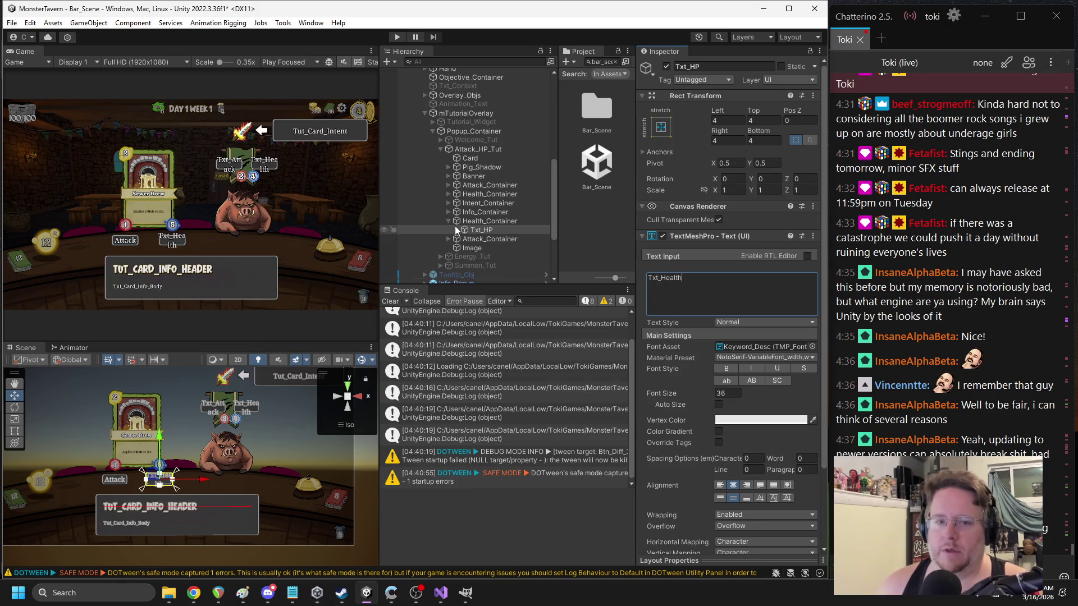
{"action": "left_click", "coordinate": [448, 221]}
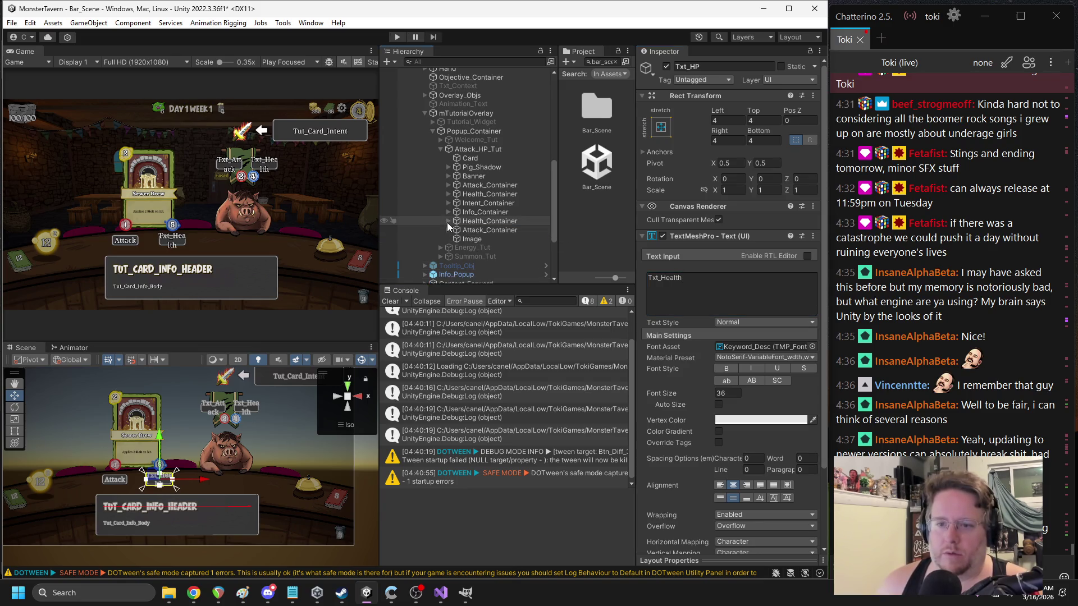
{"action": "left_click", "coordinate": [448, 221]}
{"action": "left_click", "coordinate": [450, 211]}
{"action": "left_click", "coordinate": [490, 239]}
{"action": "left_click", "coordinate": [682, 251]}
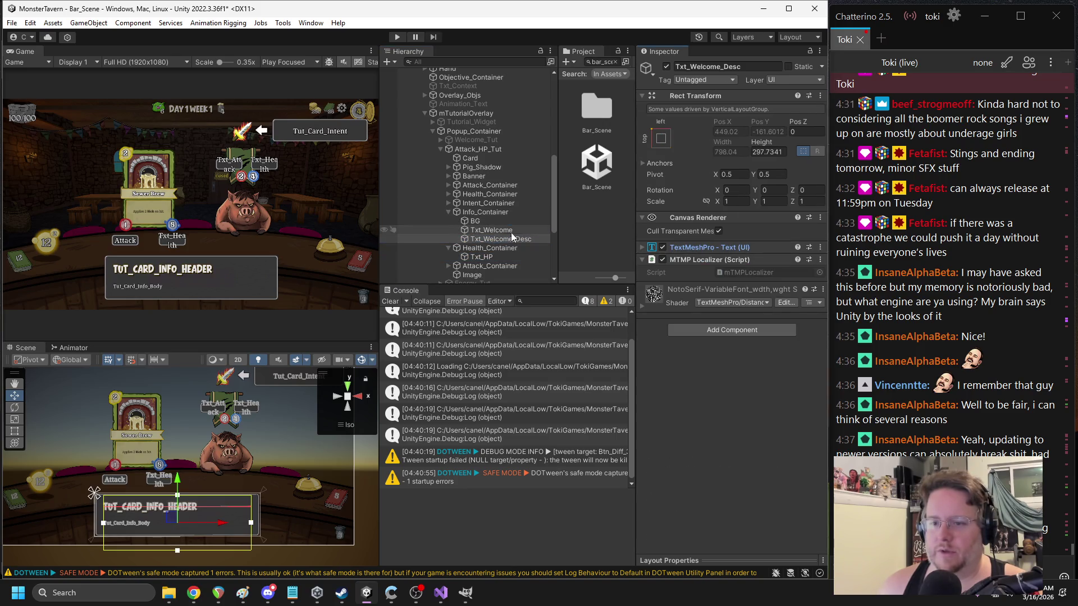
{"action": "left_click", "coordinate": [476, 257]}
{"action": "left_click", "coordinate": [702, 318]}
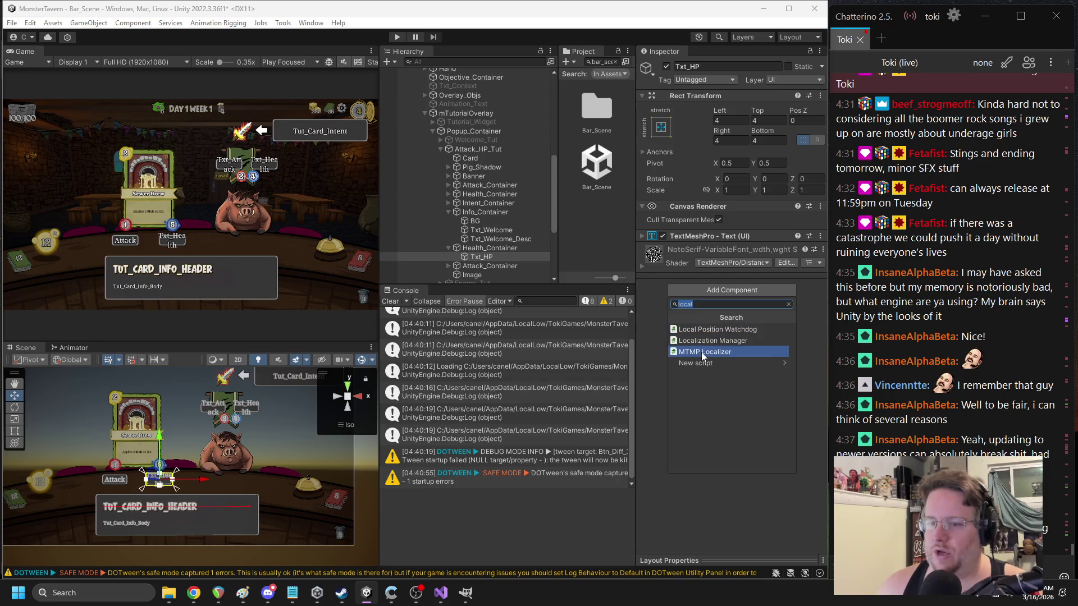
{"action": "left_click", "coordinate": [702, 352]}
- Change the second Txt_Attack label's TextMeshPro text to Txt_Attack
{"action": "left_click", "coordinate": [466, 266]}
{"action": "scroll", "coordinate": [471, 265], "scroll_direction": "down", "scroll_amount": 3}
{"action": "left_click", "coordinate": [487, 241]}
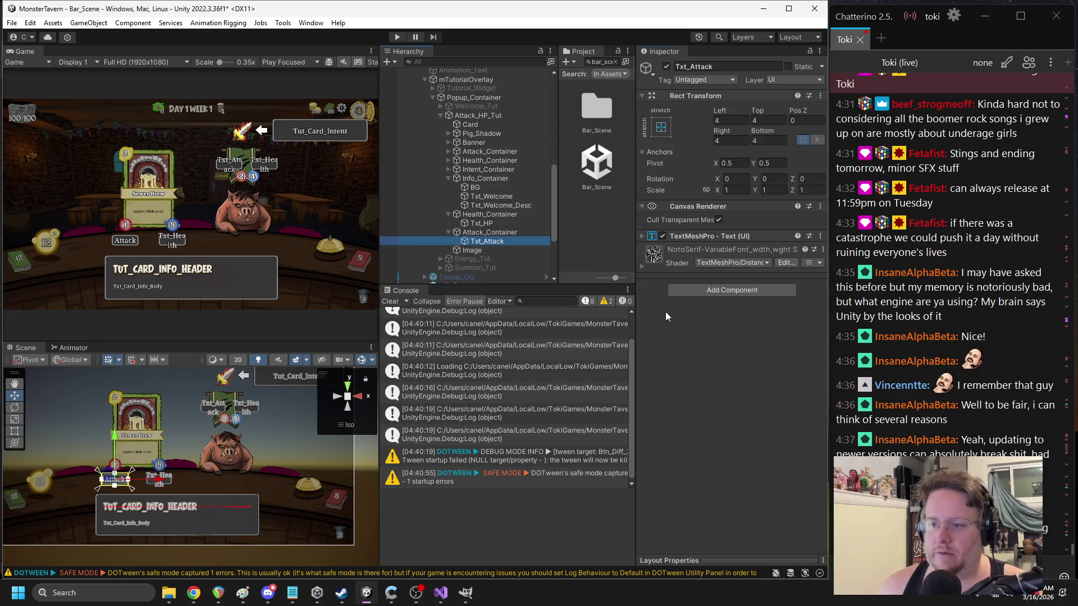
{"action": "left_click", "coordinate": [689, 284]}
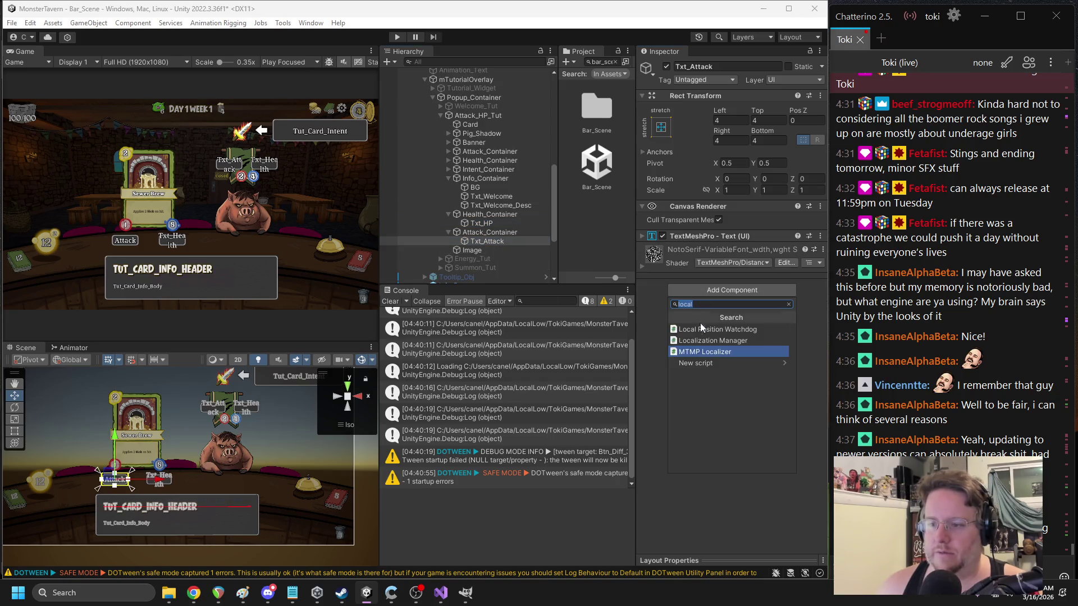
{"action": "left_click", "coordinate": [681, 238]}
{"action": "left_click", "coordinate": [712, 280]}
{"action": "type", "text": "Txt"}
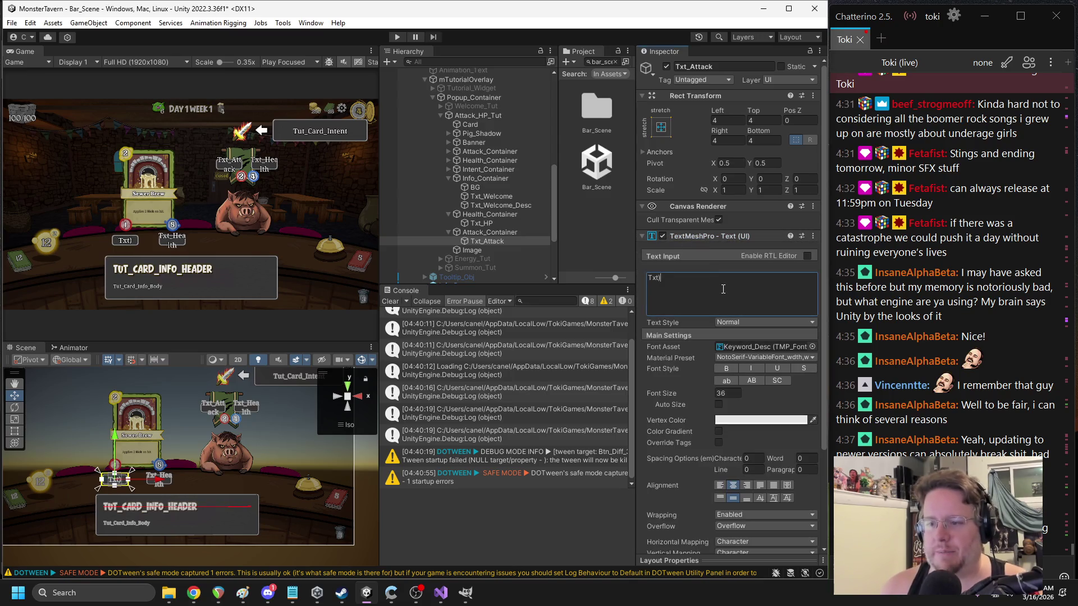
{"action": "type", "text": "_Attack"}
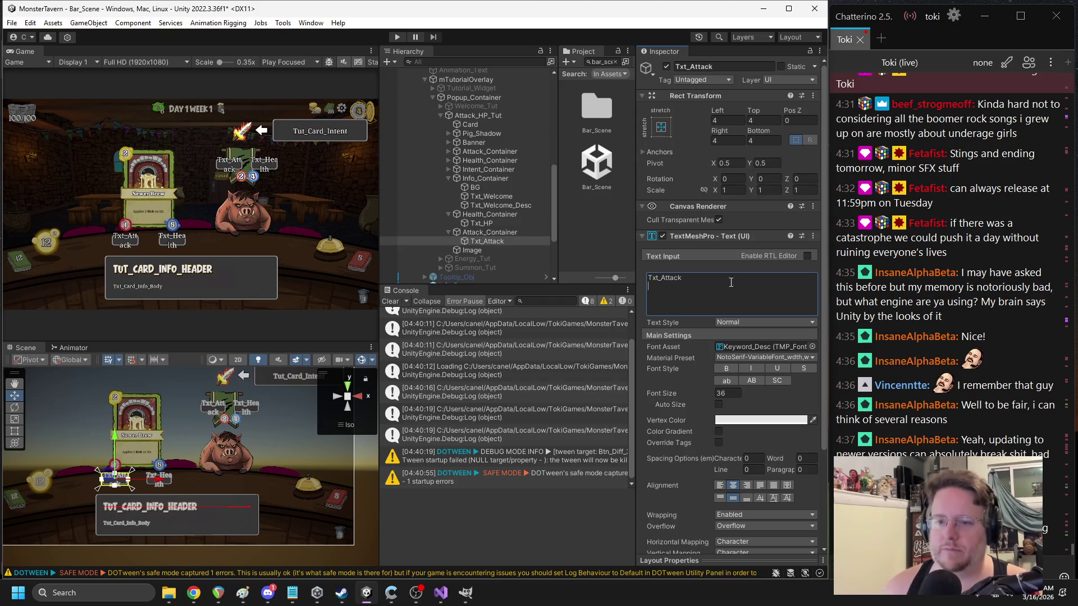
- Collapse the Health, Attack and Info containers, then deactivate the Attack_HP_Tut popup
{"action": "left_click", "coordinate": [447, 215]}
{"action": "left_click", "coordinate": [445, 224]}
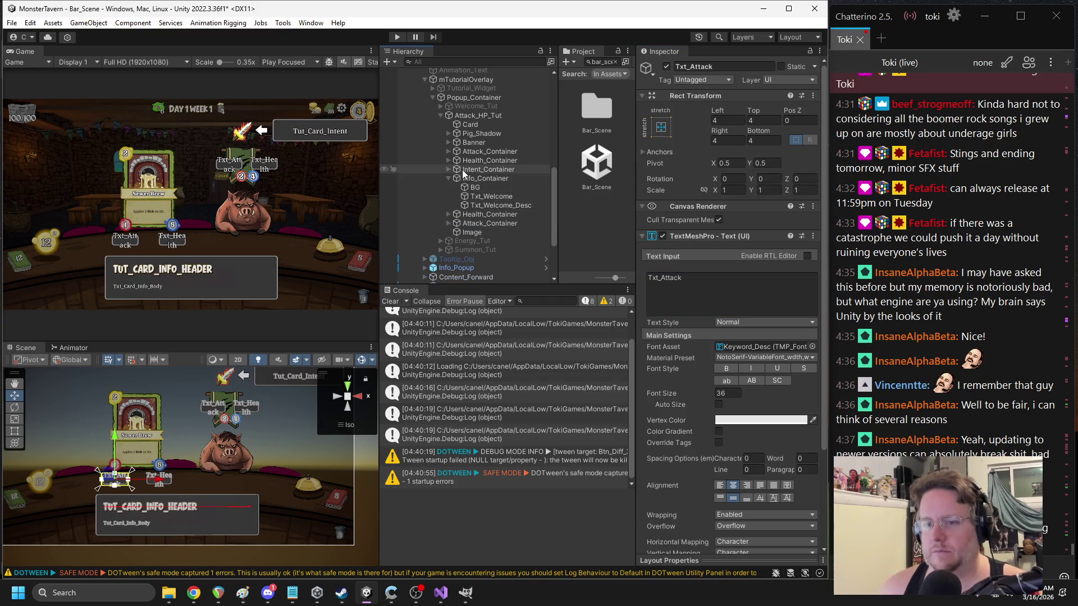
{"action": "left_click", "coordinate": [448, 178]}
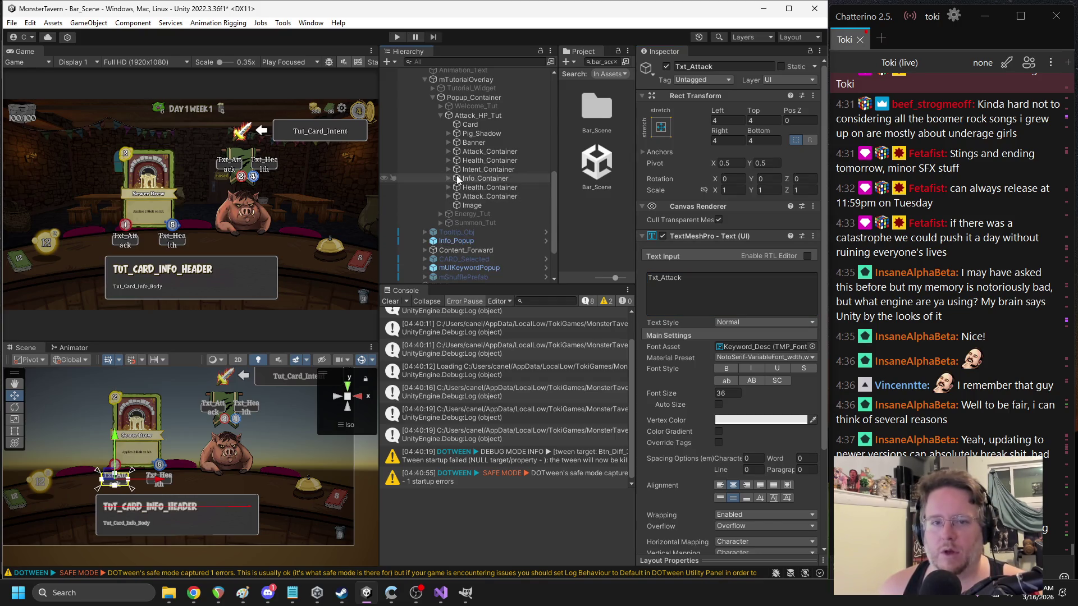
{"action": "left_click", "coordinate": [482, 116]}
{"action": "left_click", "coordinate": [666, 67]}
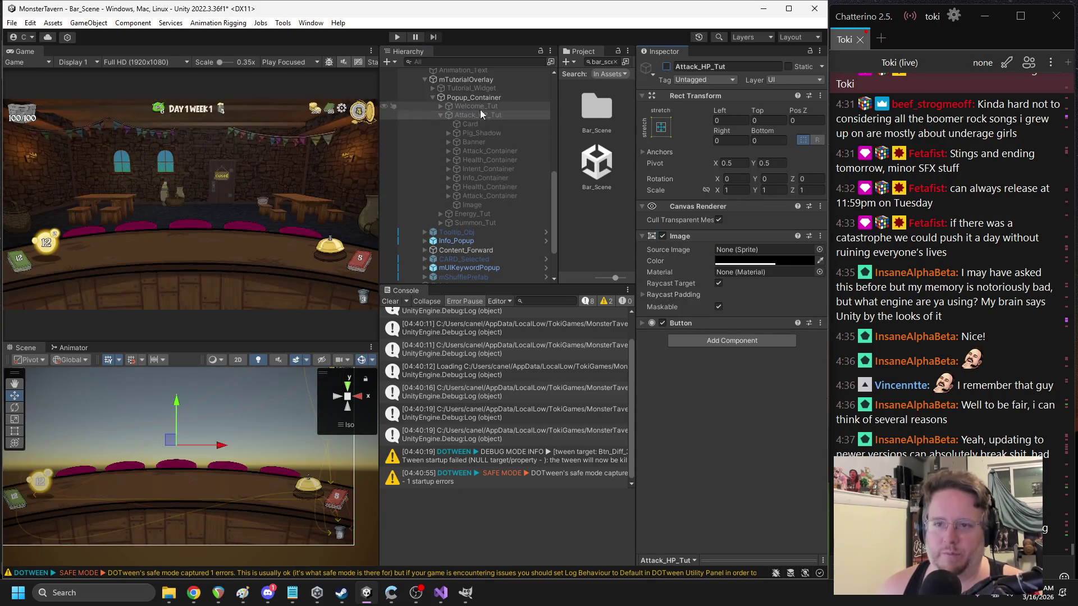
- Activate the Energy_Tut popup and frame it in the Scene view
{"action": "left_click", "coordinate": [440, 115]}
{"action": "left_click", "coordinate": [480, 149]}
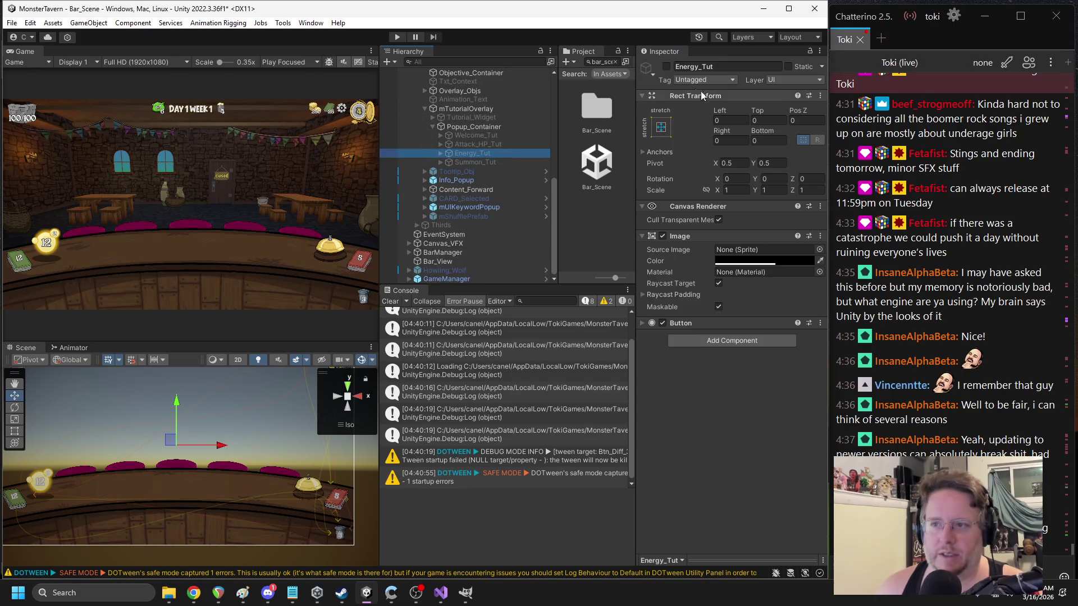
{"action": "left_click", "coordinate": [666, 67]}
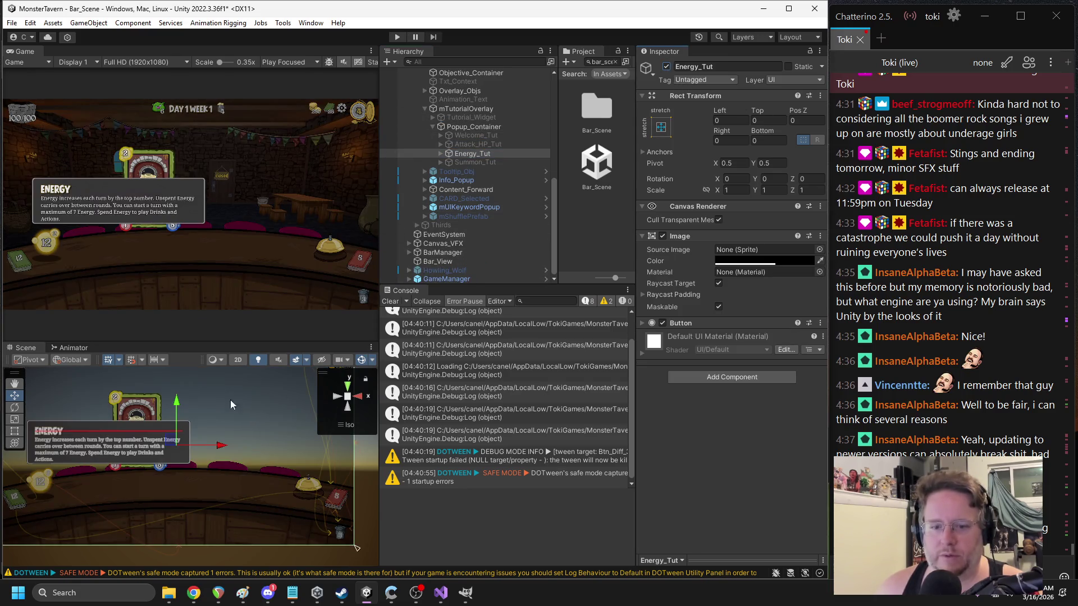
{"action": "key", "text": "f"}
- Select the Energy popup's Txt_Welcome title and delete its text
{"action": "left_click", "coordinate": [157, 452]}
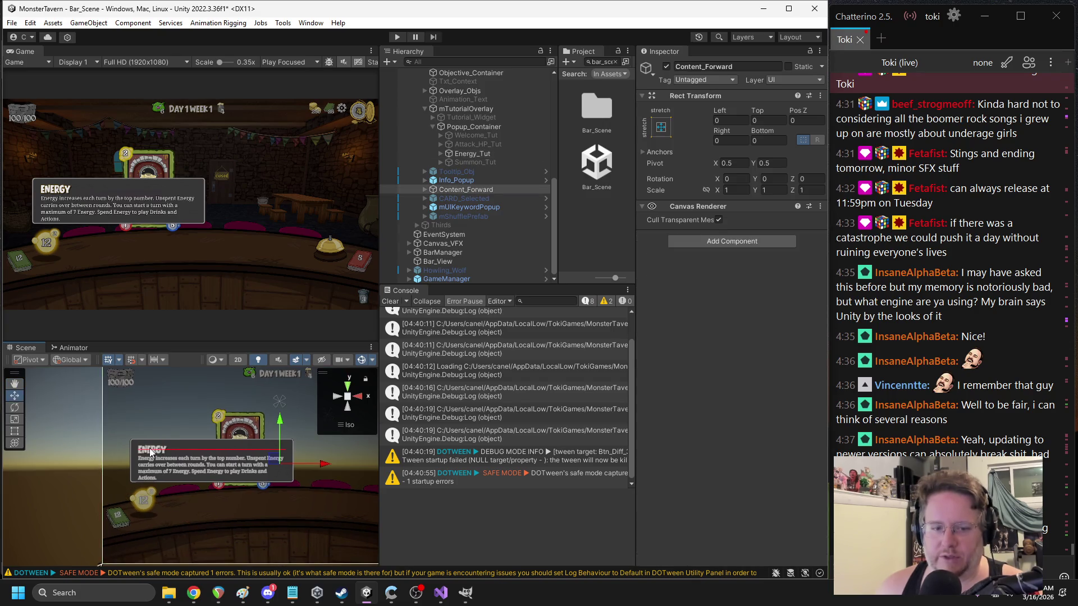
{"action": "left_click", "coordinate": [155, 453]}
{"action": "left_click", "coordinate": [152, 453]}
{"action": "left_click", "coordinate": [151, 452]}
{"action": "left_click", "coordinate": [150, 452]}
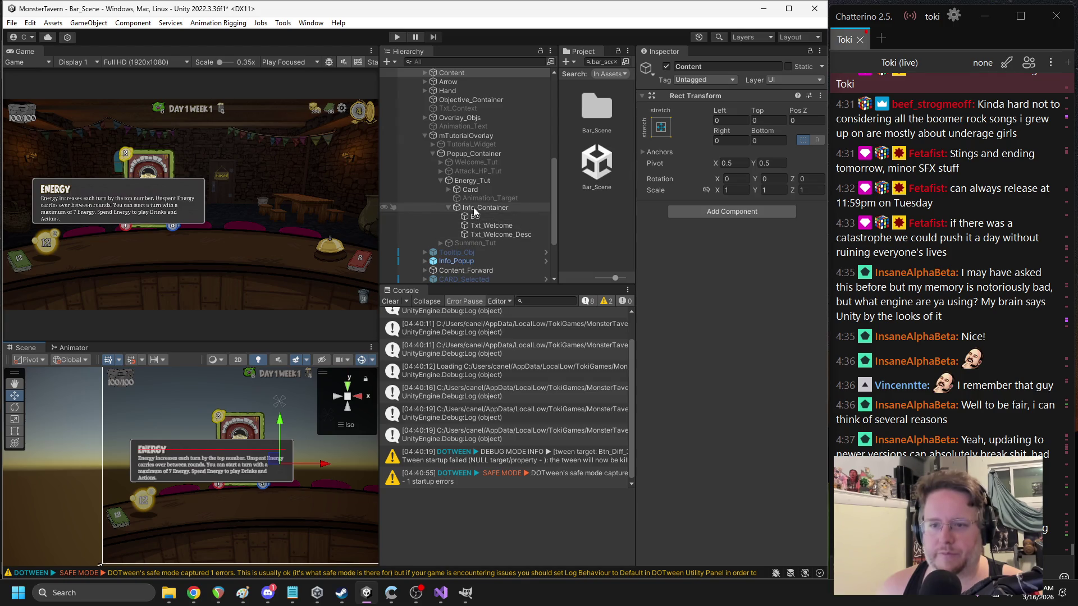
{"action": "left_click", "coordinate": [483, 219]}
{"action": "left_click", "coordinate": [484, 225]}
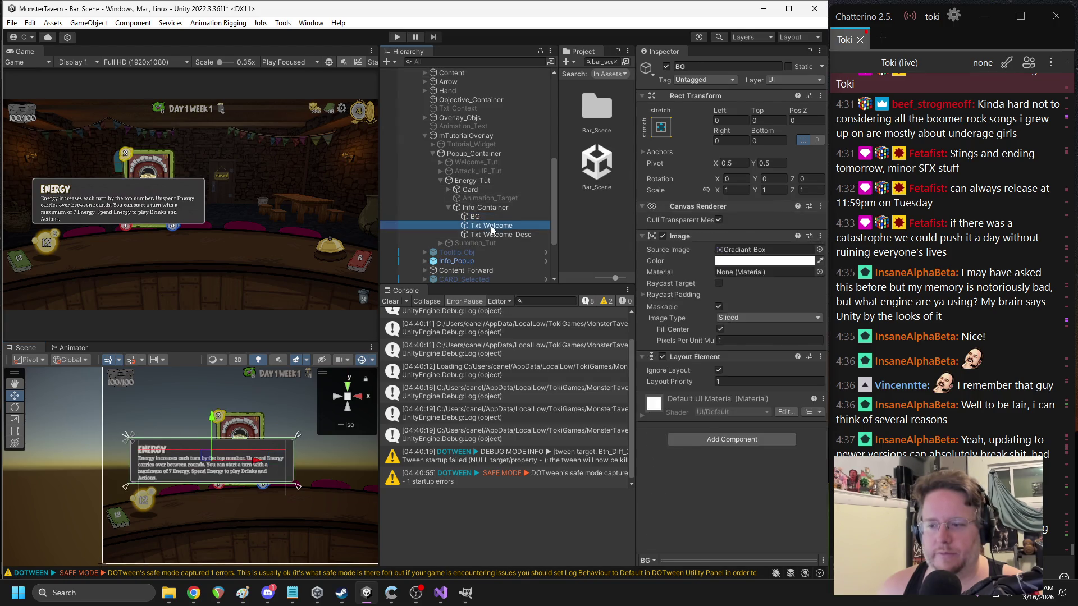
{"action": "left_click", "coordinate": [707, 289]}
{"action": "key", "text": "ctrl+a"}
{"action": "key", "text": "BackSpace"}
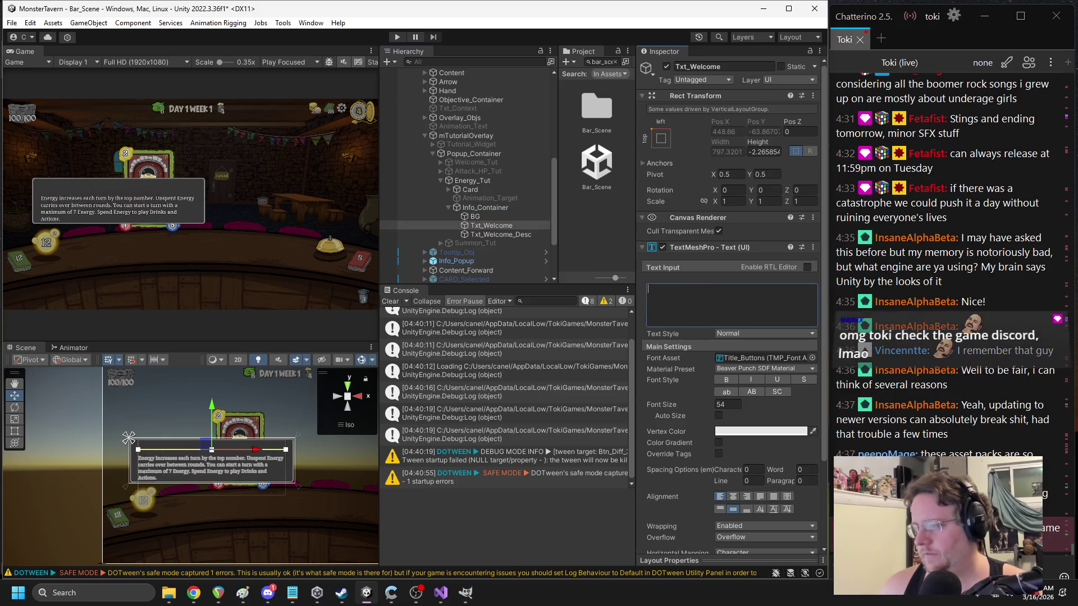
- Enter 'Energy' as the Txt_Welcome title text of the Energy popup
{"action": "key", "text": "alt+Tab"}
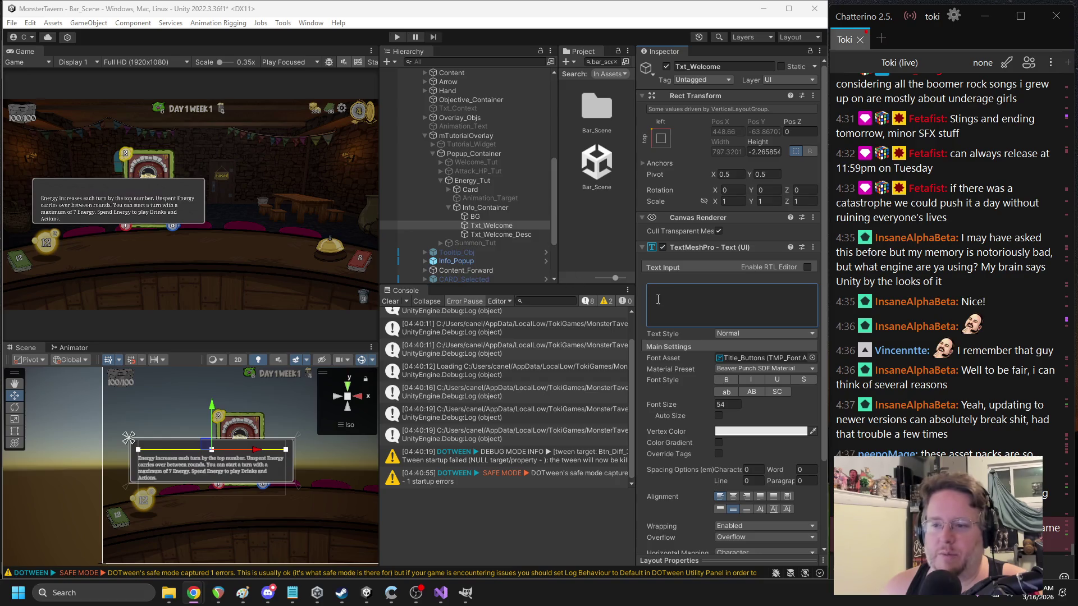
{"action": "type", "text": "Energy"}
{"action": "key", "text": "alt+Tab"}
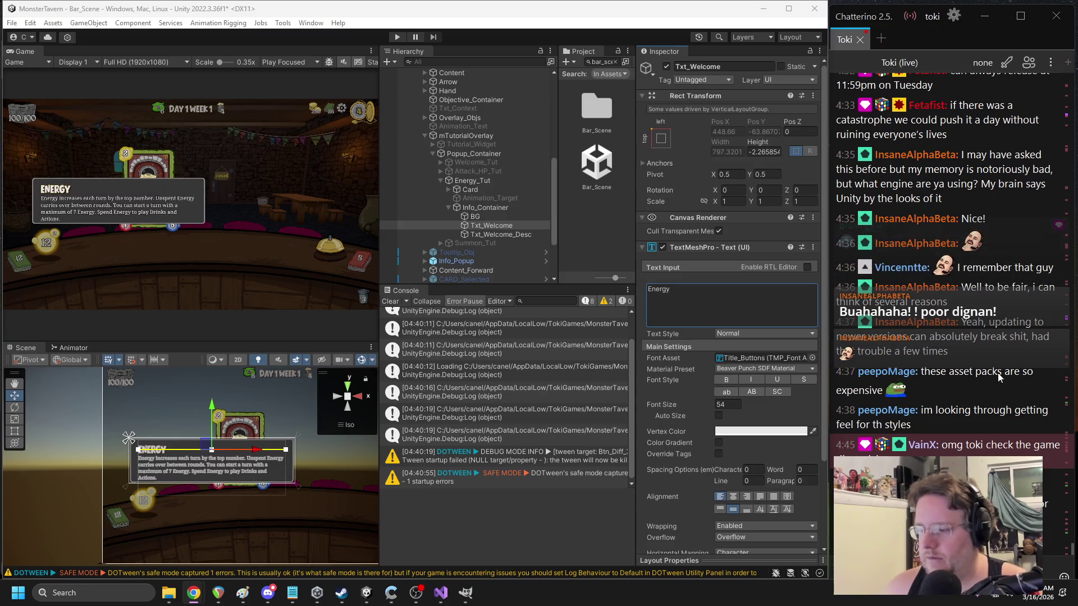
- Replace the Energy popup's title text with the key Txt_Energy_Name
{"action": "left_click", "coordinate": [689, 298]}
{"action": "key", "text": "ctrl+a"}
{"action": "type", "text": "Txt_Energy_Name"}
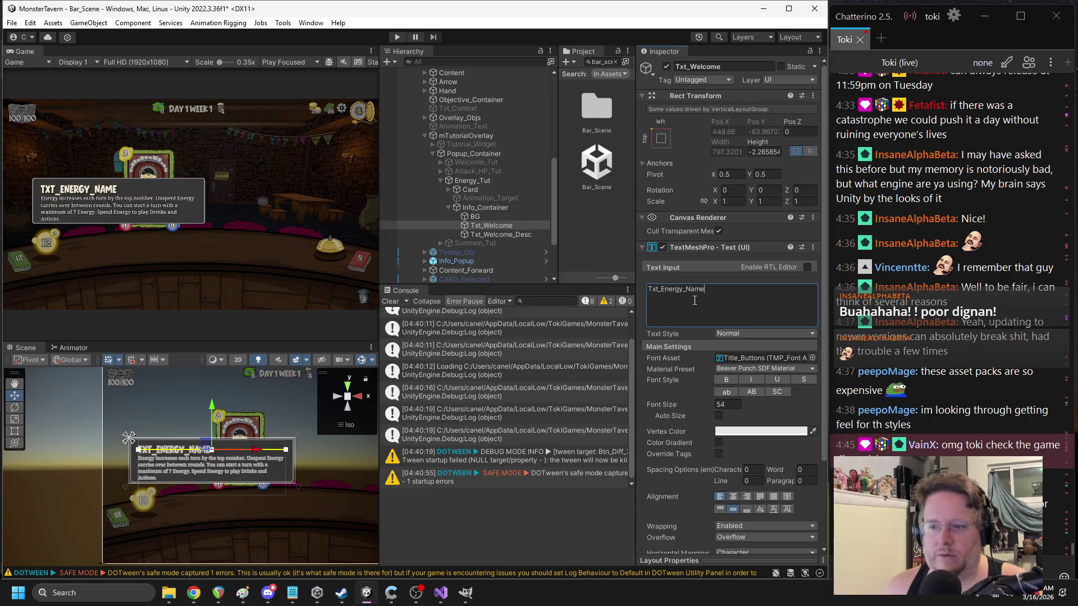
{"action": "left_click", "coordinate": [689, 251]}
- Add an MTMP Localizer component to the Txt_Welcome_Desc body text
{"action": "left_click", "coordinate": [698, 301]}
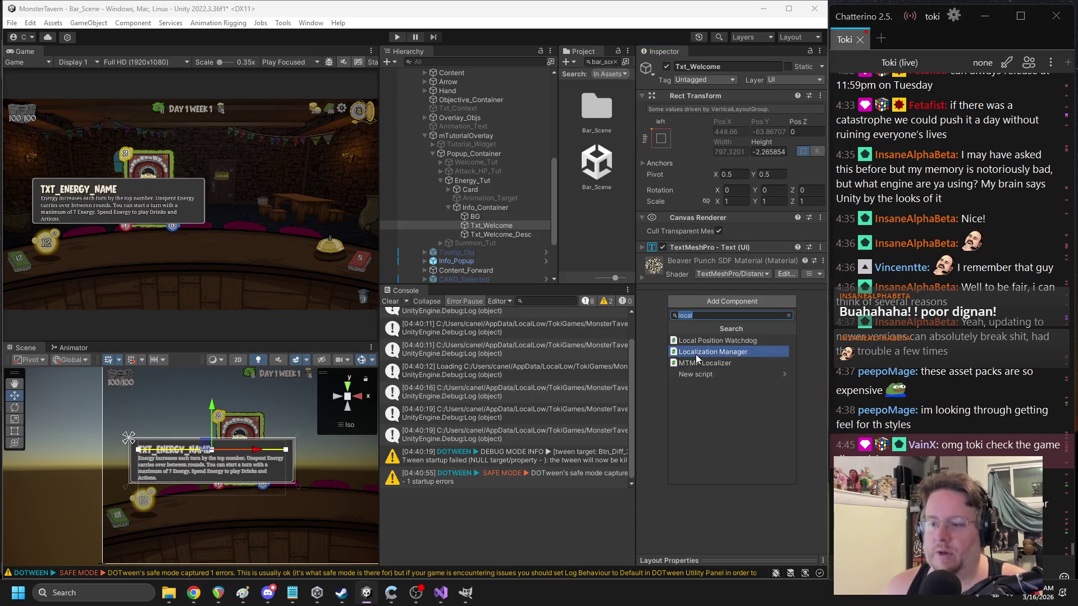
{"action": "left_click", "coordinate": [500, 235]}
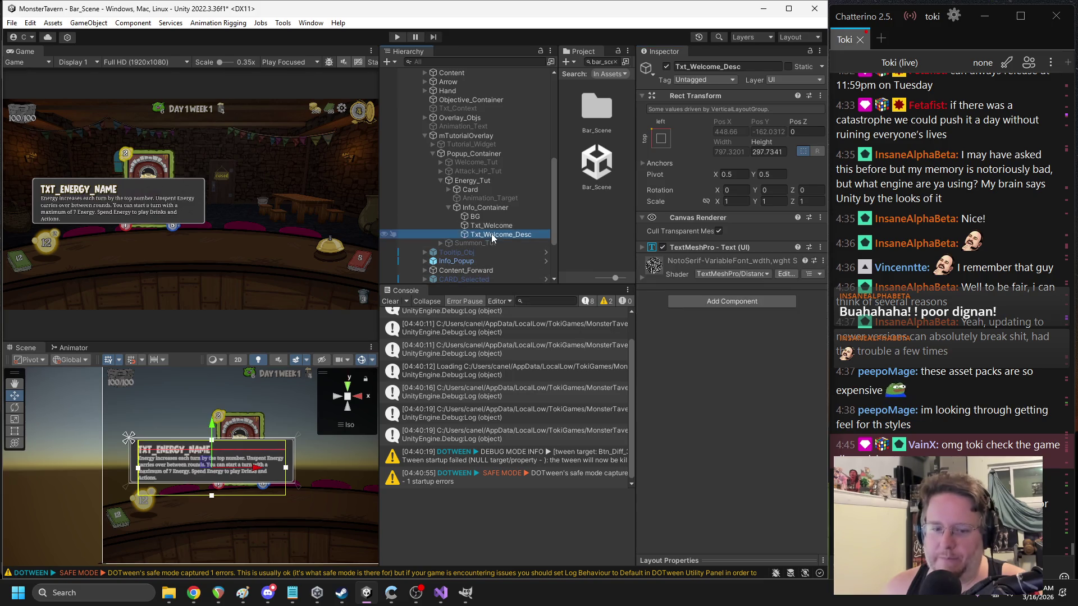
{"action": "left_click", "coordinate": [732, 301]}
{"action": "type", "text": "mtmp"}
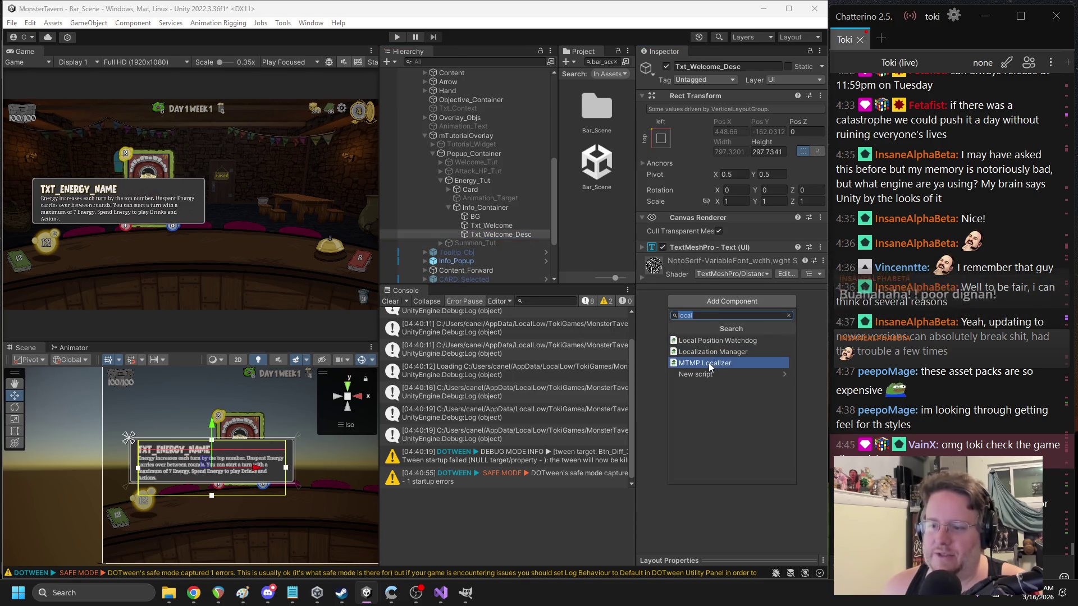
{"action": "left_click", "coordinate": [711, 351]}
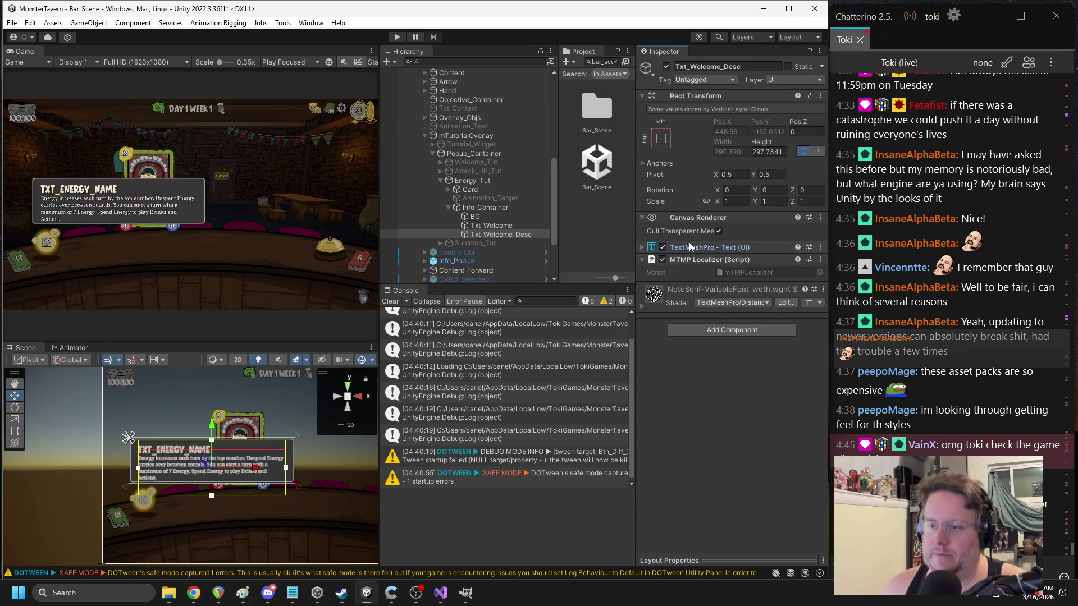
- Select the existing Energy description in the body text's TextMeshPro field
{"action": "left_click", "coordinate": [707, 247]}
{"action": "left_click", "coordinate": [716, 301]}
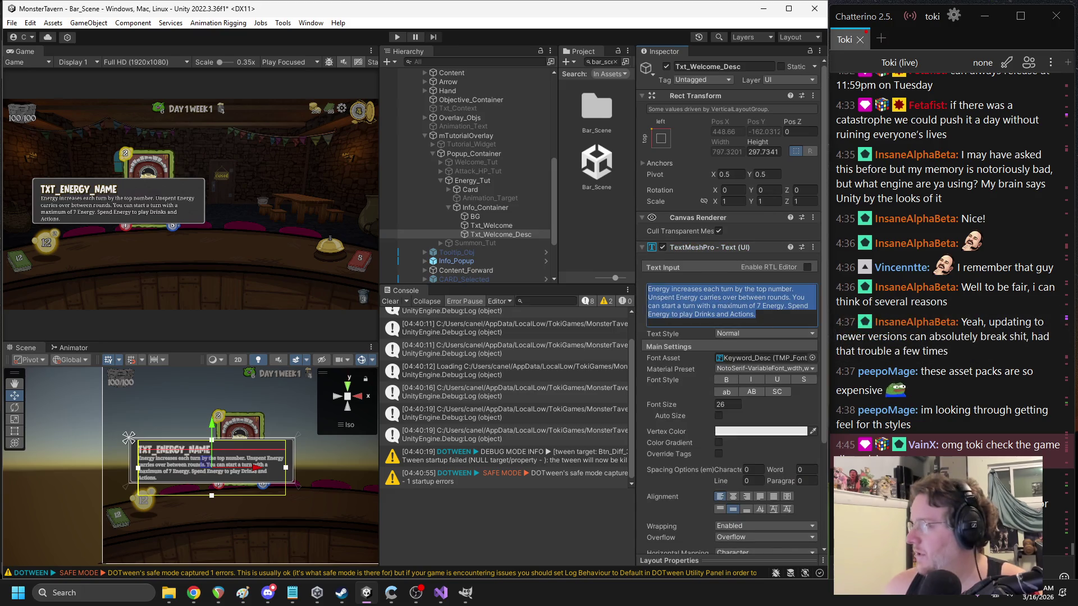
{"action": "key", "text": "alt+Tab"}
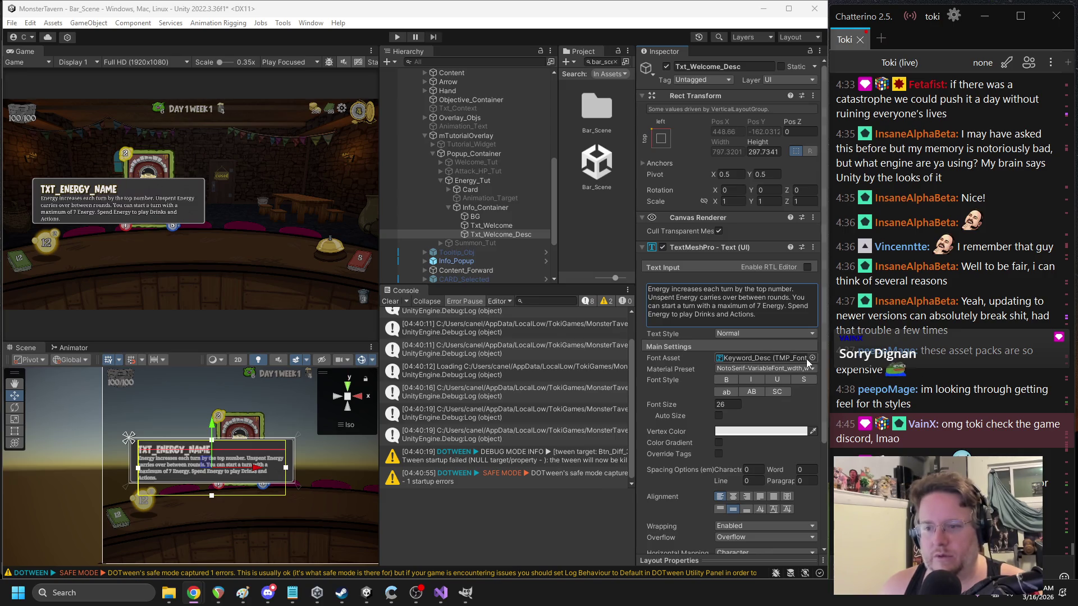
{"action": "left_click", "coordinate": [722, 303]}
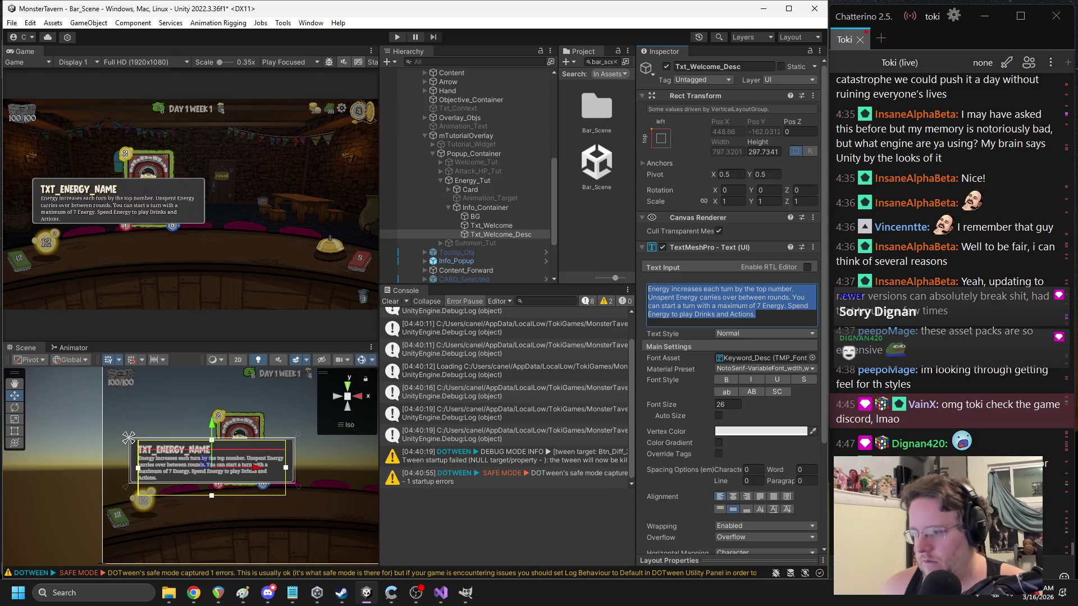
- Replace the Energy description with the pasted key Tut_Energy_Body
{"action": "key", "text": "alt+Tab"}
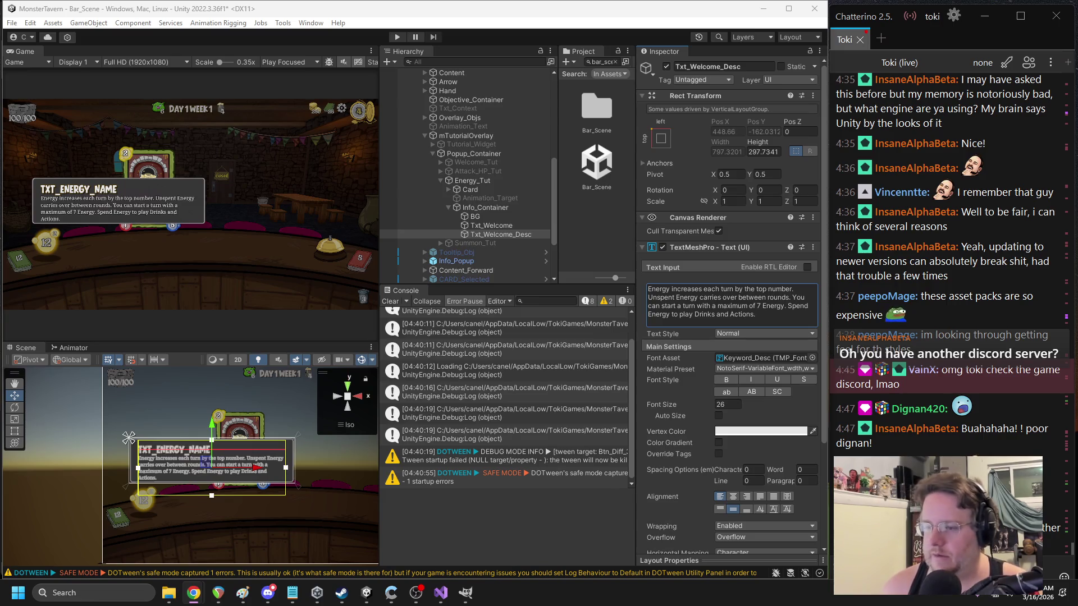
{"action": "key", "text": "ctrl+a"}
{"action": "type", "text": "Tut_Energy_Body"}
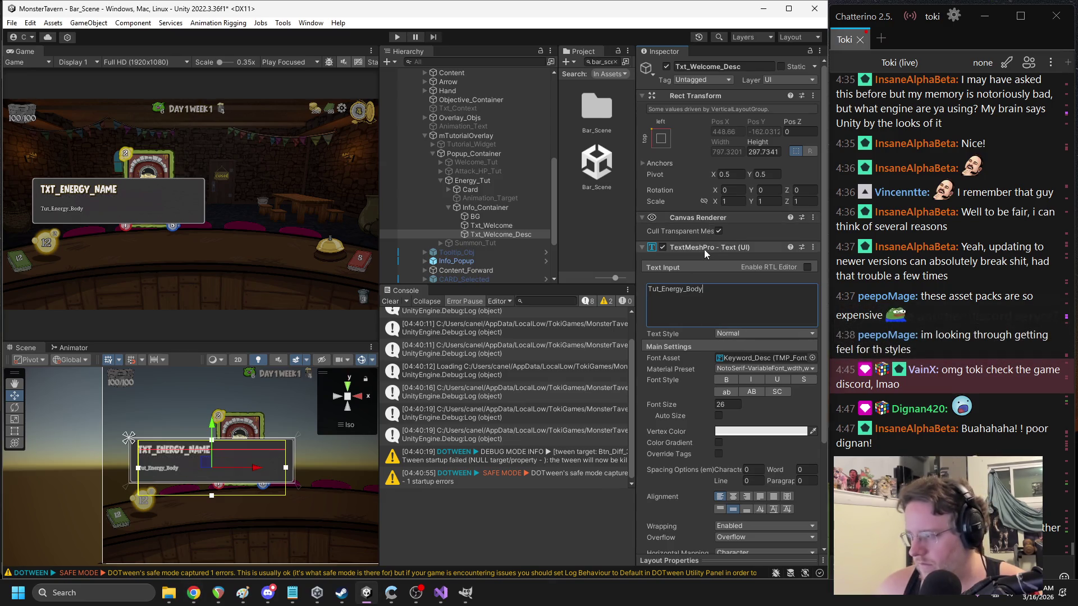
{"action": "left_click", "coordinate": [704, 249]}
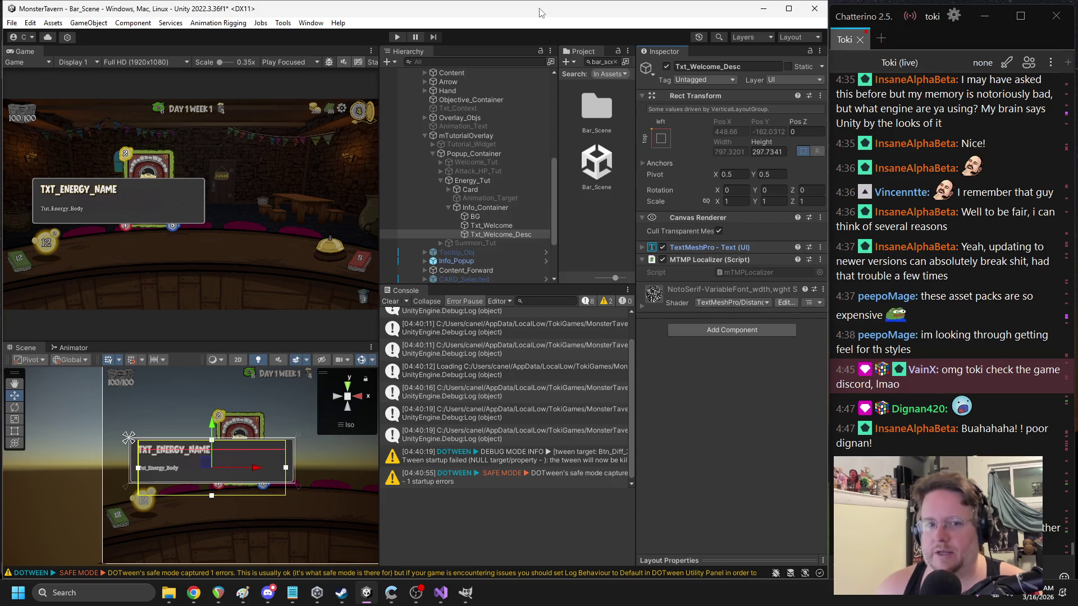
- Collapse Info_Container and Energy_Tut in the Hierarchy and select Energy_Tut
{"action": "left_click", "coordinate": [268, 592]}
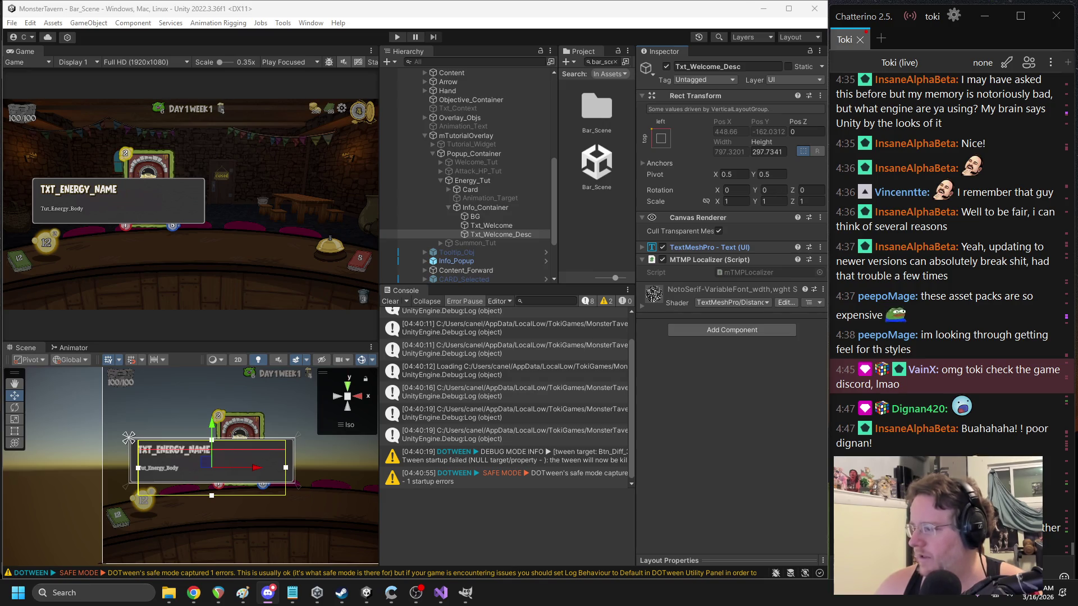
{"action": "key", "text": "alt+Tab"}
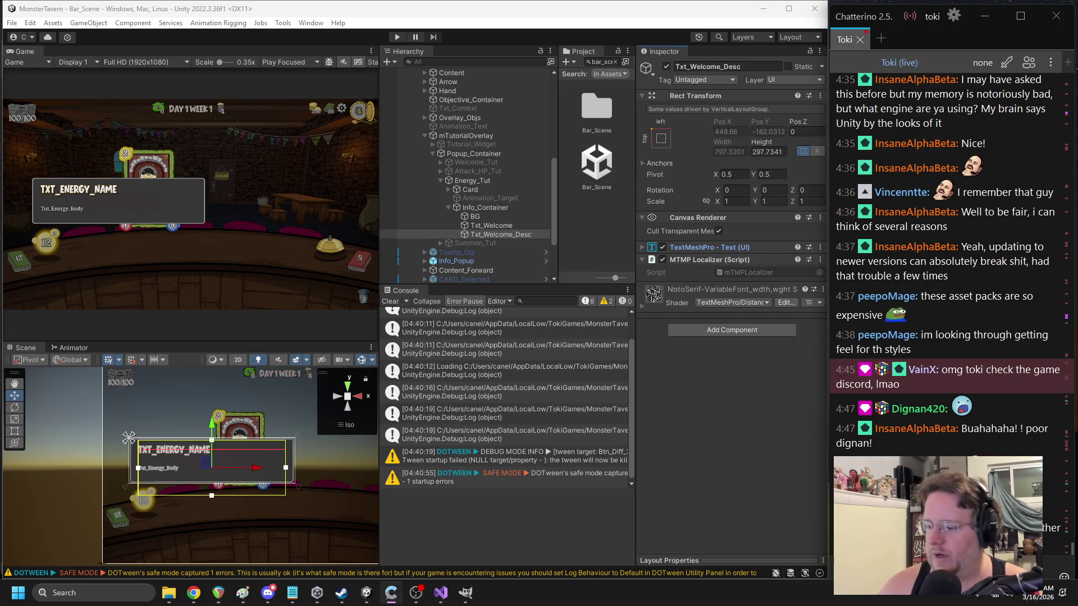
{"action": "key", "text": "alt+Tab"}
{"action": "key", "text": "alt+Tab"}
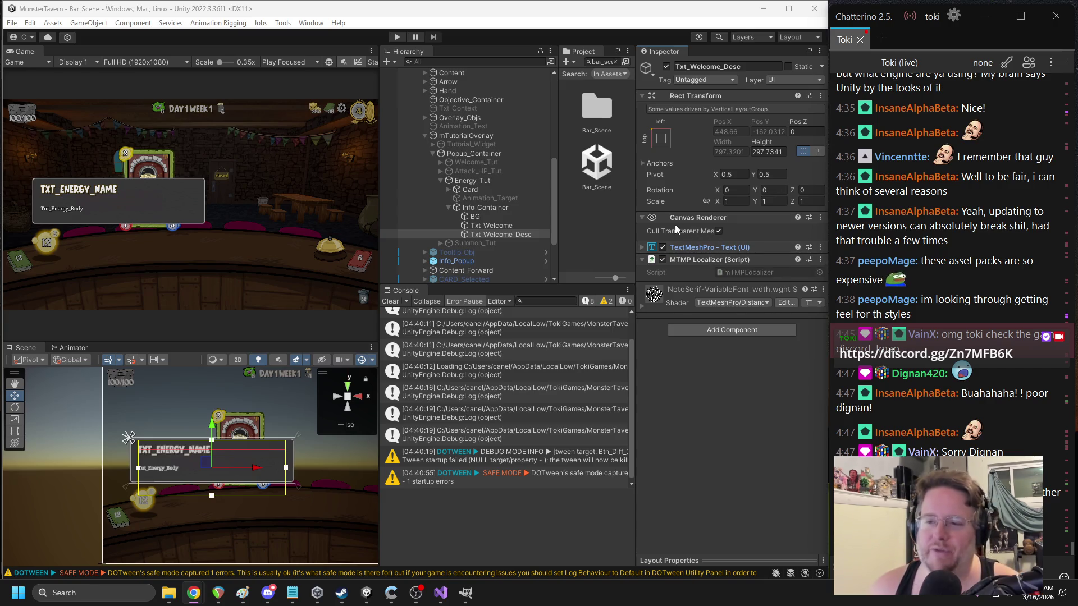
{"action": "left_click", "coordinate": [449, 208]}
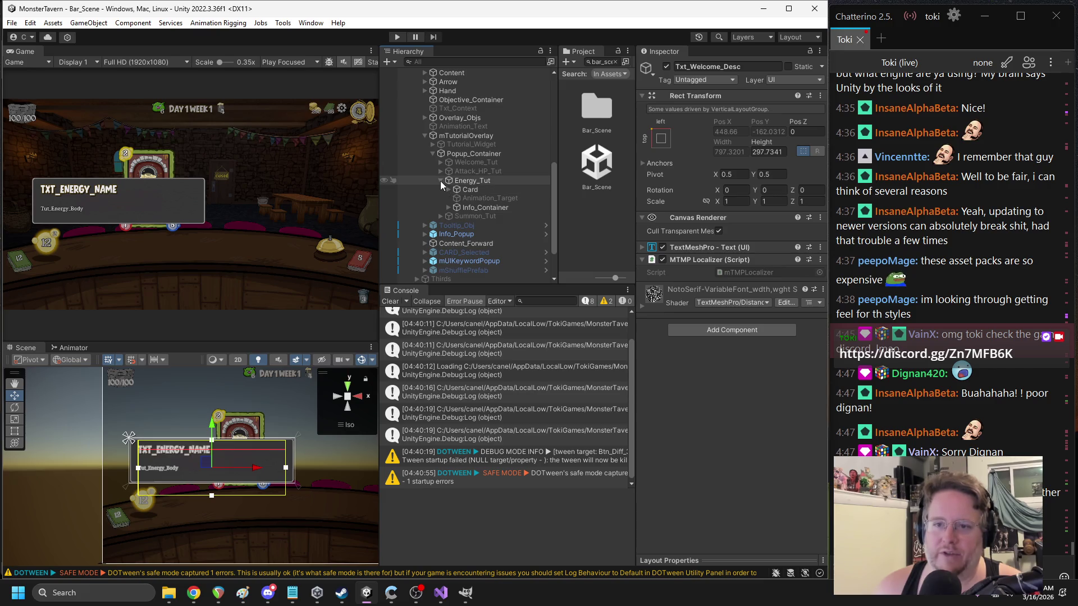
{"action": "left_click", "coordinate": [440, 181]}
{"action": "left_click", "coordinate": [472, 180]}
- Hide Energy_Tut, activate the Summon_Tut popup and expand its children
{"action": "left_click", "coordinate": [667, 67]}
{"action": "left_click", "coordinate": [485, 190]}
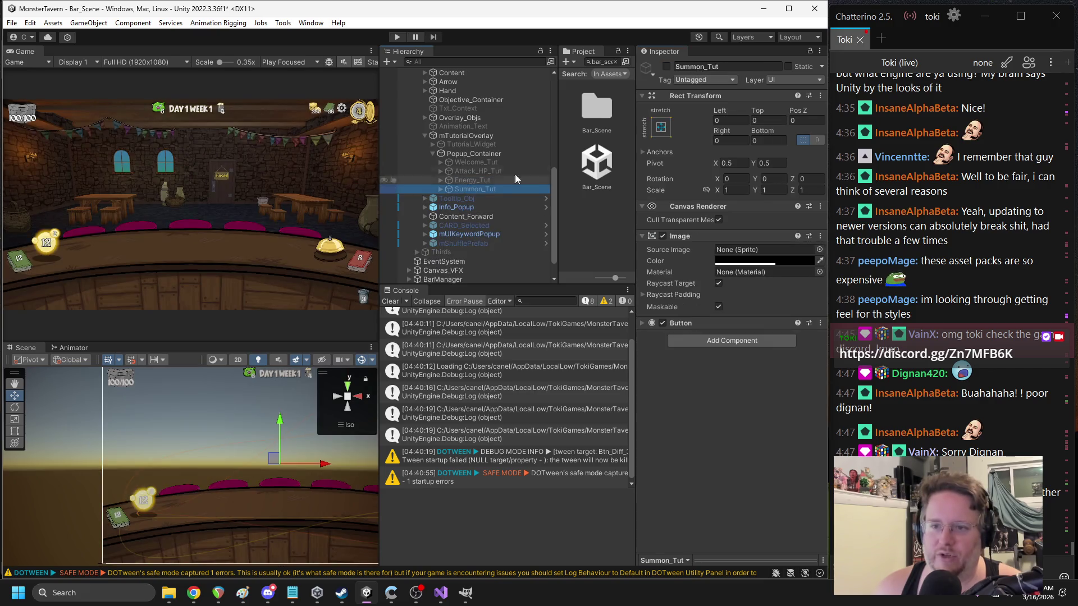
{"action": "left_click", "coordinate": [667, 67]}
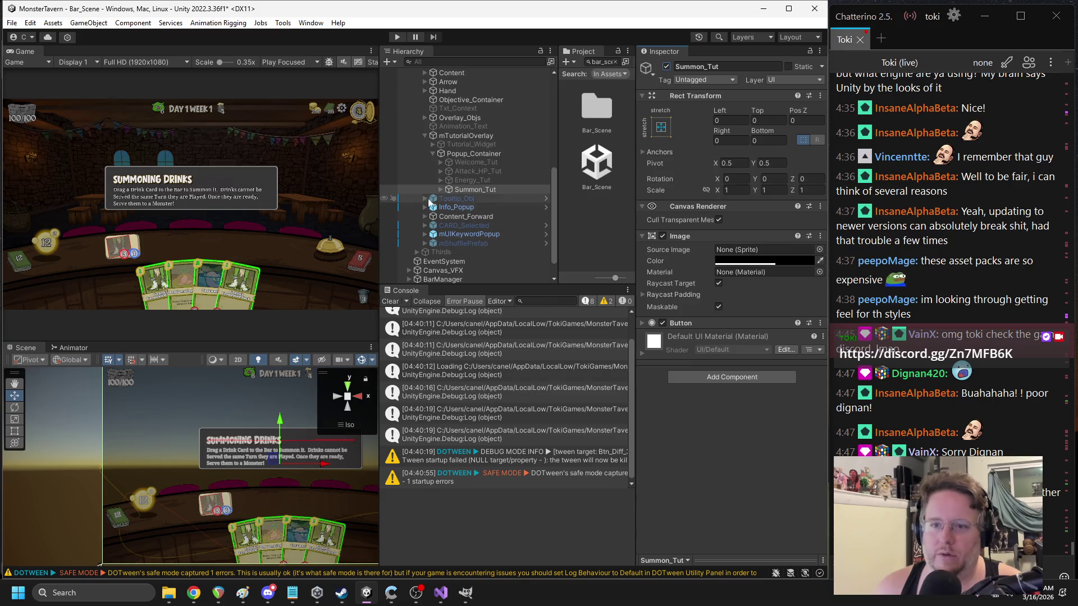
{"action": "left_click", "coordinate": [440, 189]}
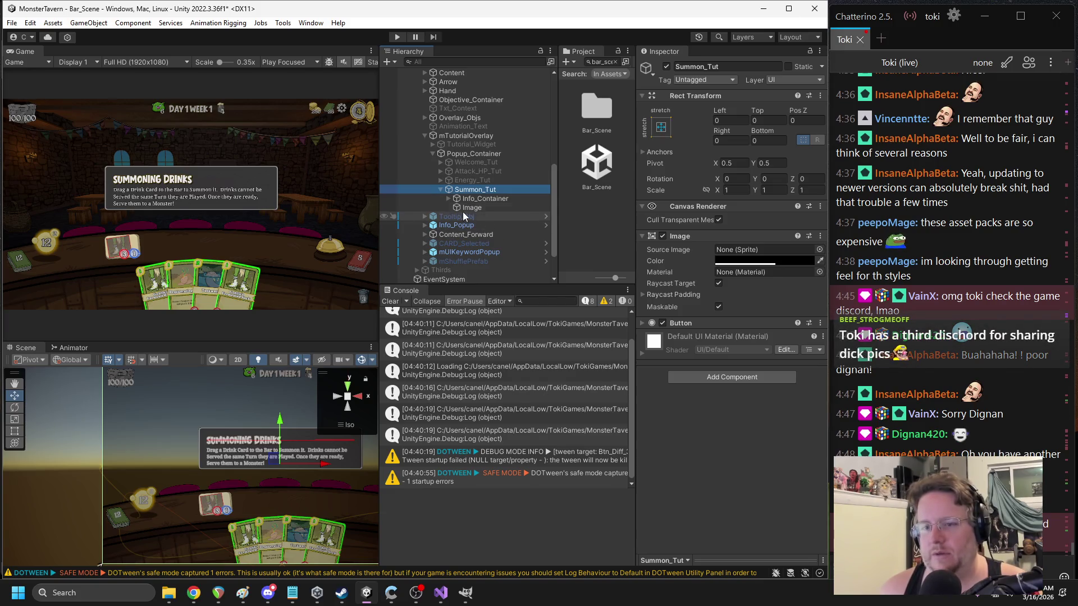
- Add an MTMP Localizer to Summon_Tut's Txt_Welcome header text
{"action": "left_click", "coordinate": [449, 199]}
{"action": "left_click", "coordinate": [496, 216]}
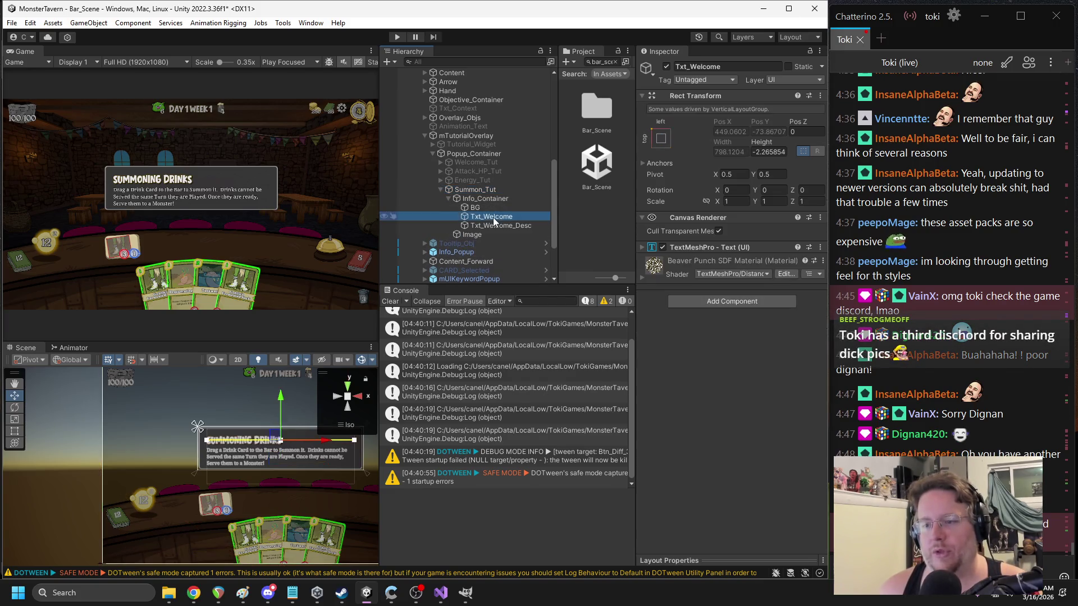
{"action": "left_click", "coordinate": [699, 302]}
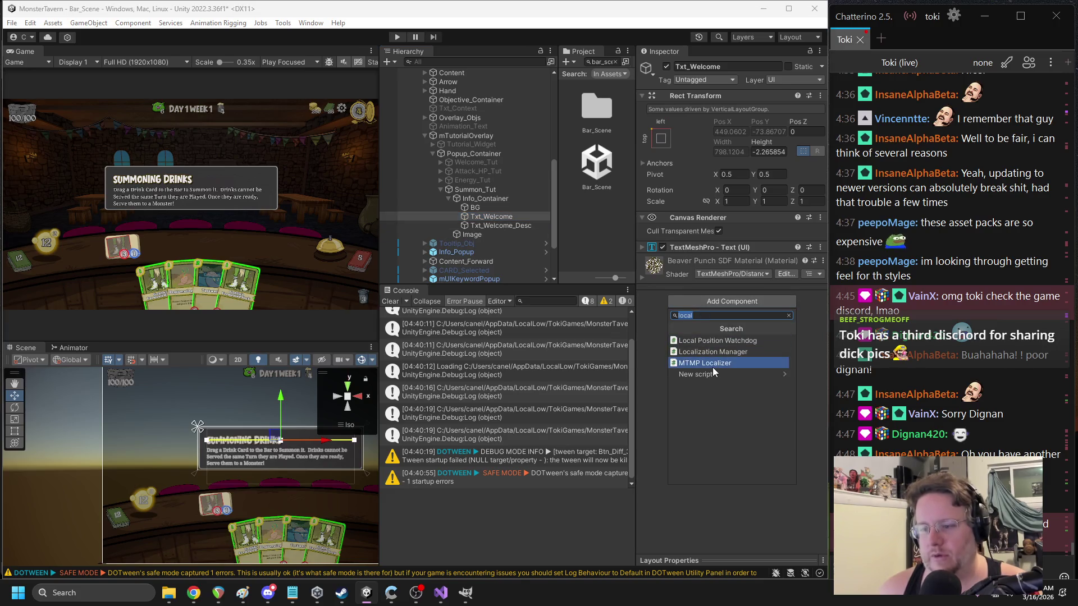
{"action": "key", "text": "Escape"}
{"action": "key", "text": "Escape"}
- Replace the 'Summoning Drinks' title with the key Tut_Summoning_Header
{"action": "left_click", "coordinate": [682, 247]}
{"action": "left_click", "coordinate": [700, 289]}
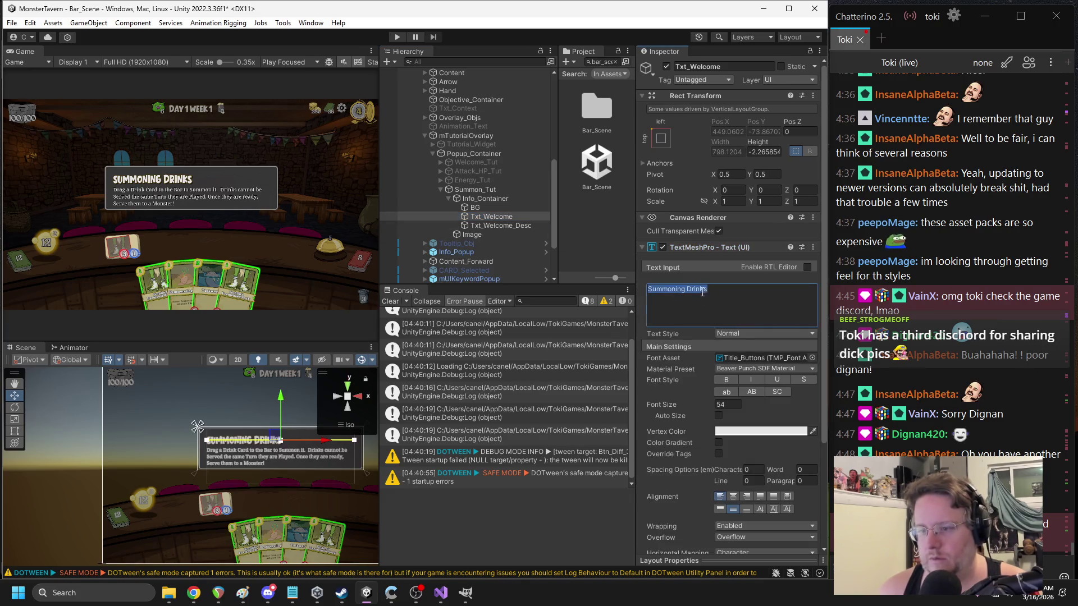
{"action": "key", "text": "alt+Tab"}
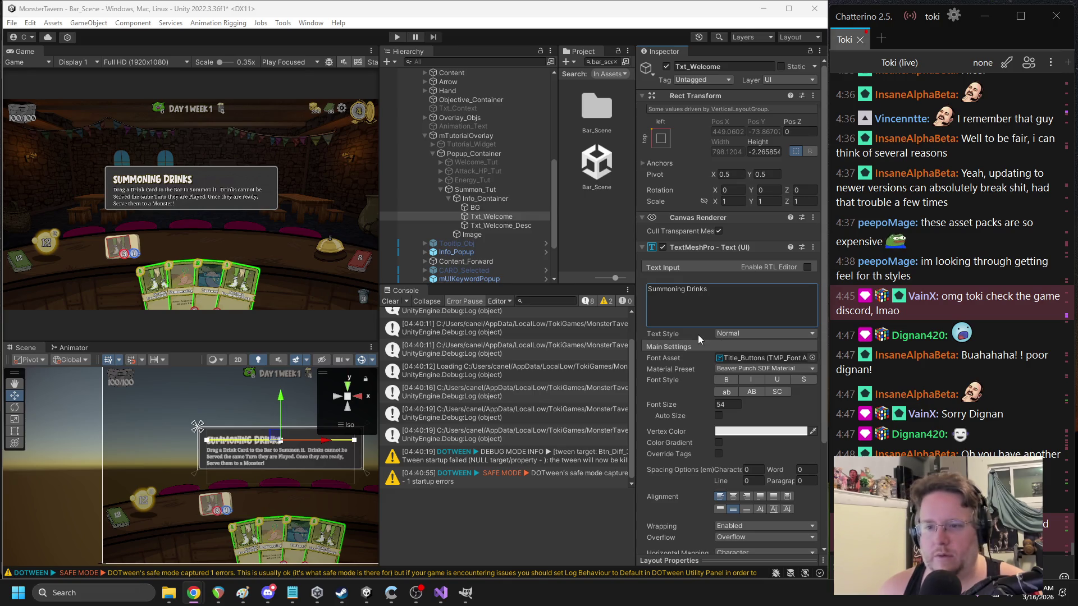
{"action": "left_click", "coordinate": [712, 298]}
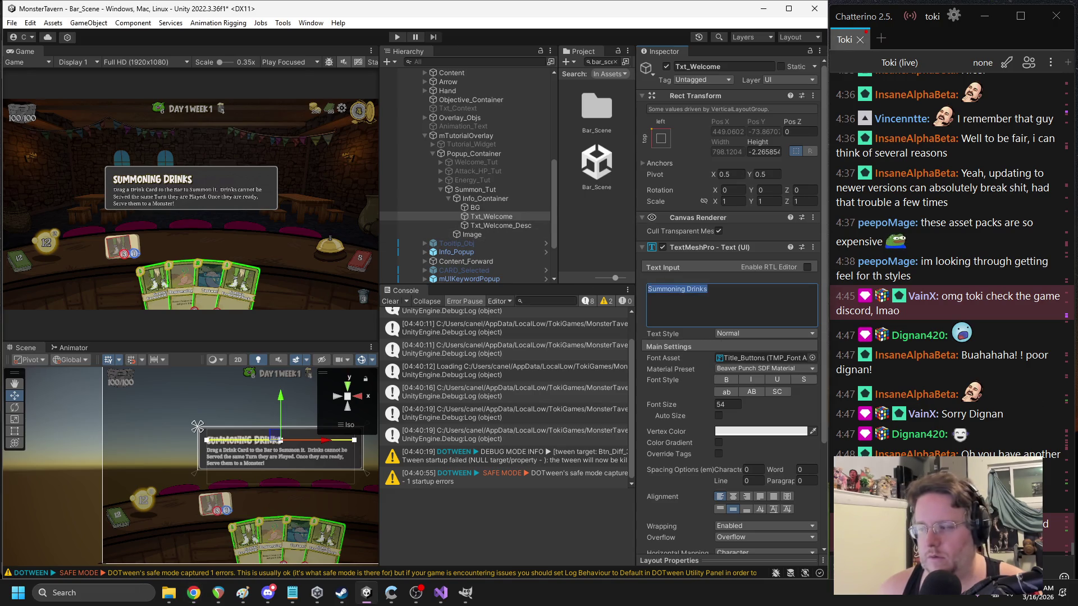
{"action": "key", "text": "alt+Tab"}
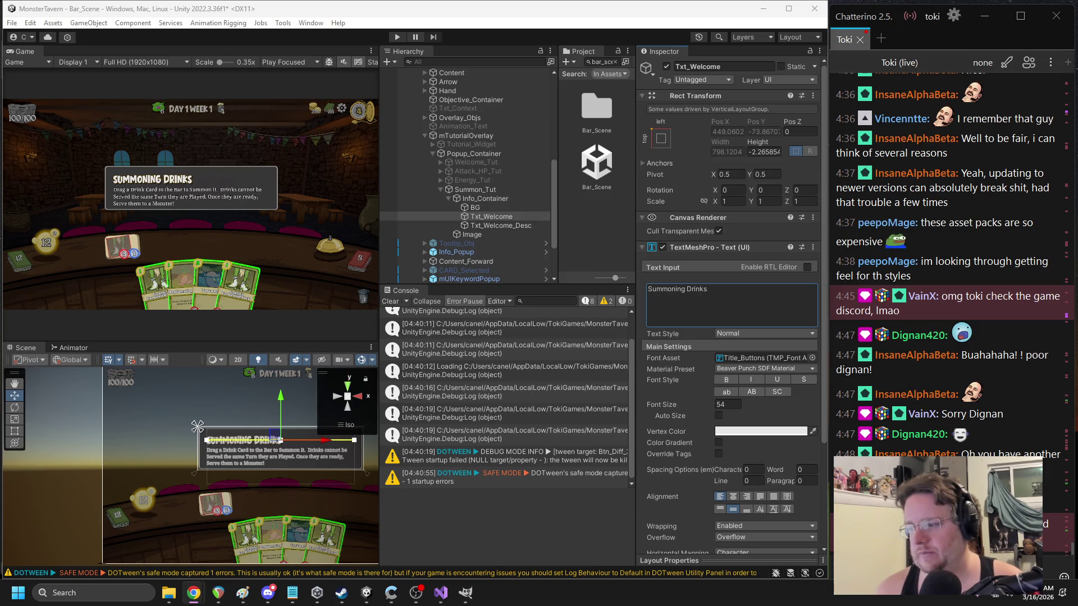
{"action": "key", "text": "ctrl+a"}
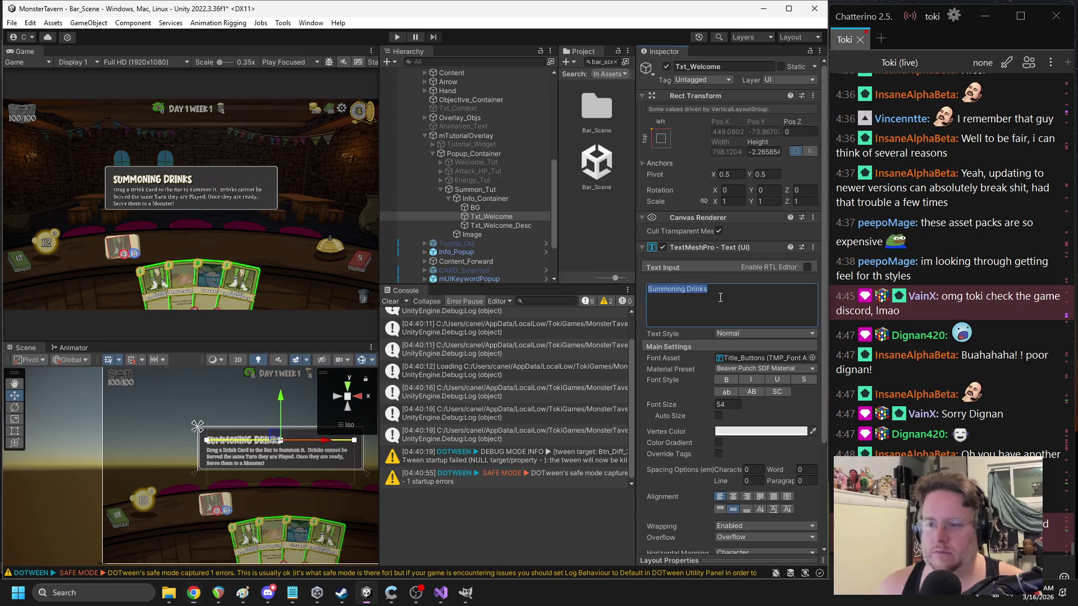
{"action": "type", "text": "Tut_Summoning_Header"}
- Check the header's localizer component, then select the Txt_Welcome_Desc body text
{"action": "left_click", "coordinate": [714, 247]}
{"action": "left_click", "coordinate": [714, 248]}
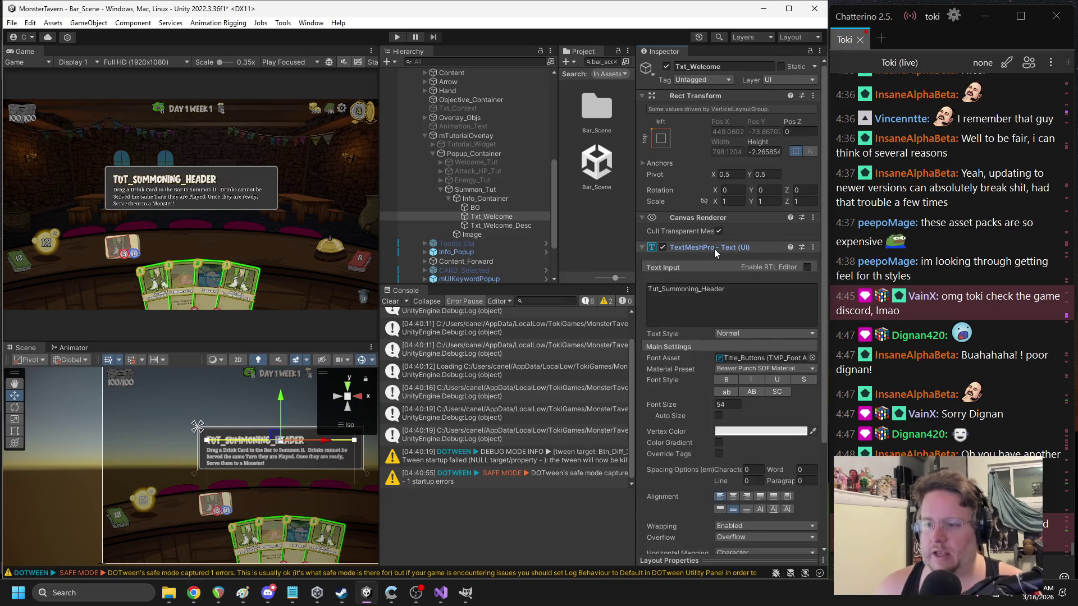
{"action": "left_click", "coordinate": [714, 248]}
{"action": "left_click", "coordinate": [724, 330]}
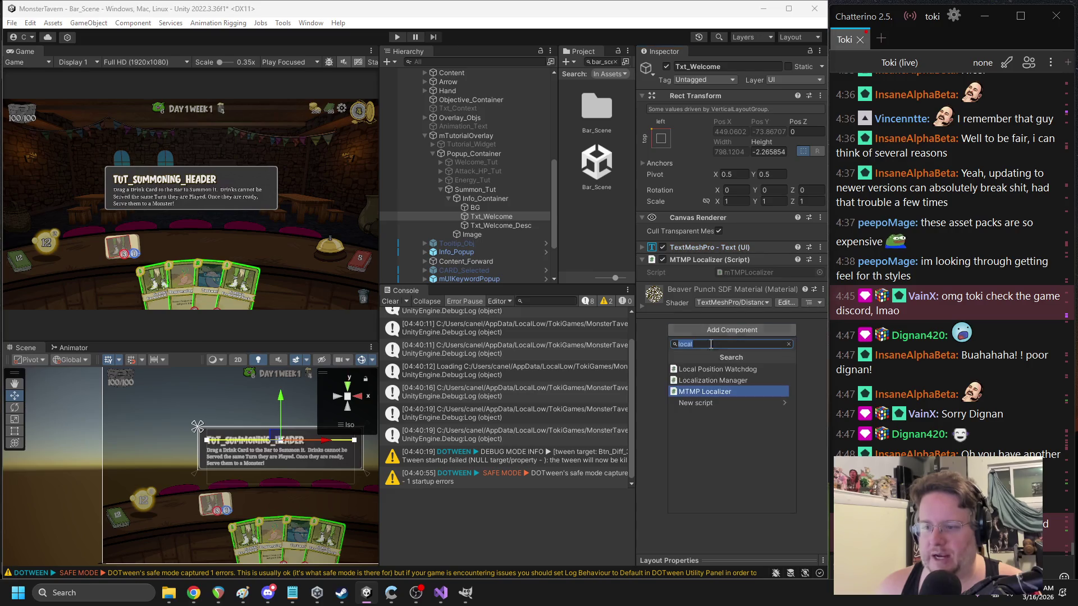
{"action": "left_click", "coordinate": [489, 226]}
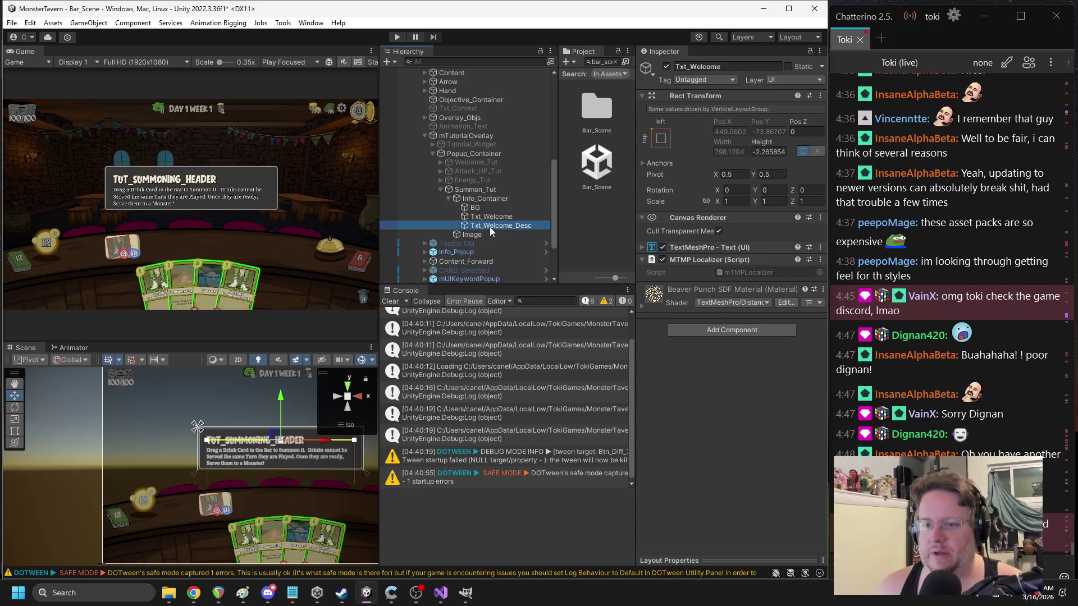
- Replace the Summon_Tut description with the pasted key Tut_Summoning_Body
{"action": "left_click", "coordinate": [686, 248]}
{"action": "left_click", "coordinate": [732, 303]}
{"action": "key", "text": "ctrl+a"}
{"action": "key", "text": "BackSpace"}
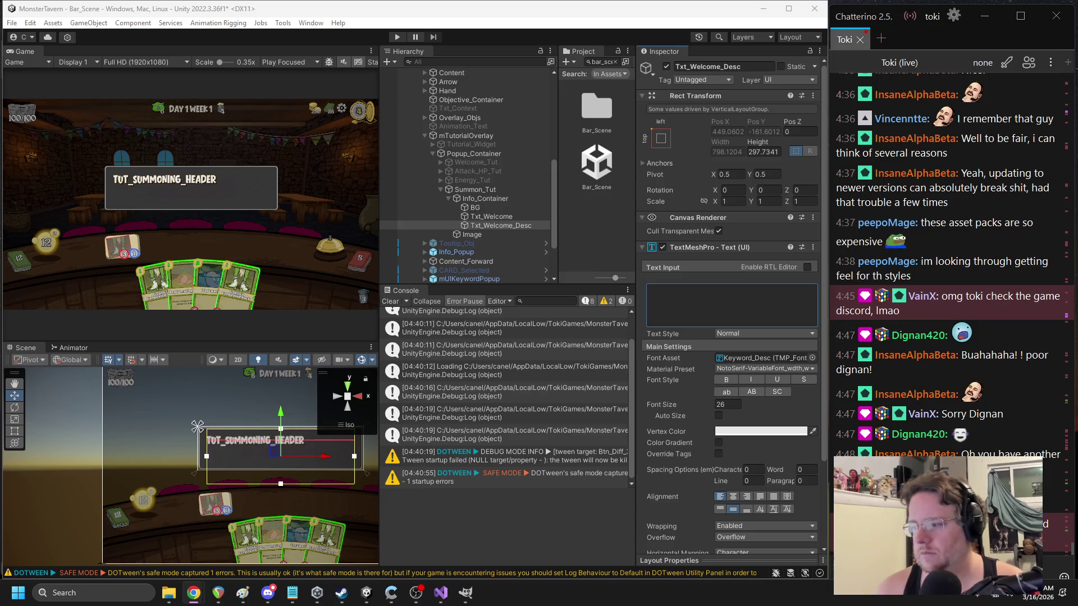
{"action": "left_click", "coordinate": [706, 288]}
{"action": "type", "text": "Tut_Summoning_Body"}
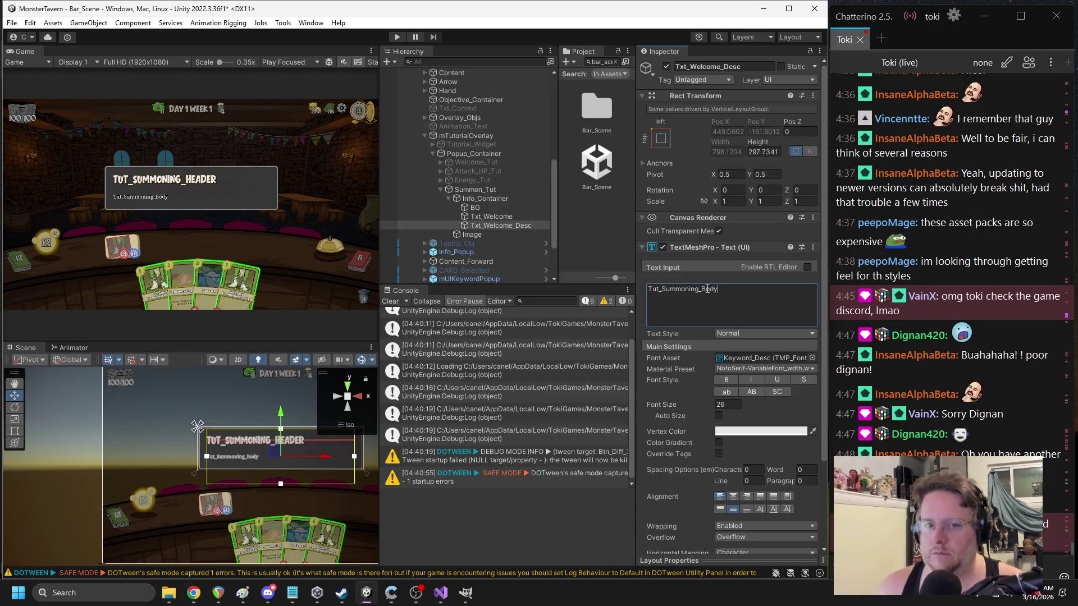
- Collapse Summon_Tut and deactivate the popup
{"action": "left_click", "coordinate": [441, 190]}
{"action": "left_click", "coordinate": [472, 190]}
{"action": "left_click", "coordinate": [667, 66]}
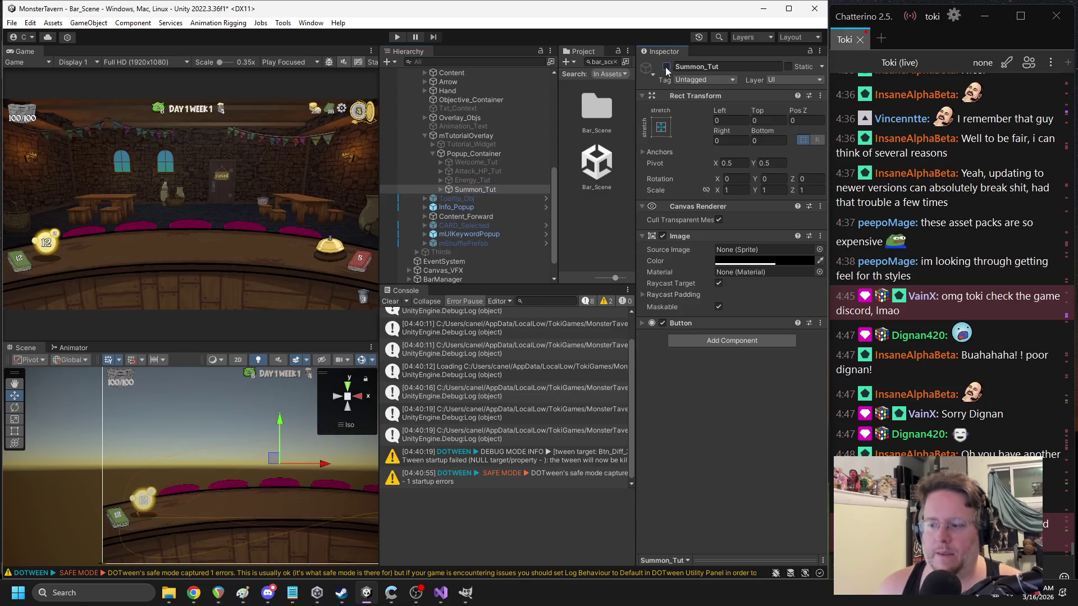
- Duplicate Summon_Tut and rename the copy to Attacking_Tut
{"action": "left_click", "coordinate": [473, 189]}
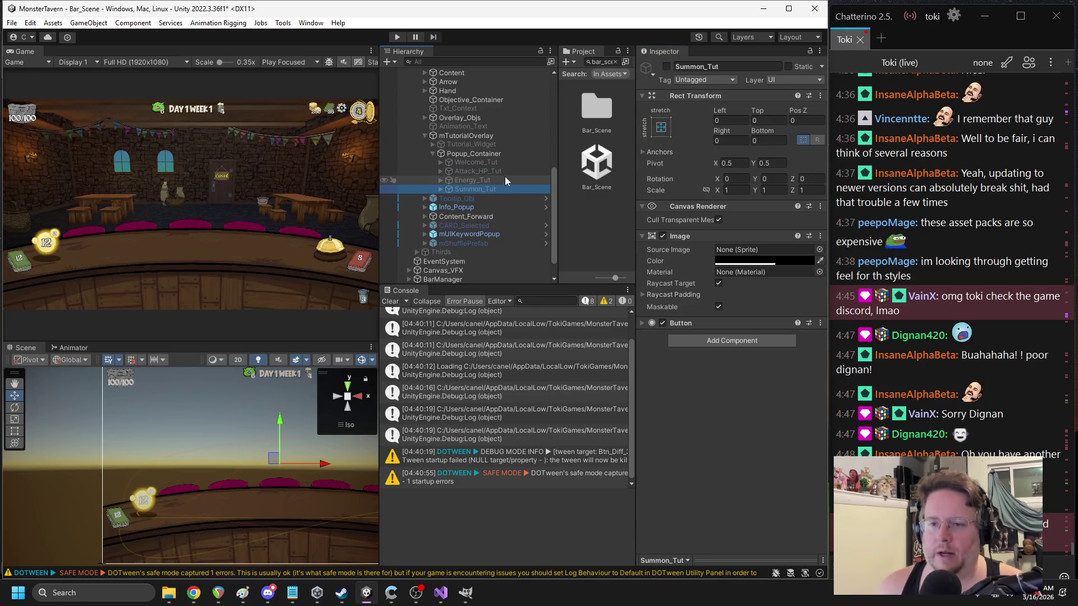
{"action": "key", "text": "ctrl+d"}
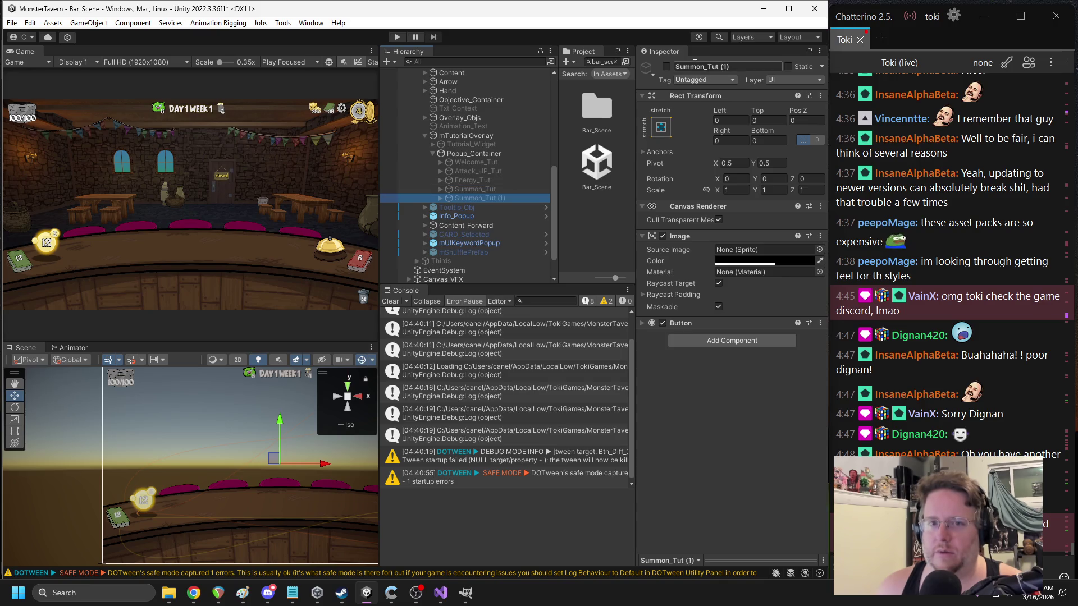
{"action": "left_click", "coordinate": [701, 67]}
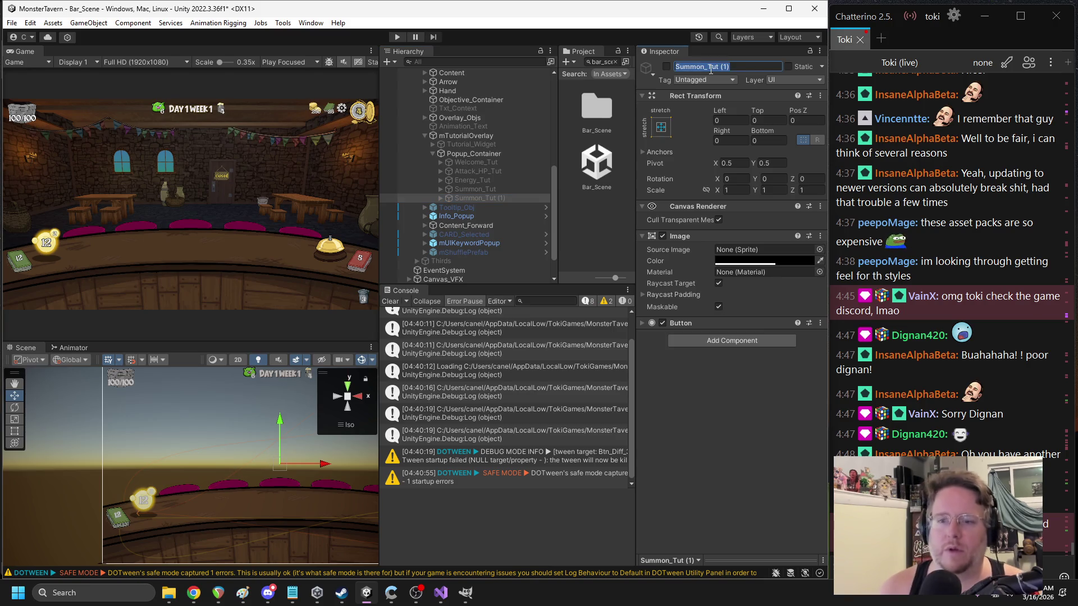
{"action": "type", "text": "Attacking"}
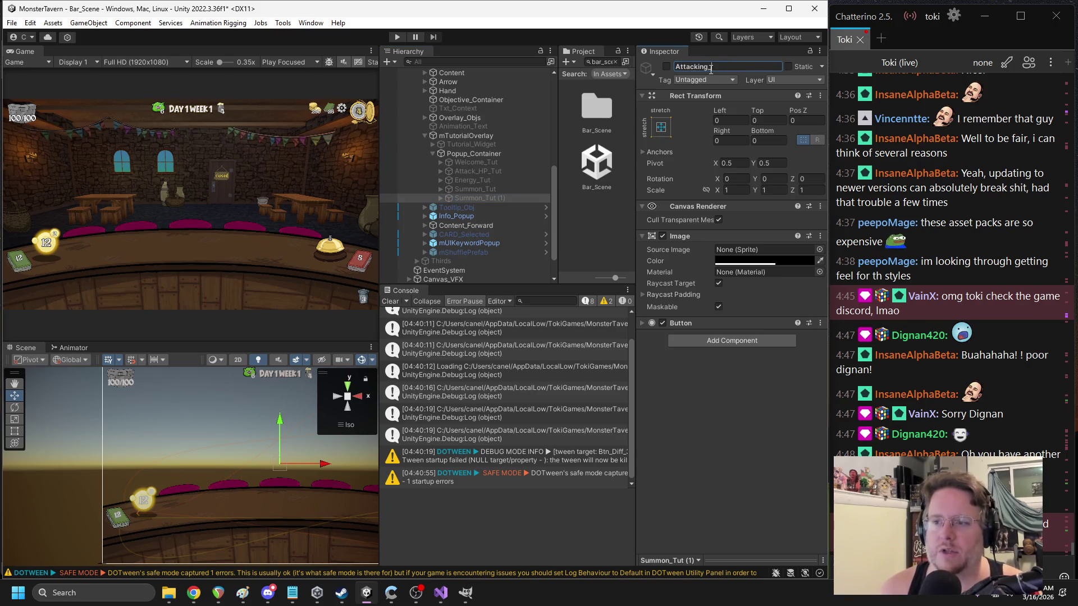
{"action": "type", "text": "_Tut"}
{"action": "key", "text": "Return"}
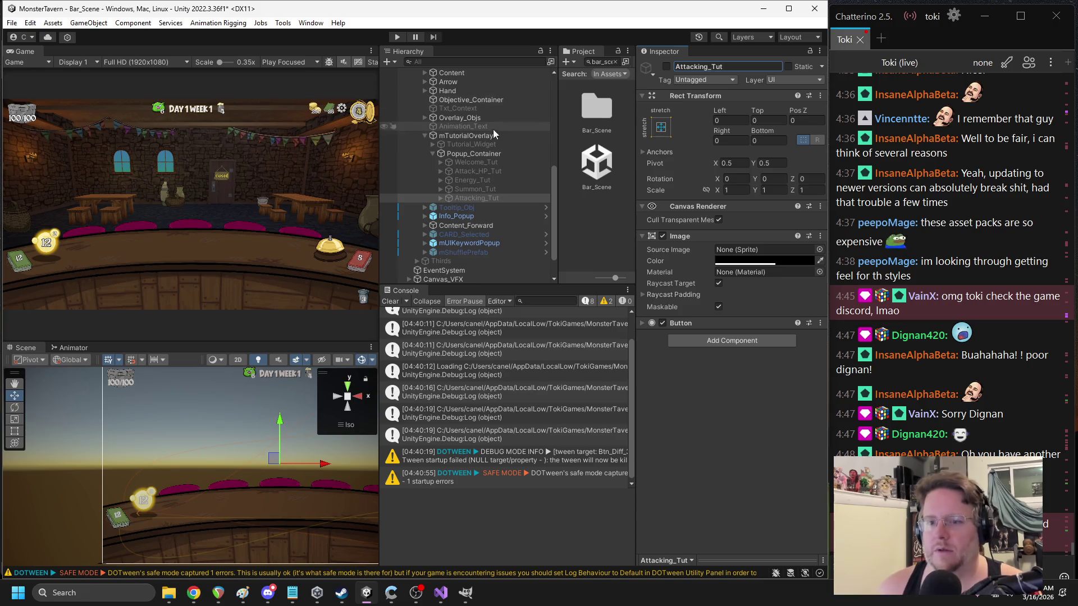
- Set the Game view to Play Maximized and enter play mode
{"action": "left_click", "coordinate": [292, 62]}
{"action": "left_click", "coordinate": [305, 85]}
{"action": "left_click", "coordinate": [397, 36]}
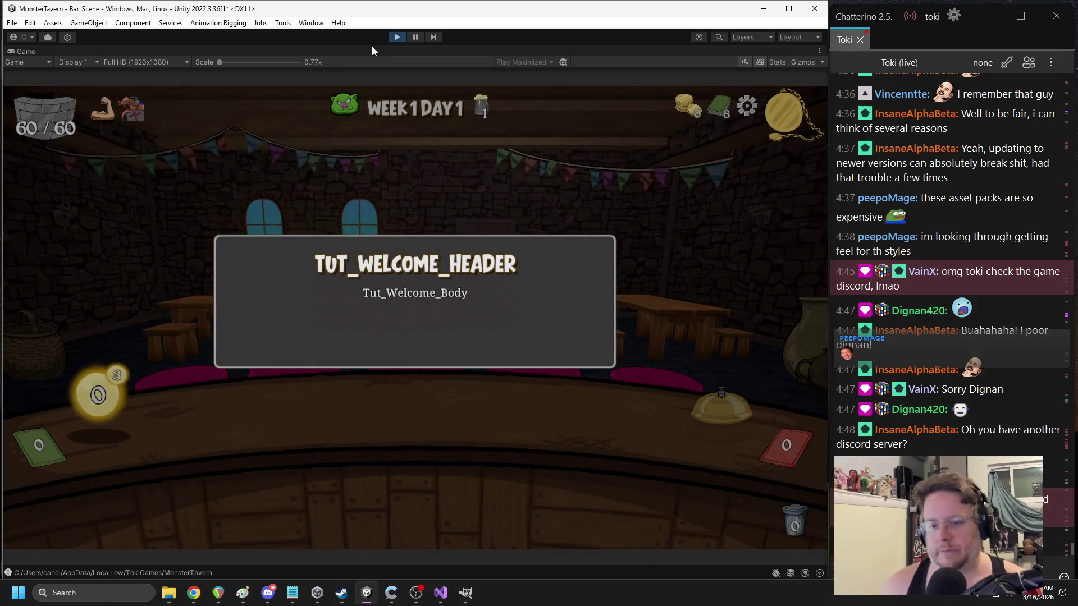
- Dismiss the tutorial popups, play Hot Lizardspit onto the bar and end the turn
{"action": "left_click", "coordinate": [462, 294]}
{"action": "left_click", "coordinate": [472, 300]}
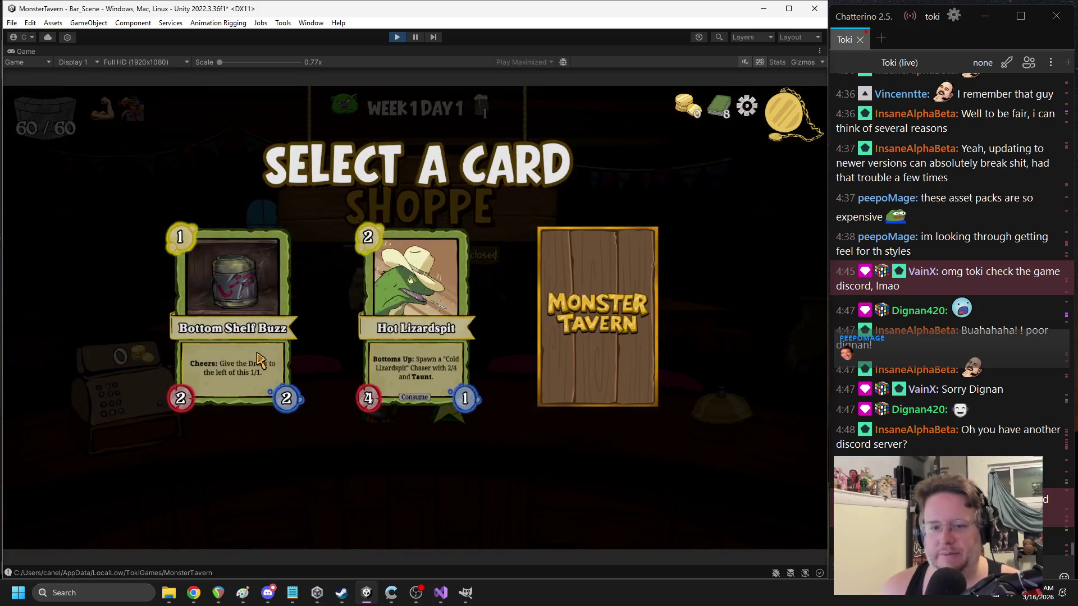
{"action": "left_click", "coordinate": [427, 314]}
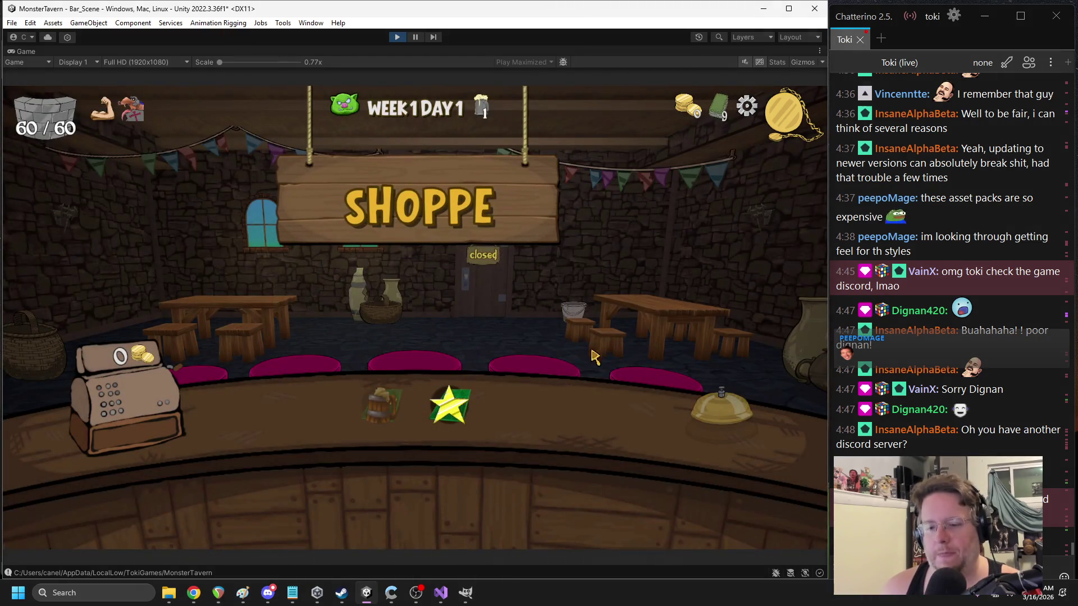
{"action": "left_click", "coordinate": [452, 413]}
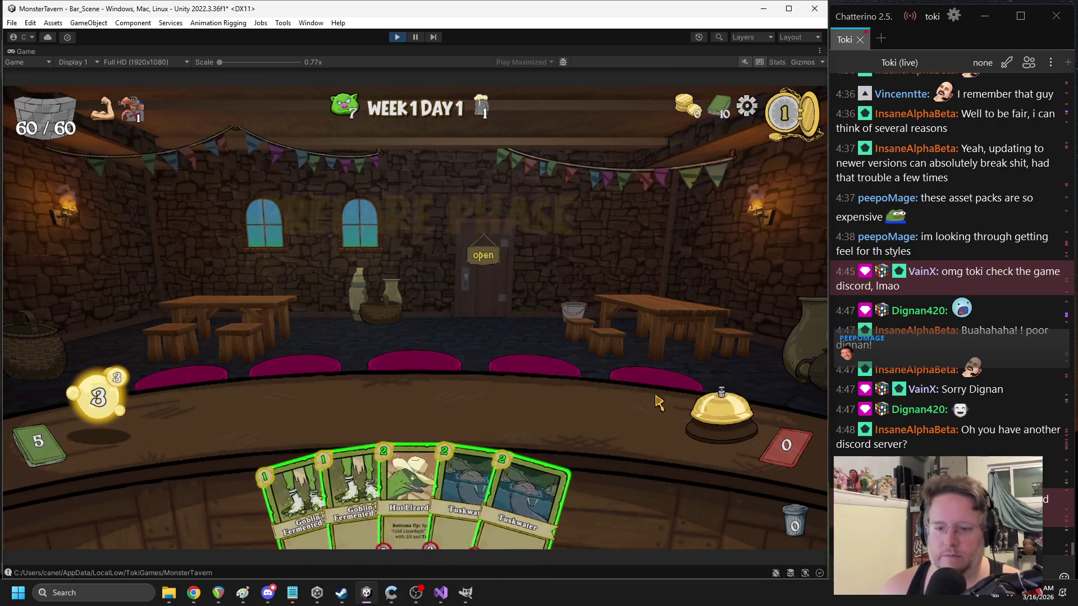
{"action": "left_click_drag", "start_coordinate": [392, 489], "coordinate": [257, 415]}
{"action": "left_click", "coordinate": [711, 432]}
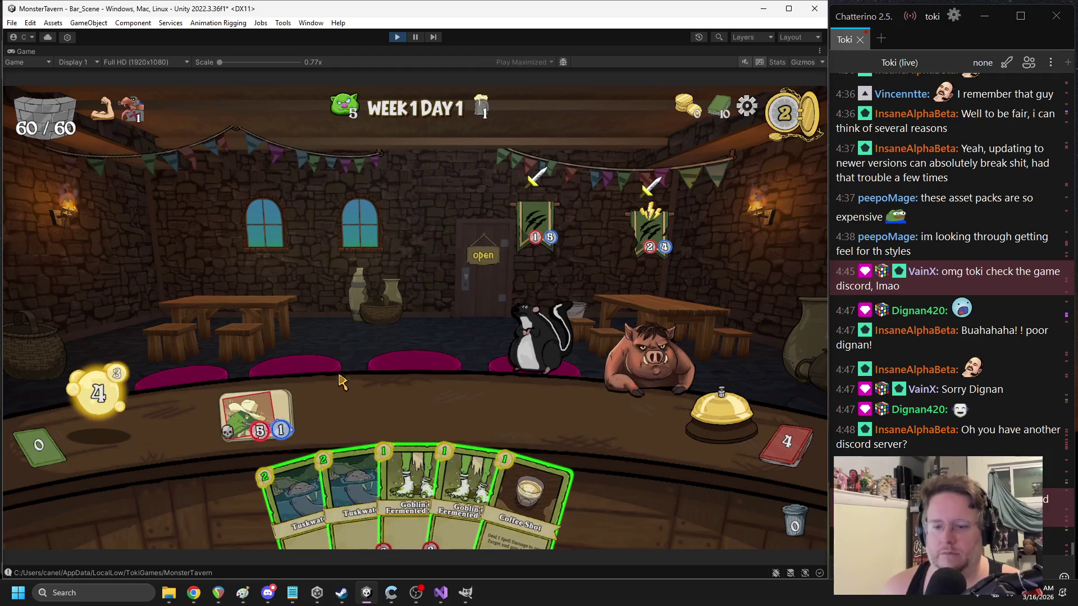
- Restart play mode, play Goblin's Fermented Sock and another card, then begin a screen snip
{"action": "mouse_move", "coordinate": [410, 488]}
{"action": "left_mouse_down"}
{"action": "mouse_move", "coordinate": [409, 365]}
{"action": "mouse_move", "coordinate": [412, 382]}
{"action": "mouse_move", "coordinate": [439, 58]}
{"action": "left_mouse_up"}
{"action": "left_click", "coordinate": [397, 37]}
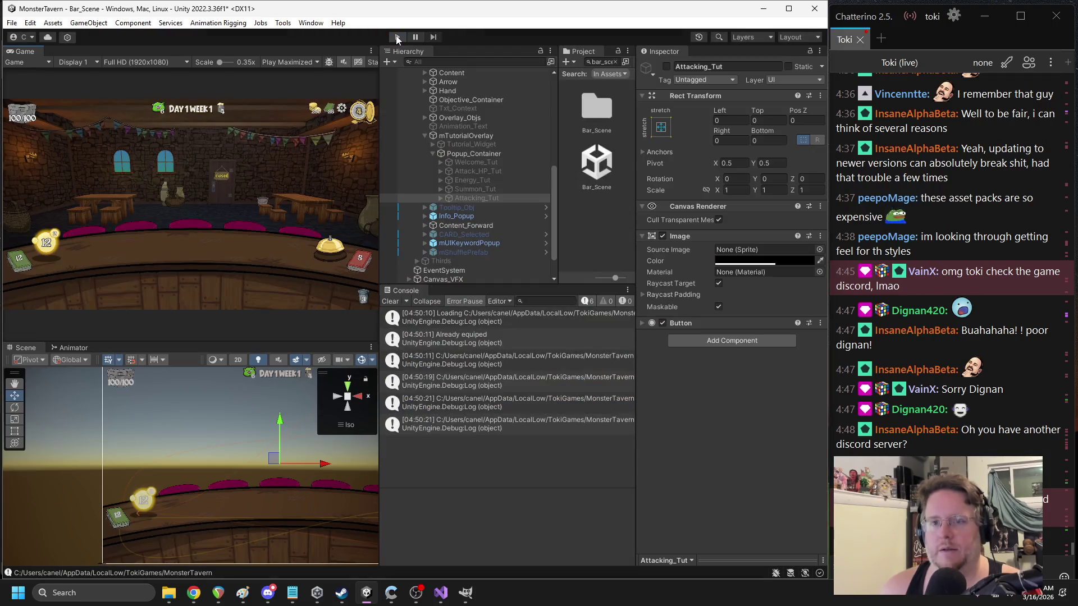
{"action": "left_click", "coordinate": [397, 37]}
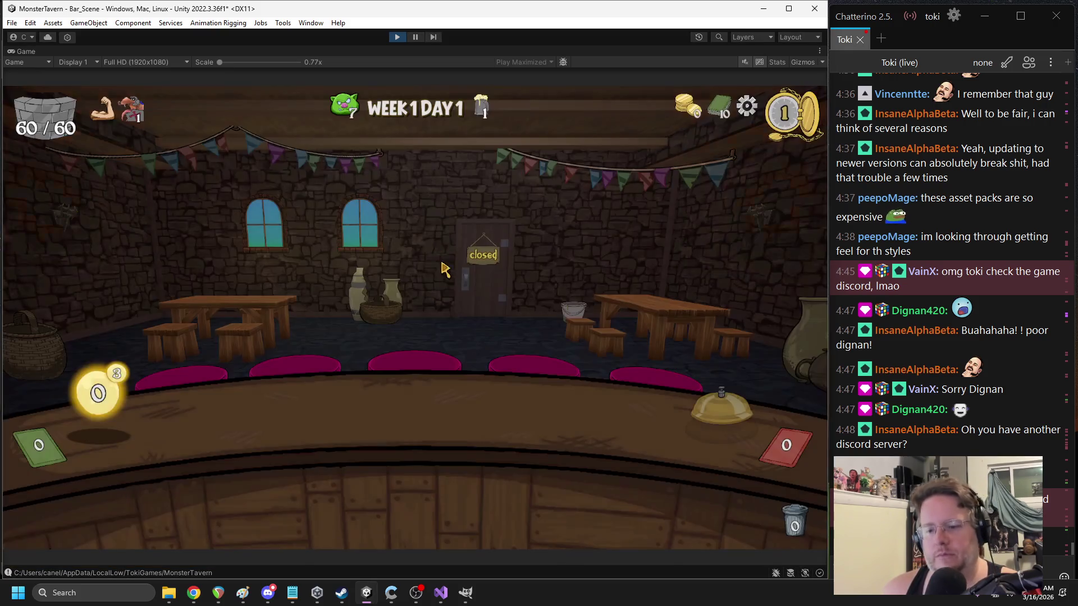
{"action": "left_click_drag", "start_coordinate": [289, 480], "coordinate": [365, 407]}
{"action": "mouse_move", "coordinate": [508, 503]}
{"action": "left_mouse_down"}
{"action": "mouse_move", "coordinate": [505, 390]}
{"action": "mouse_move", "coordinate": [502, 407]}
{"action": "left_mouse_up"}
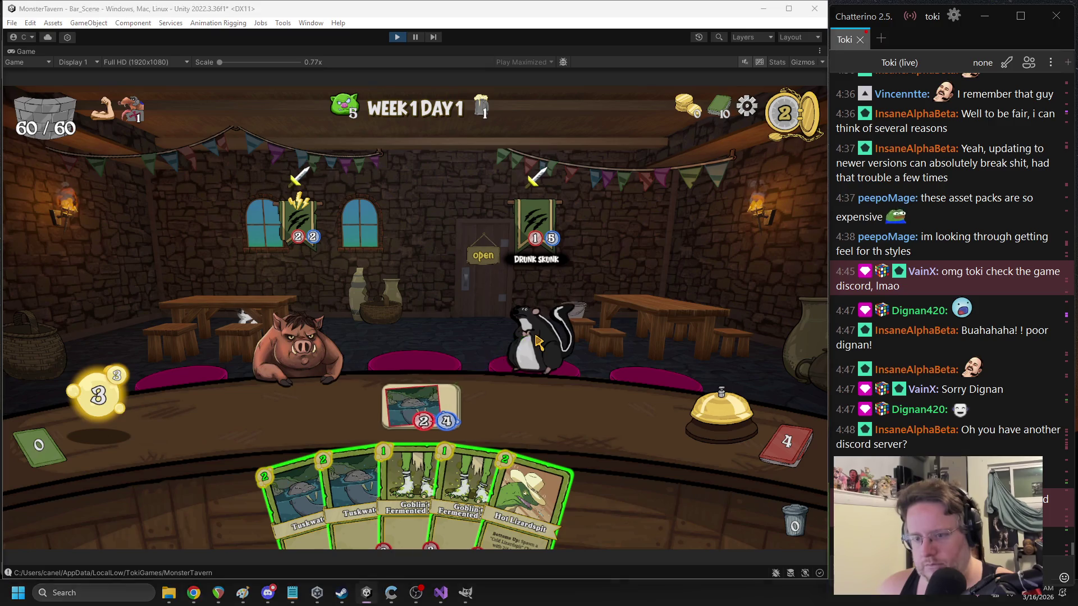
{"action": "key", "text": "super+shift+s"}
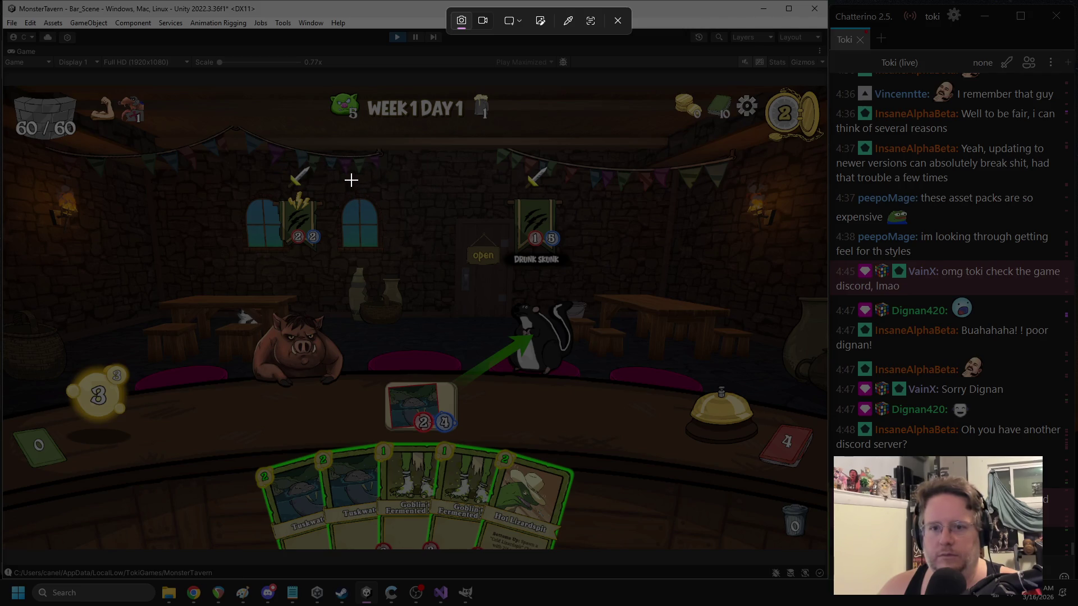
- Capture a screenshot of the skunk attack scene and stop play mode
{"action": "mouse_move", "coordinate": [585, 162]}
{"action": "left_mouse_down"}
{"action": "mouse_move", "coordinate": [284, 445]}
{"action": "mouse_move", "coordinate": [362, 439]}
{"action": "left_mouse_up"}
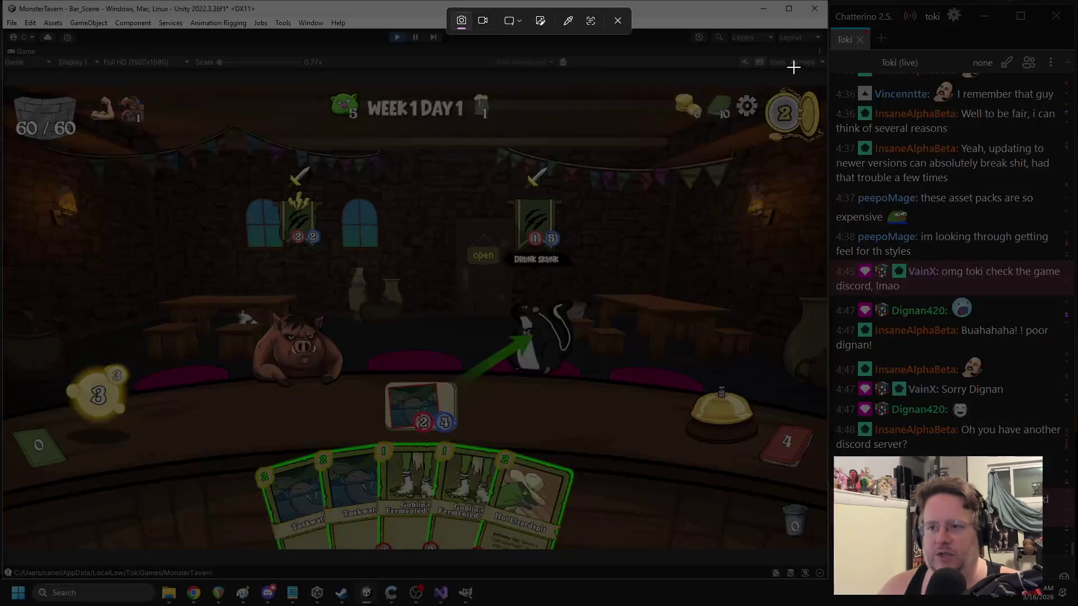
{"action": "mouse_move", "coordinate": [607, 152]}
{"action": "left_mouse_down"}
{"action": "mouse_move", "coordinate": [401, 423]}
{"action": "mouse_move", "coordinate": [352, 439]}
{"action": "left_mouse_up"}
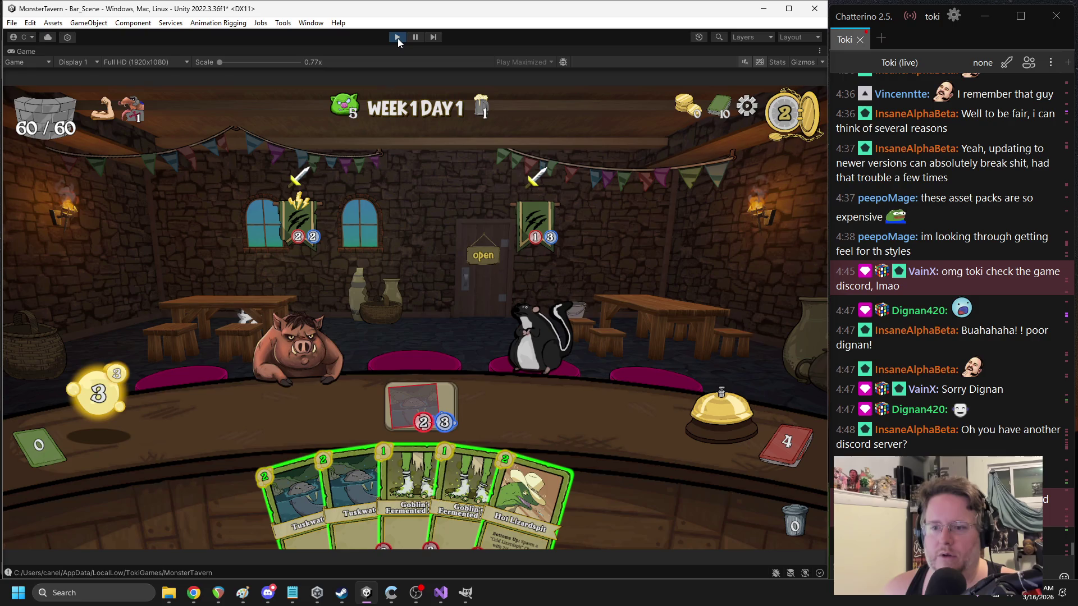
{"action": "left_click", "coordinate": [398, 37]}
- Launch Paint and paste the captured screenshot into a new canvas
{"action": "left_click", "coordinate": [125, 592]}
{"action": "type", "text": "paint"}
{"action": "key", "text": "Return"}
{"action": "key", "text": "ctrl+v"}
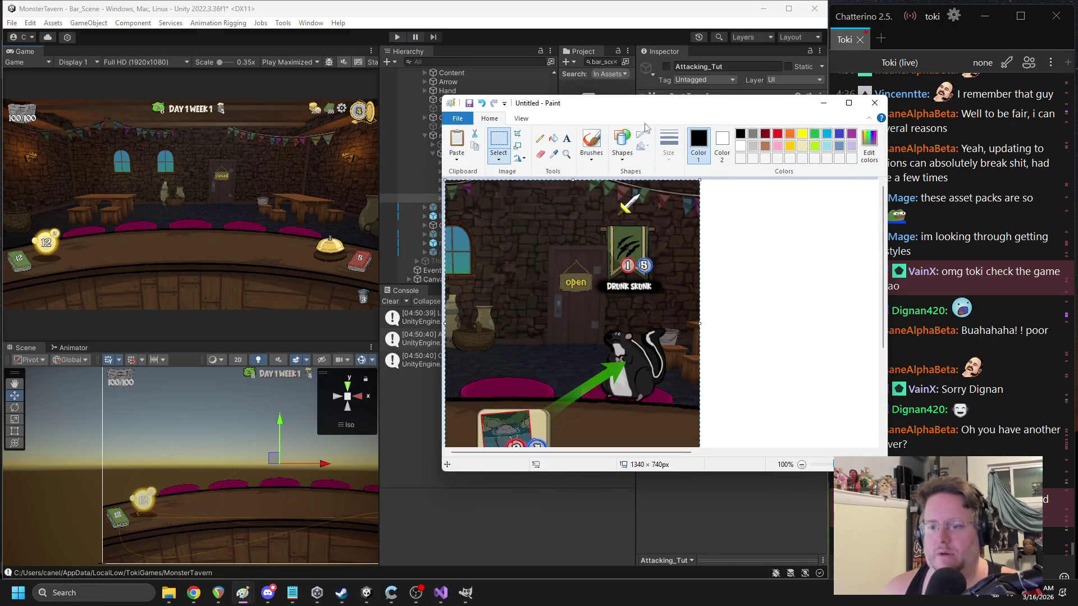
- Crop the Paint canvas to 452 × 510 px around the skunk and card, then minimize Paint
{"action": "left_click_drag", "start_coordinate": [611, 108], "coordinate": [314, 68]}
{"action": "scroll", "coordinate": [403, 221], "scroll_direction": "down", "scroll_amount": 1, "text": "ctrl"}
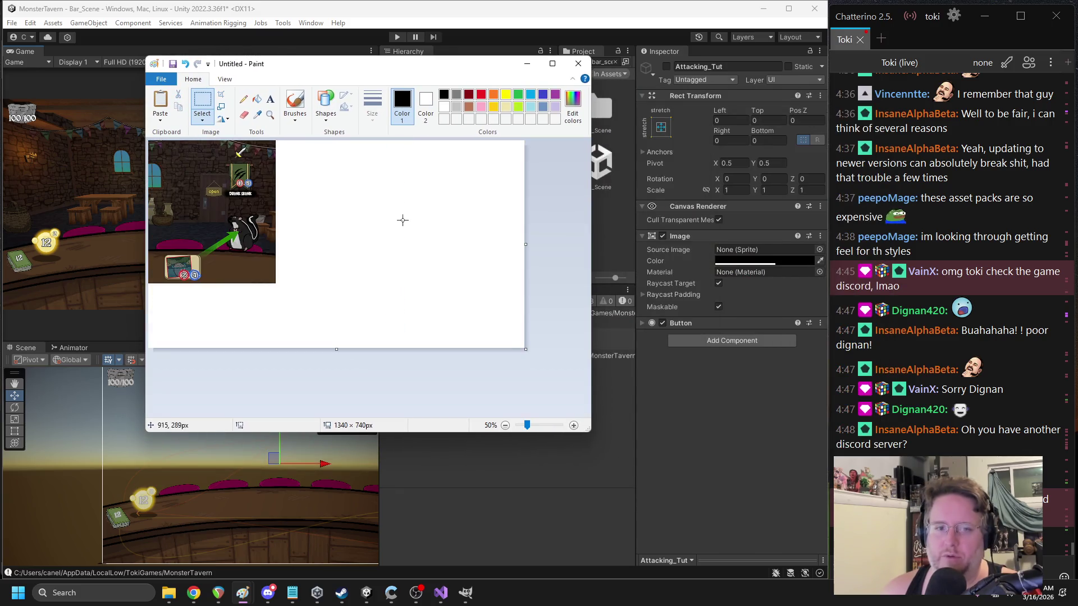
{"action": "left_click_drag", "start_coordinate": [526, 244], "coordinate": [277, 257]}
{"action": "left_click_drag", "start_coordinate": [210, 349], "coordinate": [225, 285]}
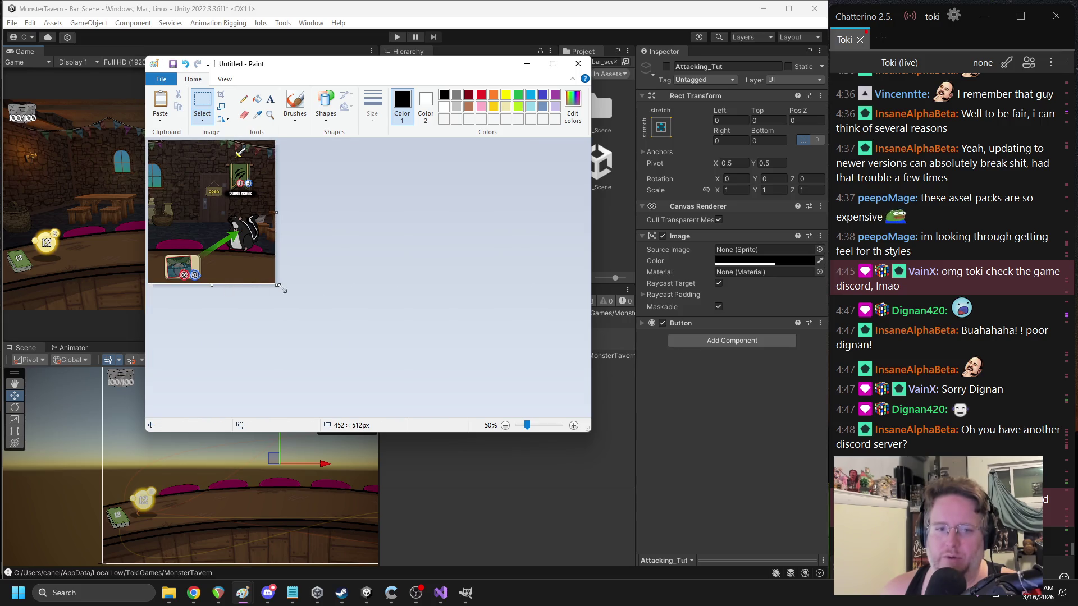
{"action": "scroll", "coordinate": [394, 331], "scroll_direction": "up", "scroll_amount": 3, "text": "ctrl"}
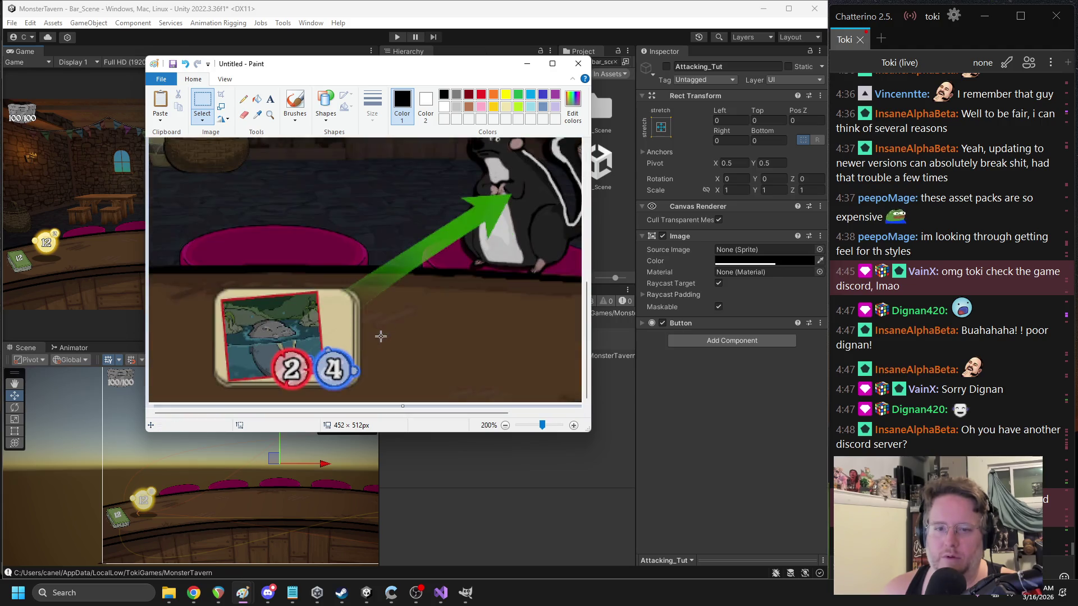
{"action": "left_click_drag", "start_coordinate": [402, 406], "coordinate": [405, 403]}
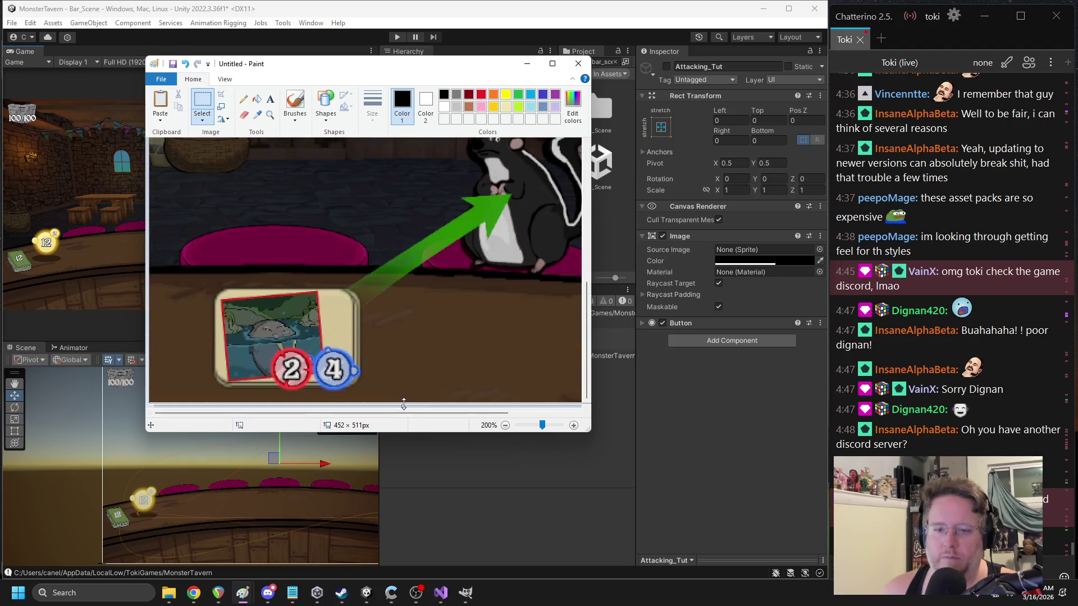
{"action": "left_click", "coordinate": [527, 64]}
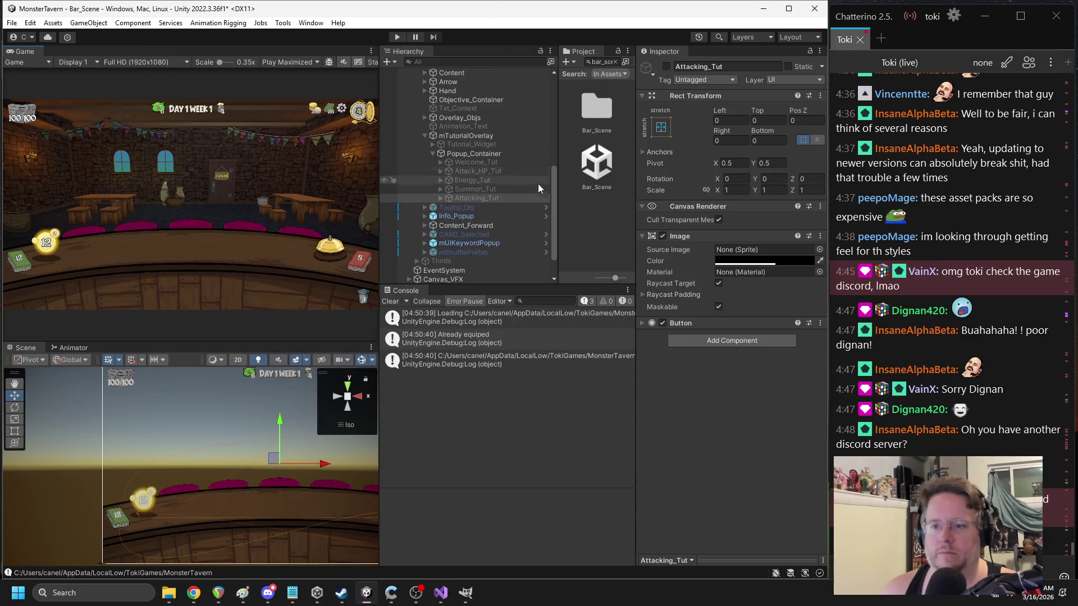
- Enable Attacking_Tut and move its Info_Container far left, shifting both anchors leftward
{"action": "left_click", "coordinate": [667, 66]}
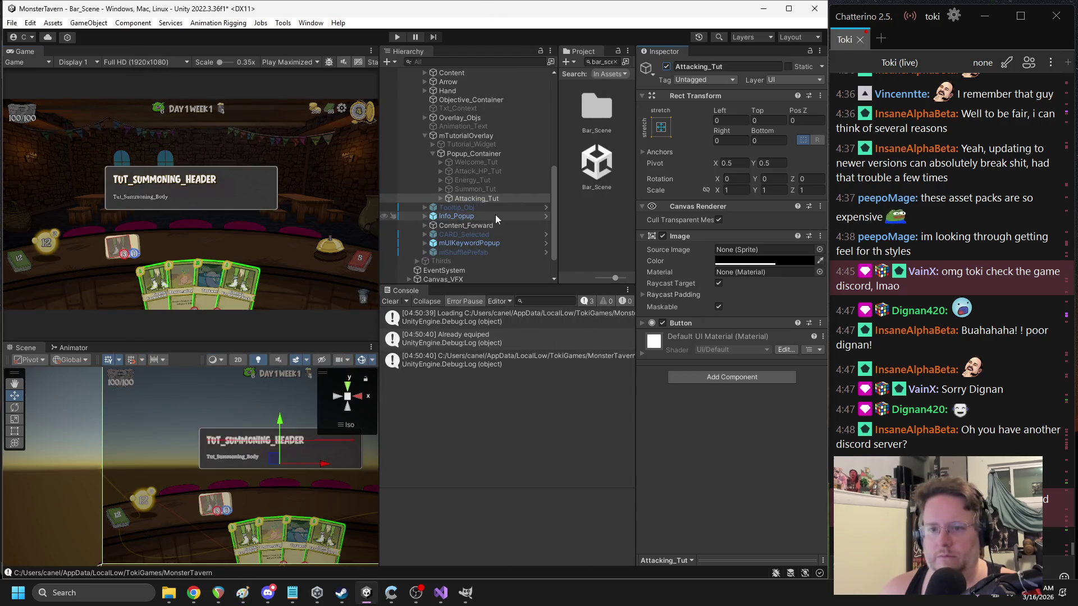
{"action": "left_click", "coordinate": [440, 198]}
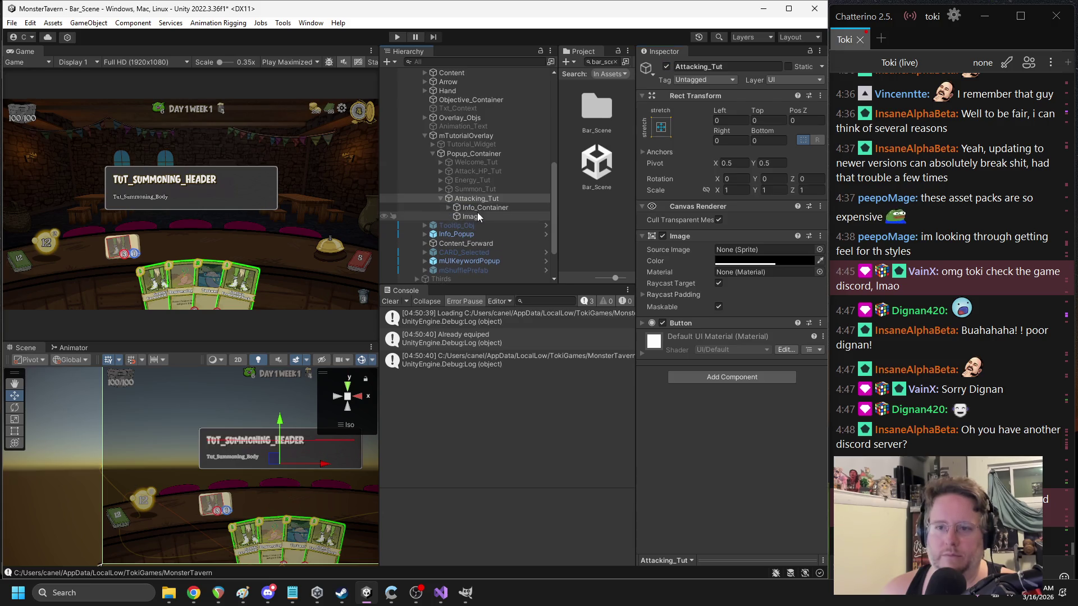
{"action": "left_click", "coordinate": [477, 208]}
{"action": "scroll", "coordinate": [255, 444], "scroll_direction": "down", "scroll_amount": 1}
{"action": "scroll", "coordinate": [253, 448], "scroll_direction": "down", "scroll_amount": 3}
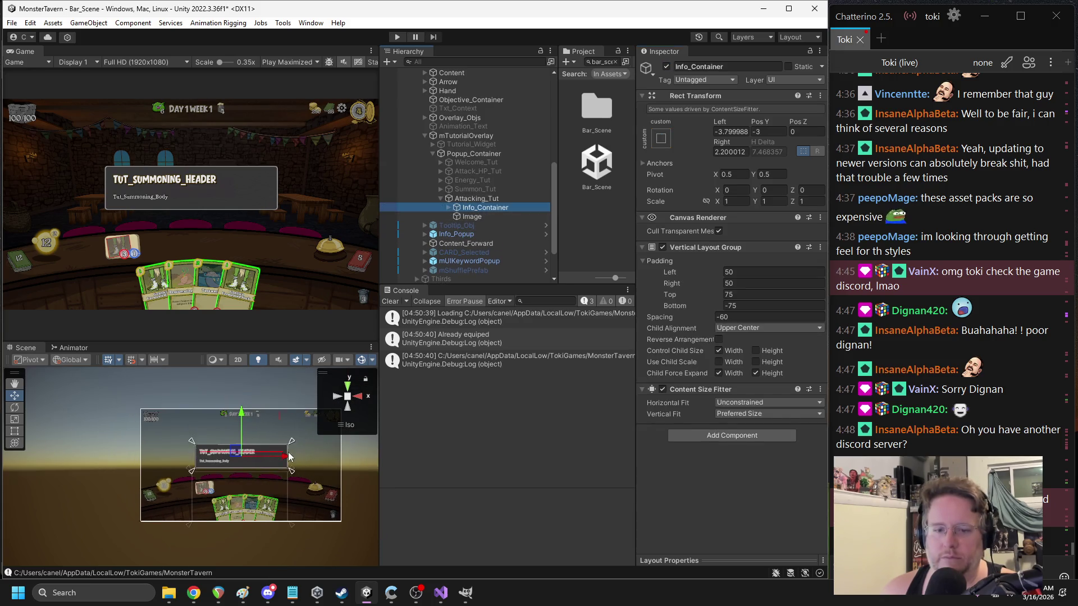
{"action": "left_click_drag", "start_coordinate": [244, 453], "coordinate": [196, 456]}
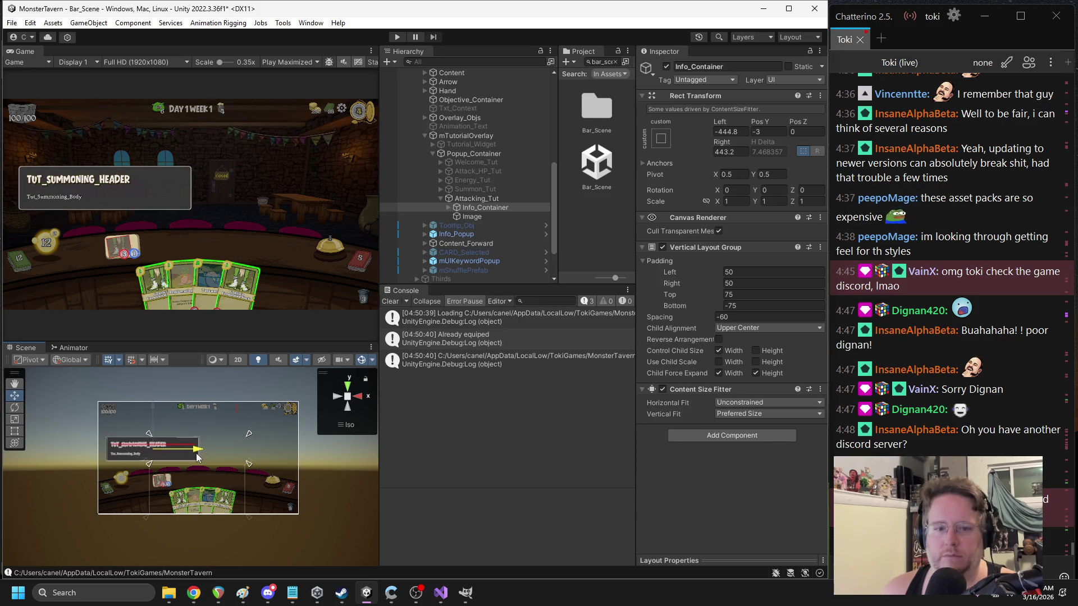
{"action": "left_click_drag", "start_coordinate": [149, 466], "coordinate": [105, 469]}
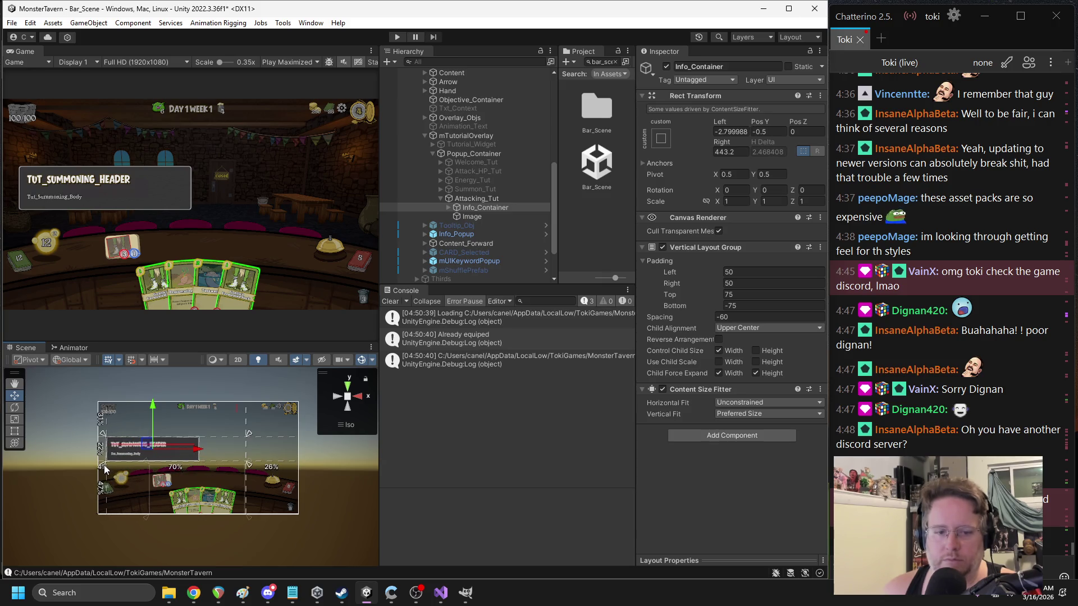
{"action": "left_click_drag", "start_coordinate": [249, 433], "coordinate": [202, 439]}
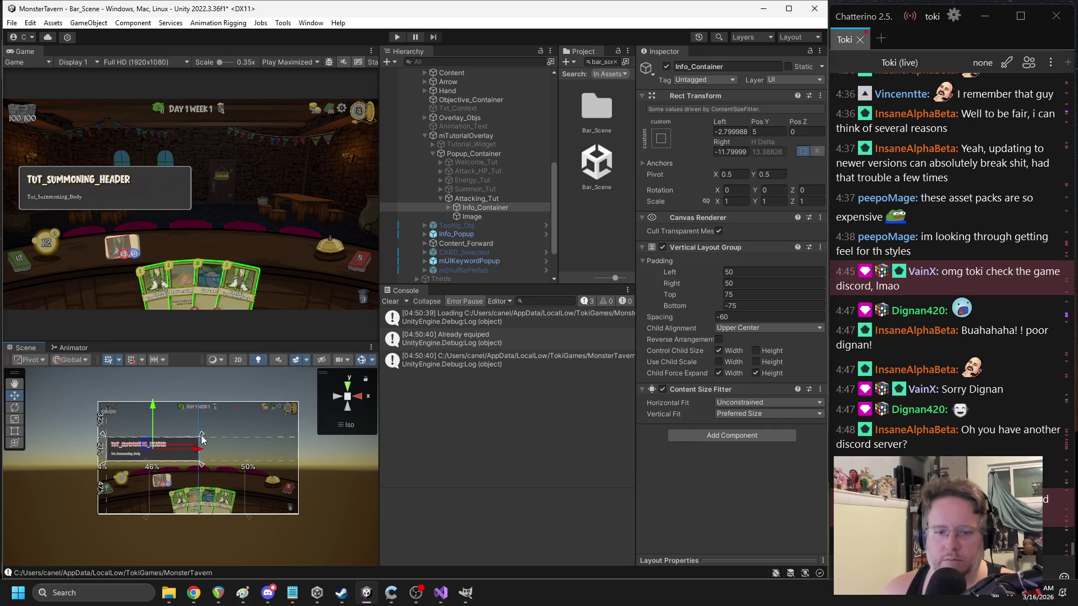
- Locate the Image's current sprite Tut_Summon in the Project window and open its context menu
{"action": "left_click", "coordinate": [474, 217]}
{"action": "left_click", "coordinate": [763, 250]}
{"action": "scroll", "coordinate": [586, 210], "scroll_direction": "up", "scroll_amount": 3}
{"action": "left_click_drag", "start_coordinate": [641, 172], "coordinate": [686, 166]}
{"action": "left_click", "coordinate": [655, 131]}
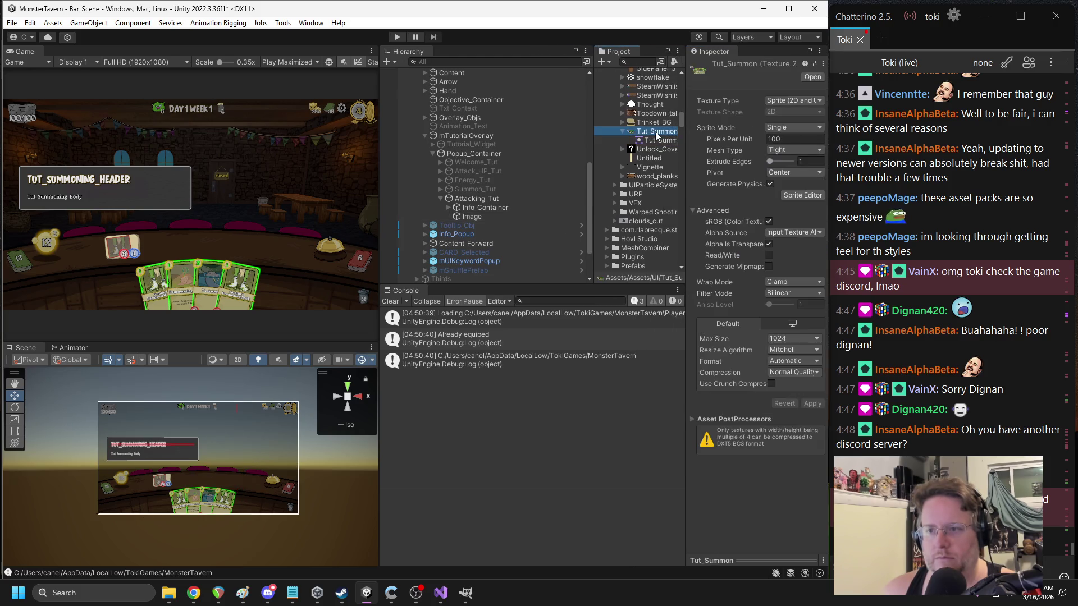
{"action": "right_click", "coordinate": [654, 132]}
- Show Tut_Summon.png in File Explorer to find the Assets\UI folder, then return to Paint
{"action": "left_click", "coordinate": [695, 157]}
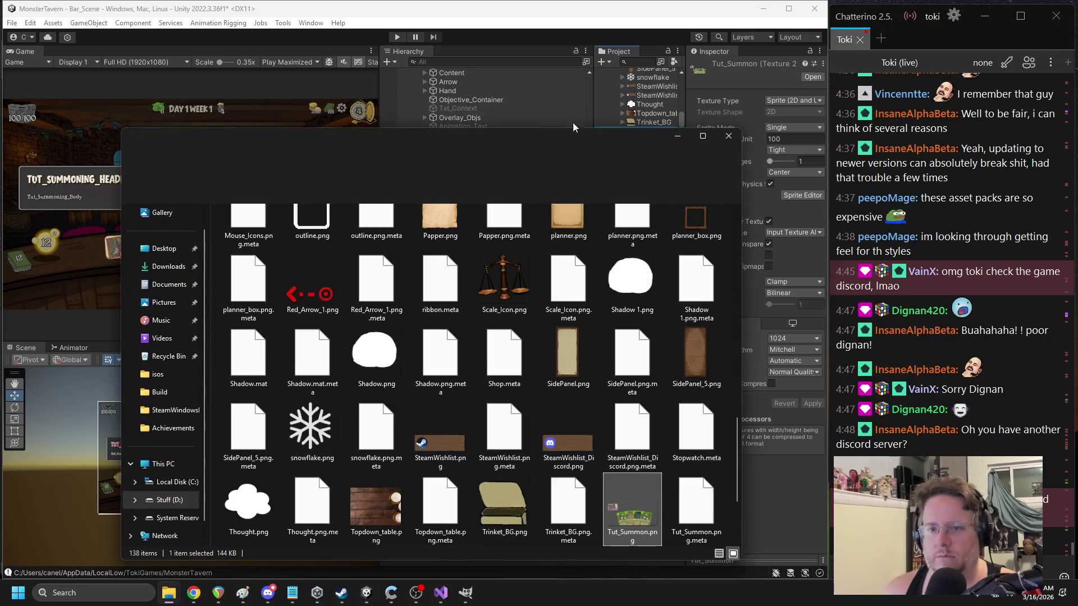
{"action": "key", "text": "alt+F4"}
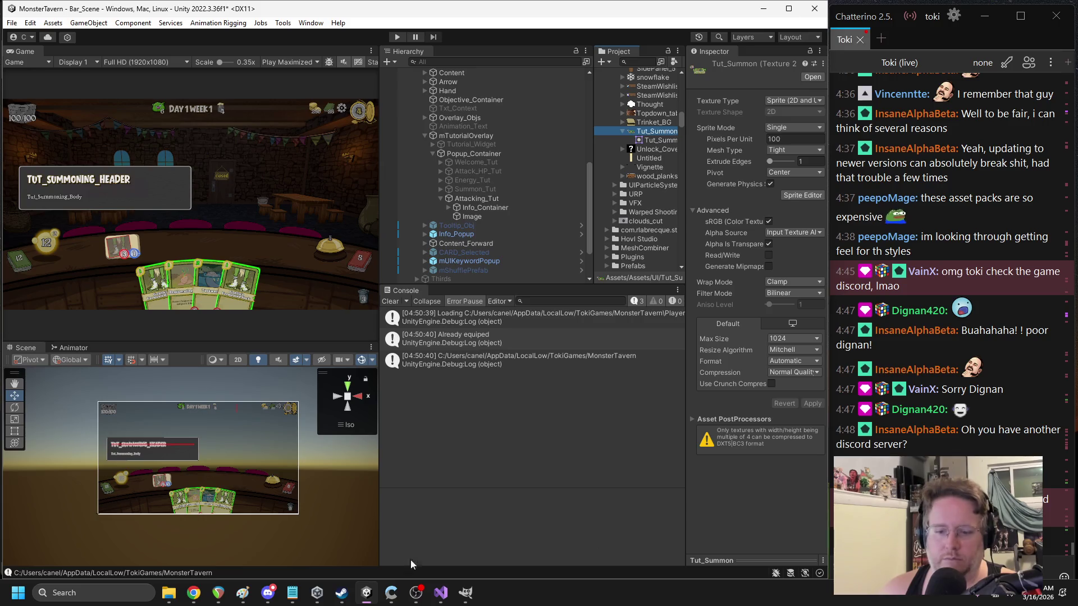
{"action": "mouse_move", "coordinate": [243, 591]}
{"action": "left_click", "coordinate": [289, 528]}
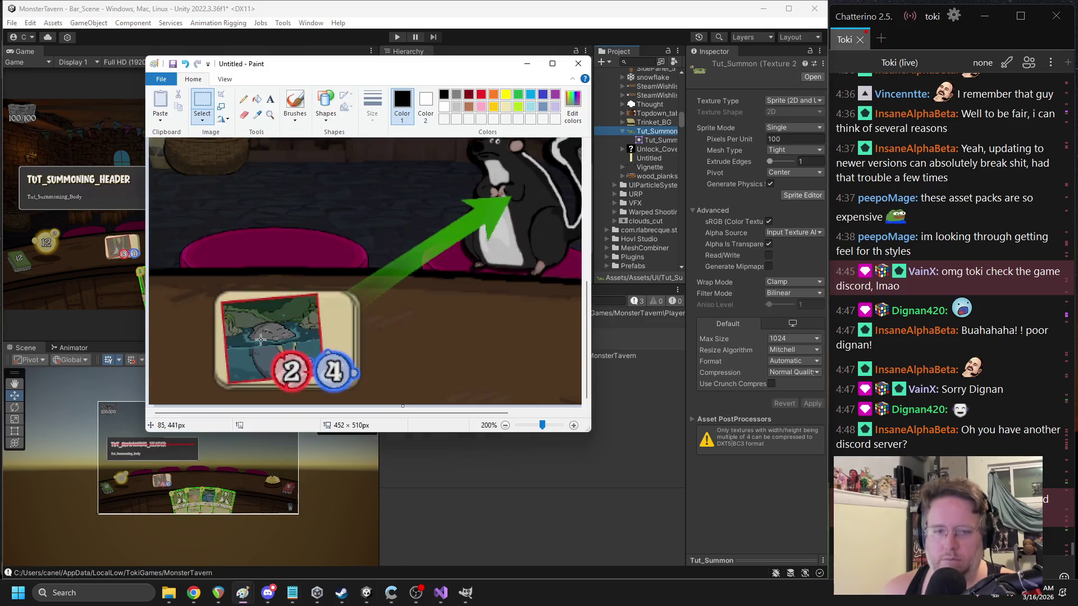
- Save the cropped image as Attacking_Tut.png in D:\Work\MonsterTavern\Assets\Assets\UI and close Paint
{"action": "left_click", "coordinate": [161, 79]}
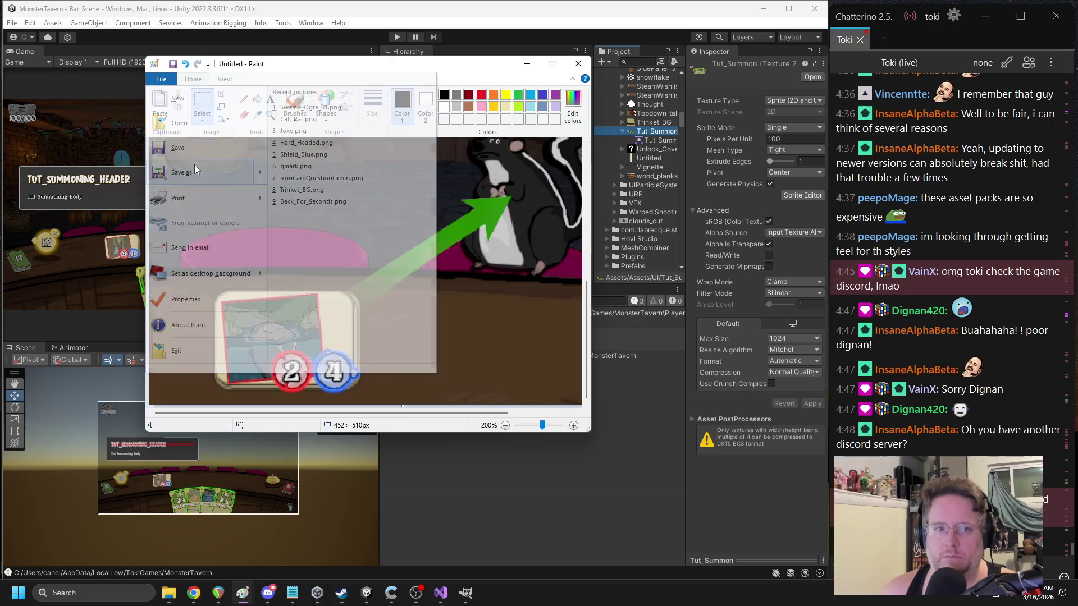
{"action": "left_click", "coordinate": [195, 164]}
{"action": "left_click", "coordinate": [504, 134]}
{"action": "type", "text": "D:\\Work\\MonsterTavern\\Assets\\Assets\\UI"}
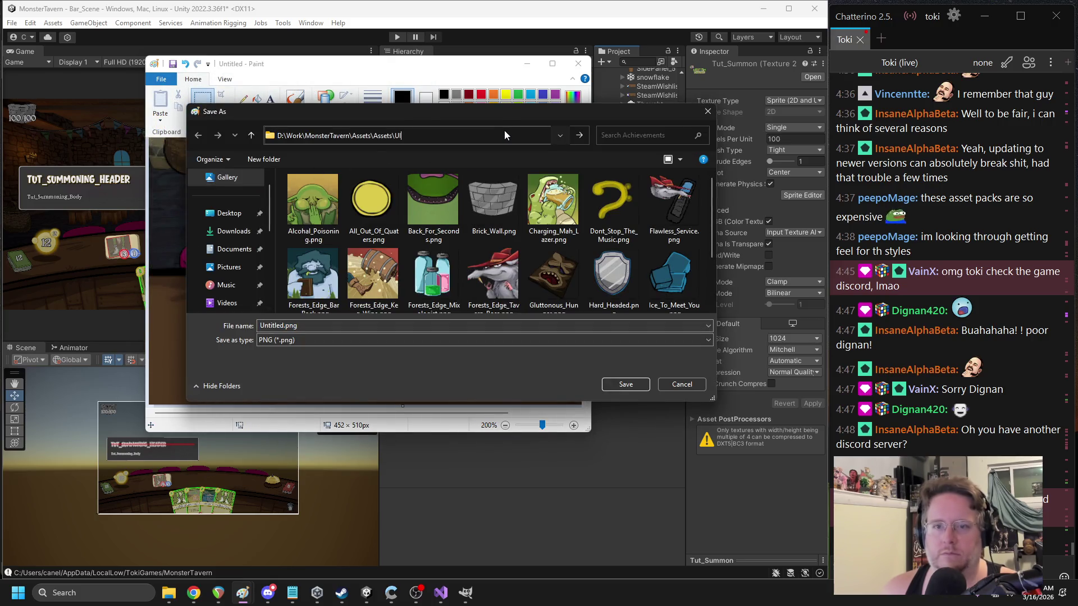
{"action": "key", "text": "Return"}
{"action": "double_click", "coordinate": [282, 327]}
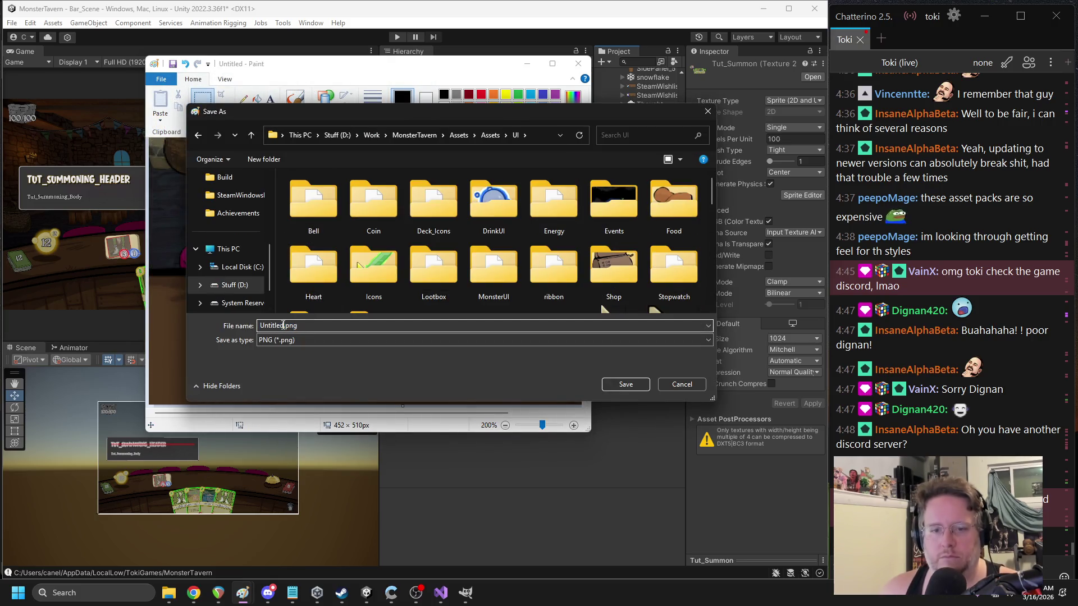
{"action": "type", "text": "Attack"}
{"action": "type", "text": "ing_Tu"}
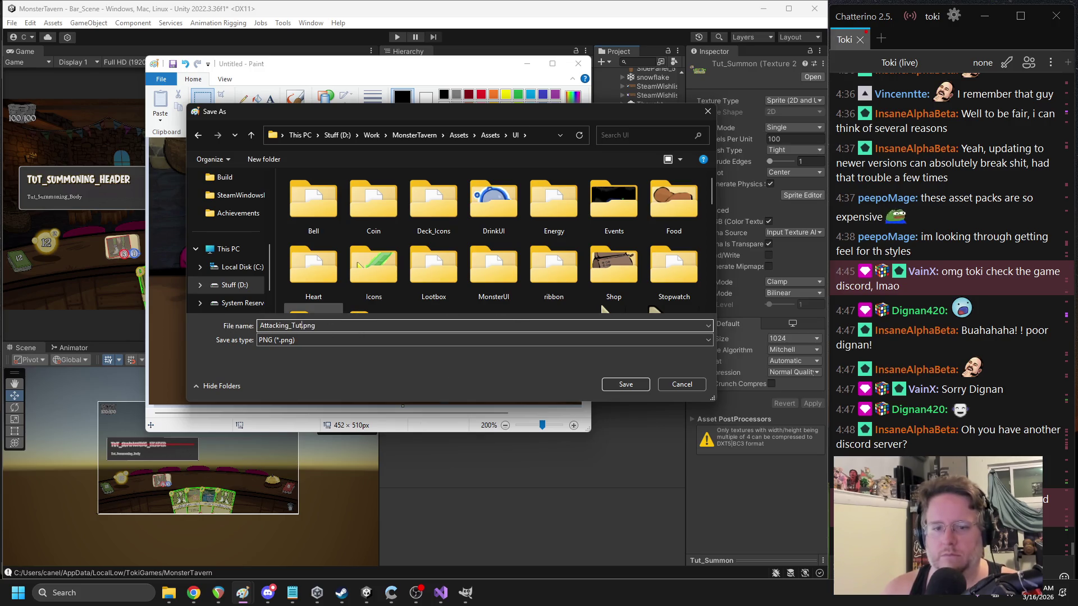
{"action": "key", "text": "Return"}
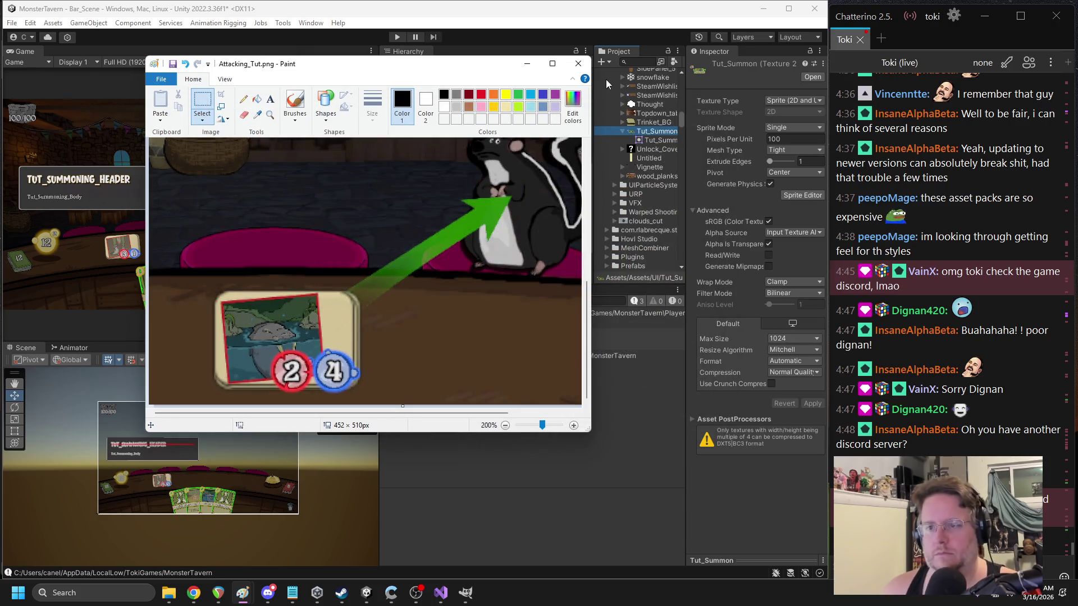
{"action": "left_click", "coordinate": [578, 63]}
{"action": "scroll", "coordinate": [656, 129], "scroll_direction": "up", "scroll_amount": 10}
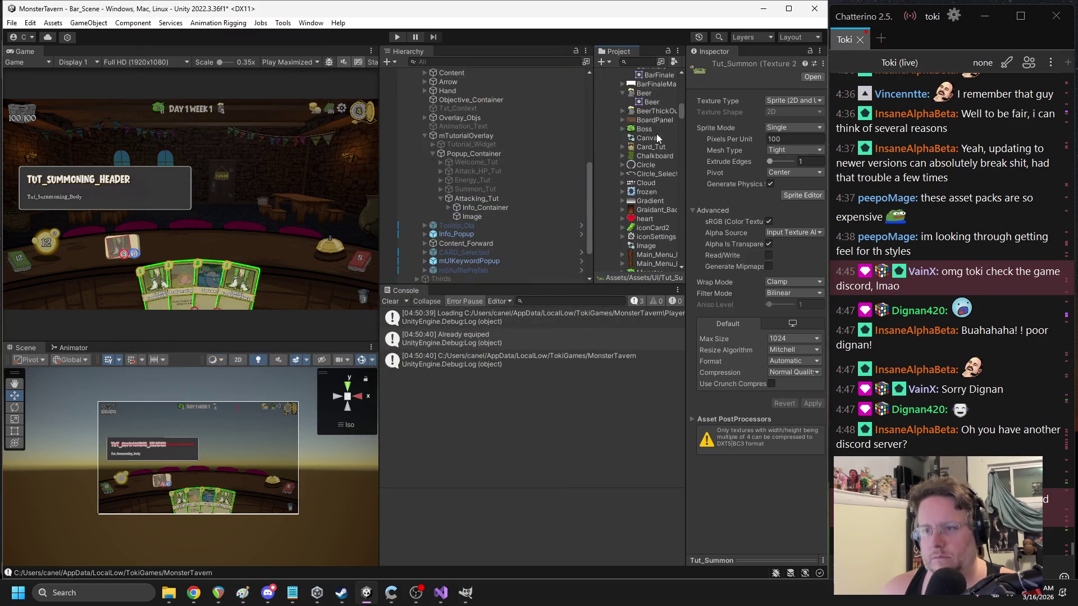
- Import the new Attacking_Tut texture as a Sprite (2D and UI) with Max Size 1024
{"action": "scroll", "coordinate": [654, 156], "scroll_direction": "up", "scroll_amount": 3}
{"action": "left_click", "coordinate": [657, 148]}
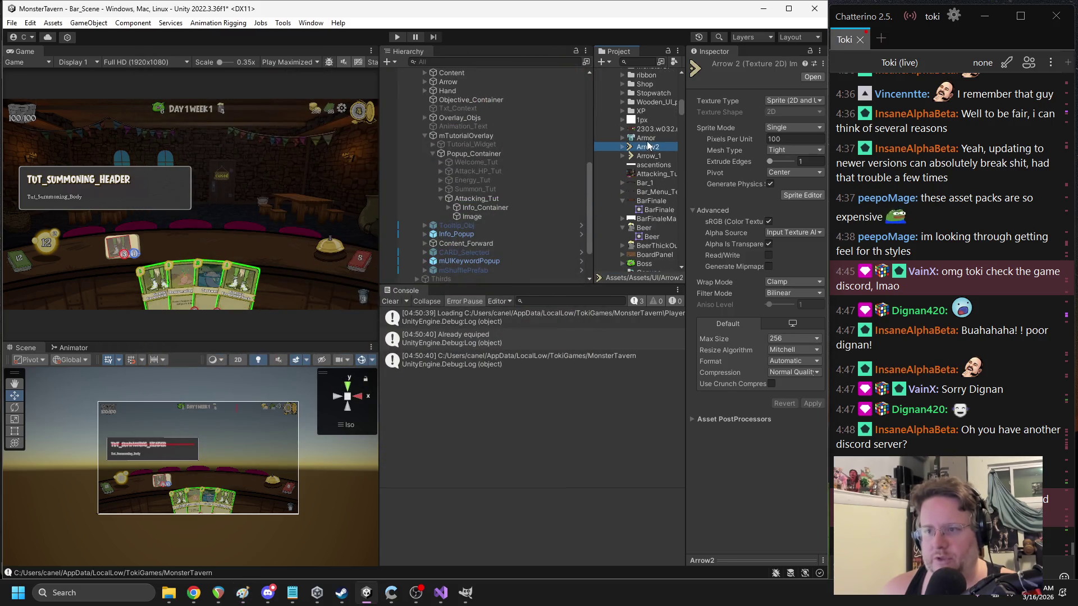
{"action": "right_click", "coordinate": [649, 146]}
{"action": "key", "text": "Escape"}
{"action": "left_click", "coordinate": [653, 174]}
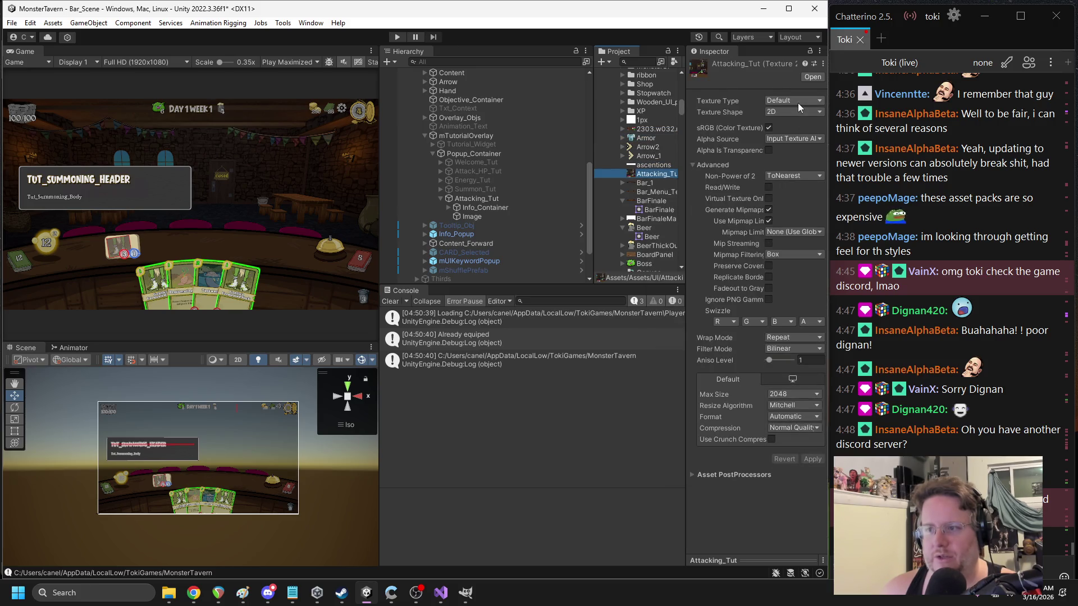
{"action": "left_click", "coordinate": [788, 393]}
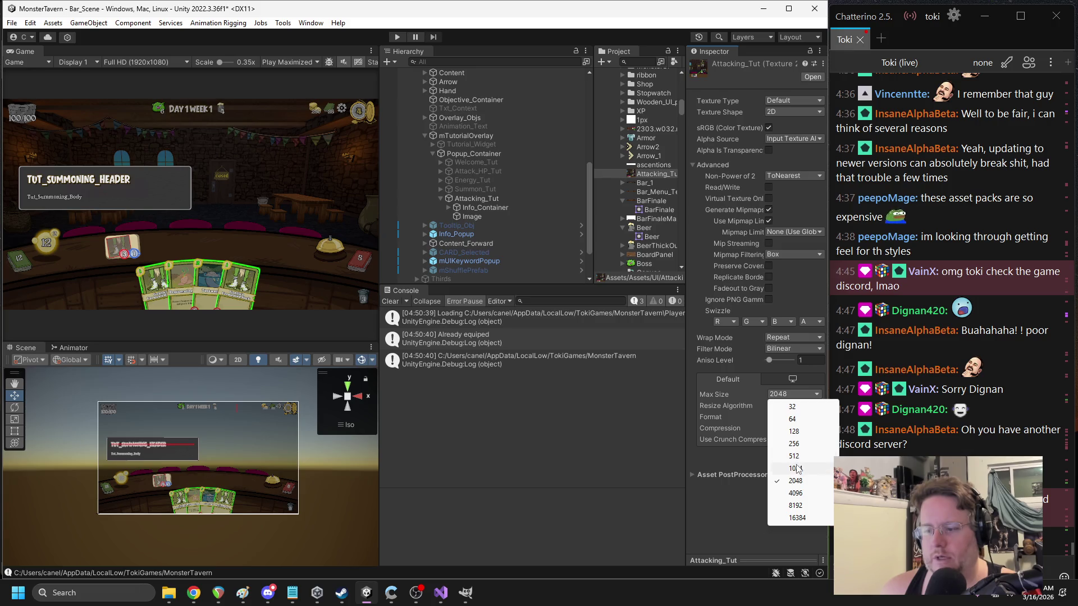
{"action": "left_click", "coordinate": [796, 468]}
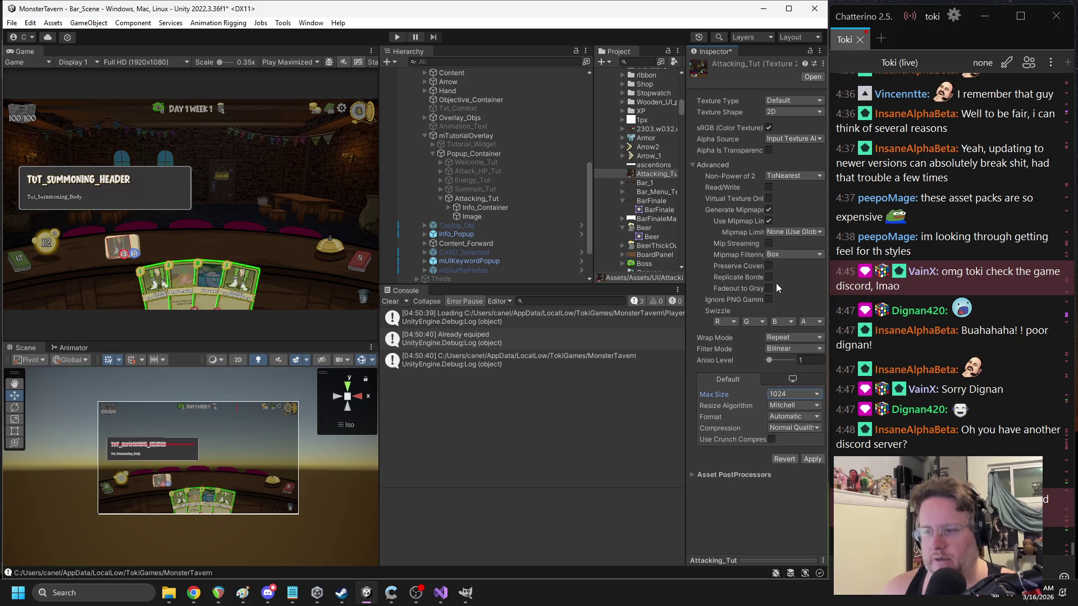
{"action": "left_click", "coordinate": [778, 103]}
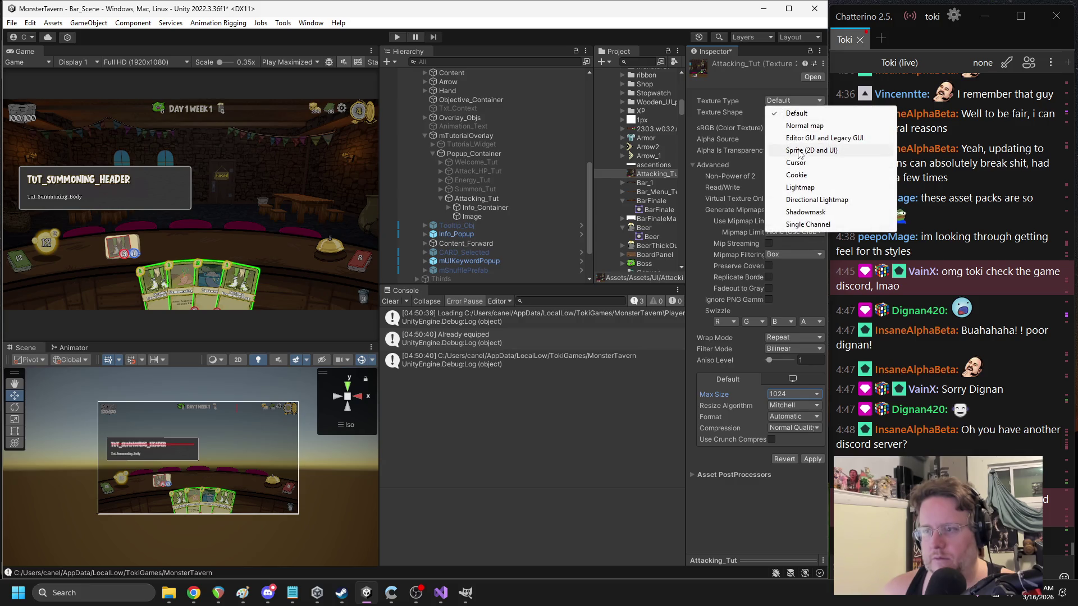
{"action": "left_click", "coordinate": [791, 150]}
{"action": "left_click", "coordinate": [811, 404]}
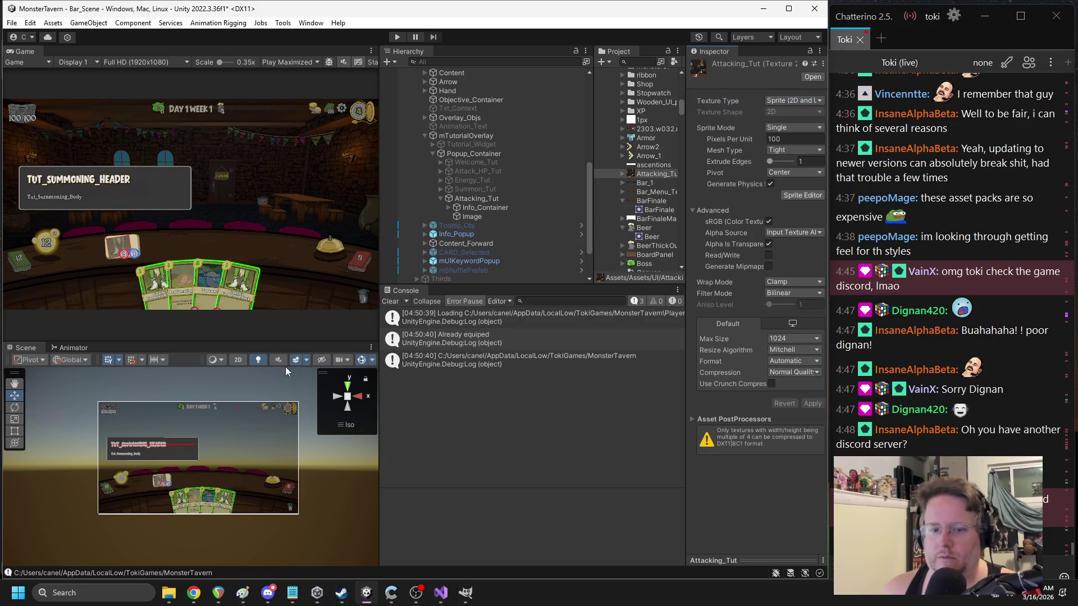
- Assign Attacking_Tut as the popup Image's source and set it to native 452 × 510
{"action": "left_click", "coordinate": [465, 216]}
{"action": "mouse_move", "coordinate": [651, 173]}
{"action": "left_mouse_down"}
{"action": "mouse_move", "coordinate": [758, 241]}
{"action": "mouse_move", "coordinate": [792, 249]}
{"action": "left_mouse_up"}
{"action": "left_click", "coordinate": [779, 353]}
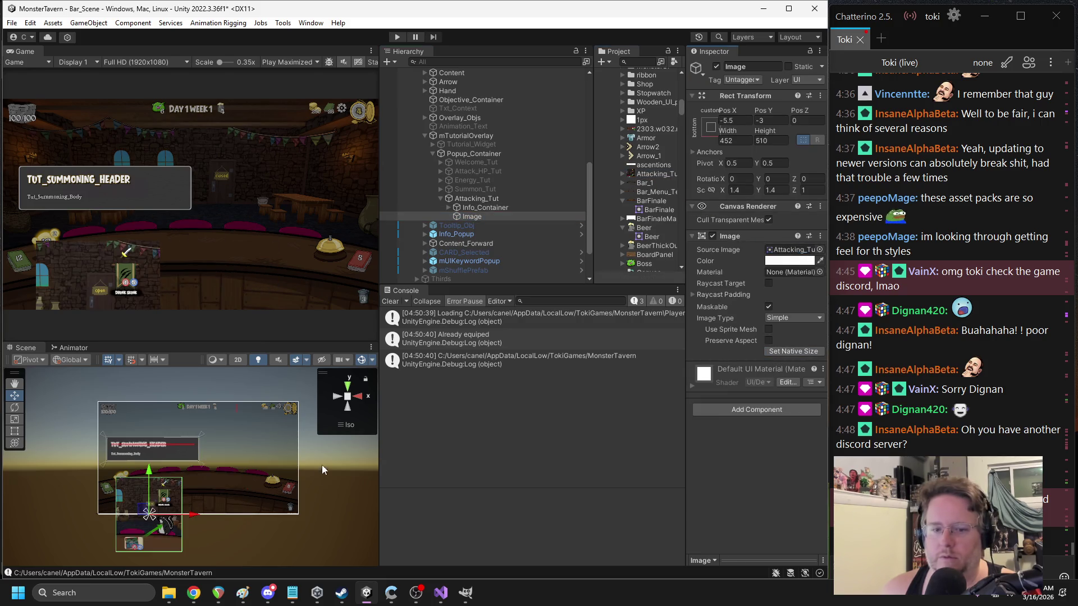
- Move the screenshot Image toward the popup centre, tint it grey 0.66, and place it above Info_Container
{"action": "mouse_move", "coordinate": [141, 528]}
{"action": "left_mouse_down"}
{"action": "mouse_move", "coordinate": [208, 466]}
{"action": "mouse_move", "coordinate": [199, 450]}
{"action": "mouse_move", "coordinate": [217, 450]}
{"action": "left_mouse_up"}
{"action": "left_click", "coordinate": [783, 263]}
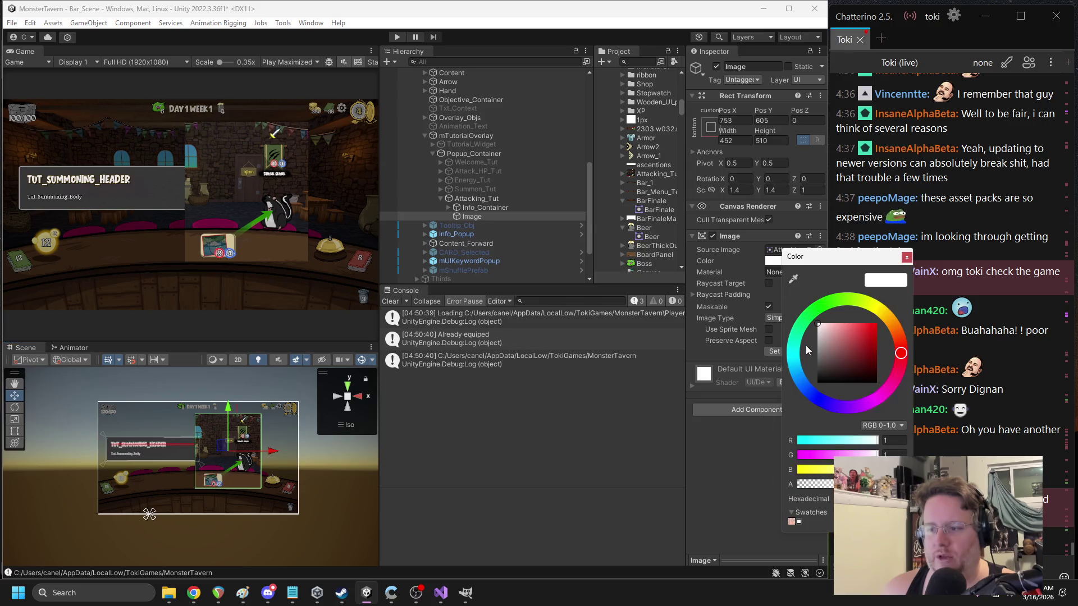
{"action": "left_click", "coordinate": [817, 341]}
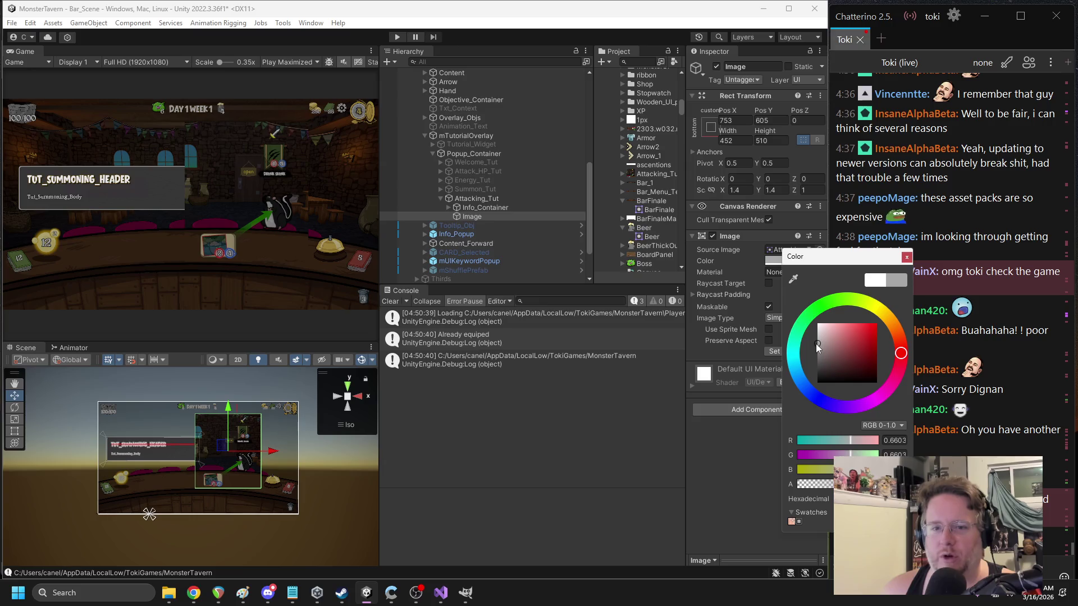
{"action": "left_click", "coordinate": [483, 214]}
{"action": "left_click_drag", "start_coordinate": [475, 208], "coordinate": [470, 204]}
{"action": "key", "text": "f"}
{"action": "scroll", "coordinate": [242, 502], "scroll_direction": "up", "scroll_amount": 2}
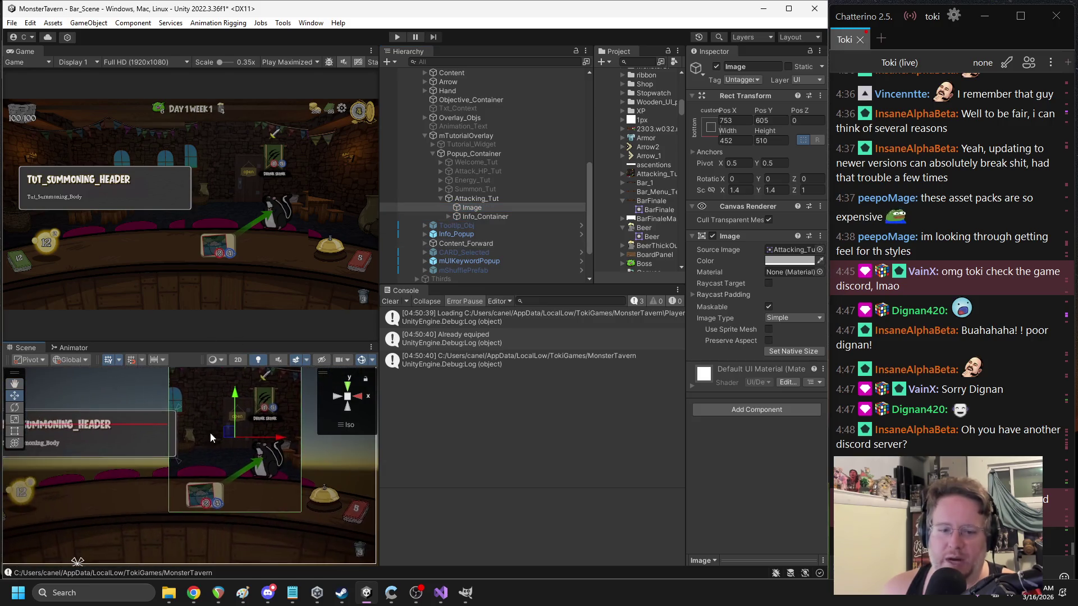
- Nudge the screenshot Image left and up to Pos X 605, Pos Y 603 over the tavern scene
{"action": "left_click_drag", "start_coordinate": [247, 423], "coordinate": [204, 424]}
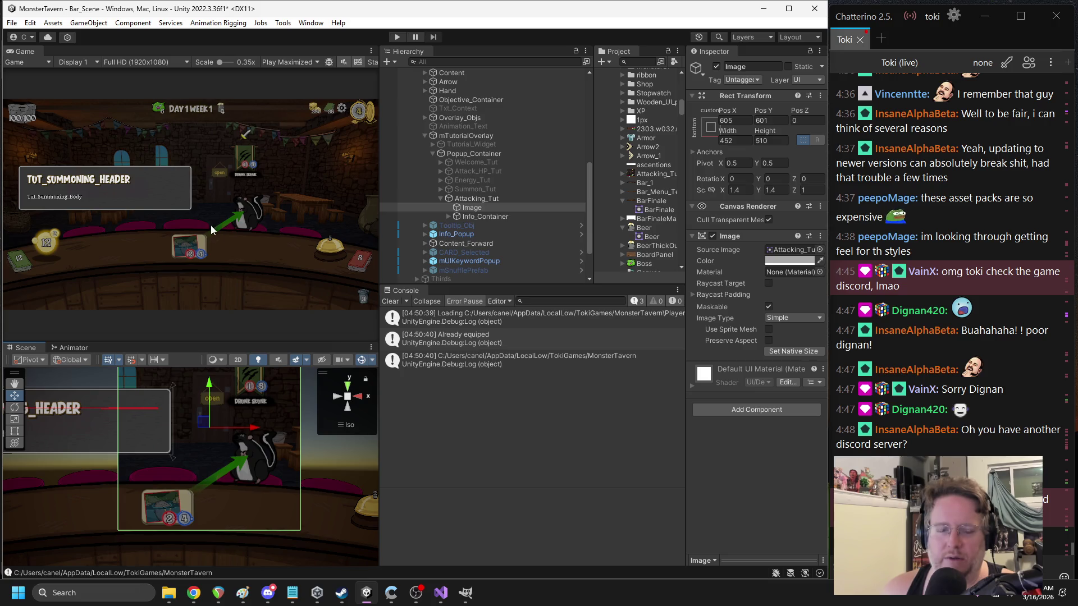
{"action": "scroll", "coordinate": [203, 267], "scroll_direction": "up", "scroll_amount": 5}
{"action": "scroll", "coordinate": [203, 266], "scroll_direction": "up", "scroll_amount": 1}
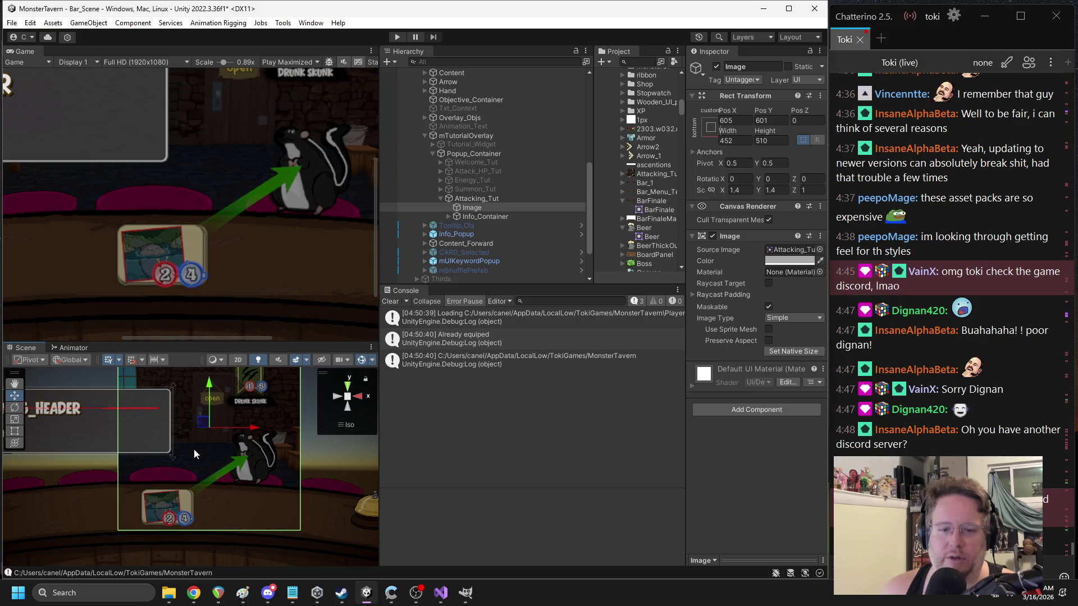
{"action": "left_click_drag", "start_coordinate": [209, 385], "coordinate": [210, 385]}
{"action": "scroll", "coordinate": [215, 416], "scroll_direction": "down", "scroll_amount": 2}
{"action": "scroll", "coordinate": [263, 422], "scroll_direction": "down", "scroll_amount": 2}
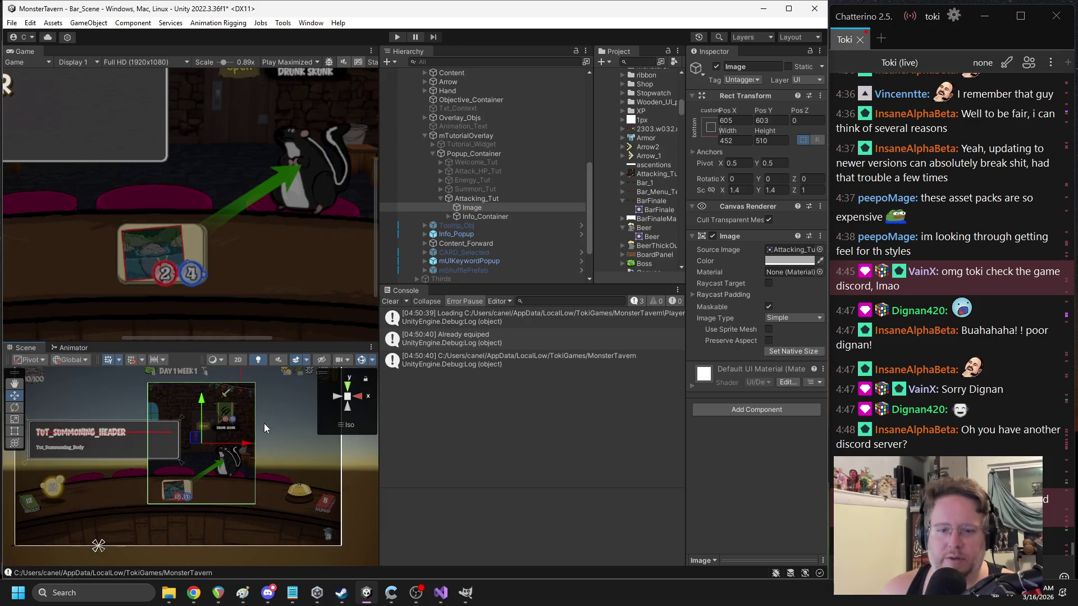
{"action": "left_click", "coordinate": [271, 434]}
{"action": "scroll", "coordinate": [275, 202], "scroll_direction": "down", "scroll_amount": 5}
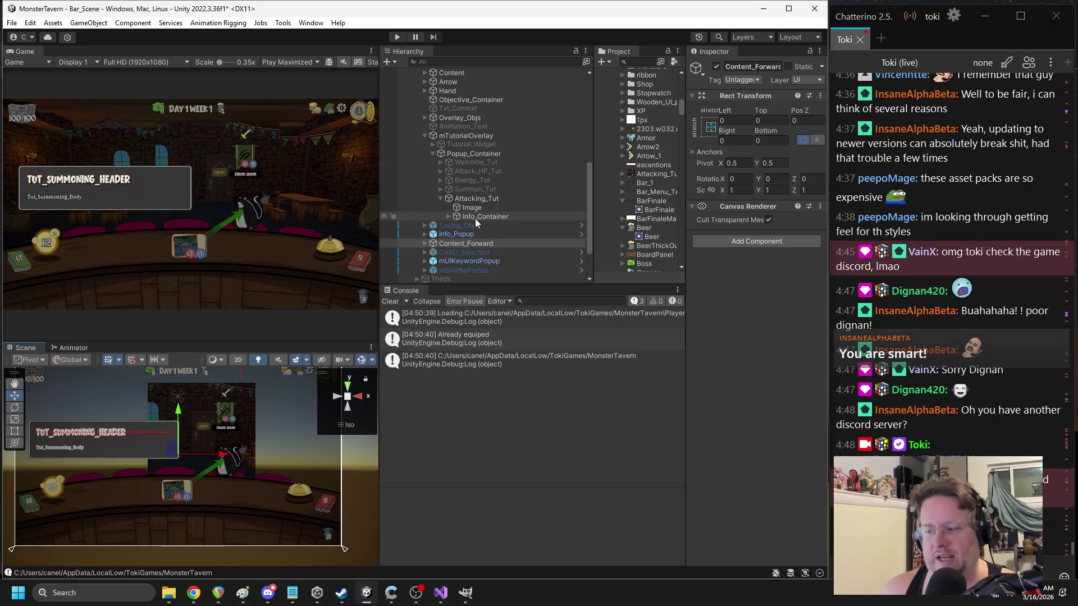
- Stretch-anchor the Image inside the popup with margins Left 91, Top 106, Right 97, Bottom 97
{"action": "left_click", "coordinate": [449, 217]}
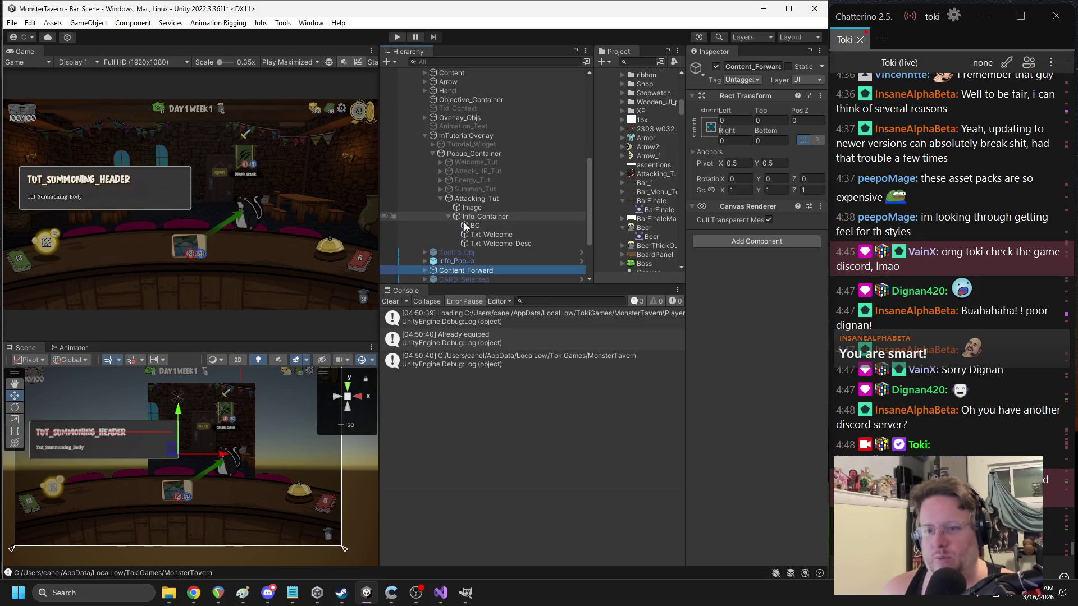
{"action": "left_click", "coordinate": [470, 225]}
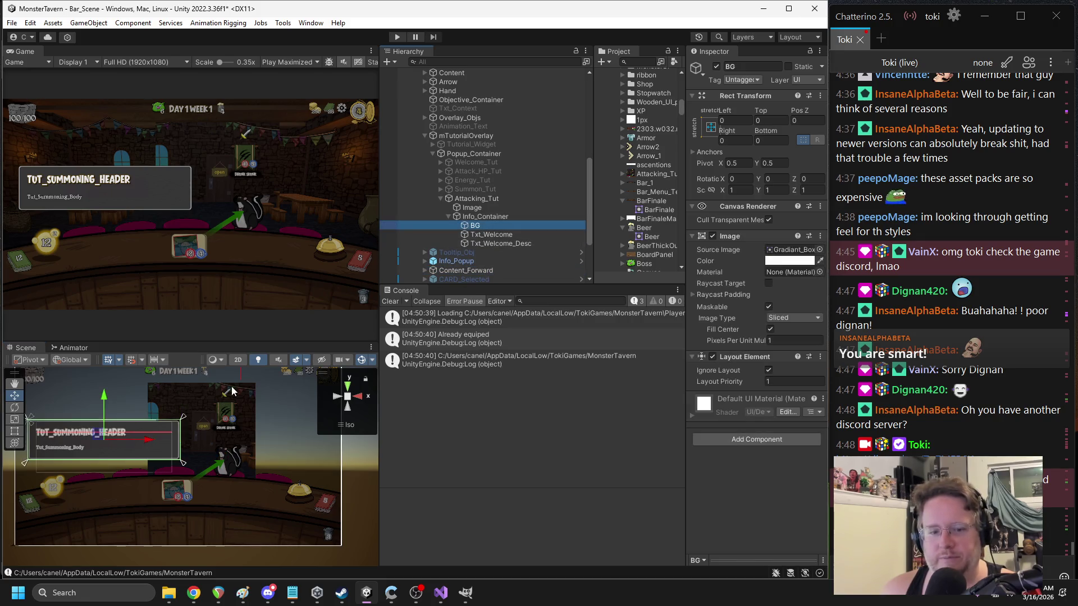
{"action": "left_click", "coordinate": [471, 207]}
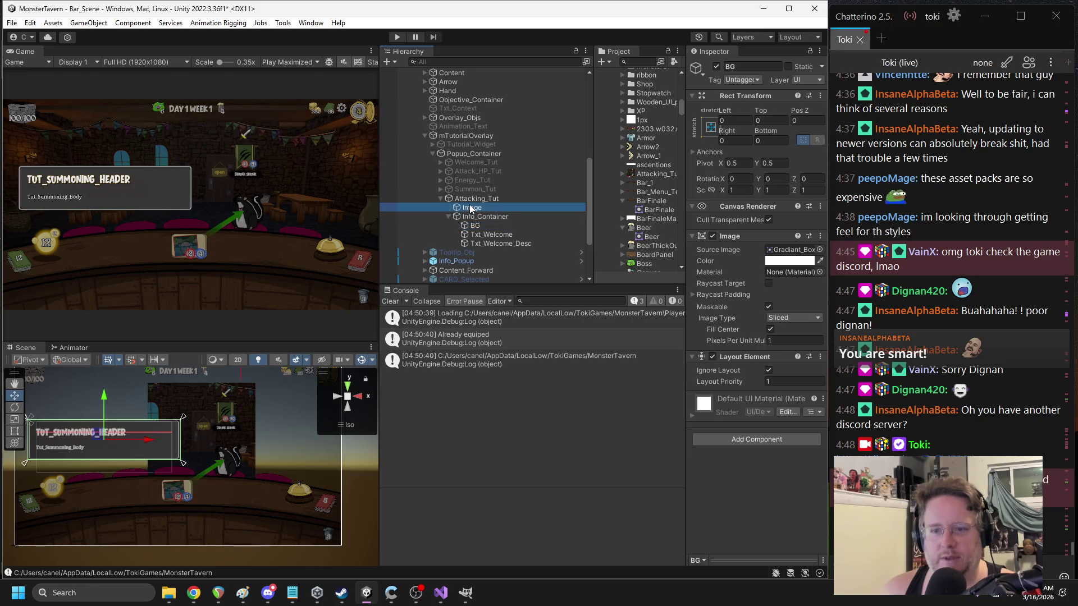
{"action": "mouse_move", "coordinate": [99, 546]}
{"action": "left_mouse_down"}
{"action": "mouse_move", "coordinate": [243, 412]}
{"action": "mouse_move", "coordinate": [259, 378]}
{"action": "left_mouse_up"}
{"action": "left_click_drag", "start_coordinate": [97, 552], "coordinate": [145, 510]}
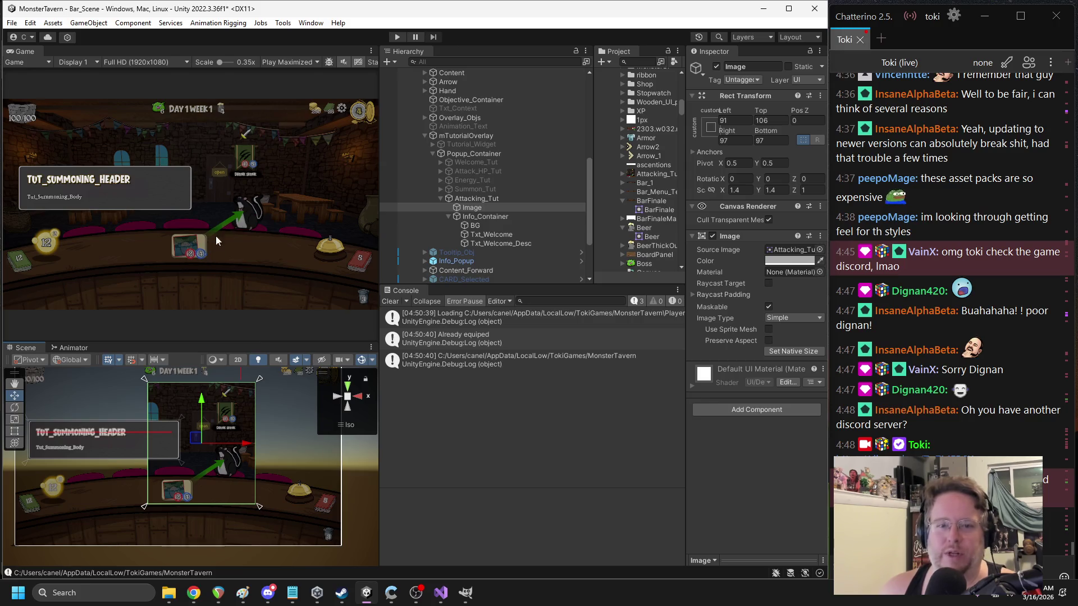
- Check the browser, then select Txt_Welcome and widen the Inspector to show its text settings
{"action": "key", "text": "alt+Tab"}
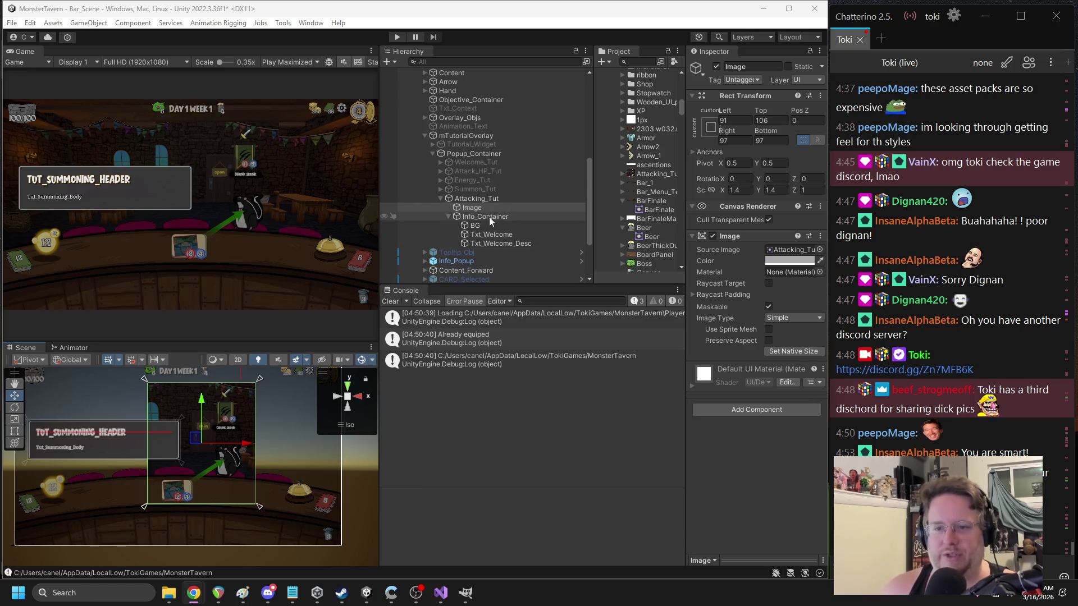
{"action": "left_click", "coordinate": [493, 234]}
{"action": "left_click_drag", "start_coordinate": [686, 221], "coordinate": [594, 222]}
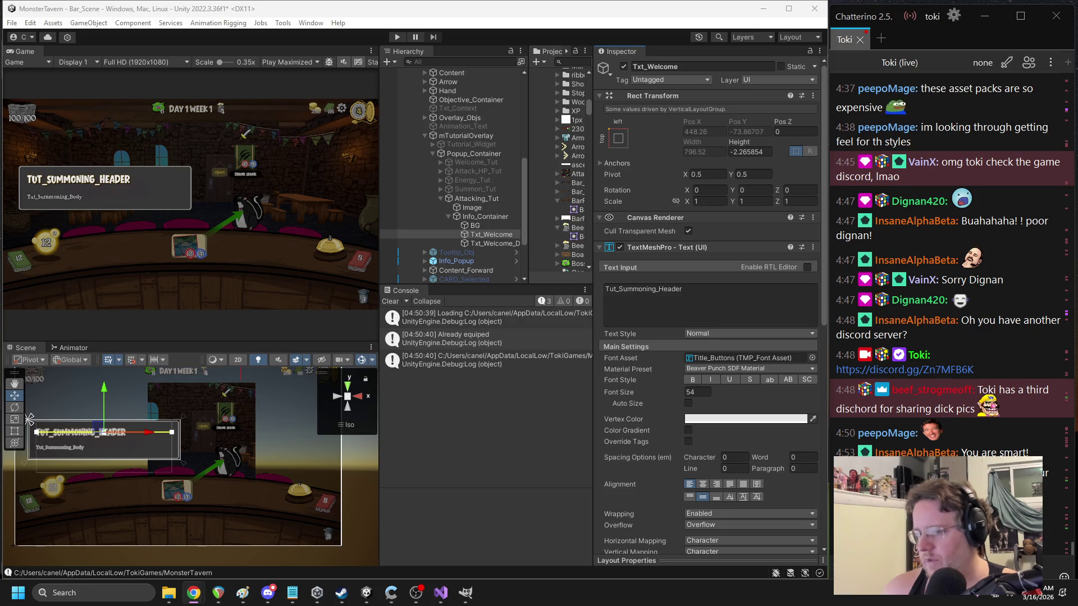
- Replace the header text of Txt_Welcome with the key Tut_Attacking_Header
{"action": "left_click", "coordinate": [700, 300]}
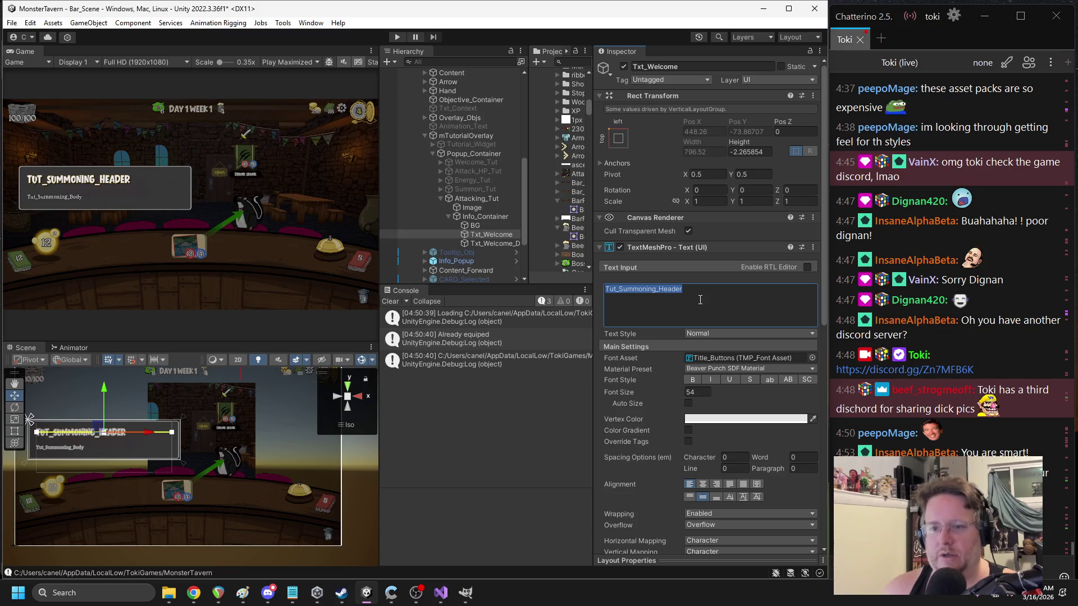
{"action": "type", "text": "Tut_Attacking_Header"}
{"action": "key", "text": "ctrl+a"}
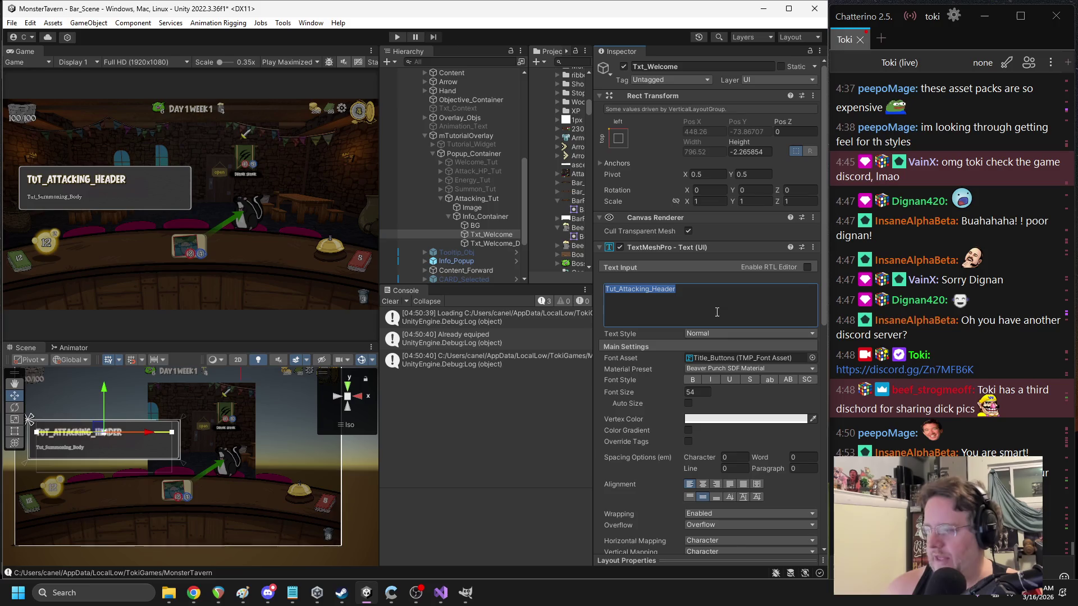
{"action": "key", "text": "alt+Tab"}
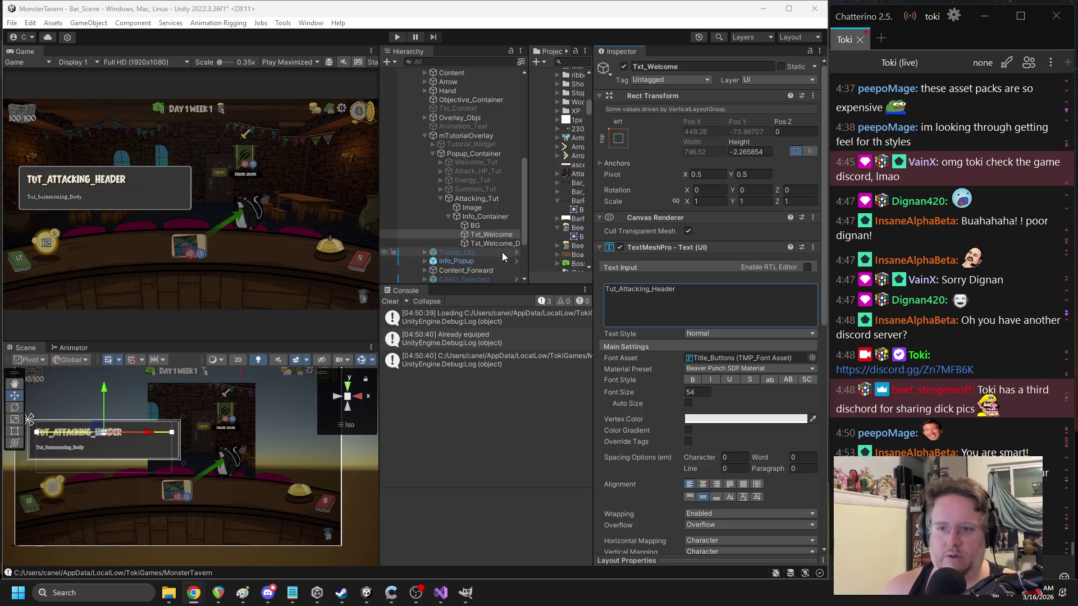
{"action": "left_click", "coordinate": [672, 248]}
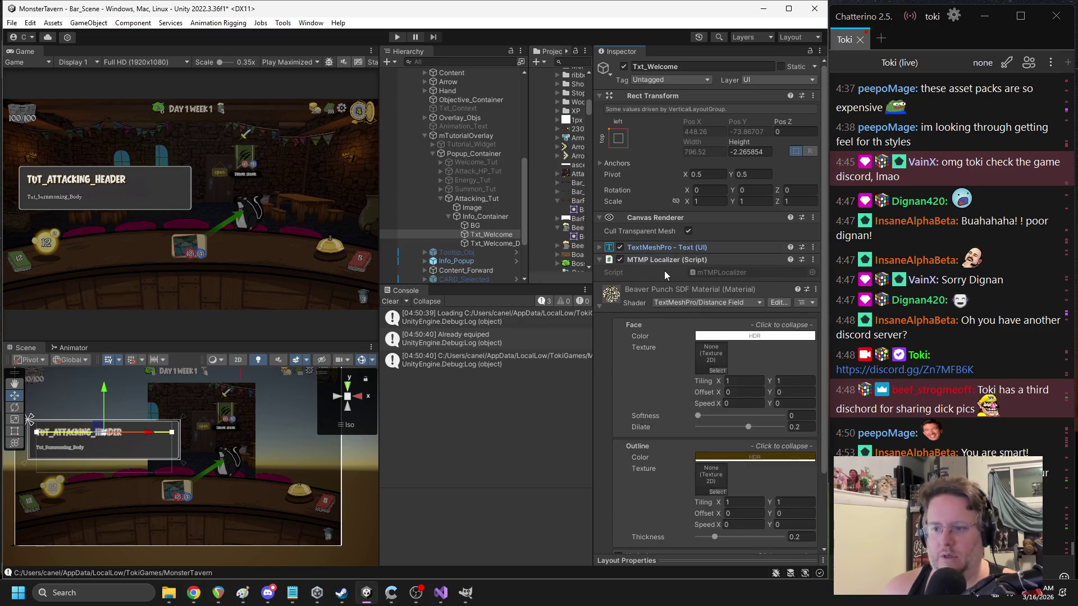
{"action": "left_click", "coordinate": [653, 246]}
{"action": "scroll", "coordinate": [684, 350], "scroll_direction": "down", "scroll_amount": 5}
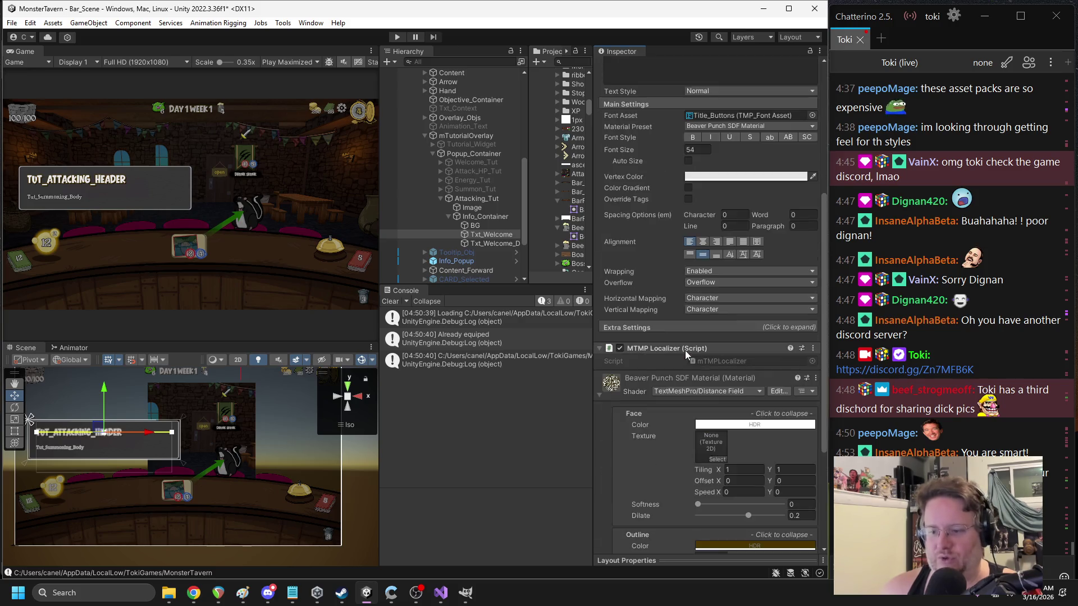
- Replace the body text of Txt_Welcome_Desc with the key Tut_Attacking_Body
{"action": "left_click", "coordinate": [486, 244]}
{"action": "left_click", "coordinate": [678, 212]}
{"action": "type", "text": "Tut_"}
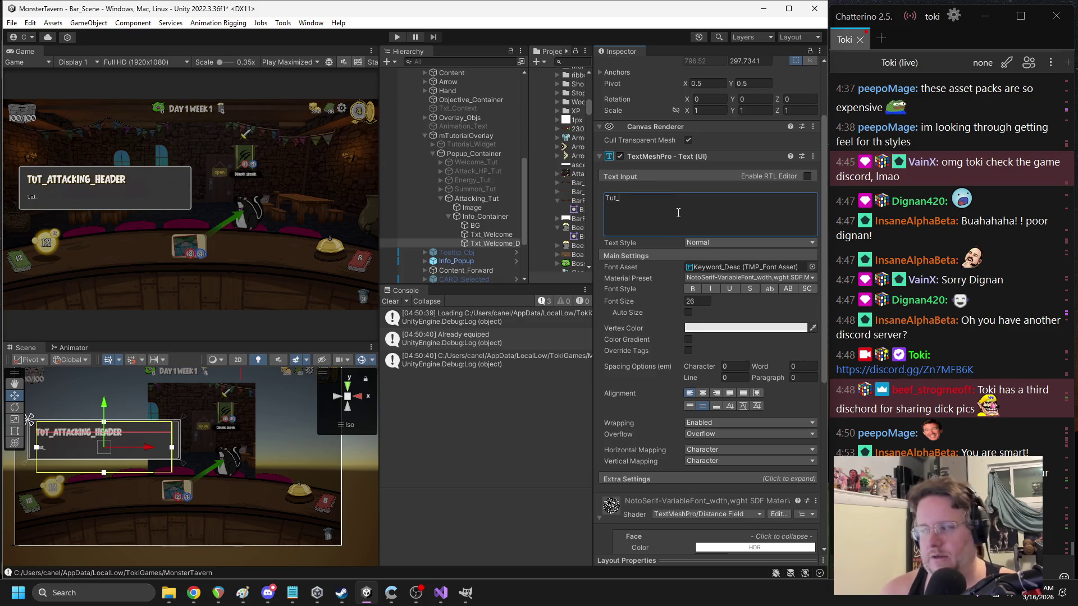
{"action": "type", "text": "Attacking"}
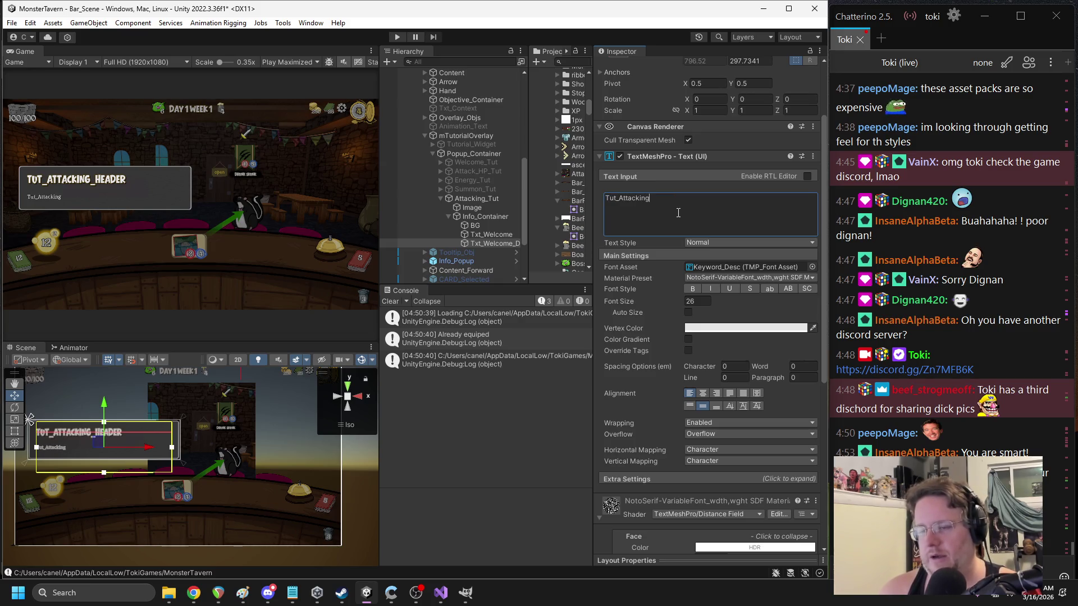
{"action": "type", "text": "_Body"}
{"action": "key", "text": "ctrl+a"}
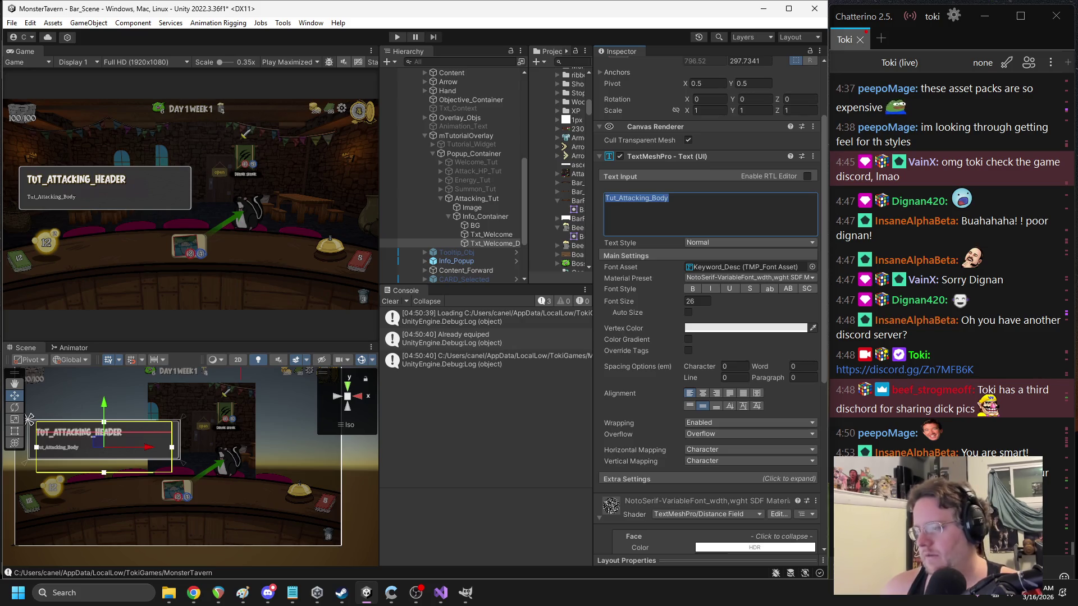
{"action": "key", "text": "alt+Tab"}
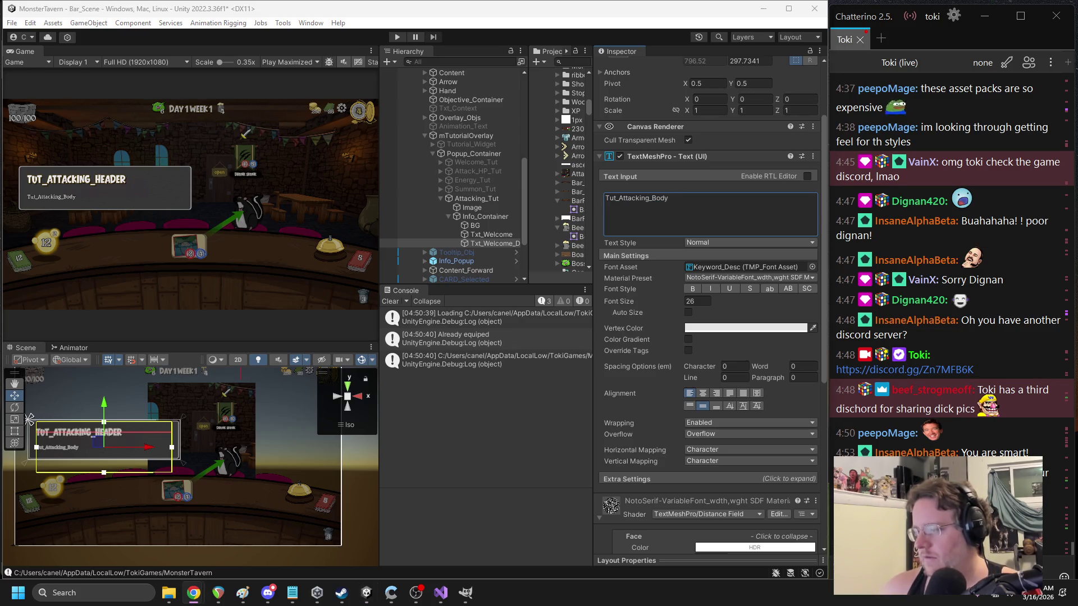
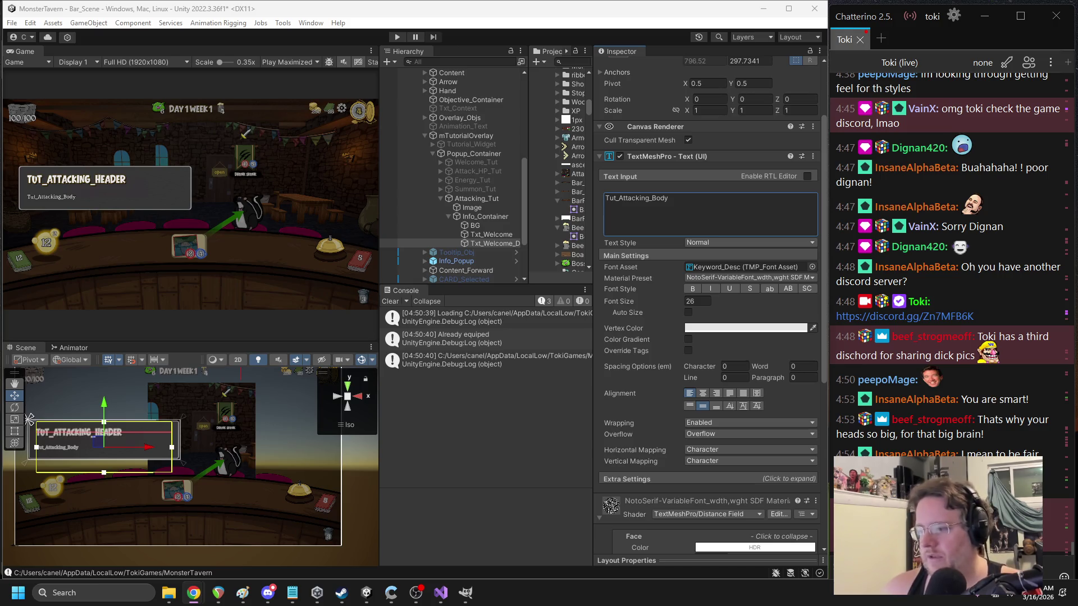
- Place the cursor at the end of the Tut_Attacking_Body text and check the notepad window
{"action": "left_click", "coordinate": [684, 209]}
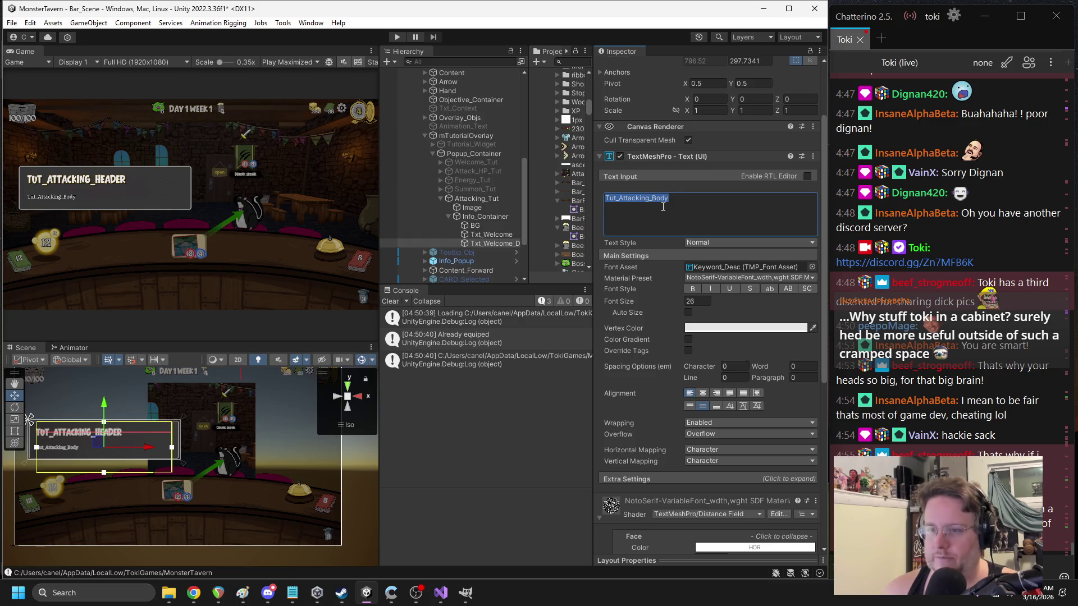
{"action": "left_click", "coordinate": [663, 207]}
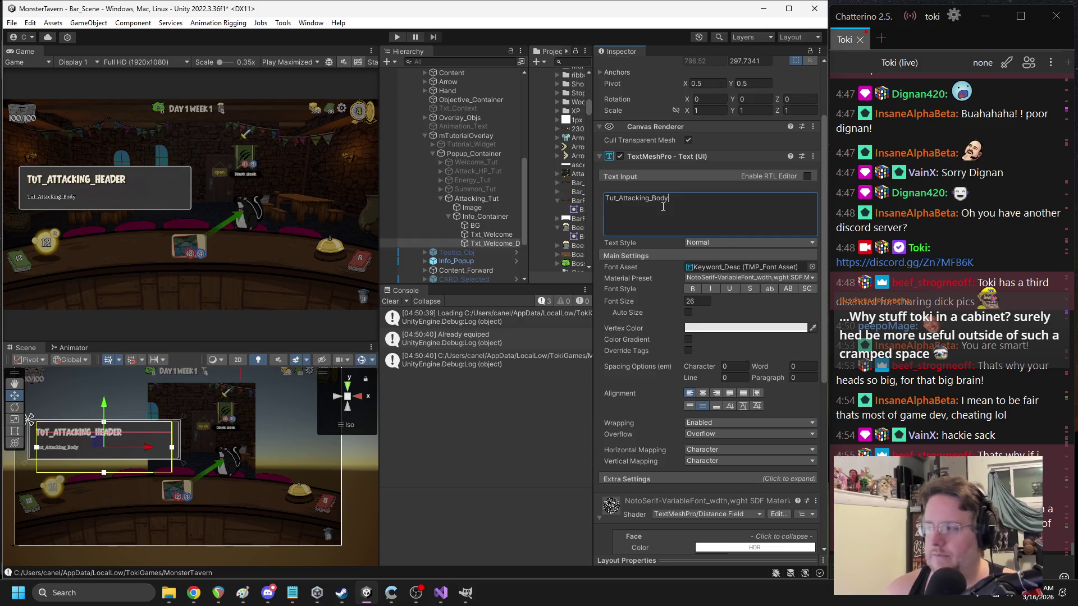
{"action": "key", "text": "alt+Tab"}
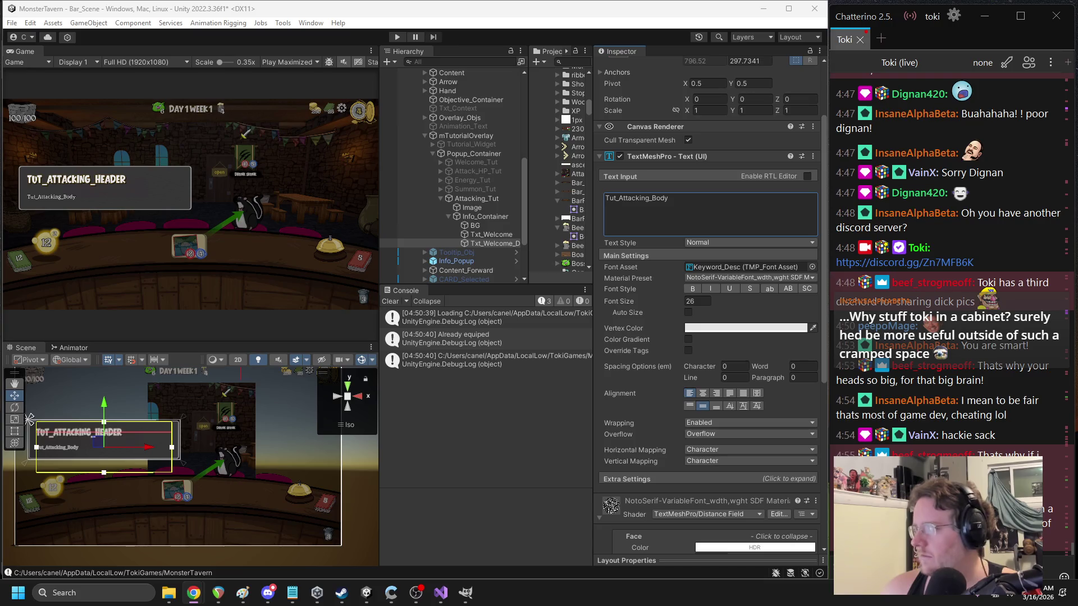
{"action": "key", "text": "alt+Tab"}
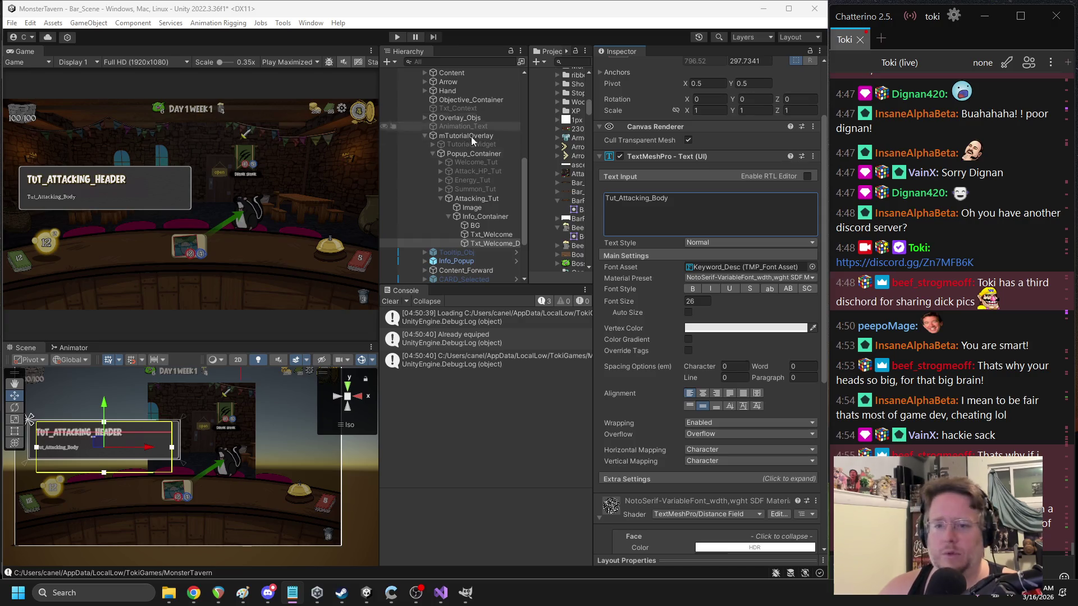
- Select mTutorialOverlay and open its M Tutorial Director script via Edit Script
{"action": "left_click_drag", "start_coordinate": [594, 202], "coordinate": [693, 202]}
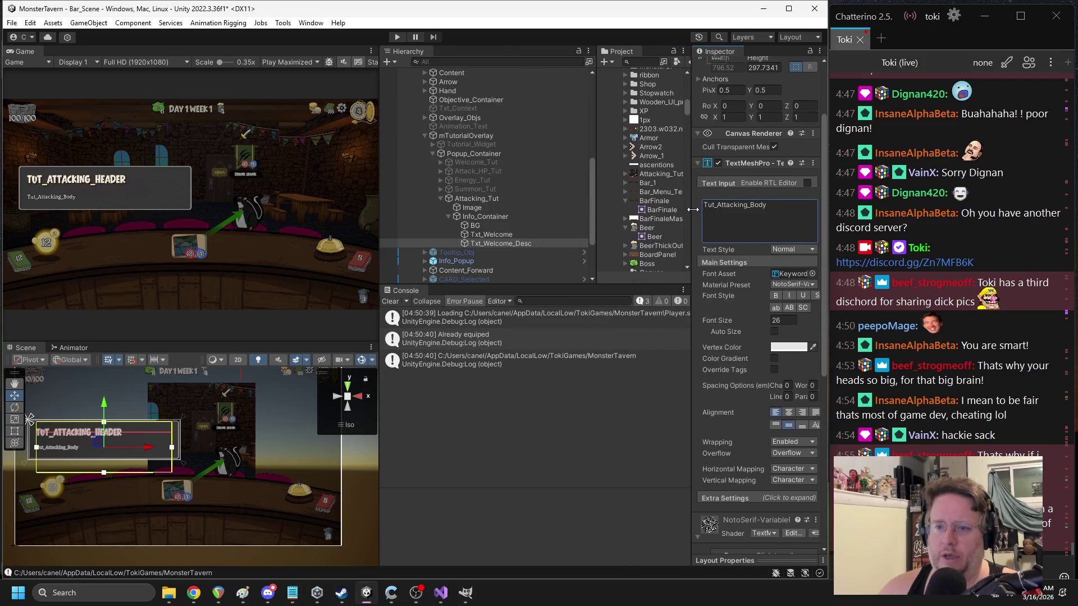
{"action": "left_click", "coordinate": [455, 137]}
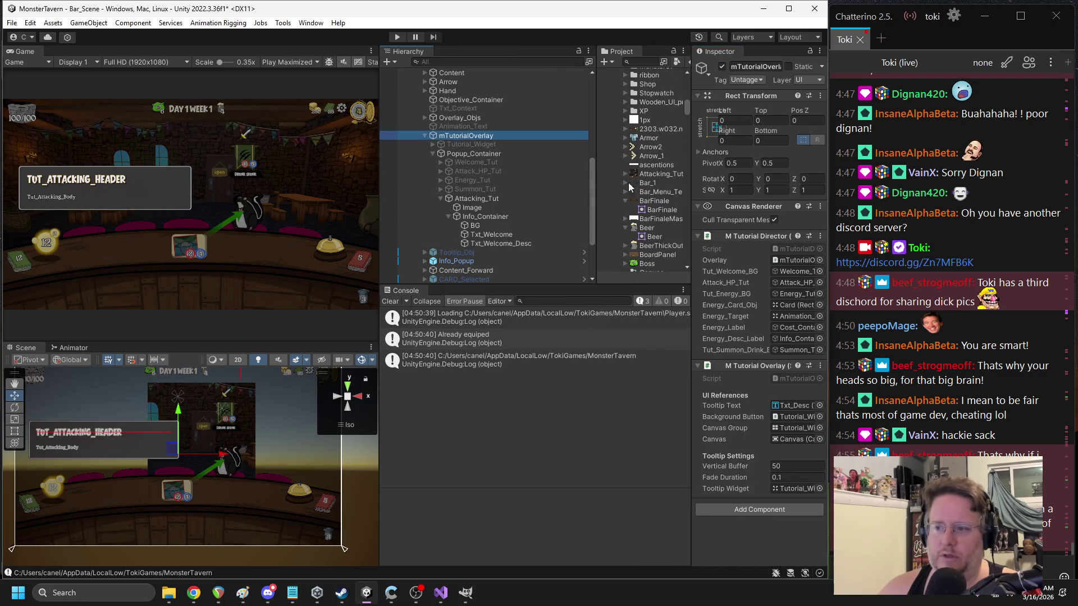
{"action": "left_click_drag", "start_coordinate": [693, 241], "coordinate": [618, 242]}
{"action": "right_click", "coordinate": [696, 238]}
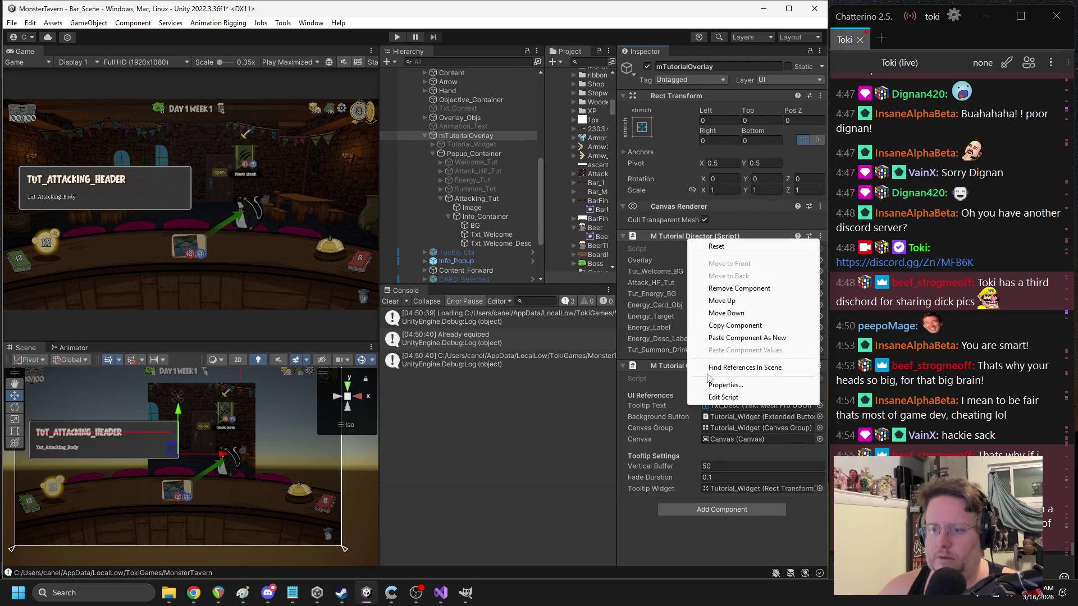
{"action": "left_click", "coordinate": [723, 397]}
{"action": "scroll", "coordinate": [342, 306], "scroll_direction": "down", "scroll_amount": 20}
{"action": "scroll", "coordinate": [312, 257], "scroll_direction": "up", "scroll_amount": 8}
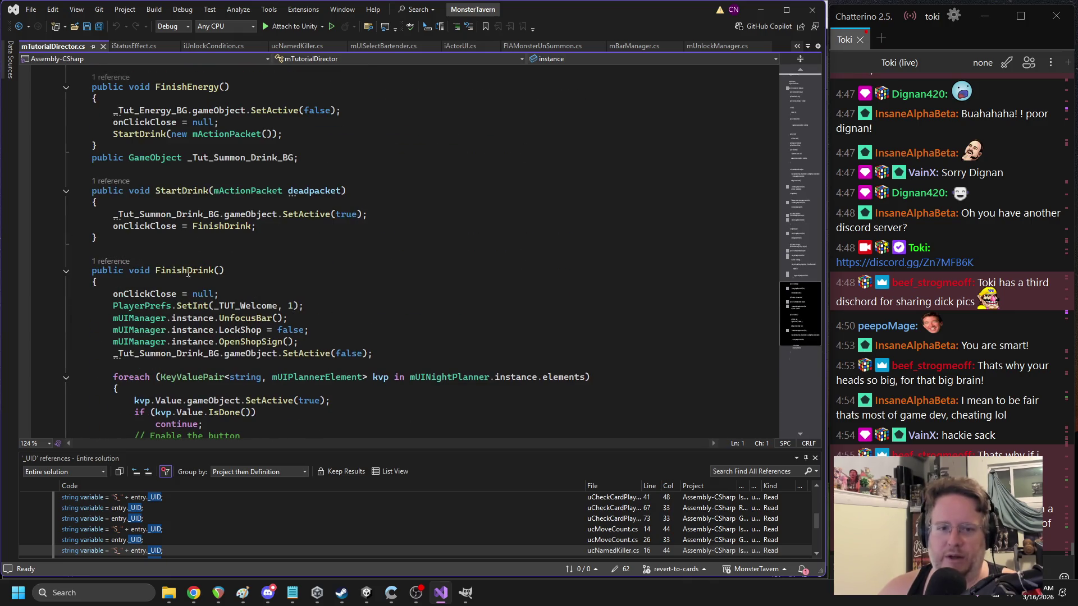
- Paste a copy of FinishDrink below it and rename it FinishServing
{"action": "scroll", "coordinate": [178, 271], "scroll_direction": "down", "scroll_amount": 4}
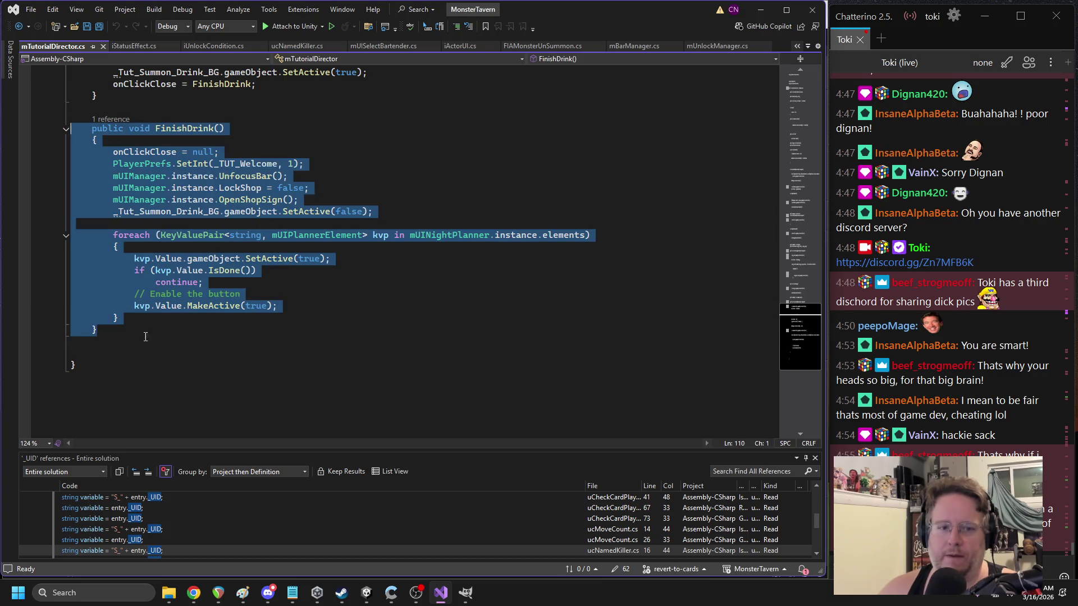
{"action": "left_click", "coordinate": [115, 344]}
{"action": "key", "text": "ctrl+v"}
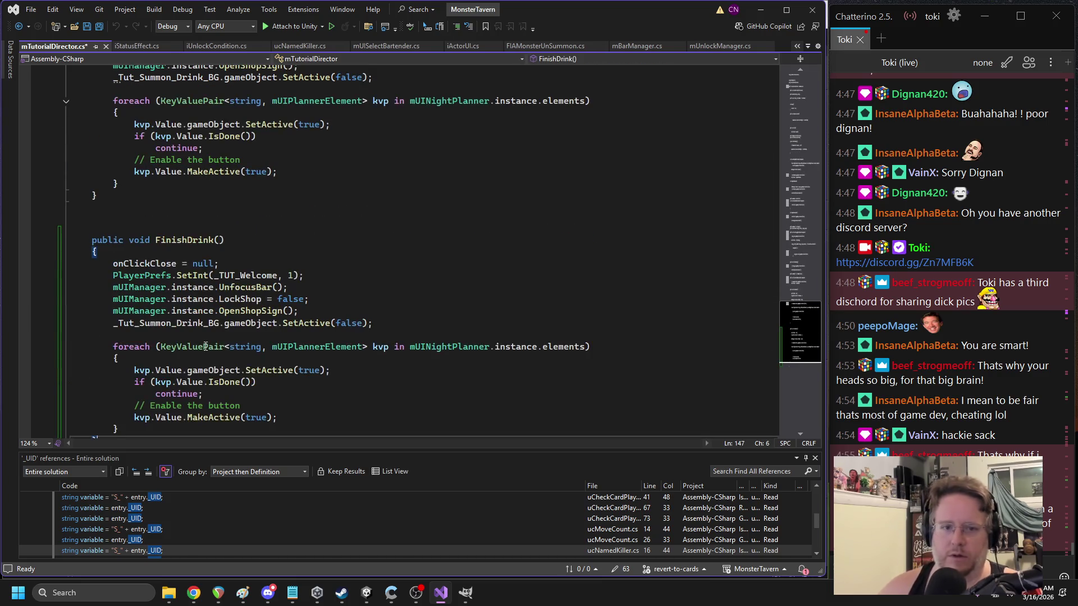
{"action": "double_click", "coordinate": [215, 313]}
{"action": "type", "text": "FinishA"}
{"action": "key", "text": "BackSpace"}
{"action": "type", "text": "Serving"}
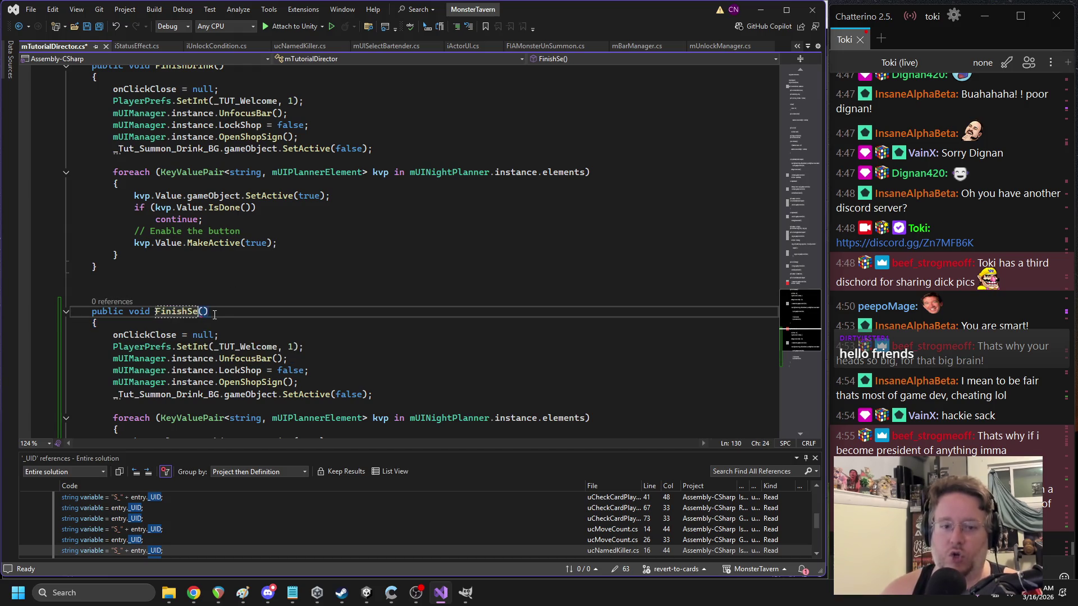
{"action": "key", "text": "Return"}
- Remove the foreach loop from FinishDrink
{"action": "mouse_move", "coordinate": [129, 256]}
{"action": "left_mouse_down"}
{"action": "mouse_move", "coordinate": [73, 198]}
{"action": "mouse_move", "coordinate": [72, 177]}
{"action": "left_mouse_up"}
{"action": "key", "text": "Delete"}
{"action": "key", "text": "BackSpace"}
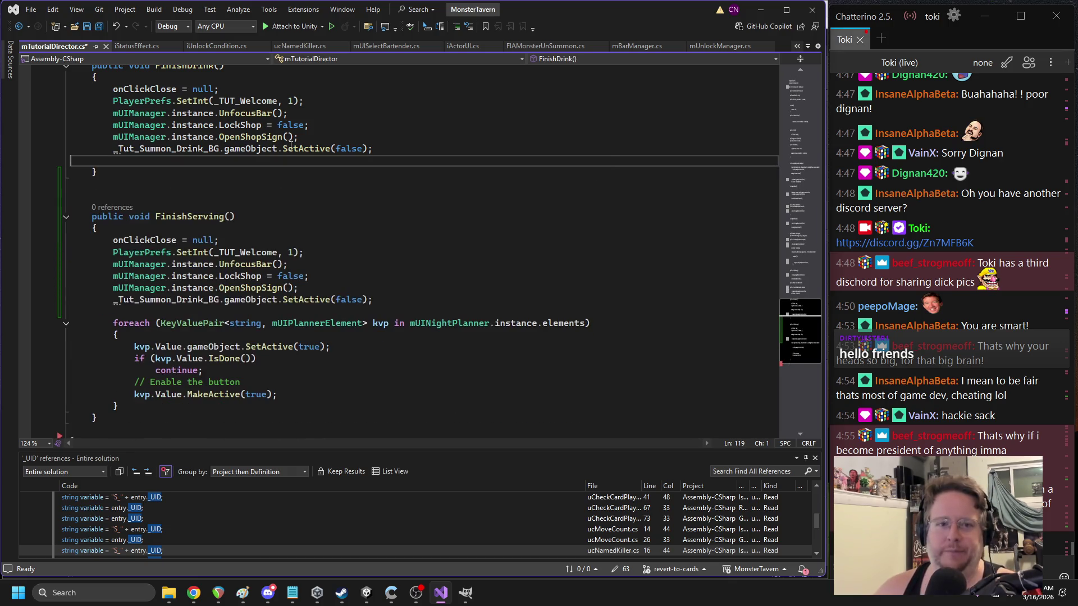
{"action": "scroll", "coordinate": [223, 199], "scroll_direction": "up", "scroll_amount": 6}
- Move the StartDrink method above FinishServing and rename it StartServing
{"action": "left_click_drag", "start_coordinate": [98, 245], "coordinate": [65, 198]}
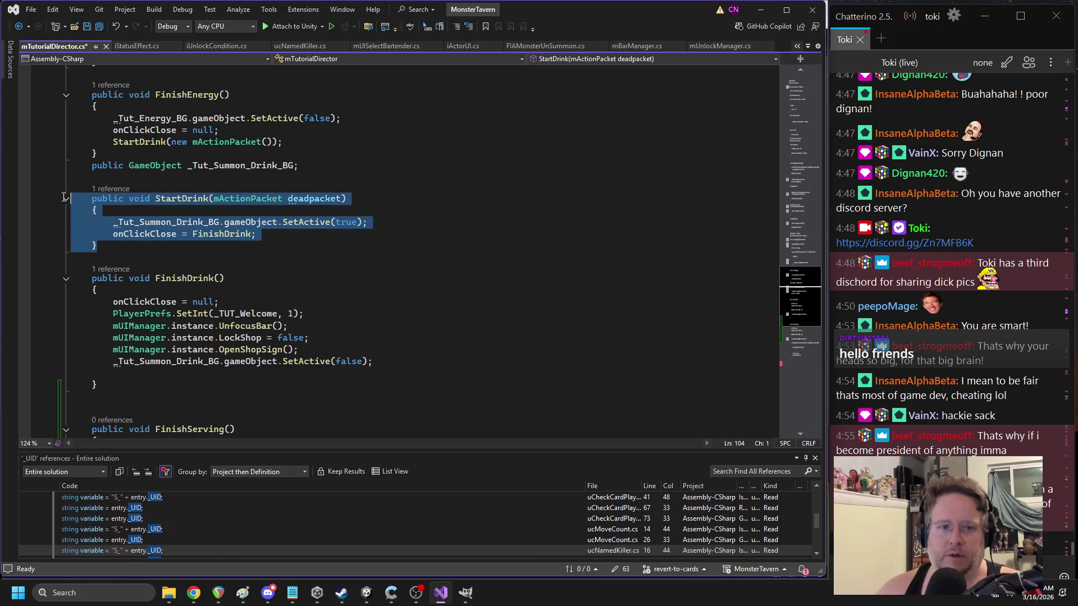
{"action": "key", "text": "ctrl+x"}
{"action": "scroll", "coordinate": [268, 294], "scroll_direction": "down", "scroll_amount": 5}
{"action": "left_click", "coordinate": [132, 196]}
{"action": "key", "text": "Return"}
{"action": "key", "text": "Return"}
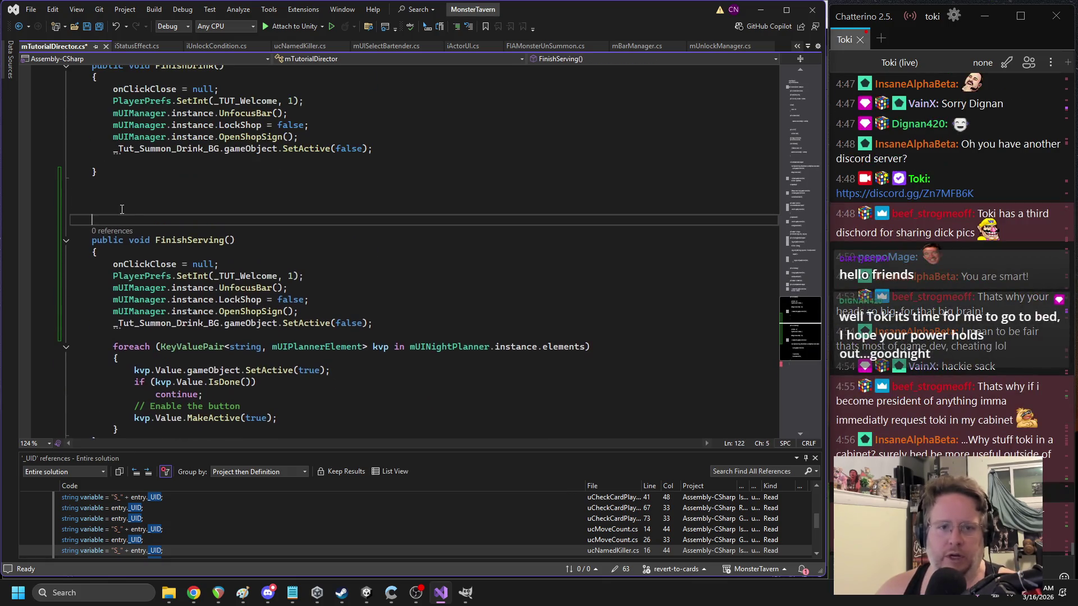
{"action": "key", "text": "ctrl+v"}
{"action": "double_click", "coordinate": [188, 216]}
{"action": "type", "text": "StartS"}
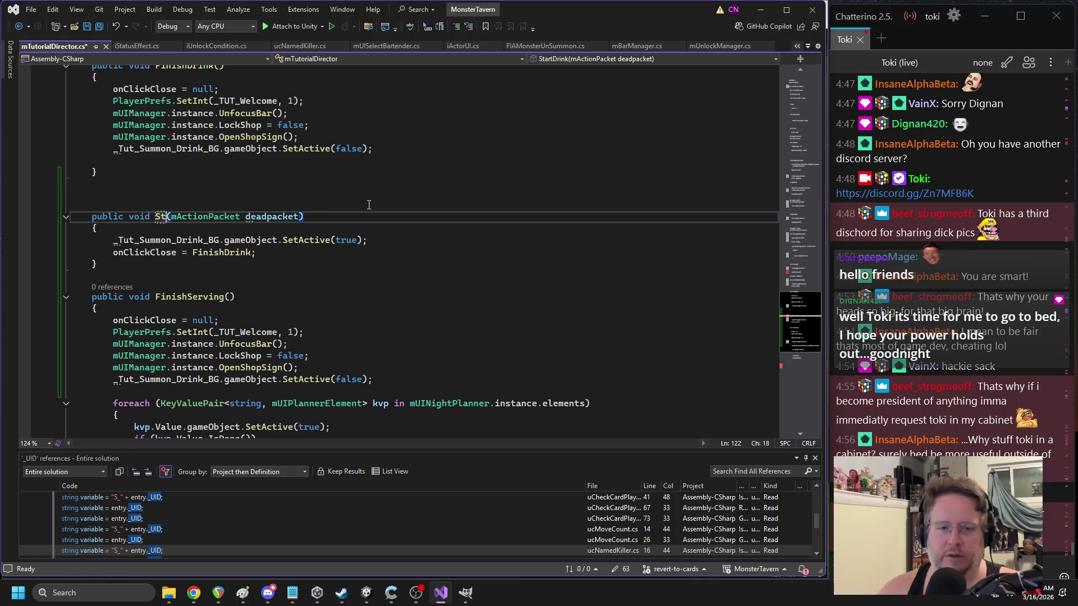
{"action": "type", "text": "erving"}
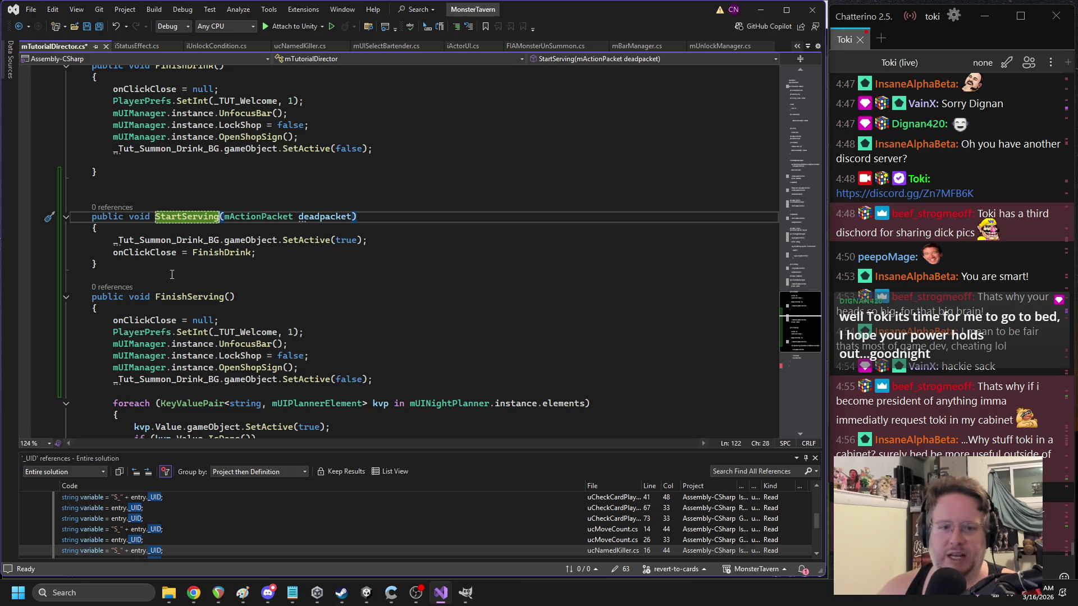
{"action": "double_click", "coordinate": [169, 239]}
- Find the _Tut_Summon_Drink_BG GameObject field declaration in the script
{"action": "key", "text": "ctrl+f"}
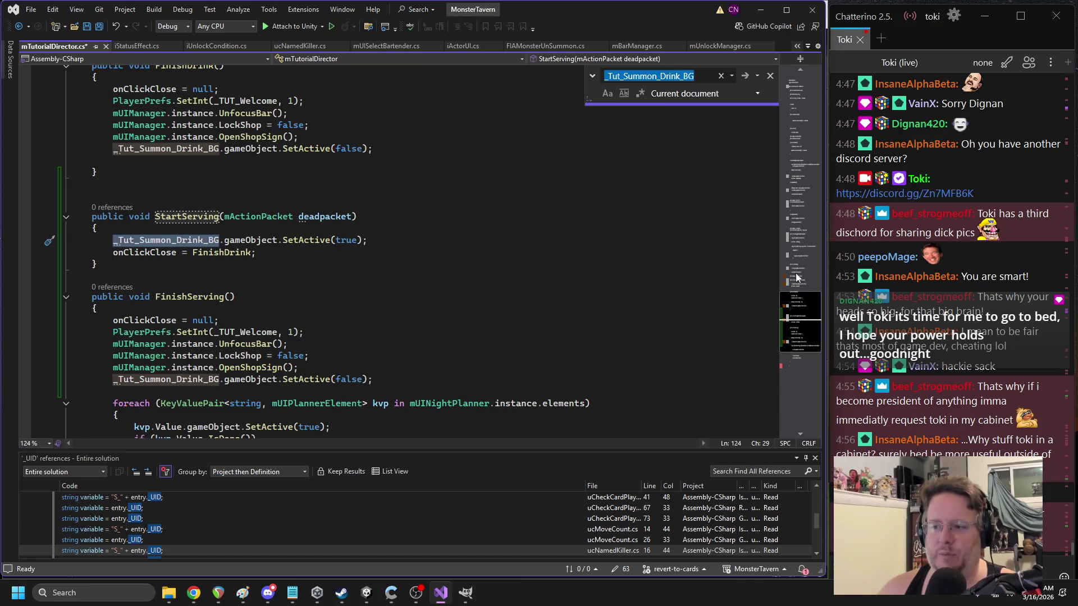
{"action": "scroll", "coordinate": [286, 209], "scroll_direction": "up", "scroll_amount": 2}
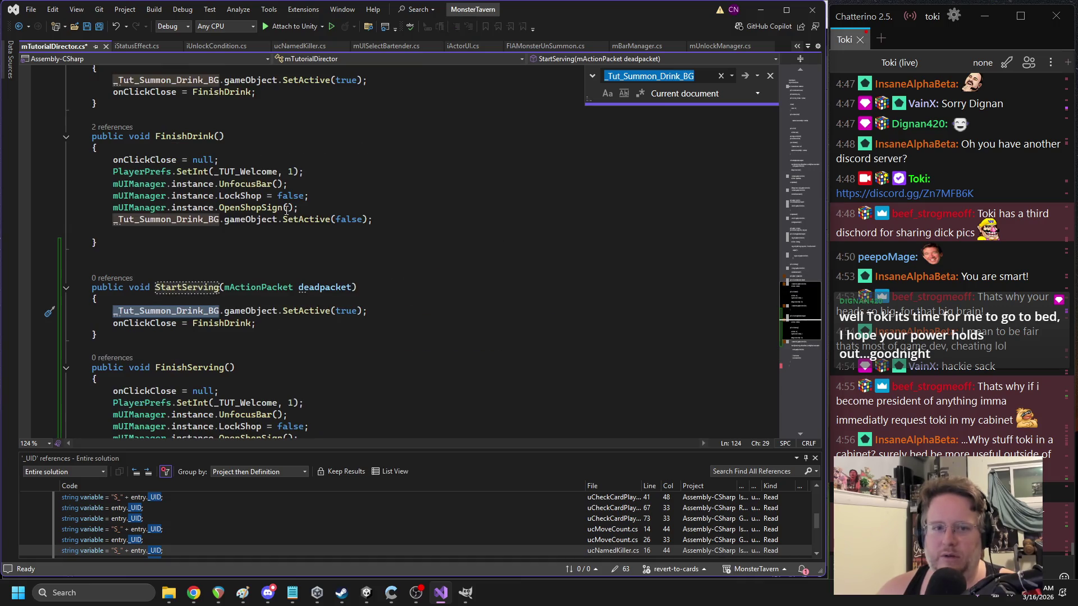
{"action": "left_click", "coordinate": [156, 263]}
{"action": "scroll", "coordinate": [169, 264], "scroll_direction": "up", "scroll_amount": 7}
{"action": "left_click", "coordinate": [242, 273]}
{"action": "scroll", "coordinate": [239, 281], "scroll_direction": "down", "scroll_amount": 9}
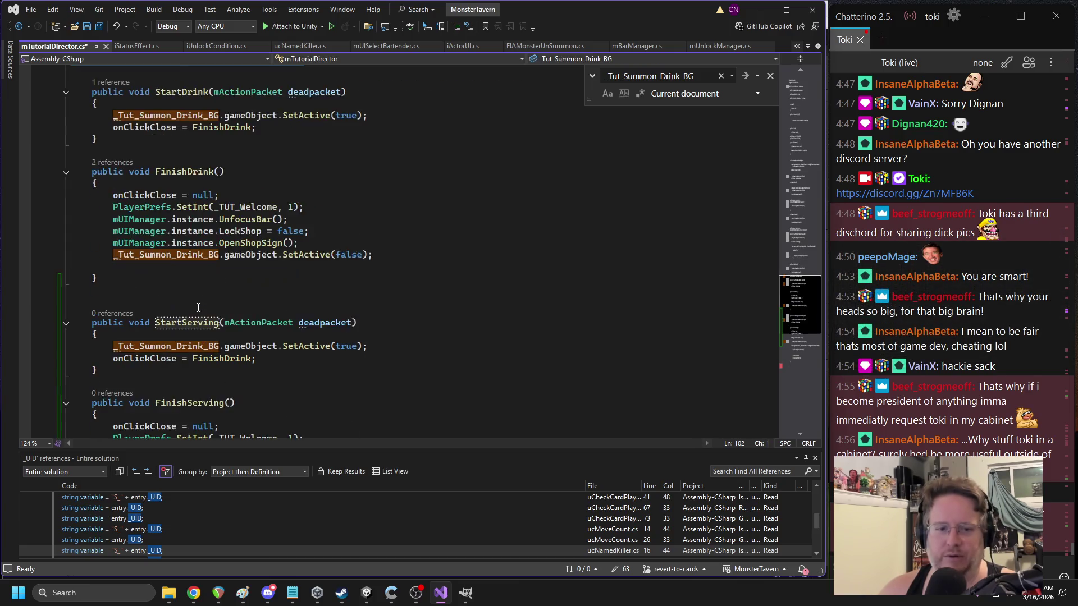
- Declare a new public GameObject field named _Tut_Serving_BG above StartServing
{"action": "left_click", "coordinate": [141, 194]}
{"action": "key", "text": "ctrl+v"}
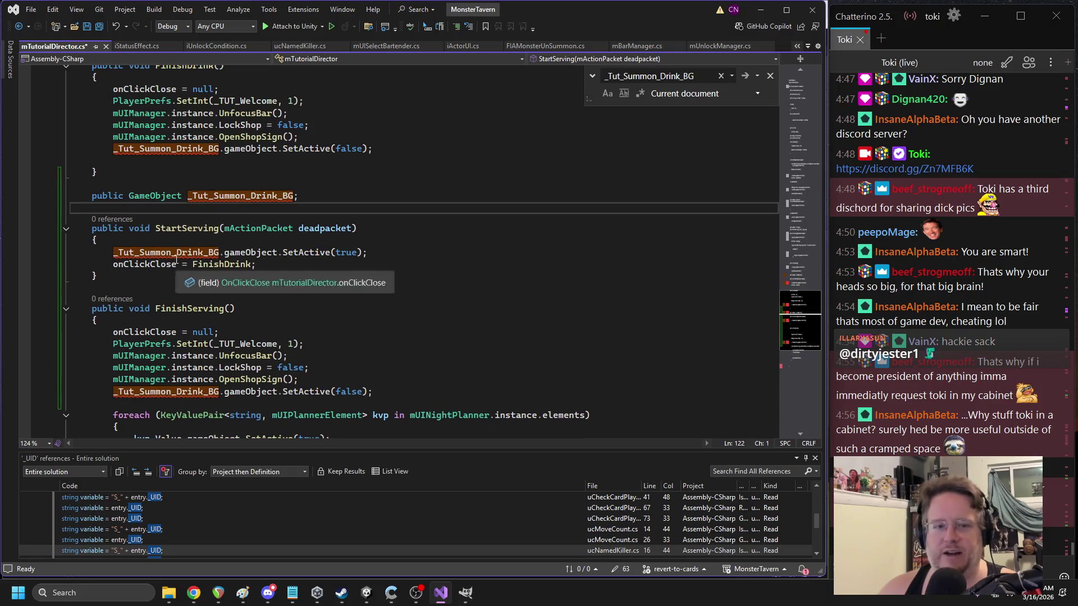
{"action": "double_click", "coordinate": [229, 196]}
{"action": "type", "text": "_"}
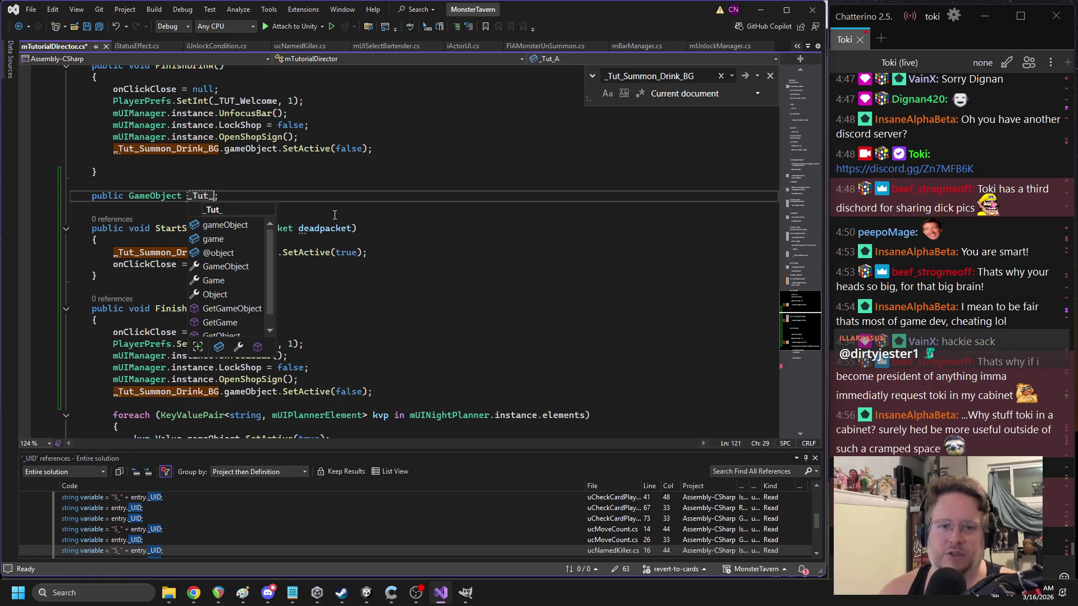
{"action": "key", "text": "Escape"}
{"action": "type", "text": "_"}
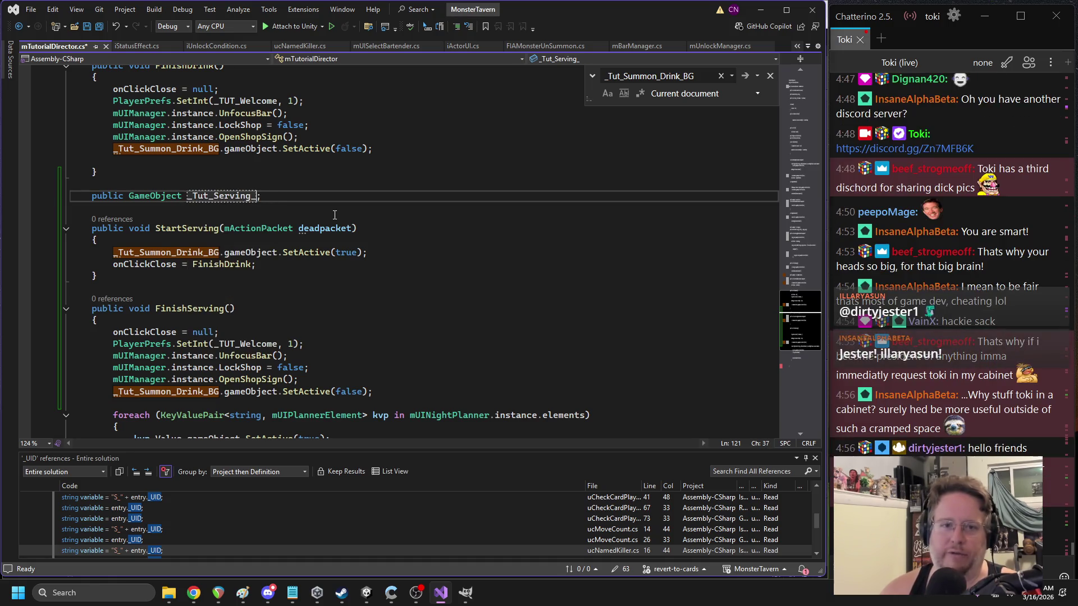
{"action": "key", "text": "BackSpace"}
{"action": "type", "text": "G"}
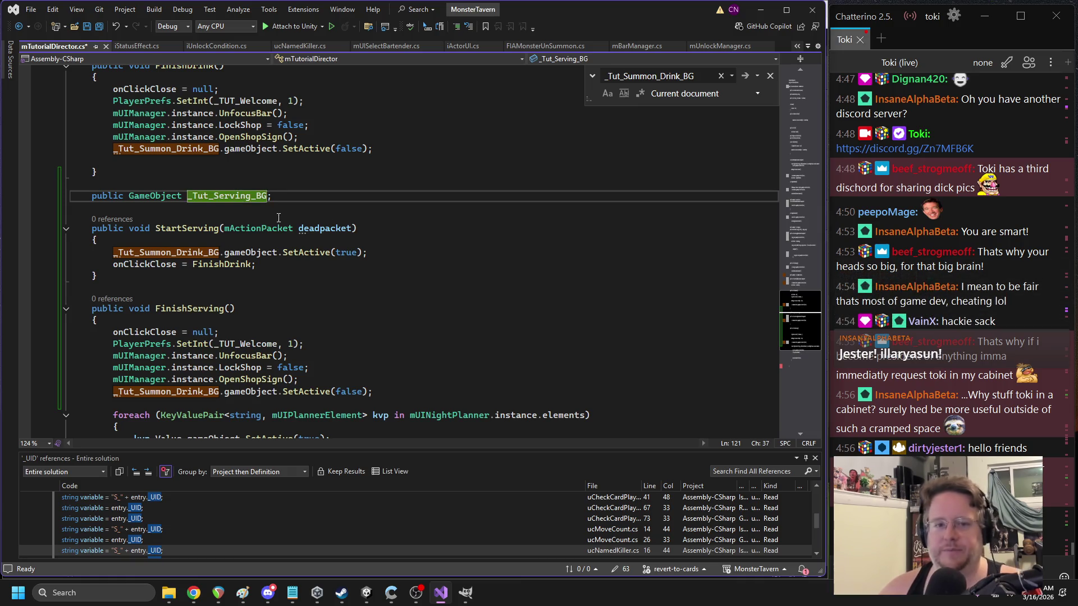
{"action": "key", "text": "End"}
- Make StartServing show _Tut_Serving_BG and set onClickClose to FinishServing
{"action": "double_click", "coordinate": [163, 252]}
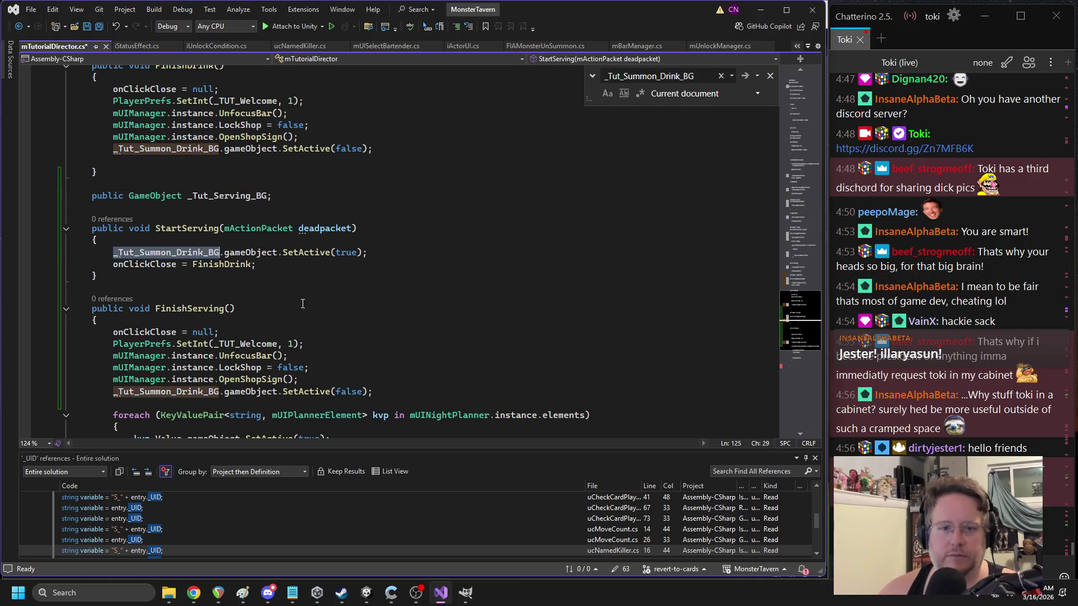
{"action": "key", "text": "ctrl+v"}
{"action": "double_click", "coordinate": [190, 308]}
{"action": "key", "text": "ctrl+c"}
{"action": "double_click", "coordinate": [222, 264]}
{"action": "key", "text": "ctrl+v"}
- Make FinishServing hide _Tut_Serving_BG instead of the drink background
{"action": "key", "text": "ctrl+minus"}
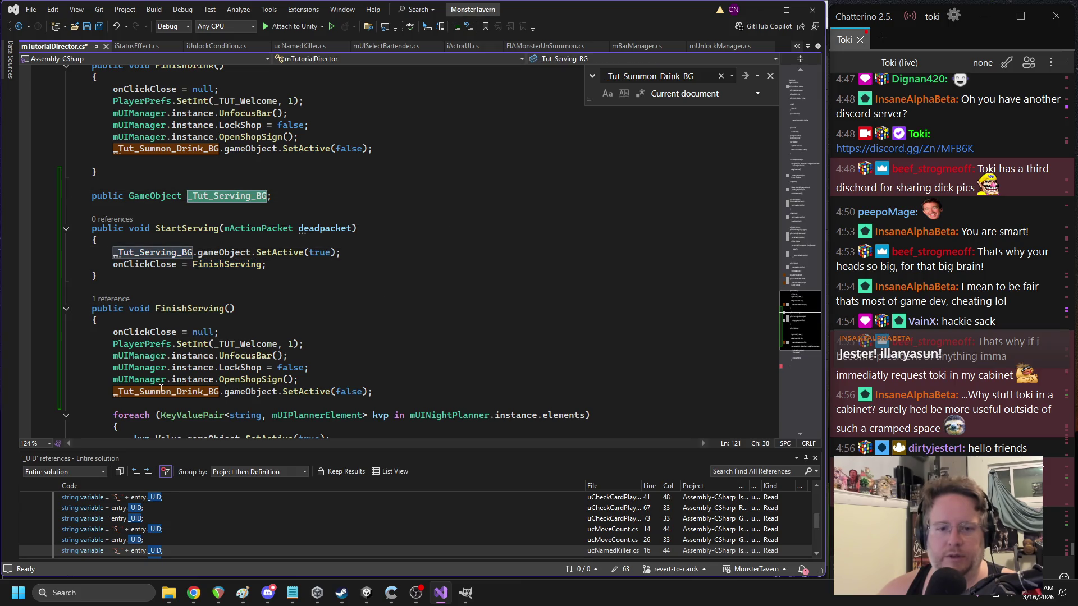
{"action": "double_click", "coordinate": [165, 391]}
{"action": "key", "text": "ctrl+v"}
{"action": "left_click", "coordinate": [298, 310]}
{"action": "scroll", "coordinate": [299, 312], "scroll_direction": "down", "scroll_amount": 3}
{"action": "key", "text": "Down"}
{"action": "key", "text": "Down"}
{"action": "key", "text": "Down"}
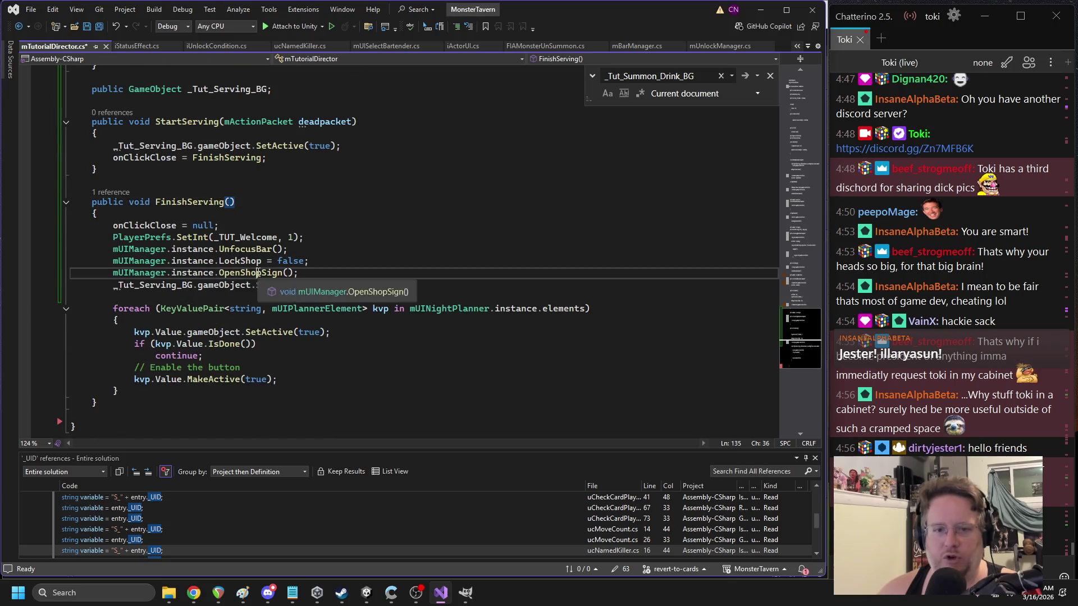
{"action": "key", "text": "Up"}
{"action": "key", "text": "Up"}
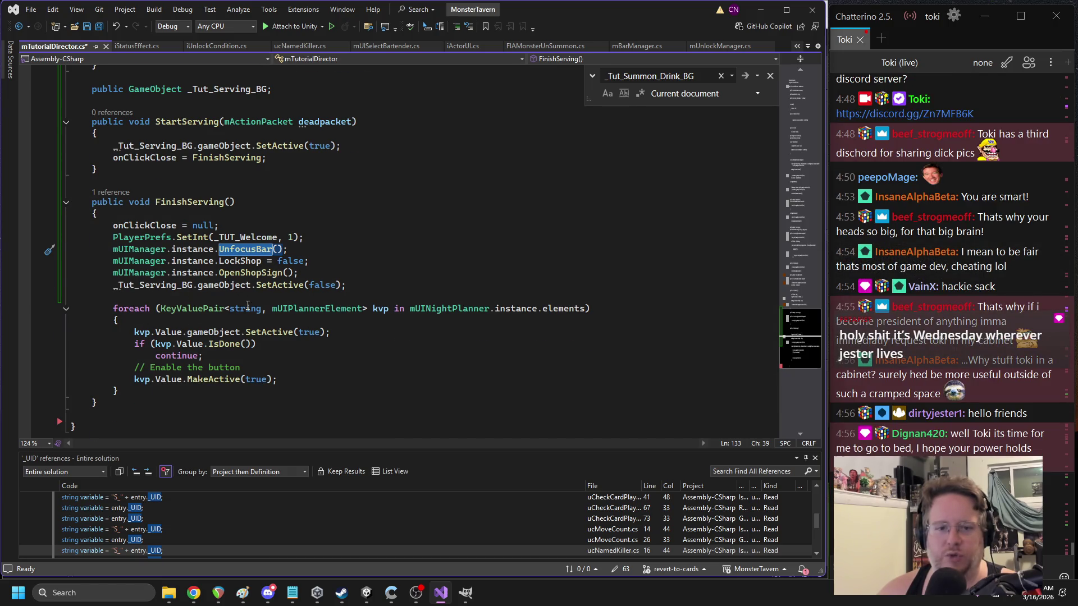
{"action": "scroll", "coordinate": [258, 320], "scroll_direction": "down", "scroll_amount": 1}
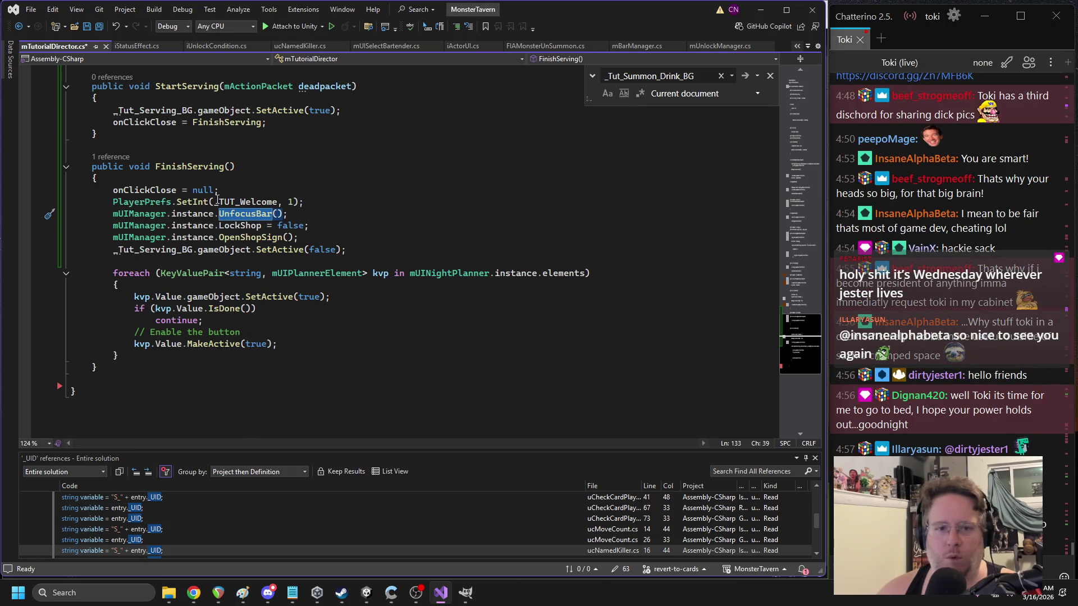
{"action": "triple_click", "coordinate": [218, 202]}
{"action": "scroll", "coordinate": [345, 220], "scroll_direction": "up", "scroll_amount": 2}
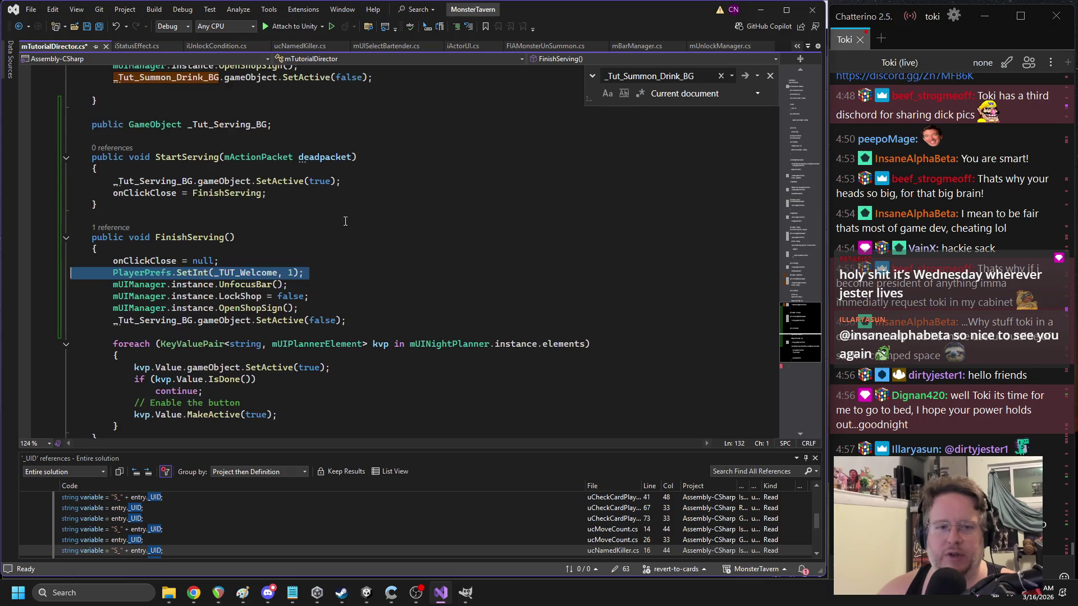
{"action": "left_click", "coordinate": [66, 238]}
{"action": "scroll", "coordinate": [262, 226], "scroll_direction": "up", "scroll_amount": 5}
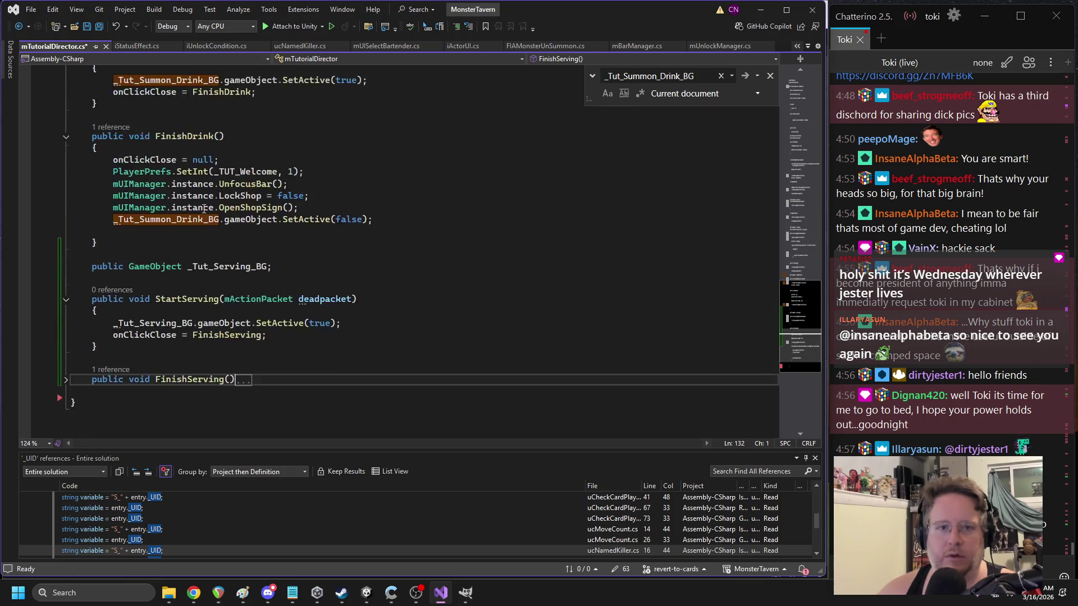
{"action": "scroll", "coordinate": [237, 215], "scroll_direction": "up", "scroll_amount": 6}
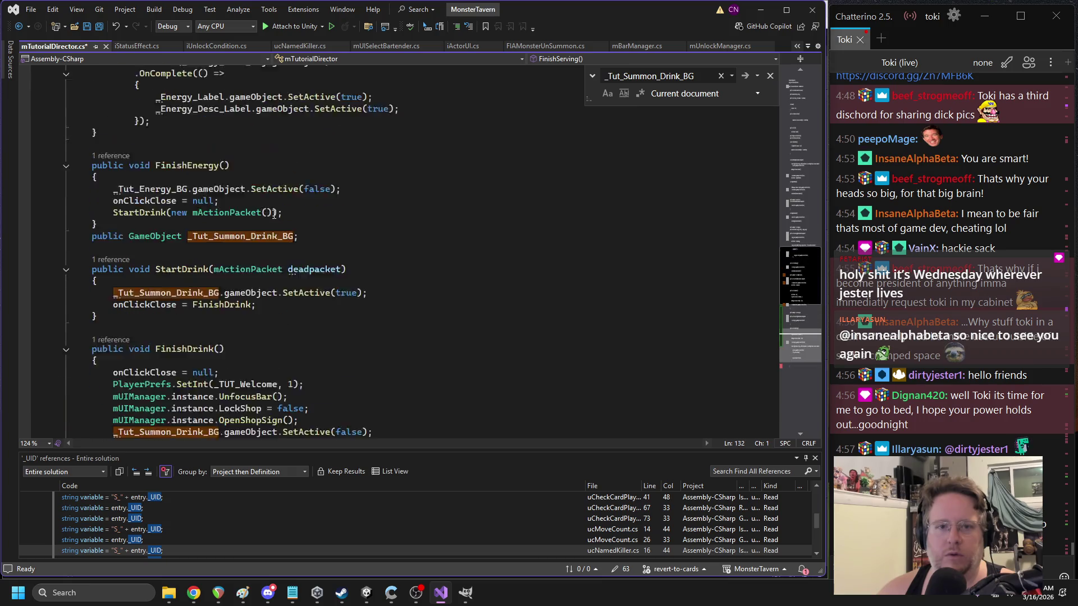
{"action": "triple_click", "coordinate": [170, 248]}
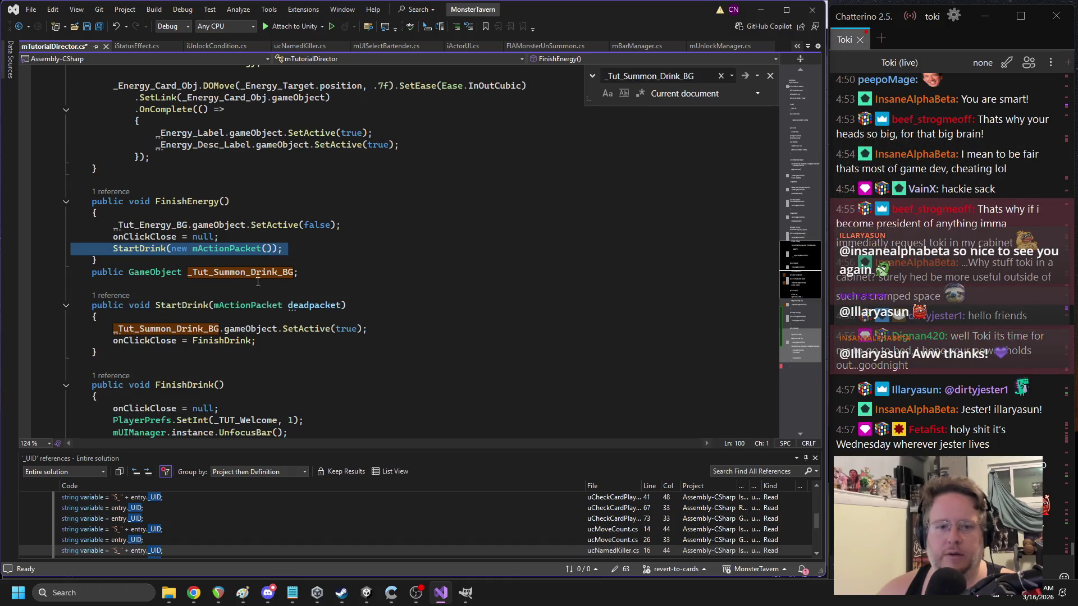
{"action": "scroll", "coordinate": [293, 244], "scroll_direction": "down", "scroll_amount": 3}
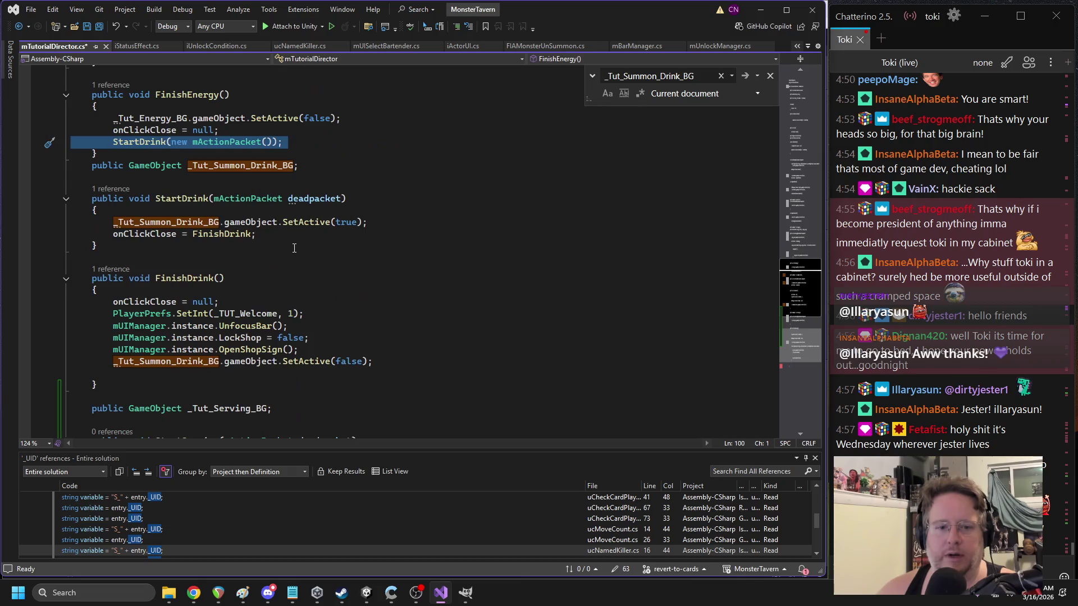
{"action": "triple_click", "coordinate": [229, 364]}
{"action": "left_click", "coordinate": [354, 341]}
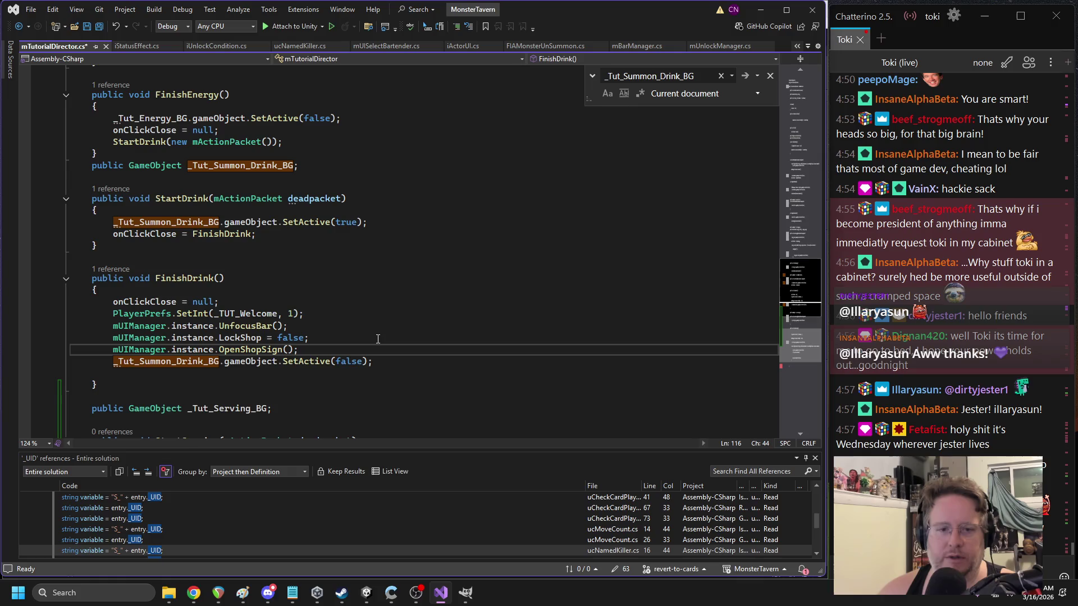
{"action": "scroll", "coordinate": [369, 336], "scroll_direction": "down", "scroll_amount": 5}
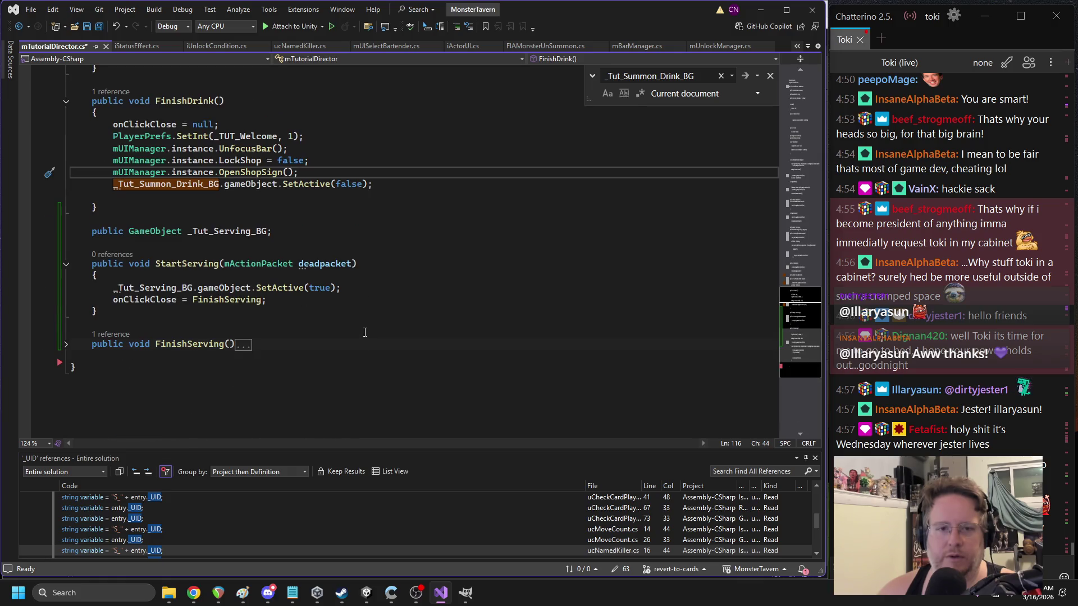
{"action": "scroll", "coordinate": [330, 332], "scroll_direction": "up", "scroll_amount": 1}
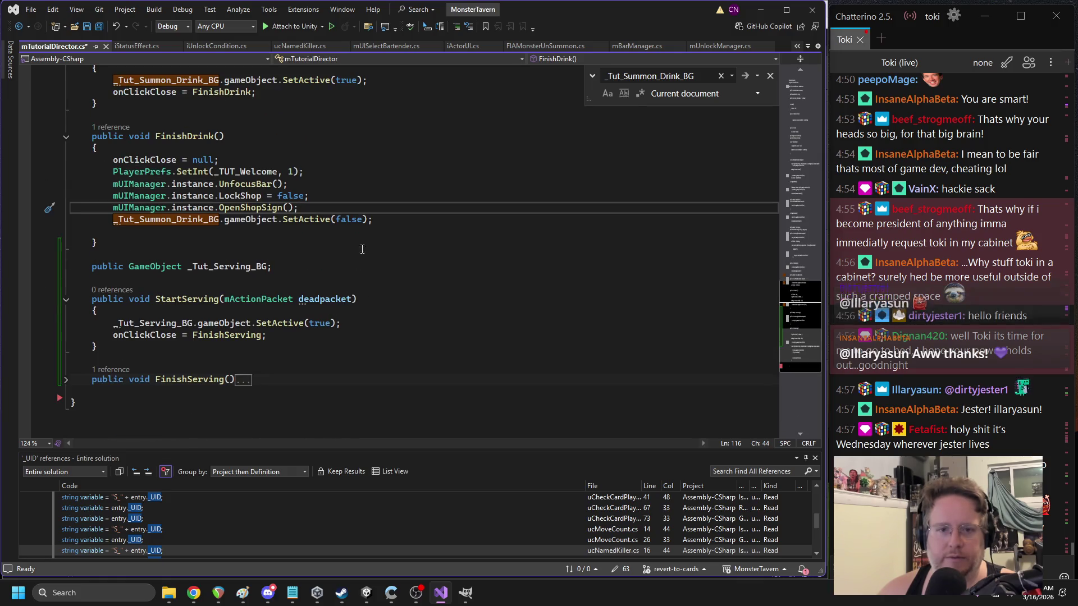
{"action": "key", "text": "Down"}
{"action": "key", "text": "Down"}
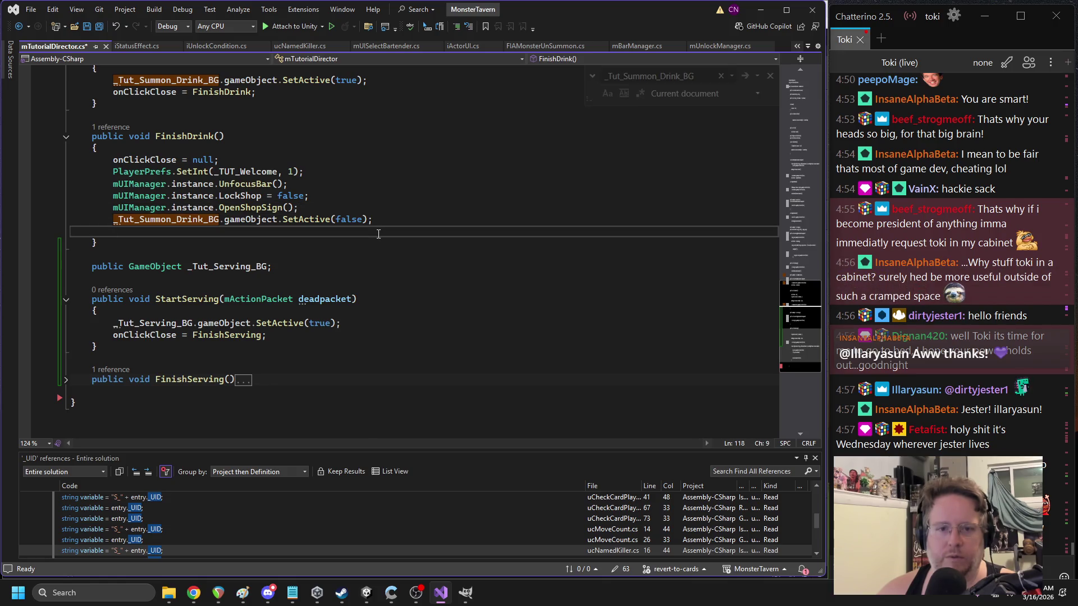
- Append StartDrink(new mActionPacket()); to FinishDrink and review its UnfocusBar, LockShop and OpenShopSign calls
{"action": "key", "text": "ctrl+v"}
{"action": "scroll", "coordinate": [376, 239], "scroll_direction": "up", "scroll_amount": 4}
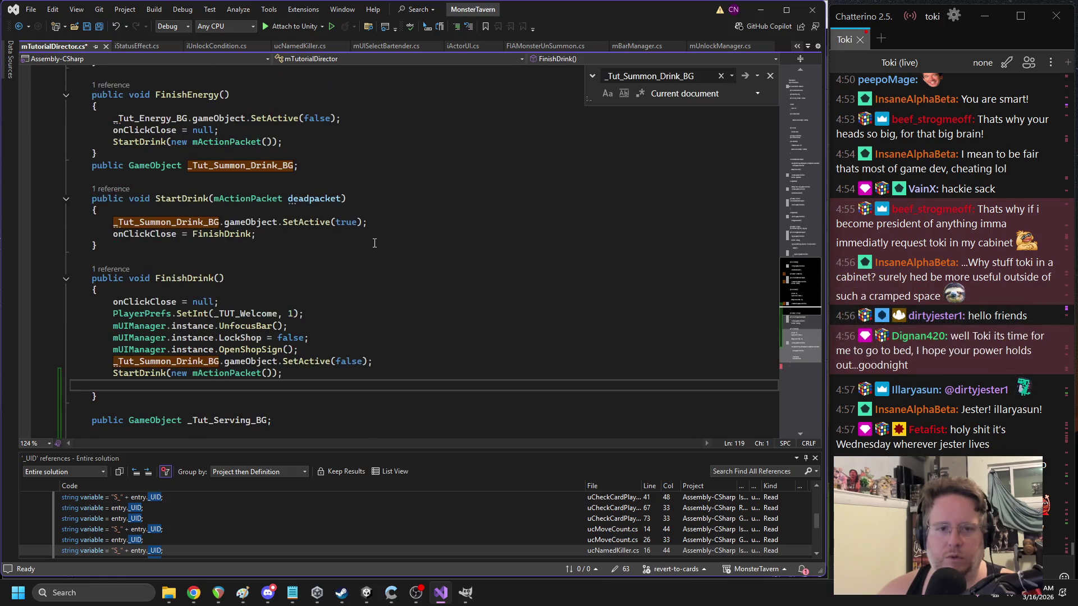
{"action": "left_click_drag", "start_coordinate": [306, 351], "coordinate": [95, 327]}
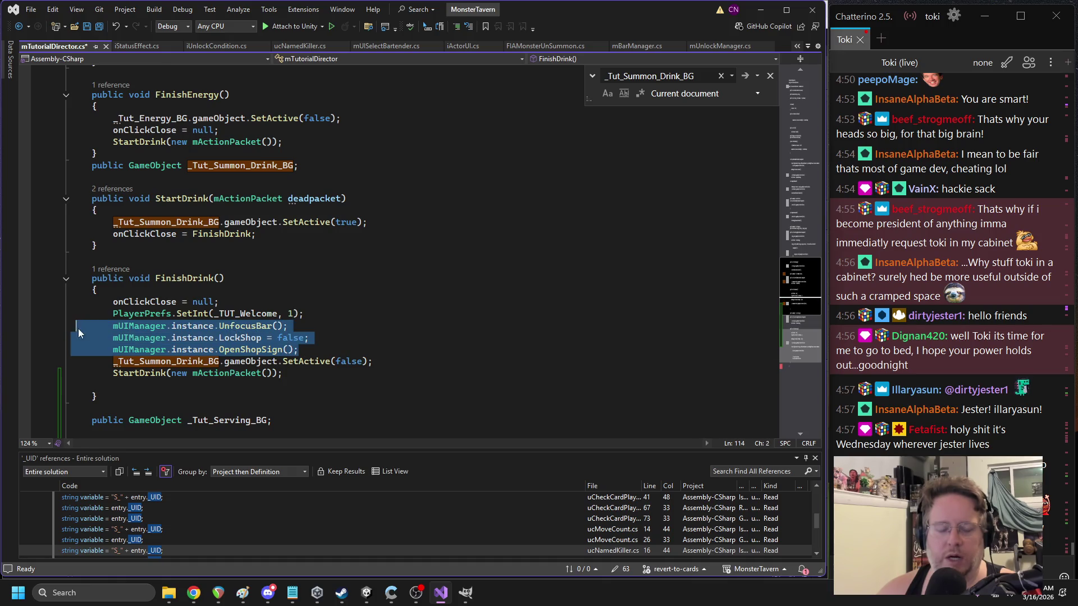
{"action": "scroll", "coordinate": [333, 284], "scroll_direction": "up", "scroll_amount": 15}
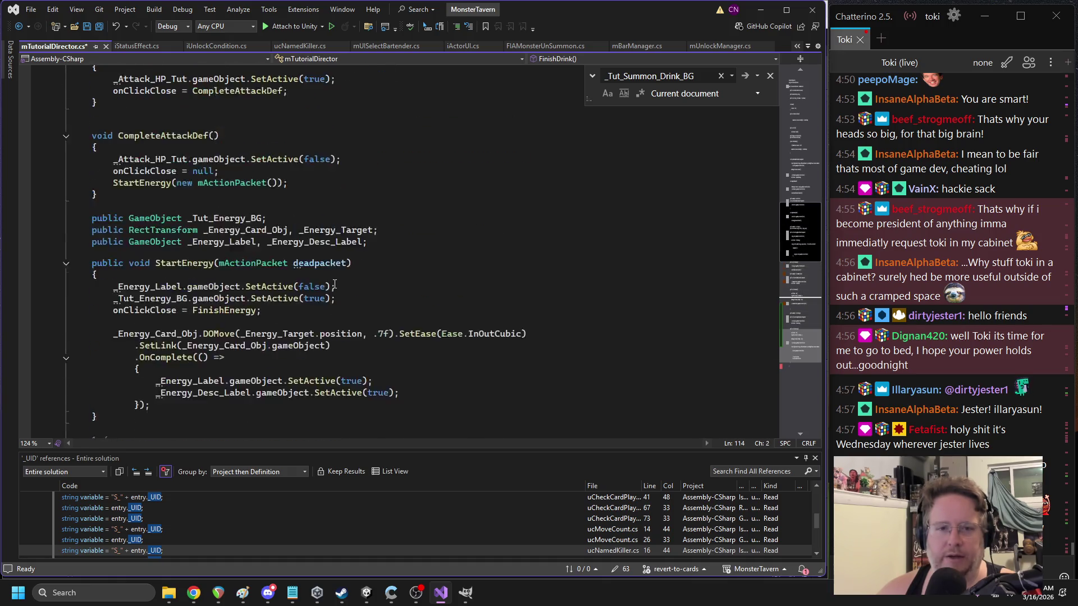
{"action": "scroll", "coordinate": [335, 284], "scroll_direction": "up", "scroll_amount": 6}
{"action": "scroll", "coordinate": [333, 285], "scroll_direction": "up", "scroll_amount": 8}
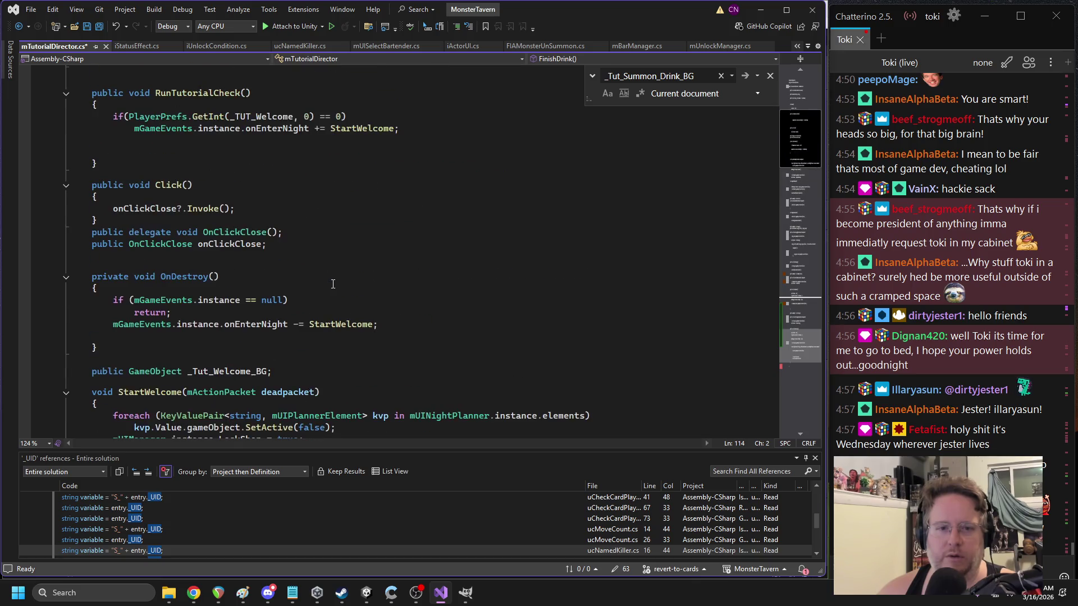
{"action": "scroll", "coordinate": [331, 284], "scroll_direction": "down", "scroll_amount": 6}
{"action": "scroll", "coordinate": [332, 285], "scroll_direction": "down", "scroll_amount": 20}
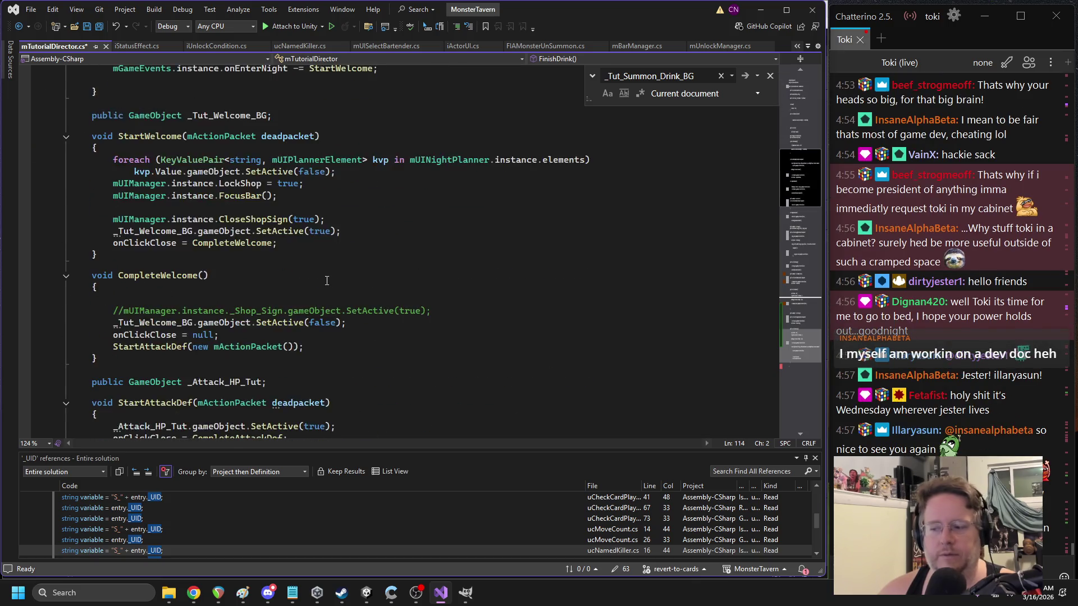
{"action": "scroll", "coordinate": [321, 277], "scroll_direction": "down", "scroll_amount": 6}
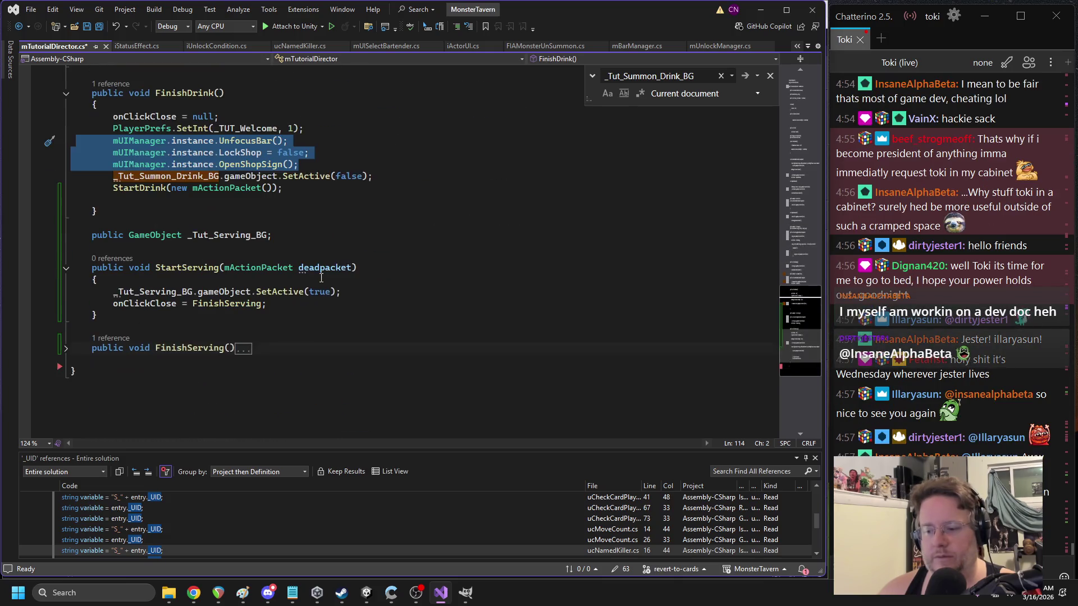
{"action": "scroll", "coordinate": [349, 230], "scroll_direction": "up", "scroll_amount": 3}
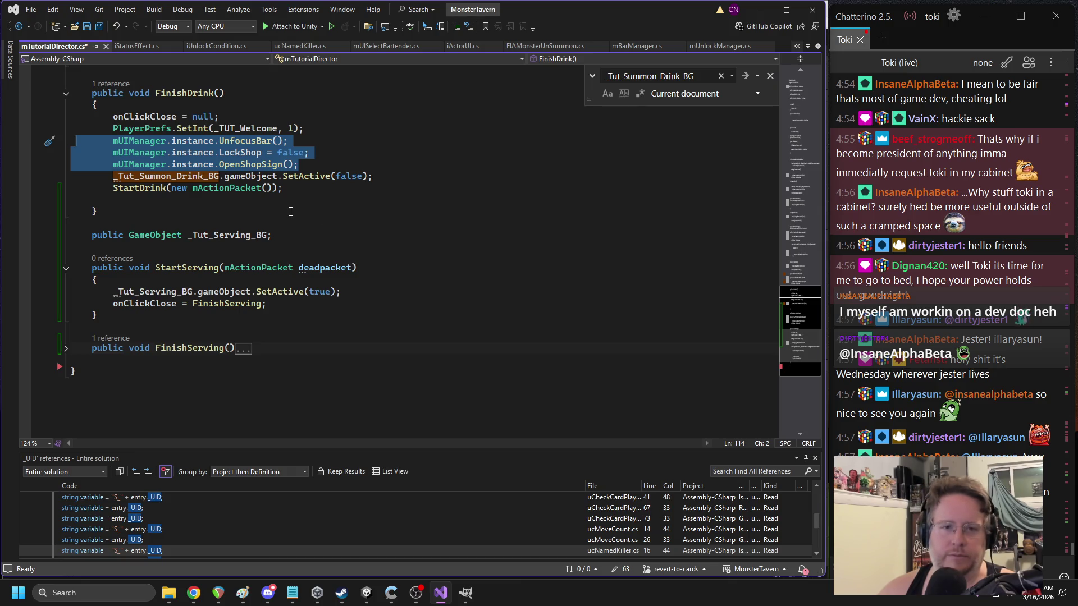
{"action": "scroll", "coordinate": [291, 211], "scroll_direction": "up", "scroll_amount": 1}
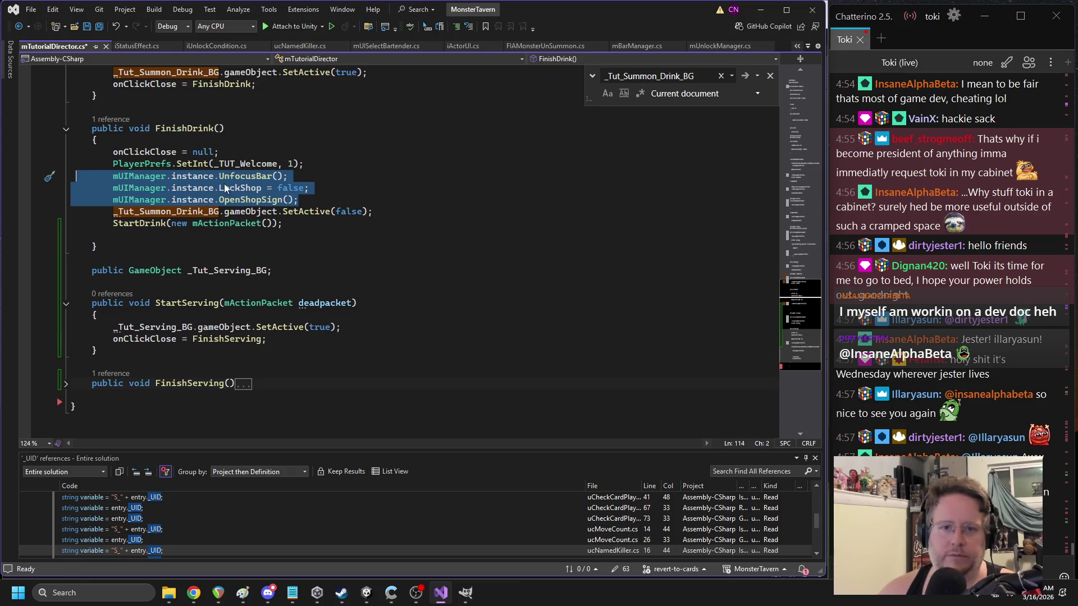
{"action": "left_click", "coordinate": [250, 176]}
{"action": "double_click", "coordinate": [255, 189]}
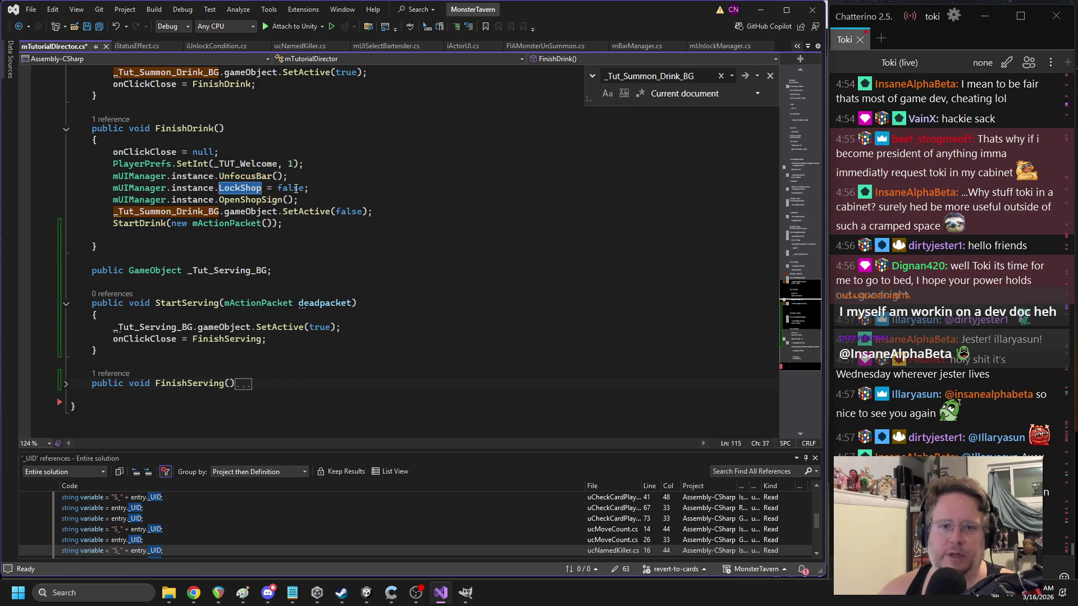
- Compare the OpenShopSign calls in FinishDrink and FinishServing
{"action": "double_click", "coordinate": [267, 200]}
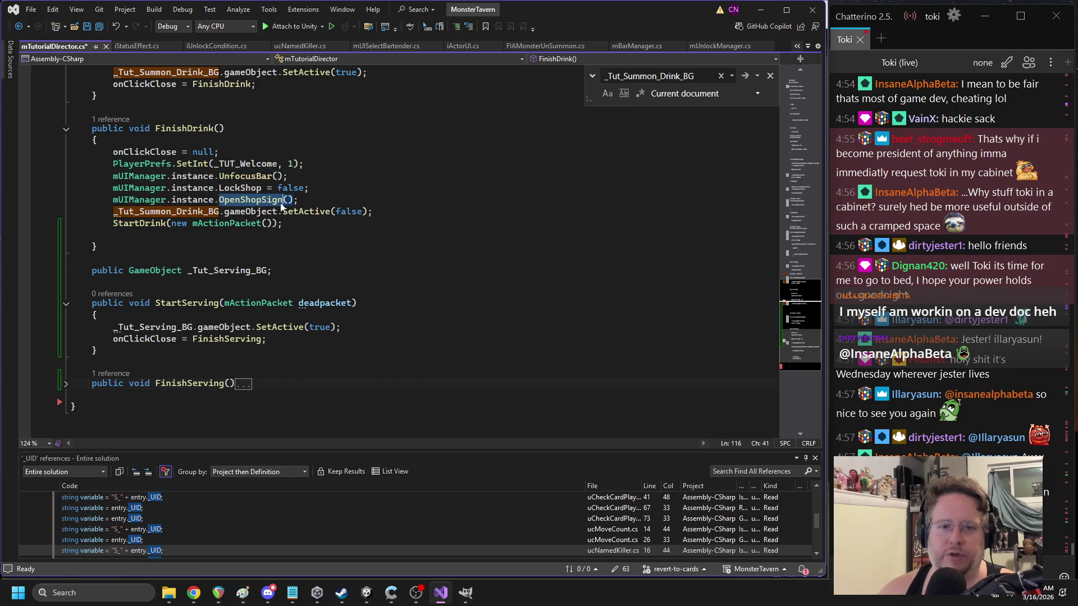
{"action": "left_click", "coordinate": [66, 384]}
{"action": "scroll", "coordinate": [163, 323], "scroll_direction": "down", "scroll_amount": 3}
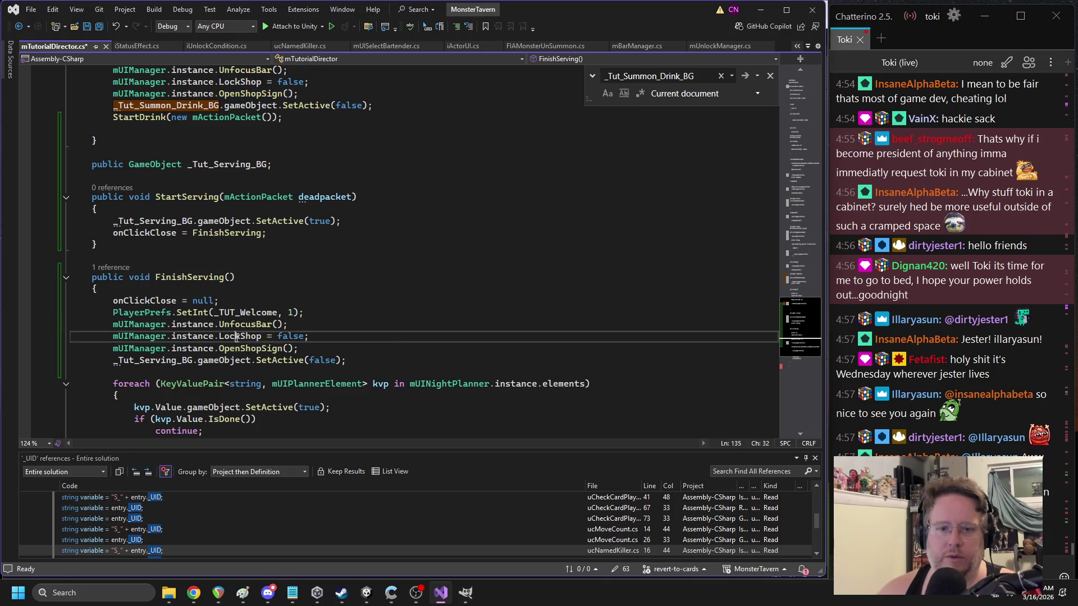
{"action": "double_click", "coordinate": [250, 348]}
{"action": "scroll", "coordinate": [312, 194], "scroll_direction": "up", "scroll_amount": 3}
- Delete the three mUIManager lines and the PlayerPrefs.SetInt line from FinishDrink, then save
{"action": "left_click_drag", "start_coordinate": [311, 194], "coordinate": [87, 177]}
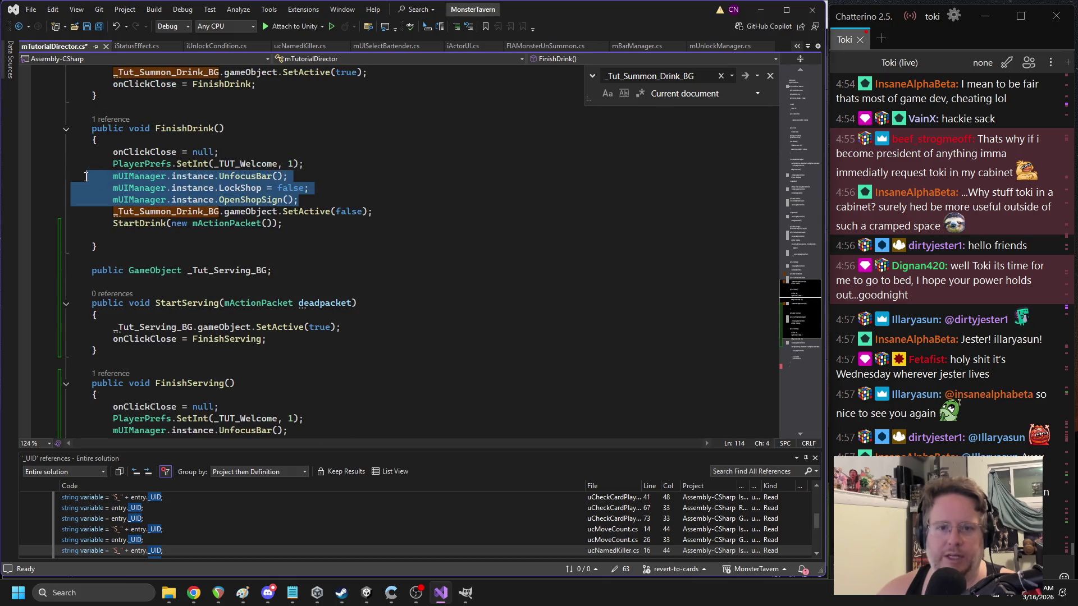
{"action": "key", "text": "Delete"}
{"action": "triple_click", "coordinate": [195, 163]}
{"action": "key", "text": "Delete"}
{"action": "key", "text": "Delete"}
{"action": "left_click", "coordinate": [336, 168]}
{"action": "key", "text": "ctrl+s"}
{"action": "left_click", "coordinate": [366, 593]}
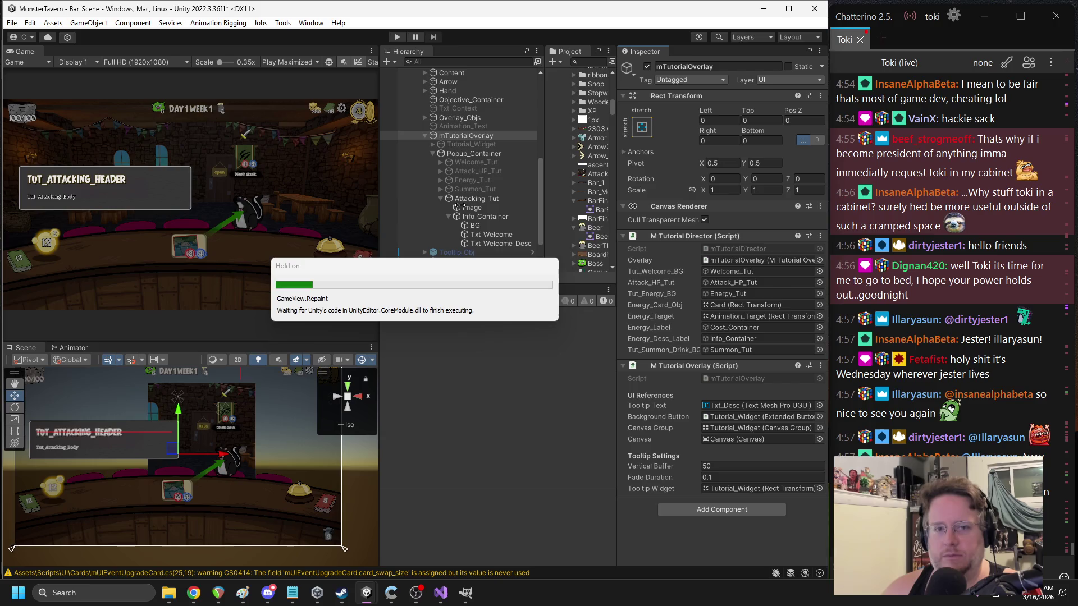
- Check the Tut_Serving_BG slot, then trial-move the Info_Container popup and undo each move
{"action": "left_click", "coordinate": [727, 363]}
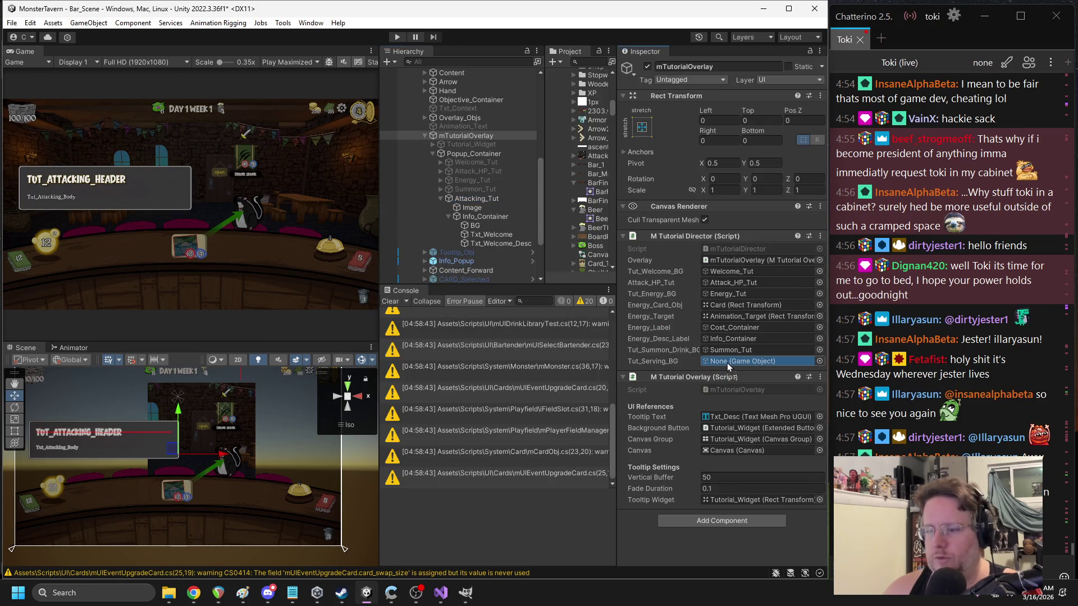
{"action": "left_click", "coordinate": [472, 208]}
{"action": "double_click", "coordinate": [474, 216]}
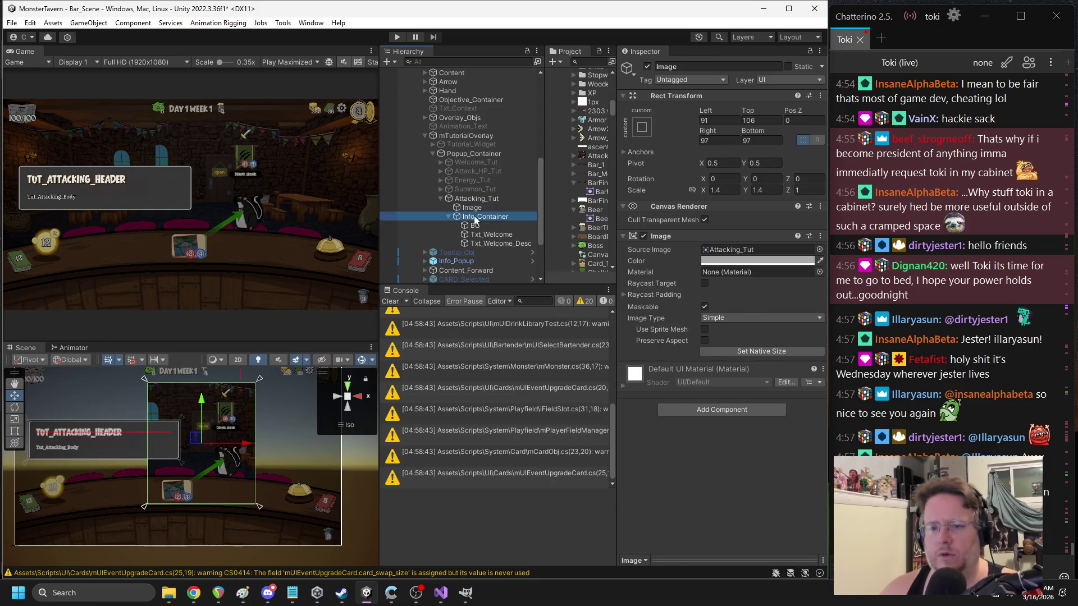
{"action": "scroll", "coordinate": [292, 449], "scroll_direction": "up", "scroll_amount": 2}
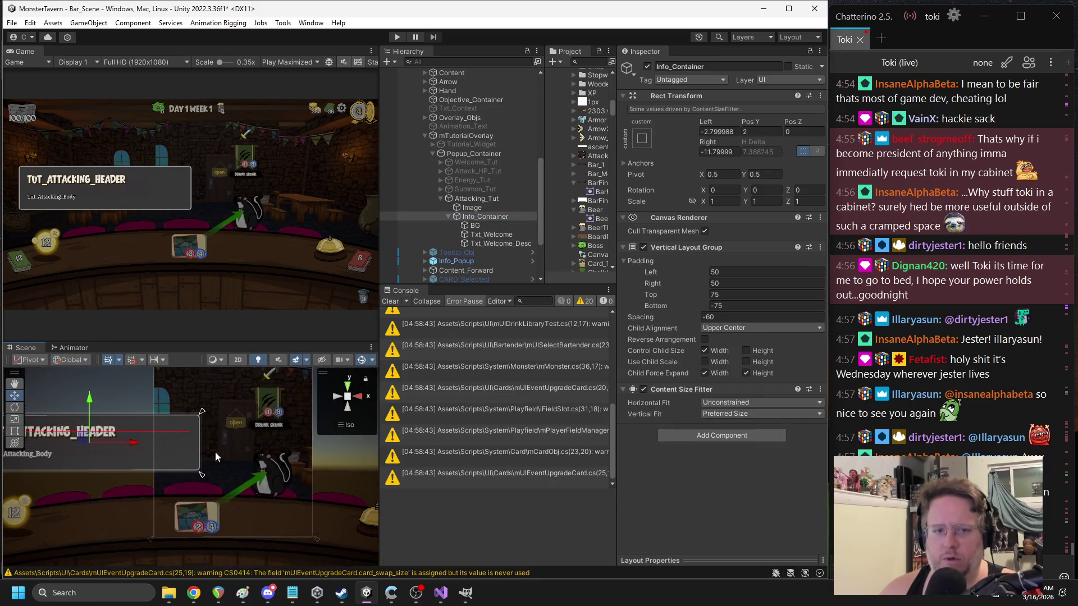
{"action": "left_click_drag", "start_coordinate": [83, 436], "coordinate": [110, 439]}
{"action": "key", "text": "ctrl+z"}
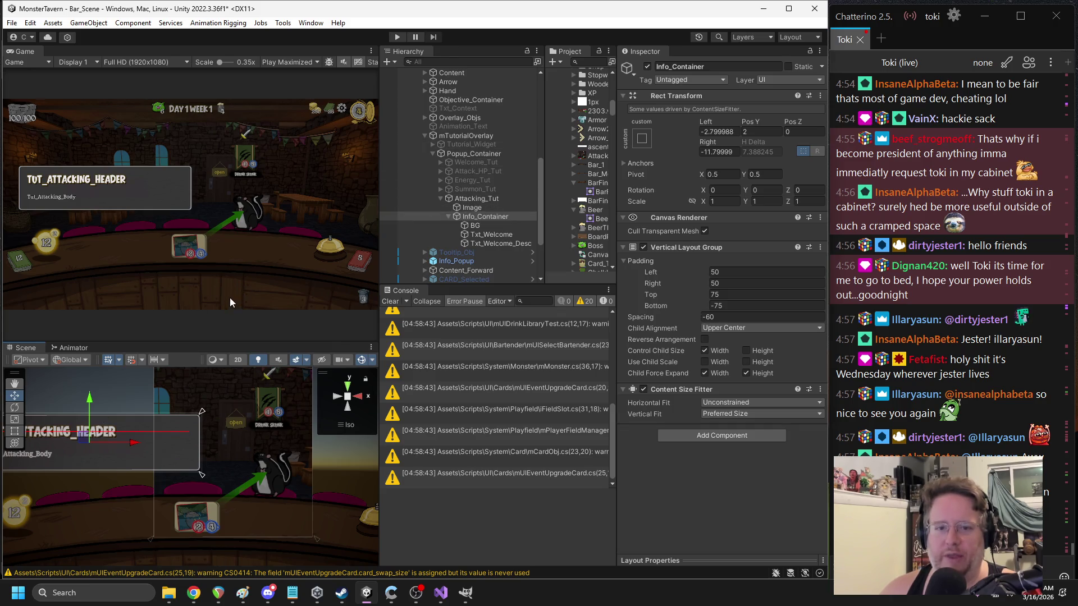
{"action": "scroll", "coordinate": [146, 456], "scroll_direction": "down", "scroll_amount": 3}
{"action": "mouse_move", "coordinate": [115, 448]}
{"action": "left_mouse_down"}
{"action": "mouse_move", "coordinate": [210, 536]}
{"action": "mouse_move", "coordinate": [199, 537]}
{"action": "left_mouse_up"}
{"action": "key", "text": "ctrl+z"}
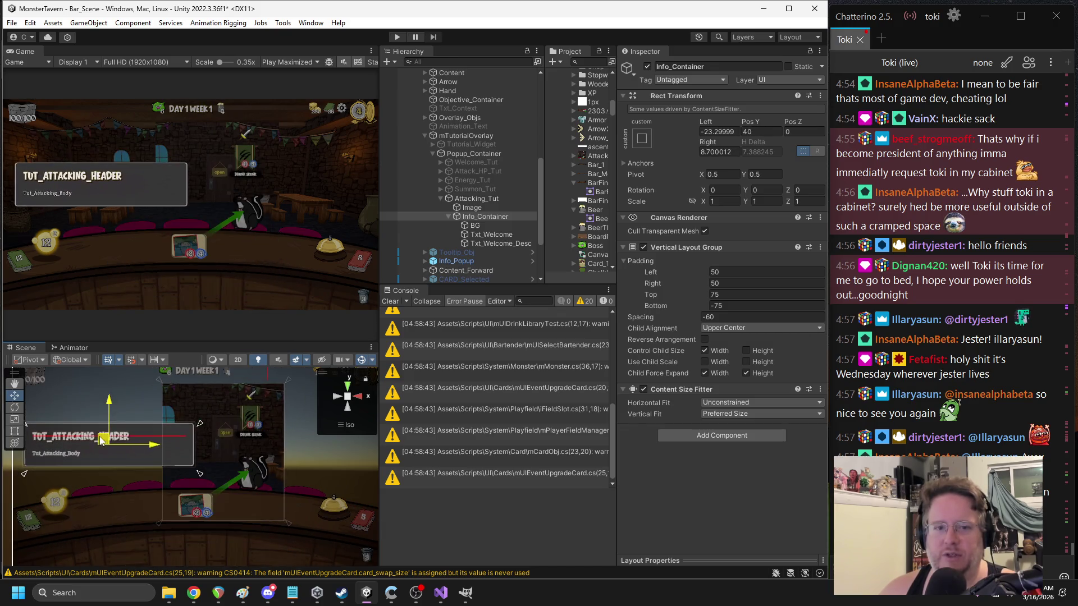
{"action": "left_click_drag", "start_coordinate": [157, 452], "coordinate": [201, 452]}
{"action": "key", "text": "ctrl+z"}
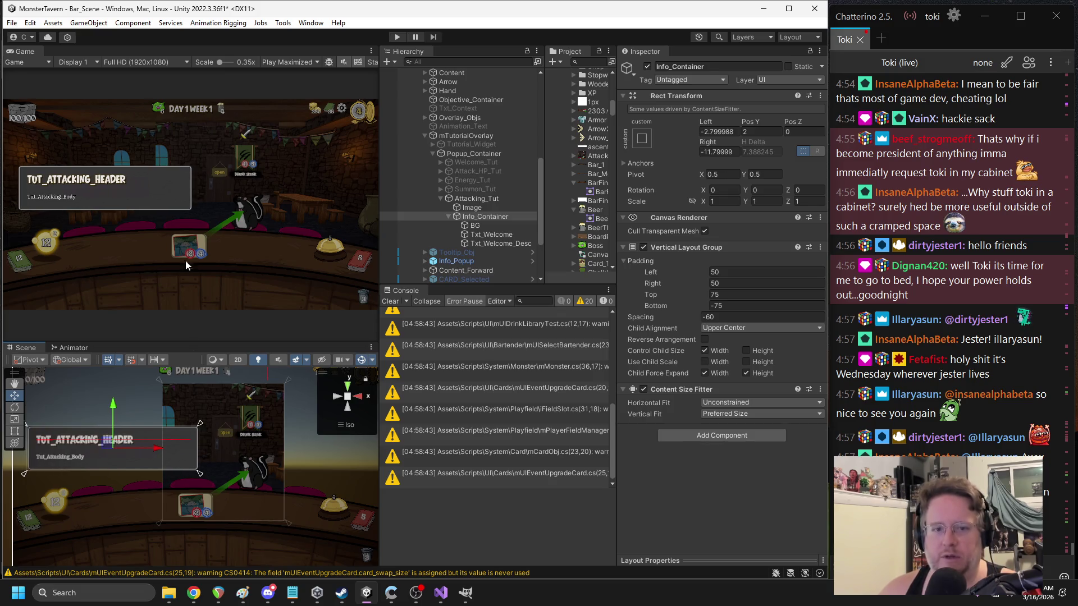
- Deactivate the Attacking_Tut popup and start play mode
{"action": "left_click", "coordinate": [459, 199]}
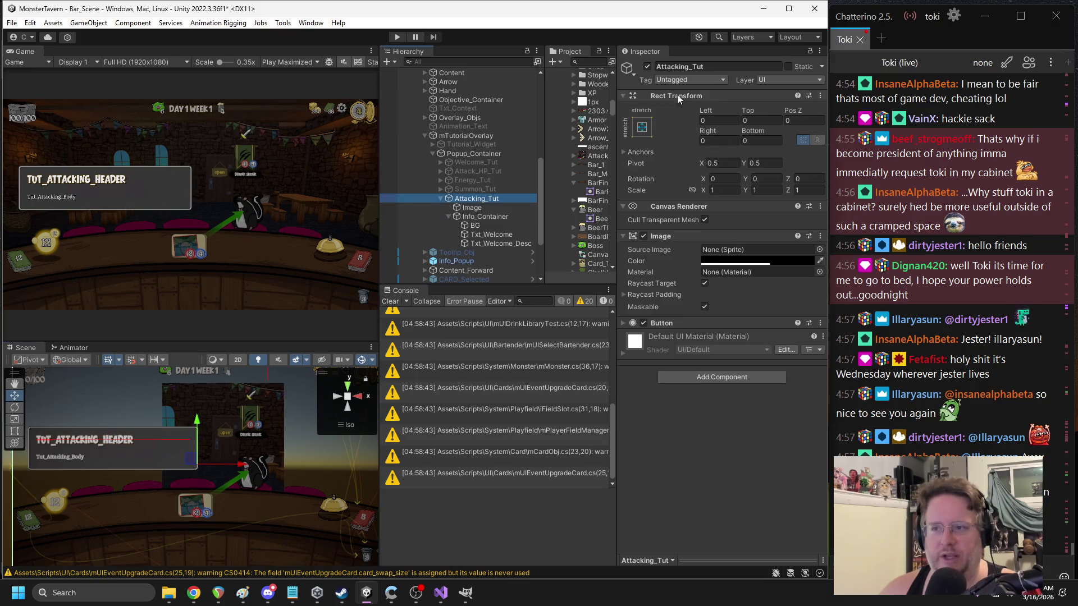
{"action": "left_click", "coordinate": [647, 67]}
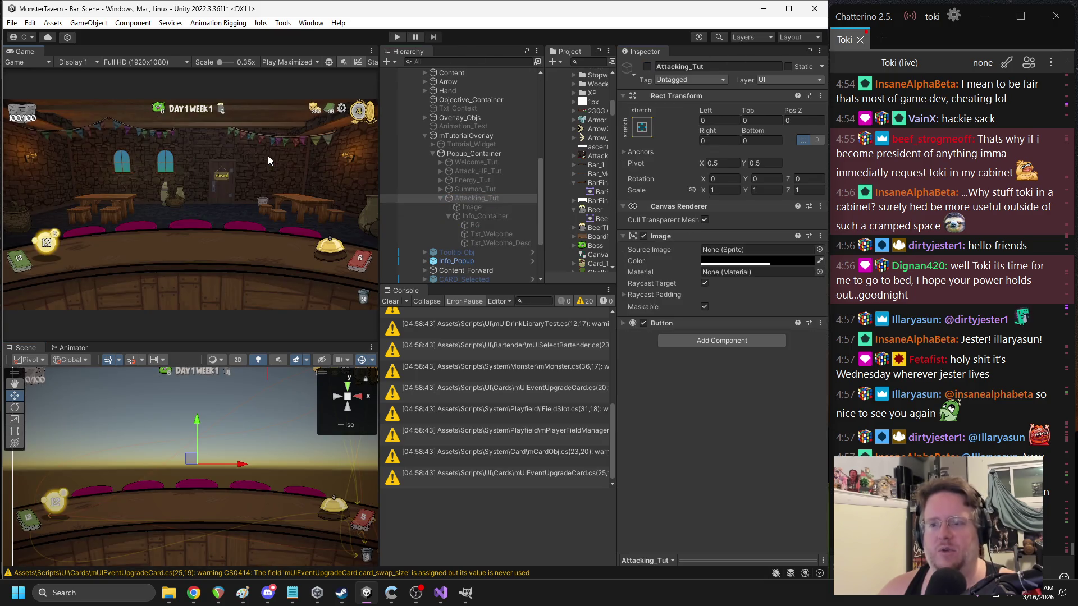
{"action": "left_click", "coordinate": [397, 37]}
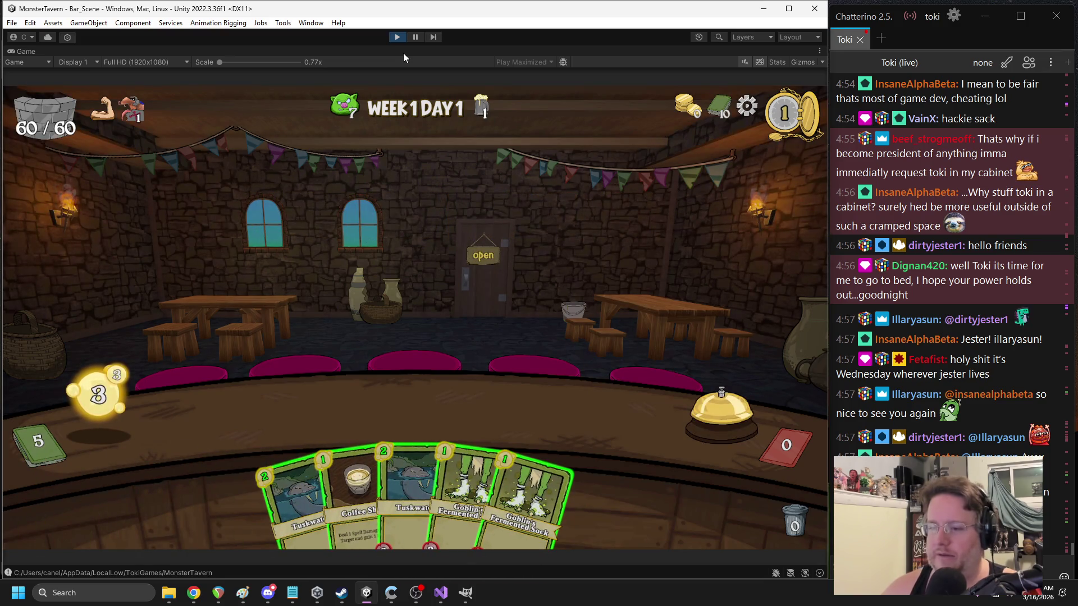
- Return to the game's main menu and start a fresh run in the tavern
{"action": "left_click", "coordinate": [1039, 592]}
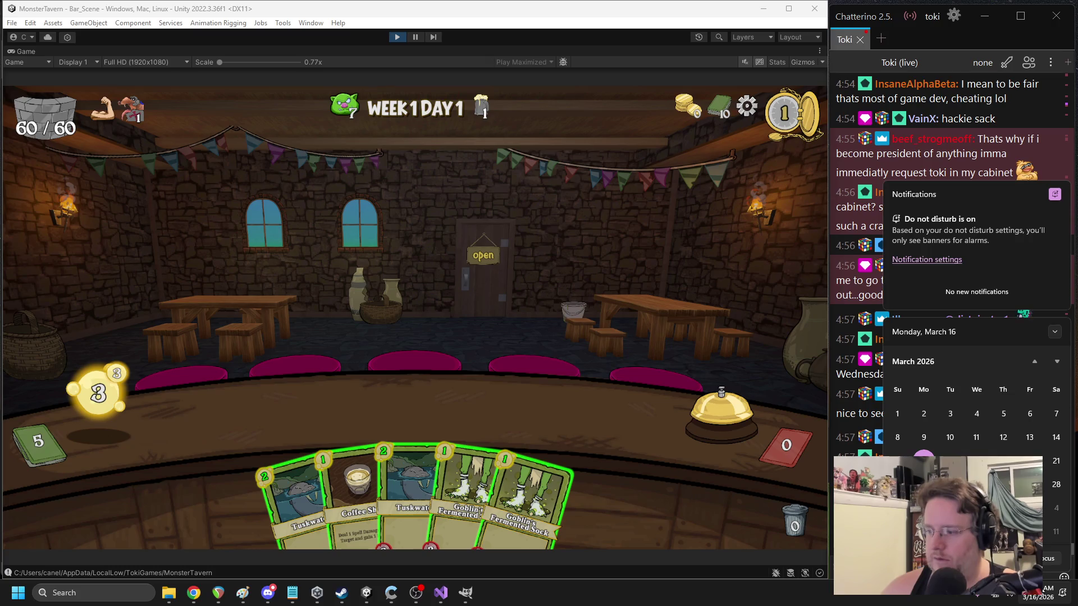
{"action": "left_click", "coordinate": [329, 272]}
{"action": "key", "text": "Escape"}
{"action": "left_click", "coordinate": [364, 261]}
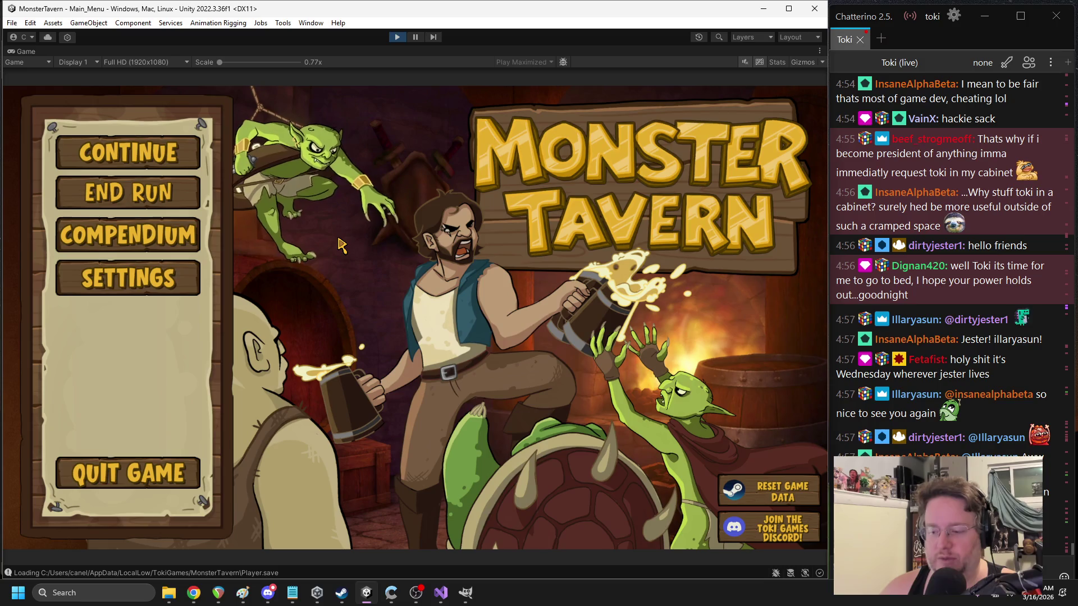
{"action": "left_click", "coordinate": [154, 198]}
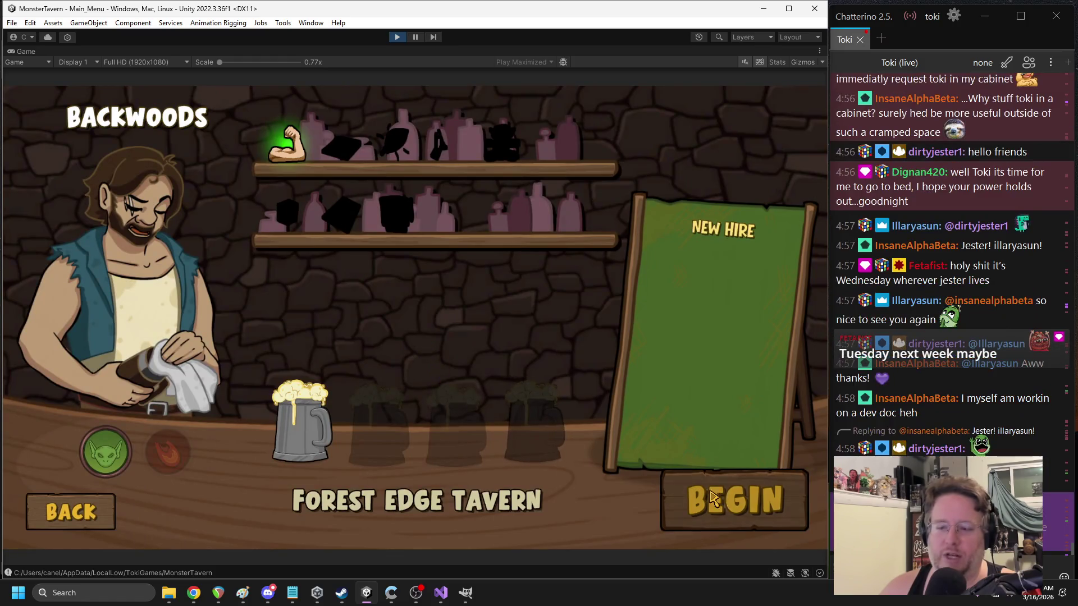
{"action": "left_click", "coordinate": [691, 497]}
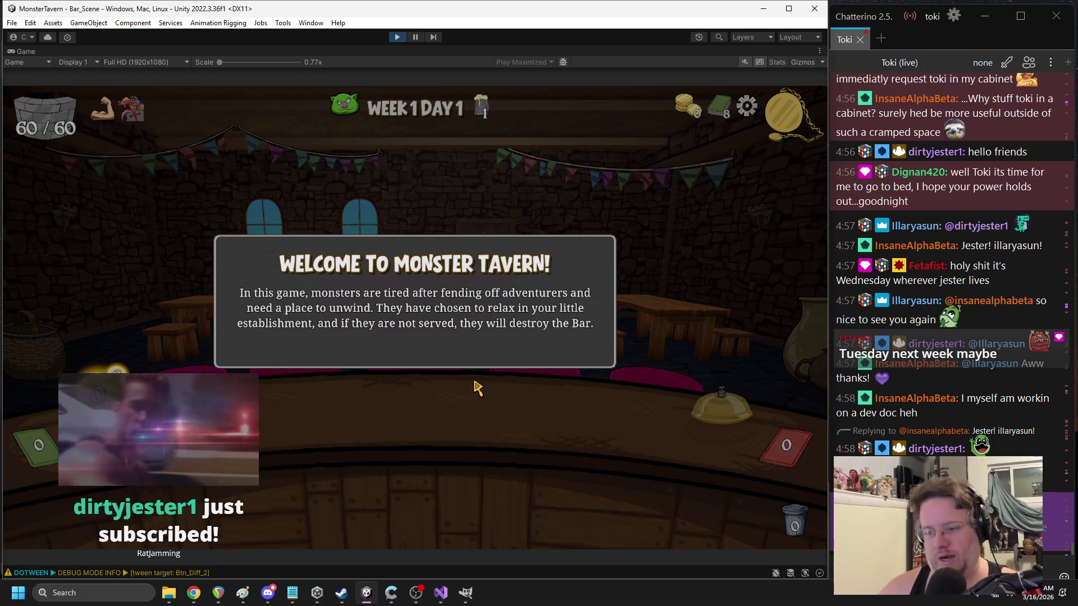
- Advance the tutorial popups through energy to Summoning Drinks, then stop play mode
{"action": "left_click", "coordinate": [461, 345]}
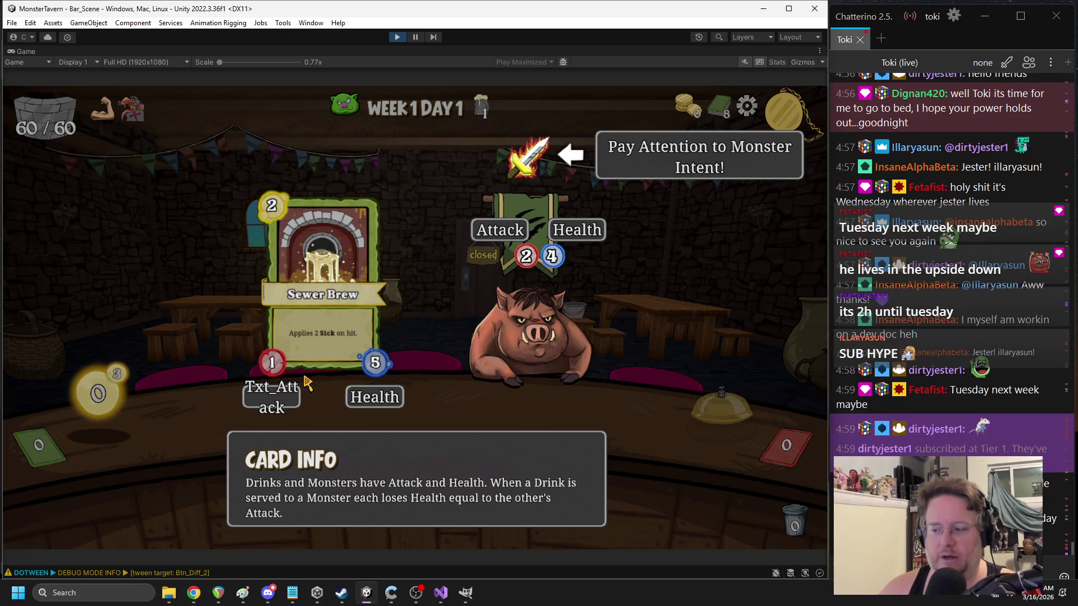
{"action": "left_click", "coordinate": [449, 348]}
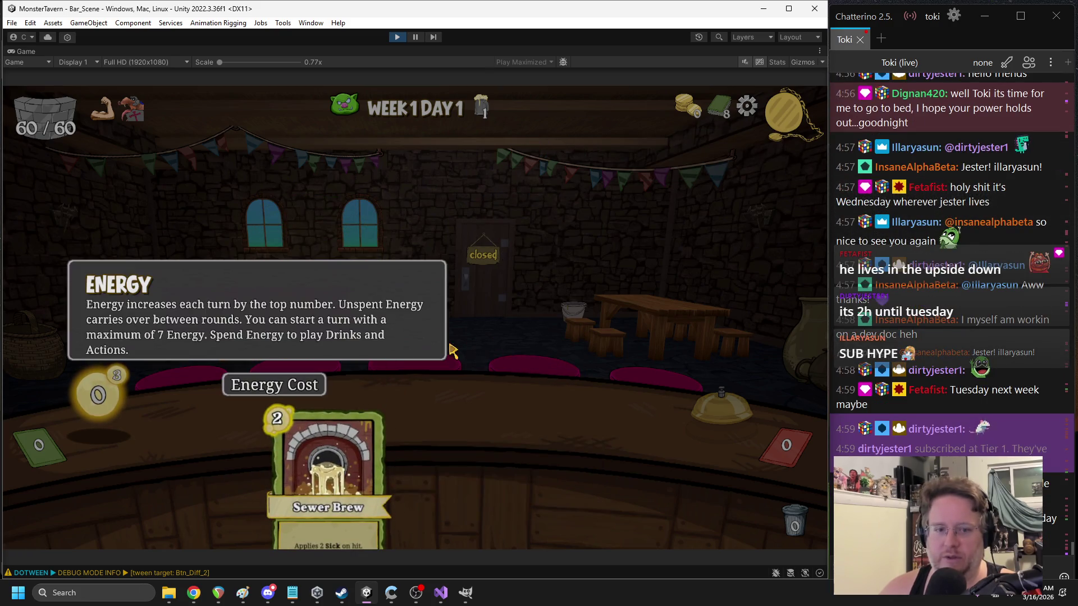
{"action": "left_click", "coordinate": [510, 340]}
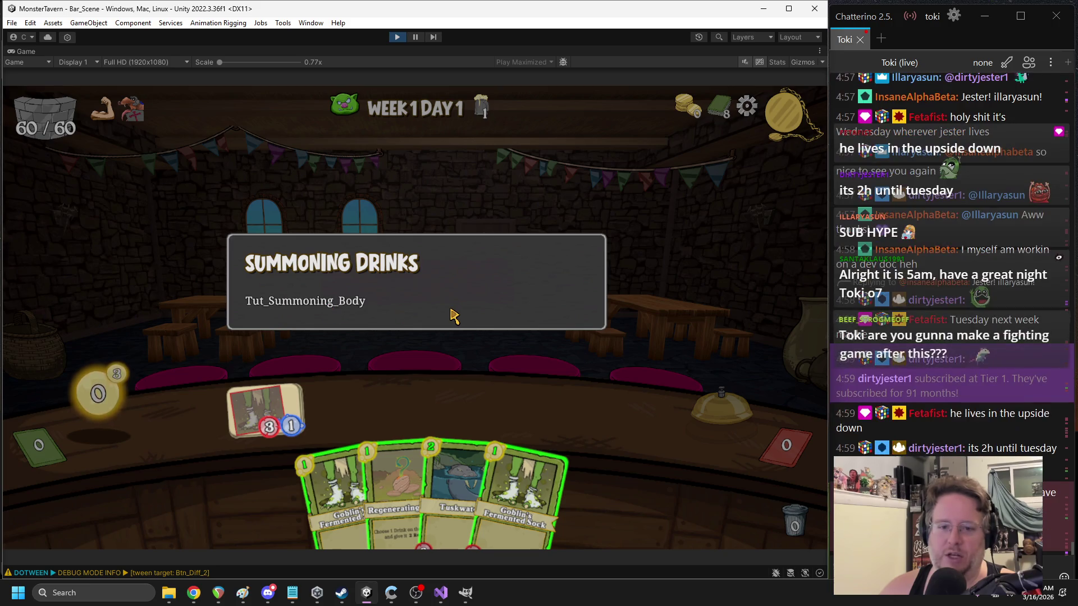
{"action": "key", "text": "alt+Tab"}
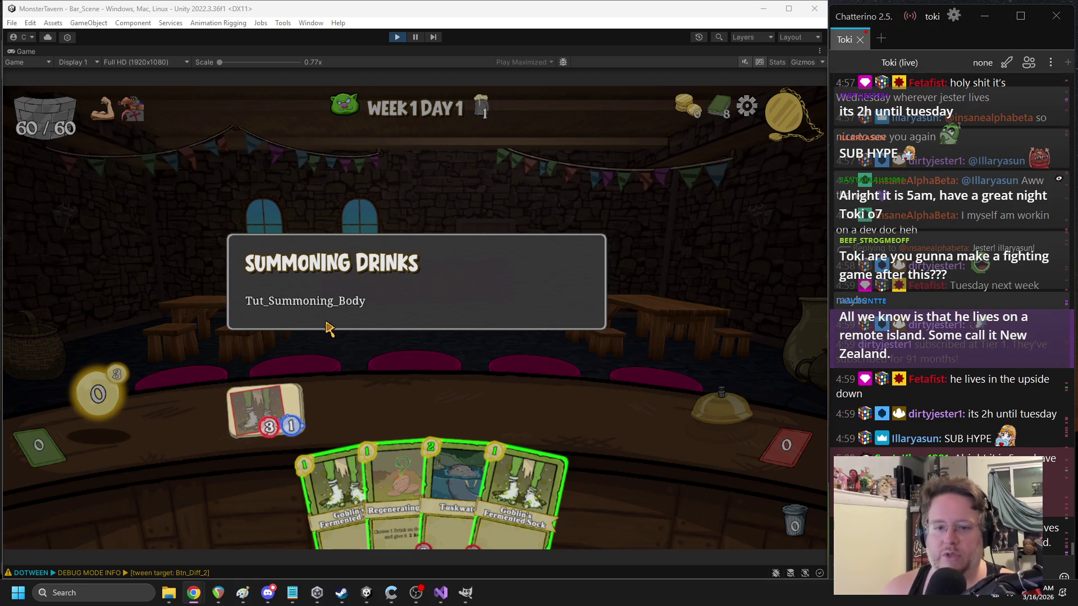
{"action": "left_click", "coordinate": [385, 339]}
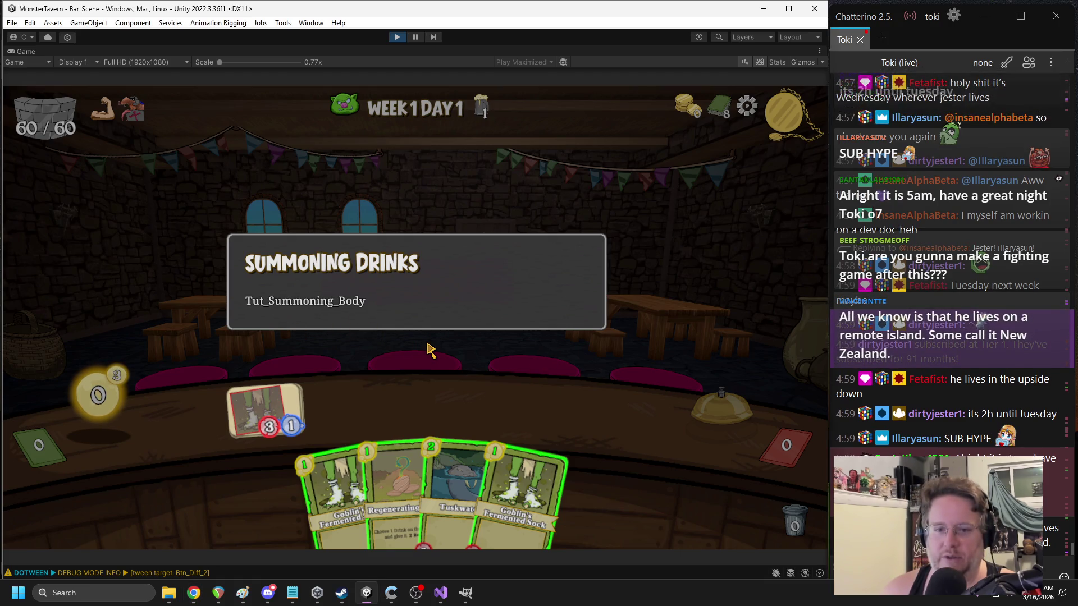
{"action": "left_click", "coordinate": [396, 38]}
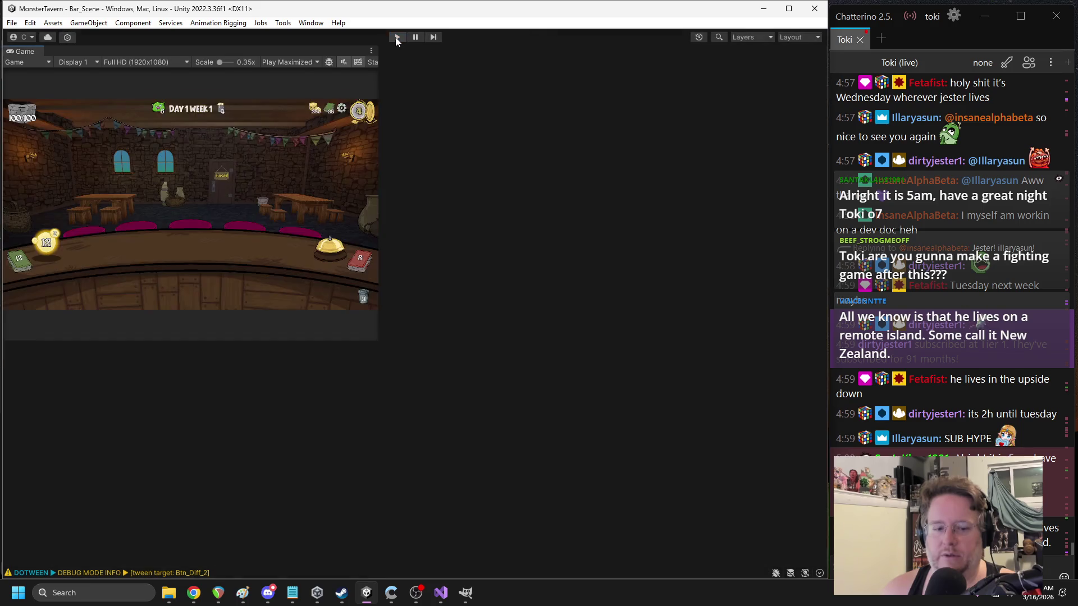
- Inspect Attacking_Tut's Txt_Attack text object and copy its placeholder text
{"action": "left_click", "coordinate": [462, 198]}
{"action": "left_click", "coordinate": [440, 171]}
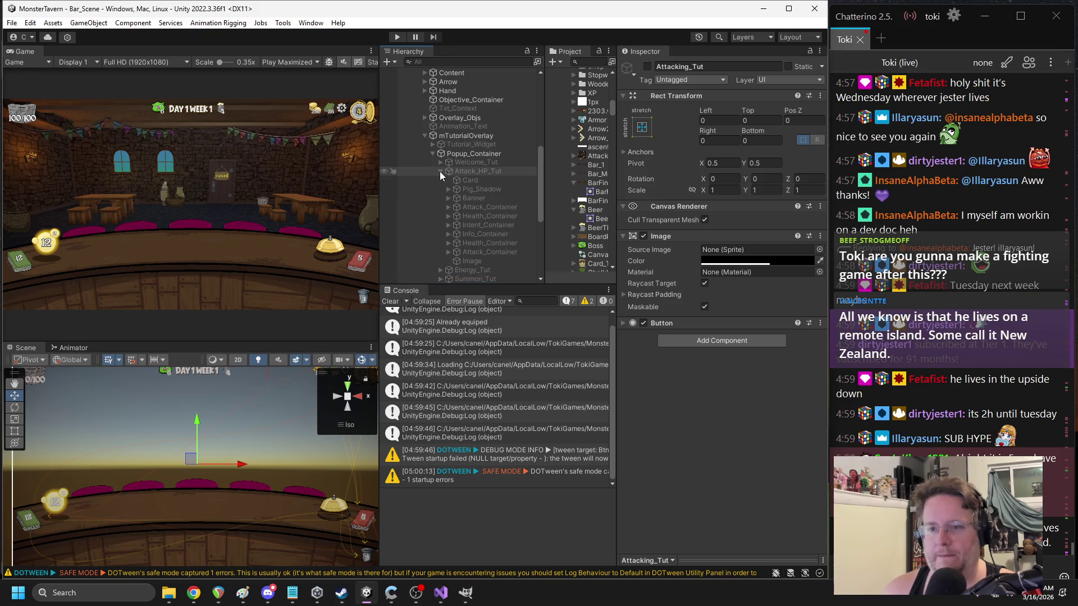
{"action": "left_click", "coordinate": [447, 252]}
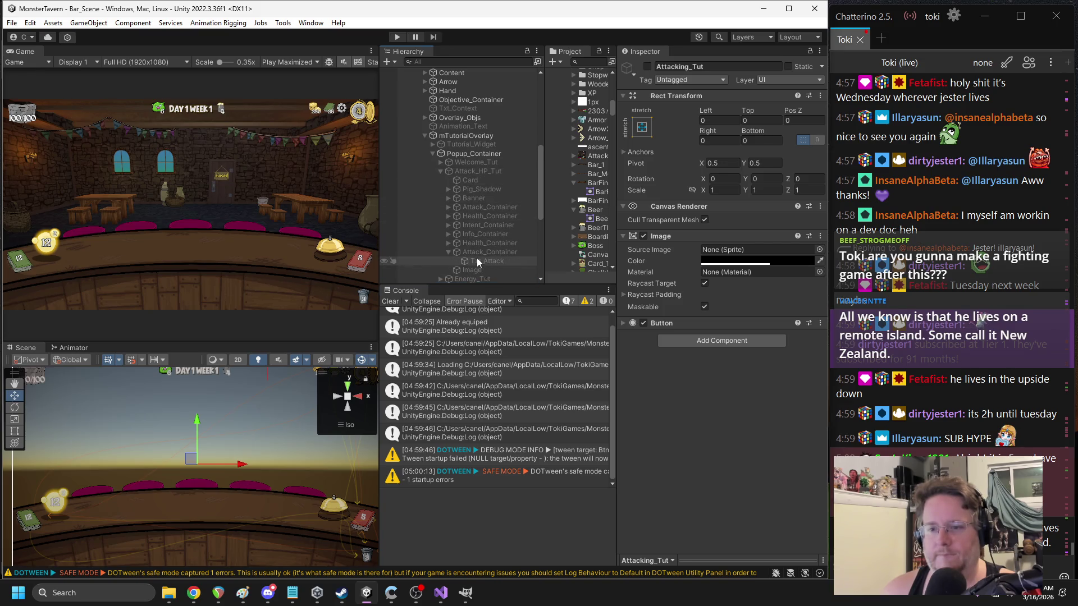
{"action": "left_click", "coordinate": [477, 260]}
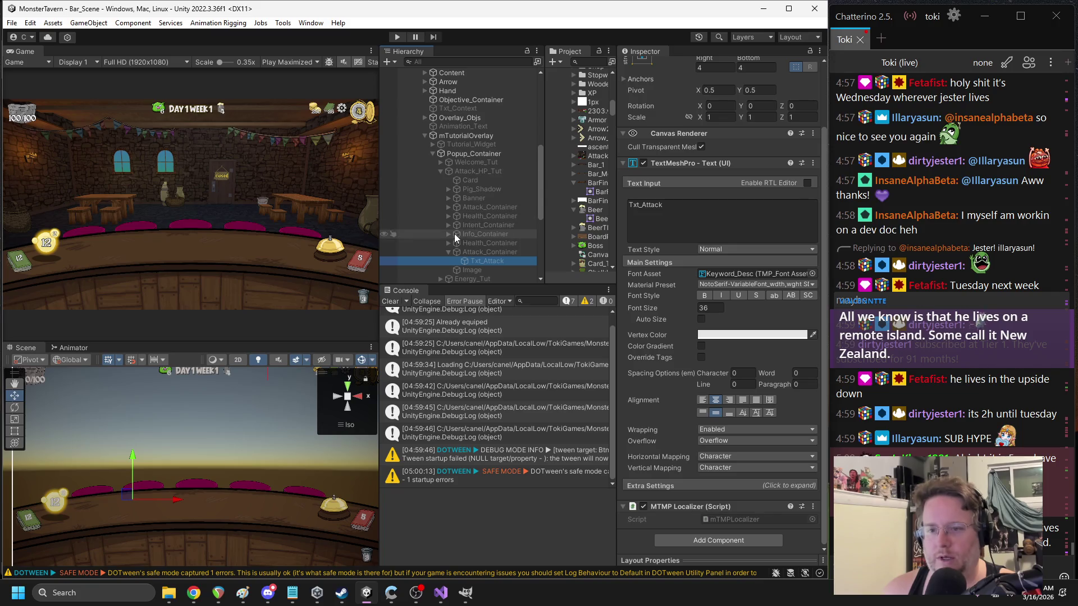
{"action": "left_click", "coordinate": [448, 242]}
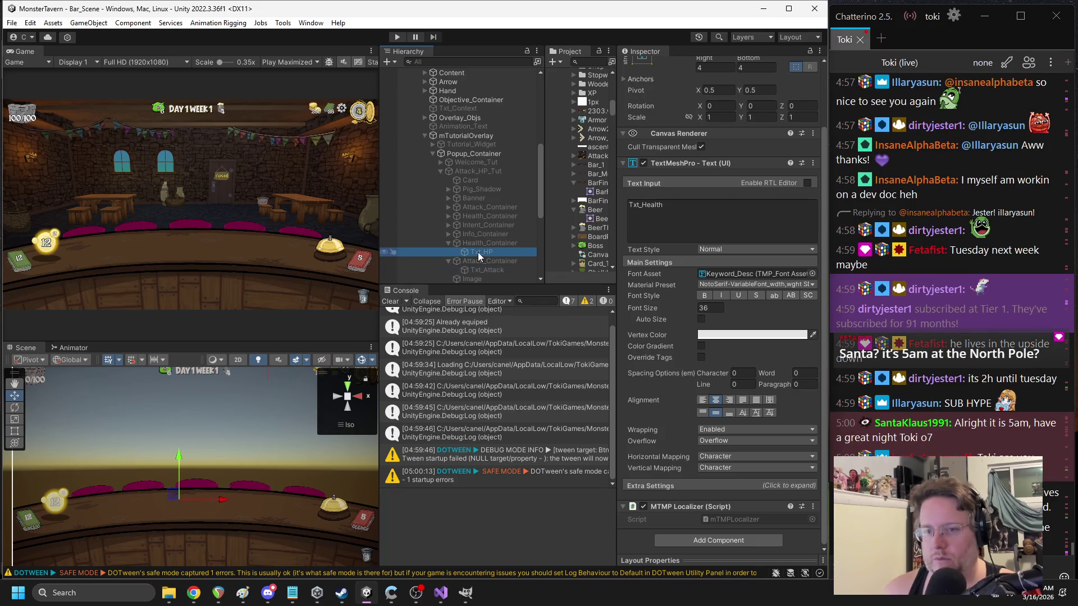
{"action": "left_click", "coordinate": [670, 222]}
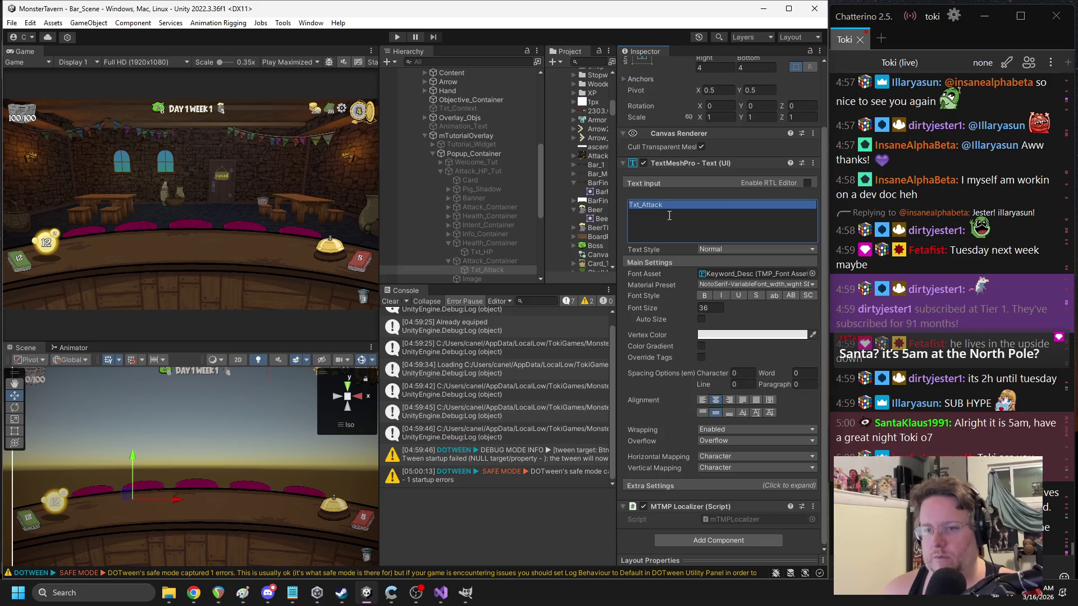
{"action": "key", "text": "alt+Tab"}
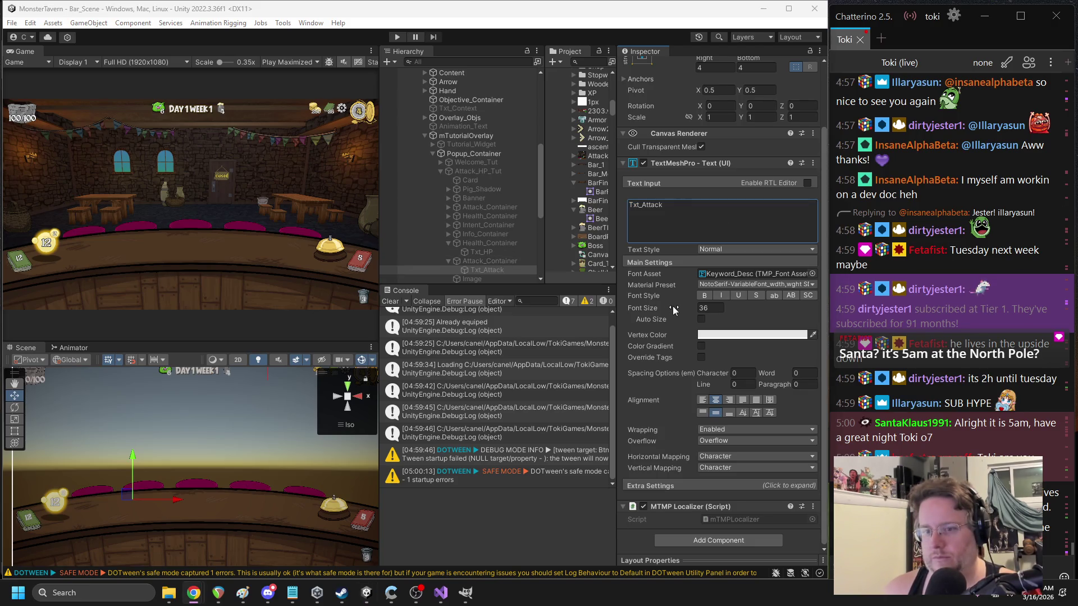
- Check Txt_HP's text, then collapse the Attacking_Tut containers
{"action": "scroll", "coordinate": [719, 345], "scroll_direction": "up", "scroll_amount": 3}
{"action": "scroll", "coordinate": [719, 345], "scroll_direction": "down", "scroll_amount": 3}
{"action": "left_click", "coordinate": [483, 252]}
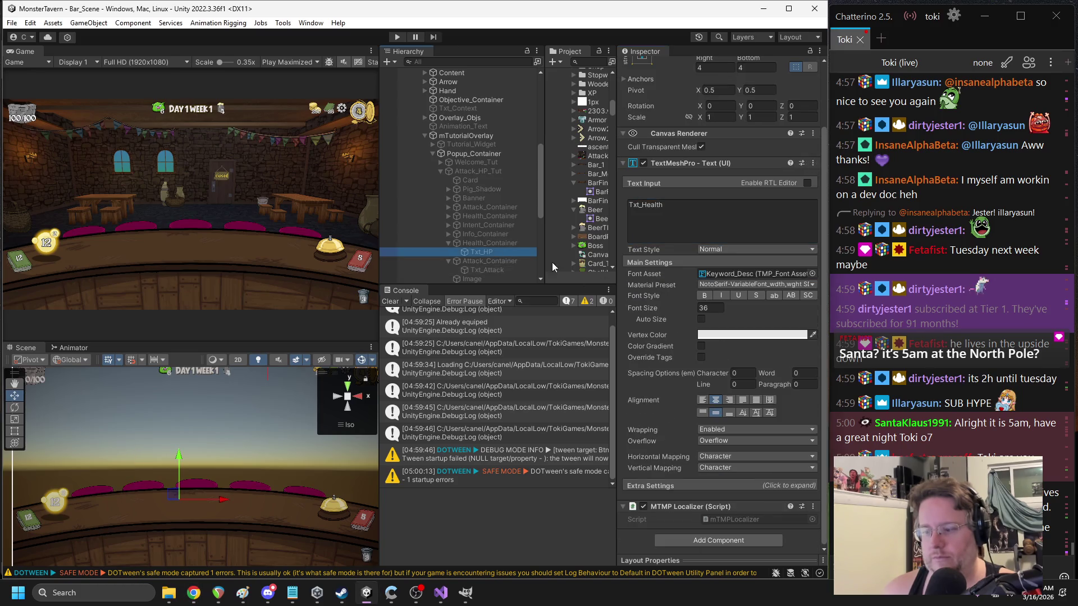
{"action": "left_click", "coordinate": [447, 243]}
{"action": "left_click", "coordinate": [449, 253]}
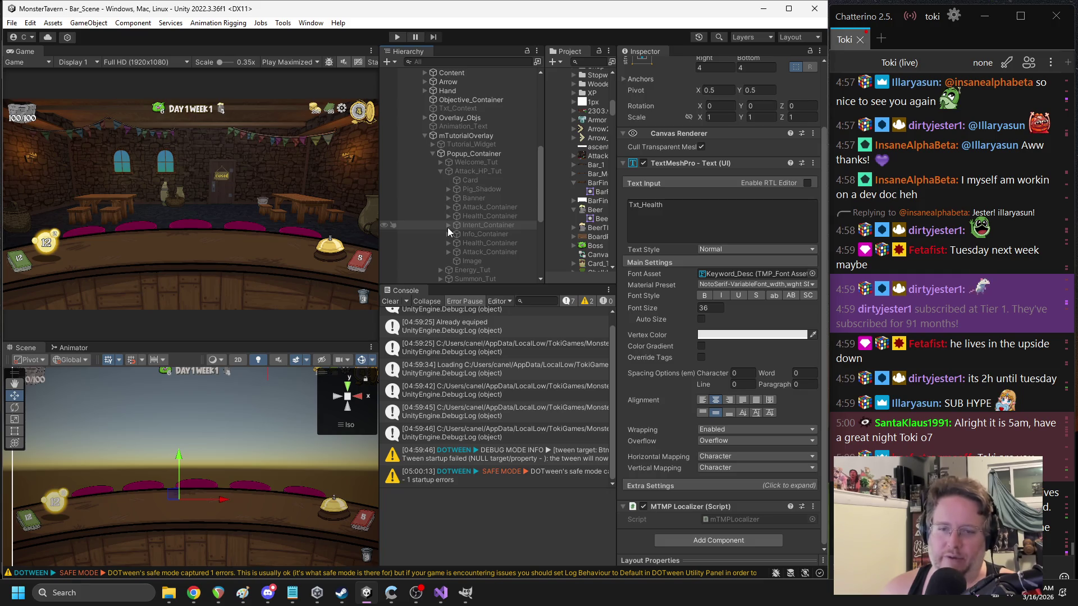
{"action": "scroll", "coordinate": [447, 219], "scroll_direction": "down", "scroll_amount": 3}
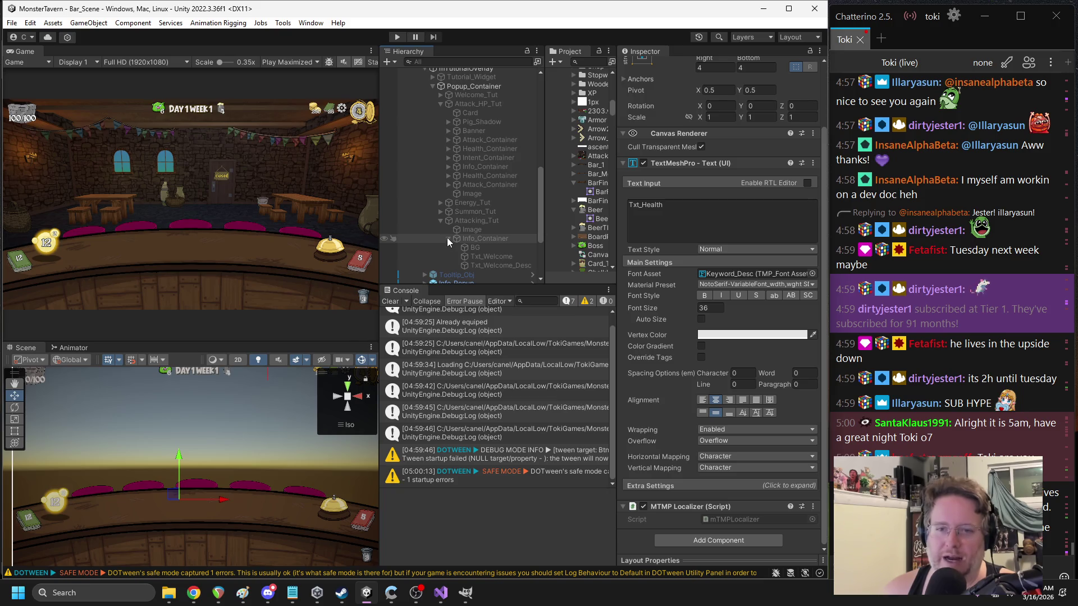
{"action": "left_click", "coordinate": [447, 238]}
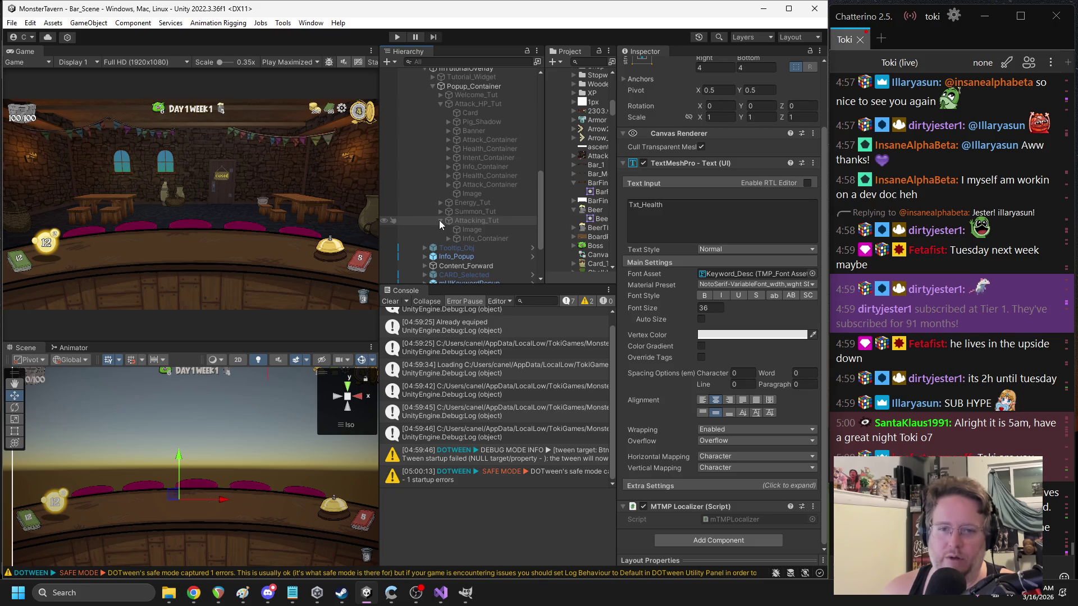
- Add an MTMP Localizer component to Summon_Tut's Txt_Welcome_Desc text
{"action": "left_click", "coordinate": [440, 212]}
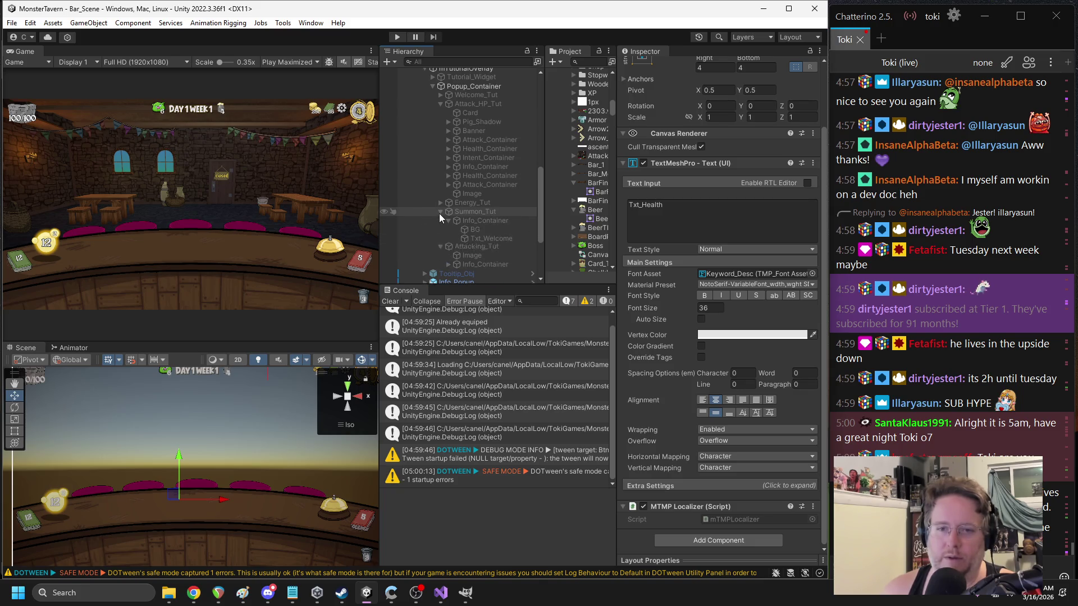
{"action": "left_click", "coordinate": [490, 248]}
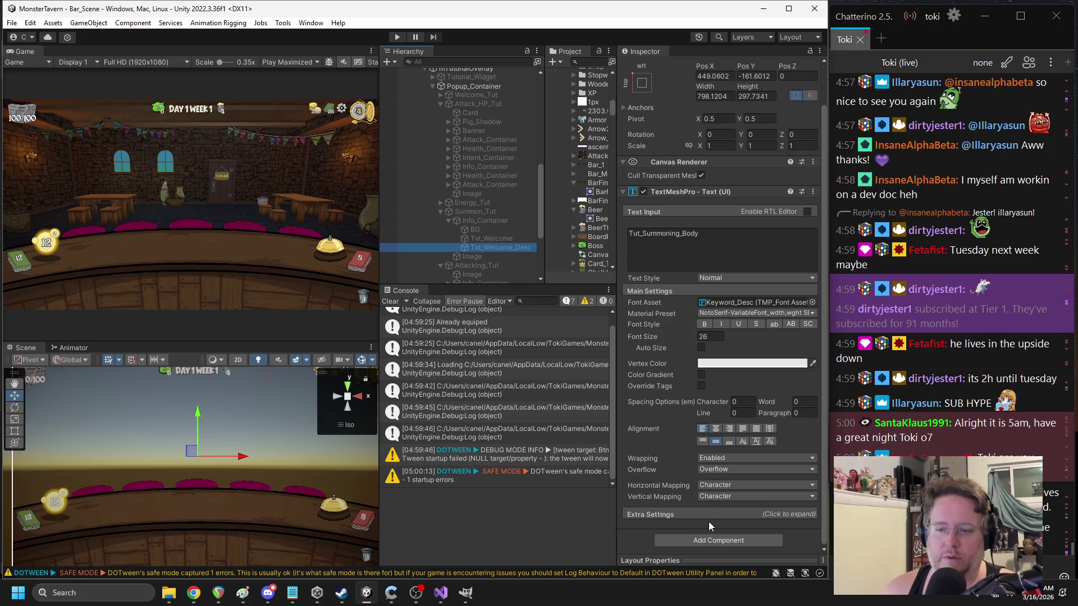
{"action": "left_click", "coordinate": [718, 540]}
{"action": "type", "text": "local"}
{"action": "key", "text": "Return"}
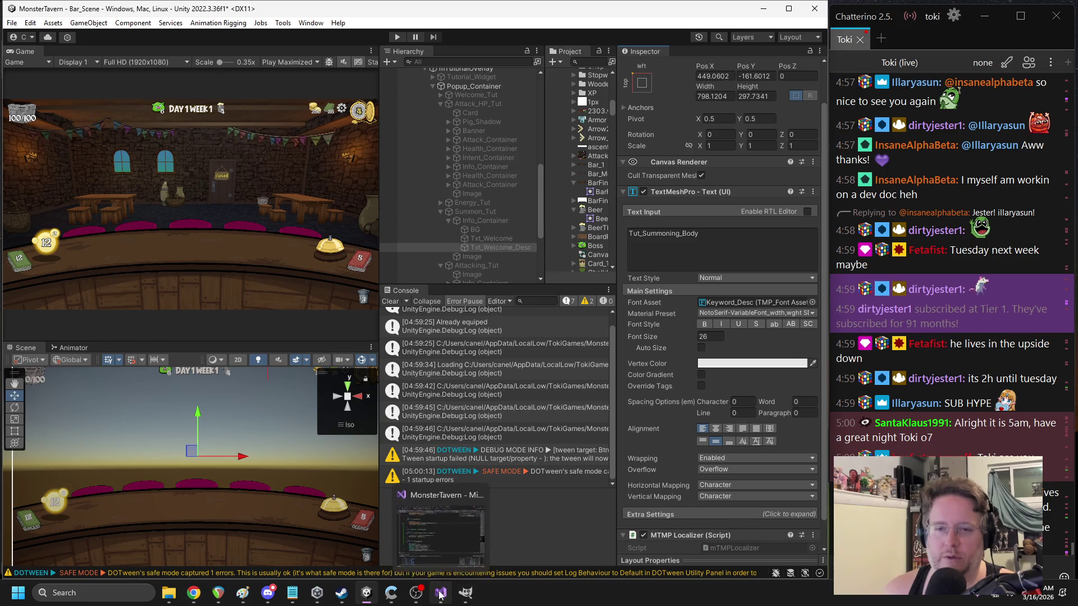
{"action": "left_click", "coordinate": [441, 533]}
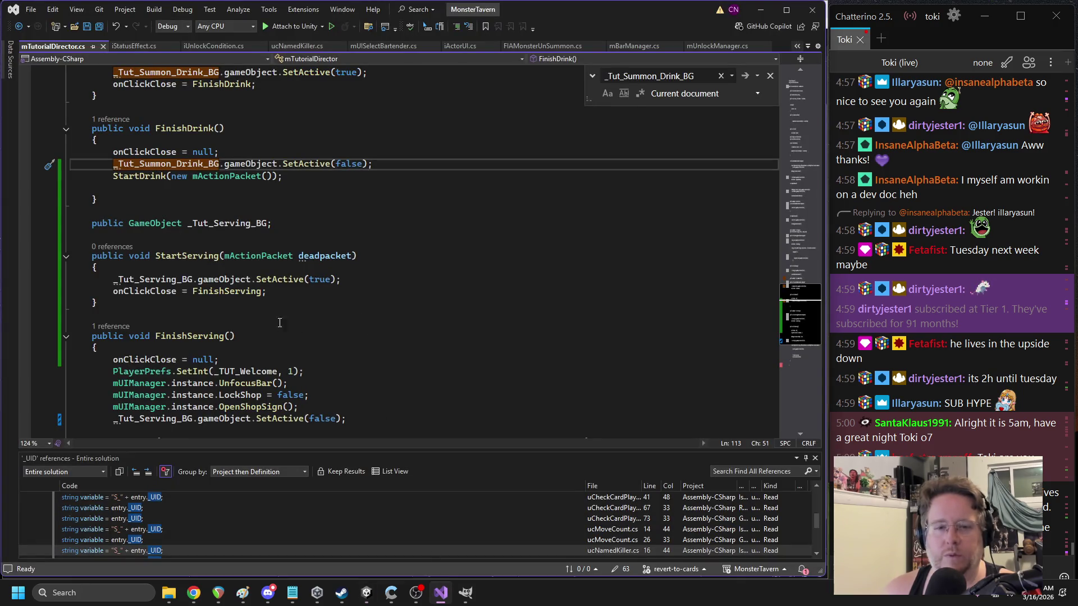
- Trace onClickClose references to StartServing's FinishServing assignment, then return to Unity
{"action": "scroll", "coordinate": [282, 326], "scroll_direction": "up", "scroll_amount": 6}
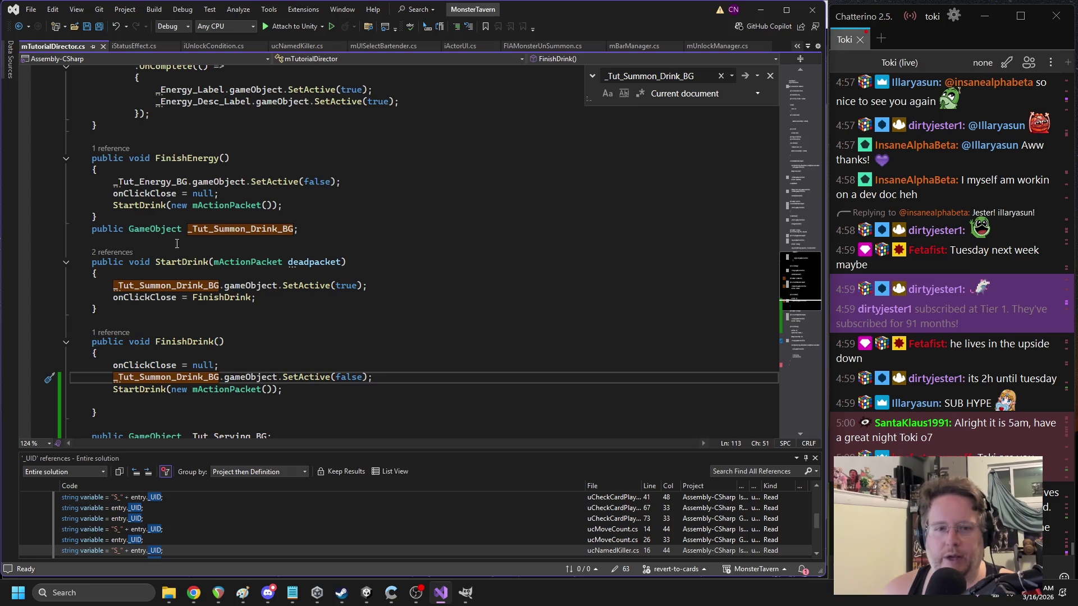
{"action": "left_click", "coordinate": [155, 193]}
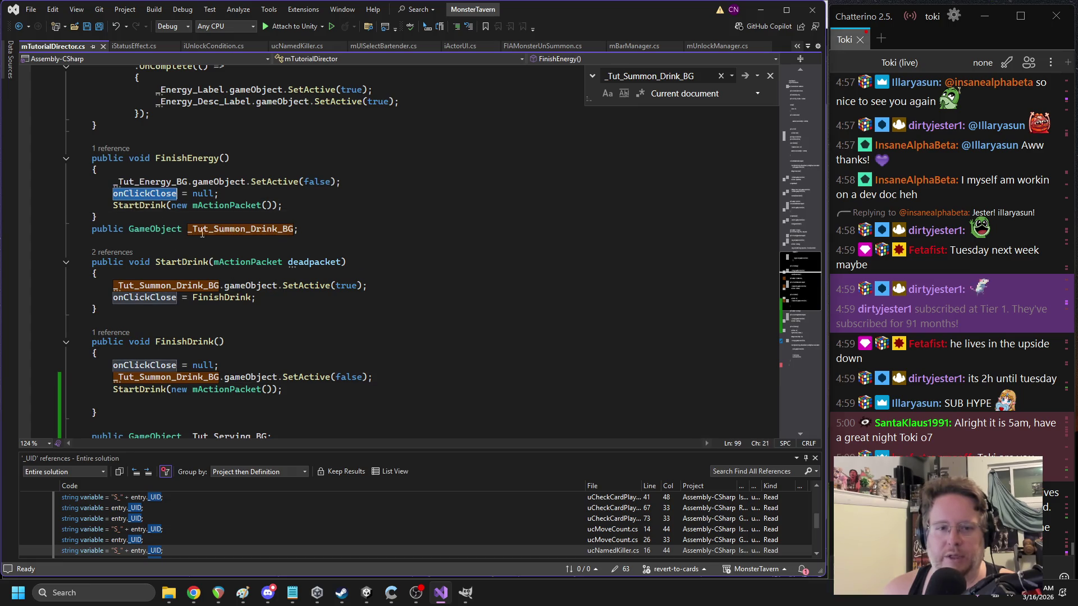
{"action": "key", "text": "ctrl+shift+Down"}
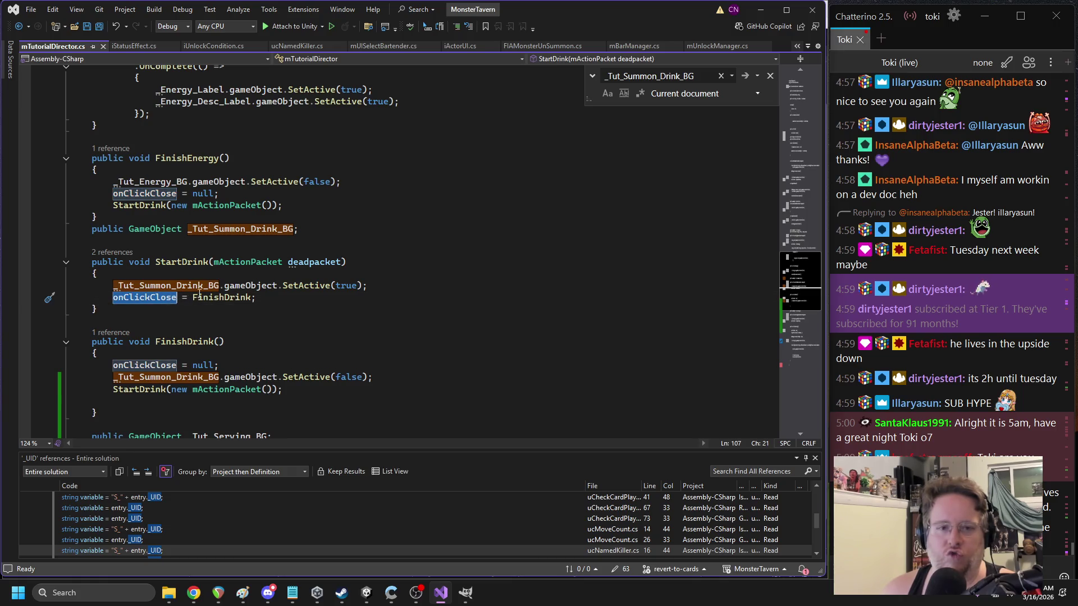
{"action": "scroll", "coordinate": [286, 310], "scroll_direction": "down", "scroll_amount": 3}
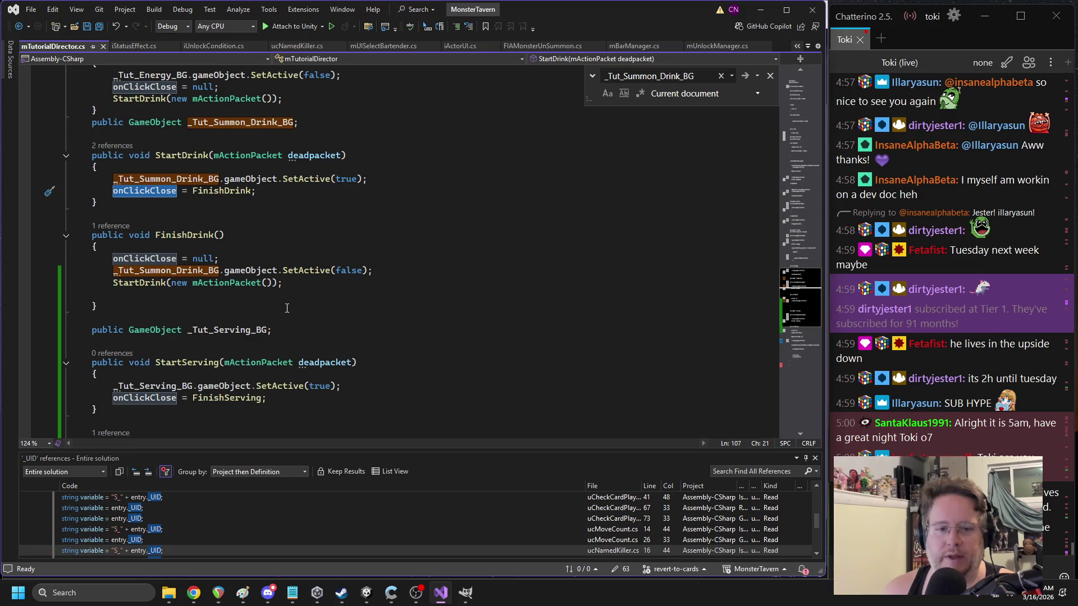
{"action": "scroll", "coordinate": [284, 312], "scroll_direction": "down", "scroll_amount": 2}
{"action": "left_click", "coordinate": [155, 327]}
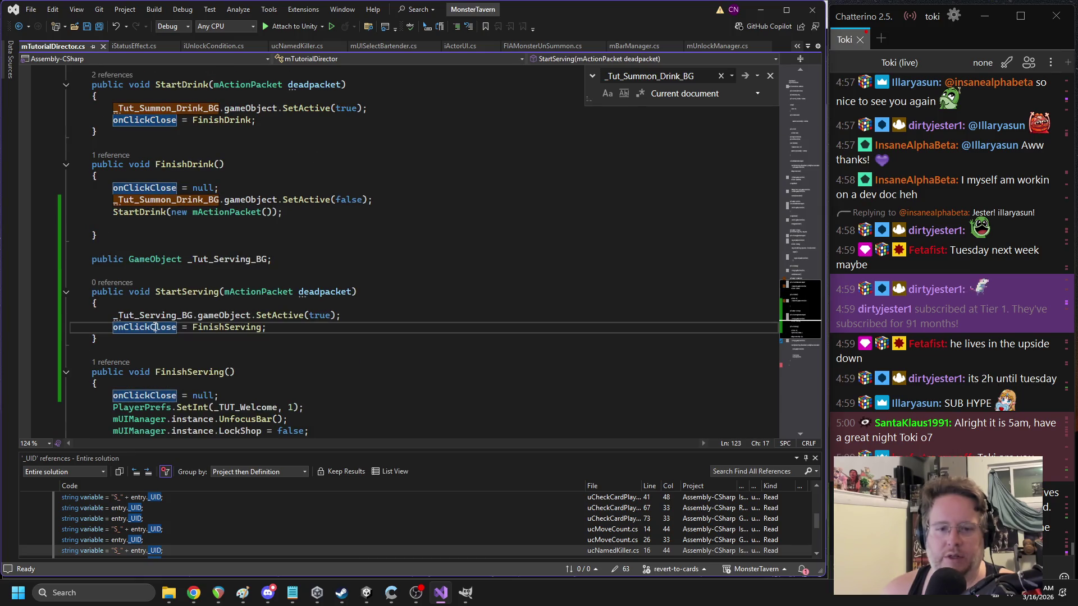
{"action": "left_click", "coordinate": [256, 327]}
{"action": "scroll", "coordinate": [356, 314], "scroll_direction": "down", "scroll_amount": 2}
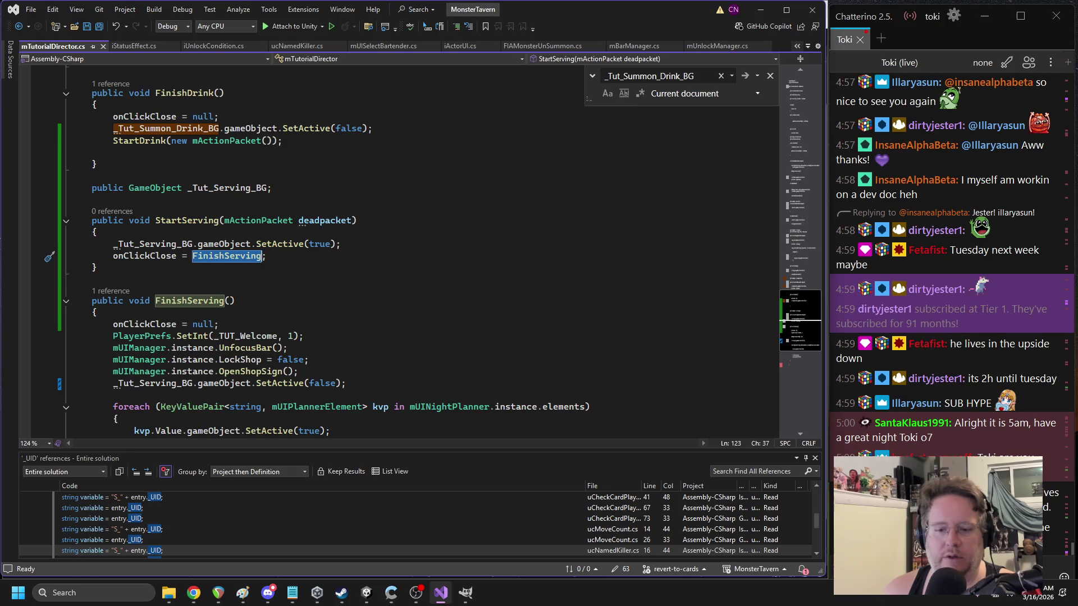
{"action": "left_click", "coordinate": [366, 592]}
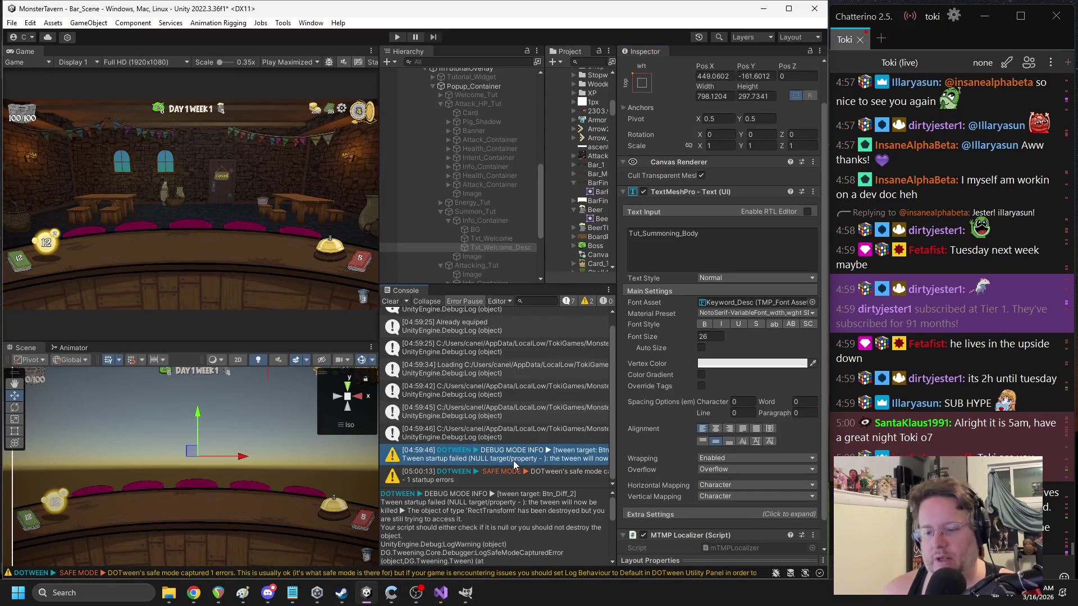
- Check the DOTween safe-mode message, clear the Console, widen the Inspector, then run and pause the game
{"action": "left_click", "coordinate": [509, 476]}
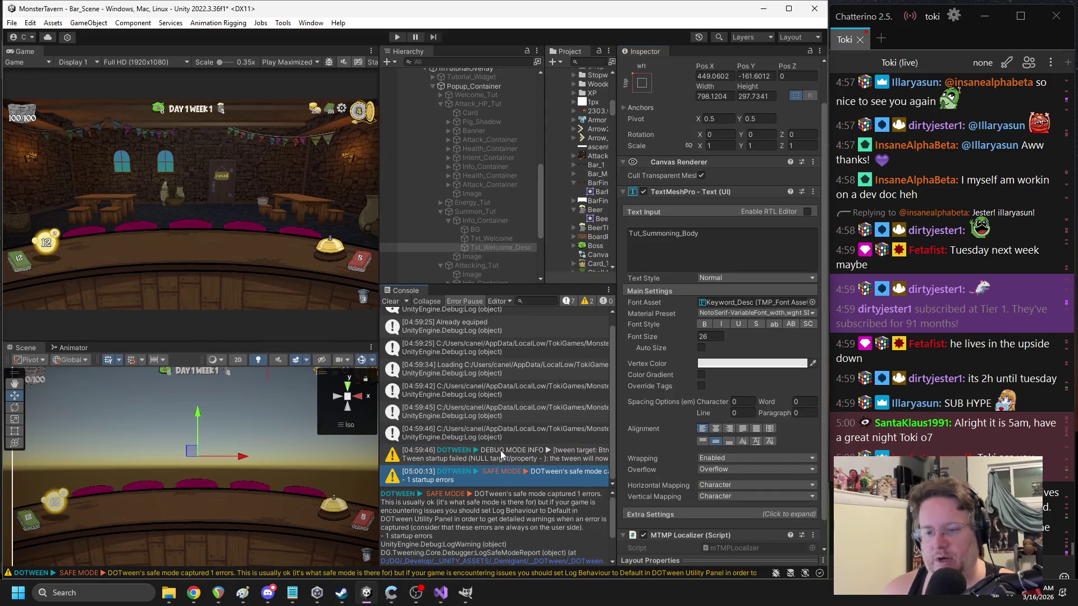
{"action": "left_click", "coordinate": [390, 301]}
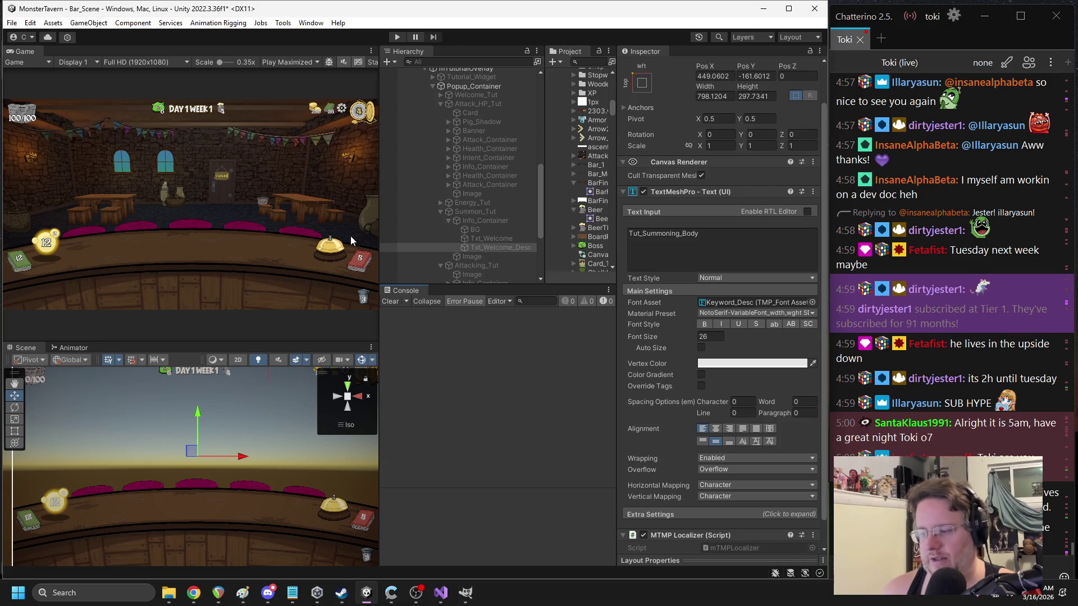
{"action": "left_click_drag", "start_coordinate": [617, 223], "coordinate": [598, 224]}
{"action": "left_click", "coordinate": [397, 37]}
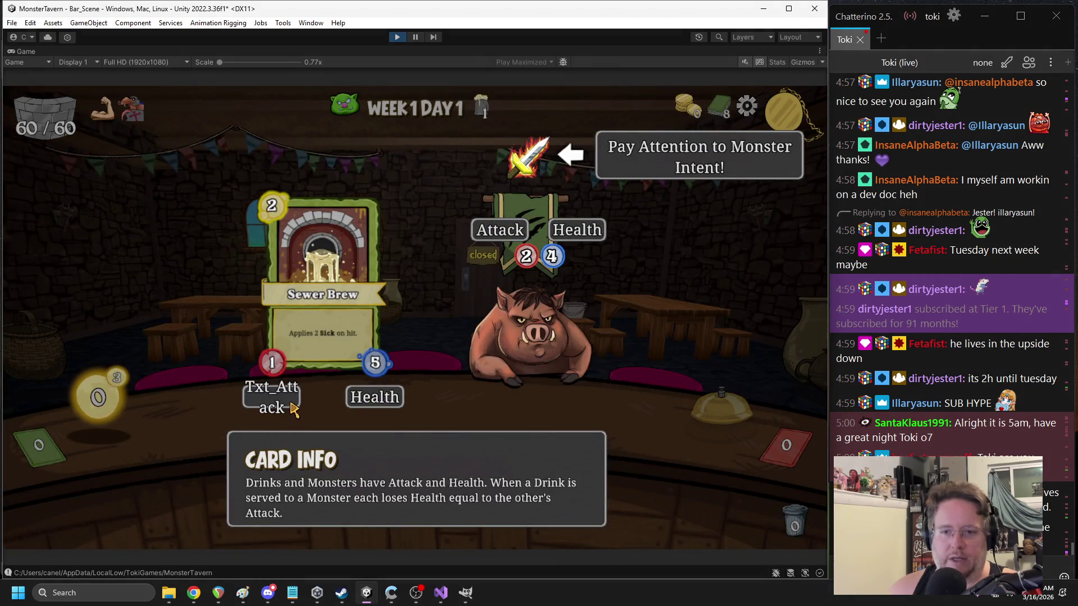
{"action": "left_click", "coordinate": [414, 38]}
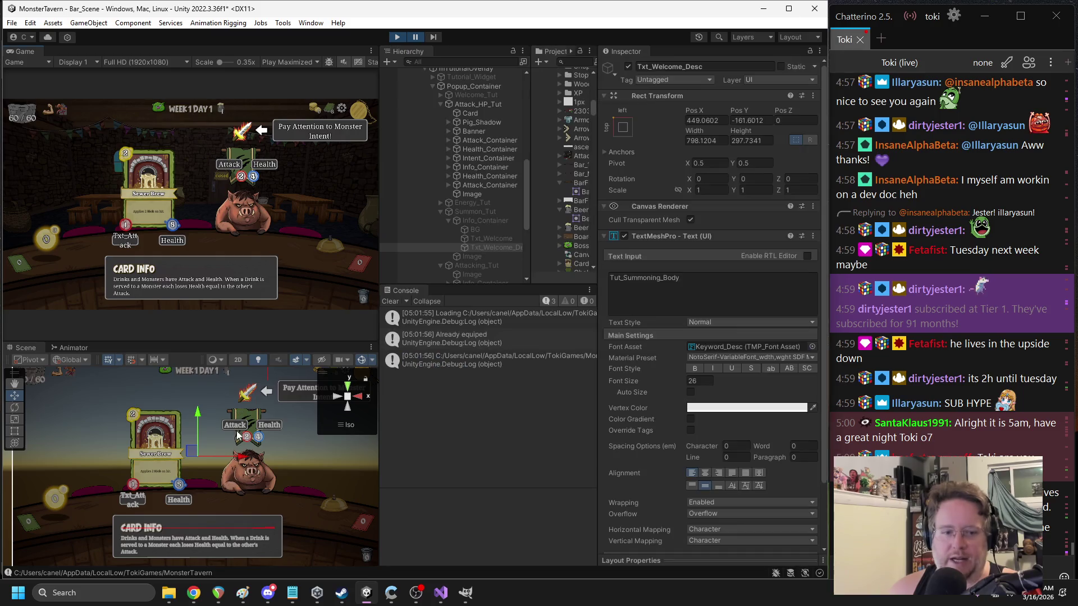
- Select the card's Txt_Attack label, review its TextMeshPro and localizer settings, then select the monster's Attack label
{"action": "left_click", "coordinate": [131, 507]}
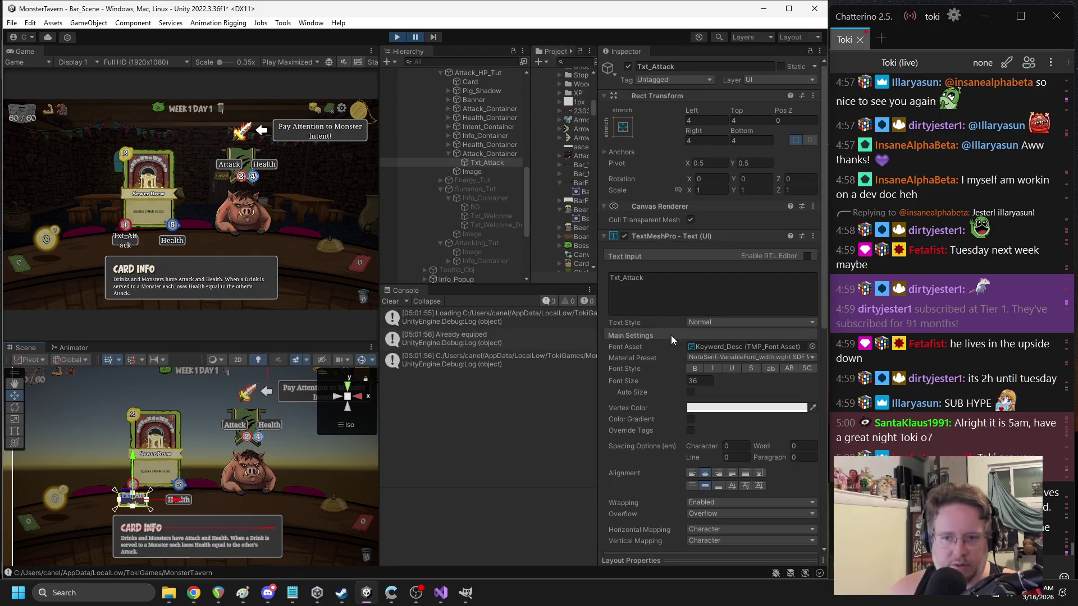
{"action": "scroll", "coordinate": [670, 346], "scroll_direction": "down", "scroll_amount": 5}
{"action": "scroll", "coordinate": [674, 363], "scroll_direction": "down", "scroll_amount": 3}
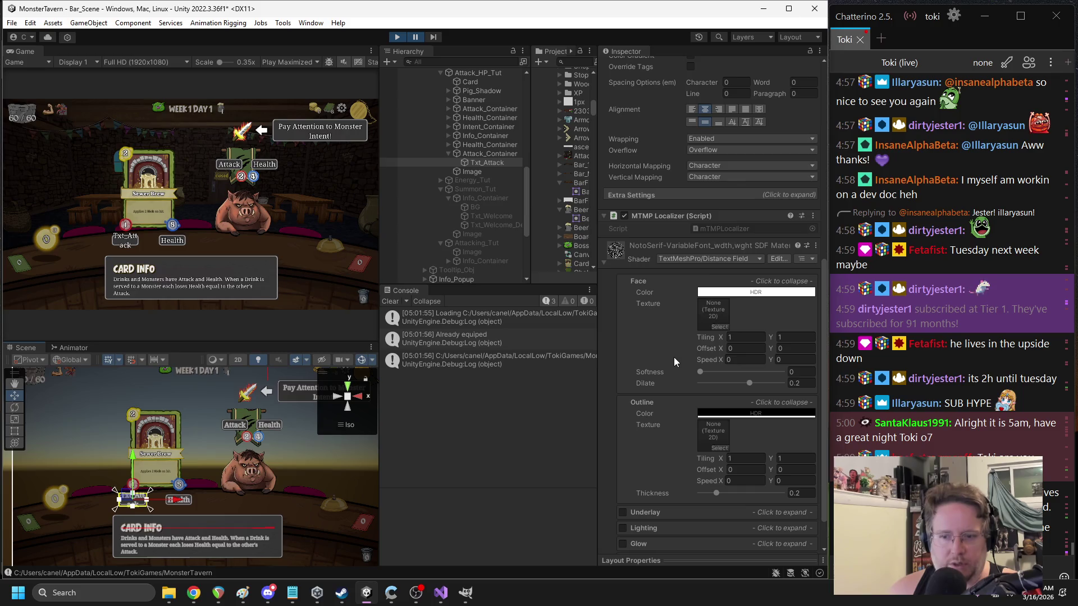
{"action": "scroll", "coordinate": [673, 357], "scroll_direction": "down", "scroll_amount": 1}
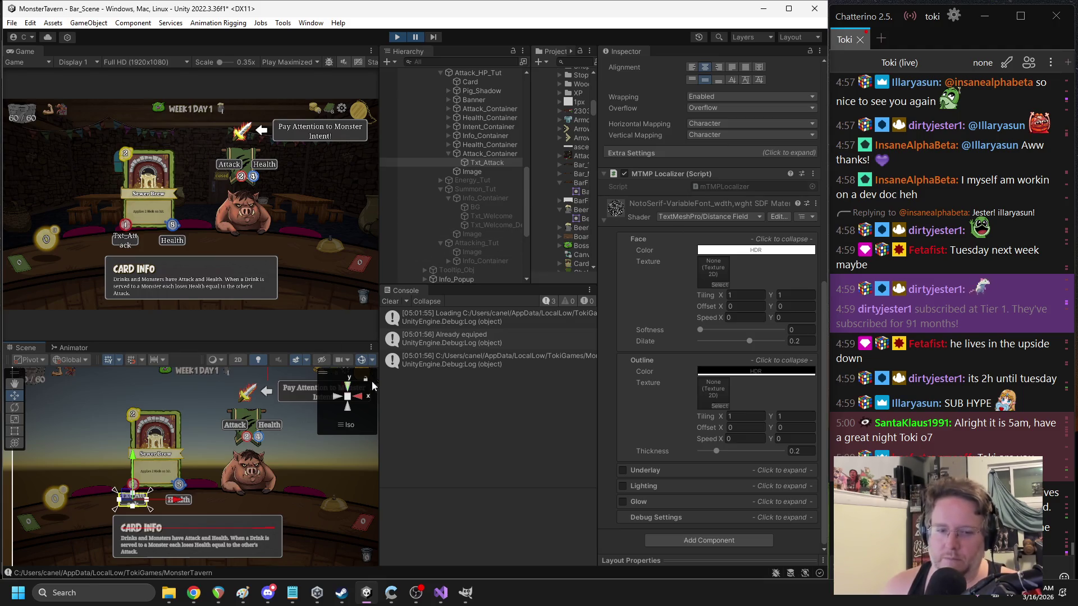
{"action": "scroll", "coordinate": [695, 289], "scroll_direction": "up", "scroll_amount": 7}
{"action": "left_click", "coordinate": [677, 220]}
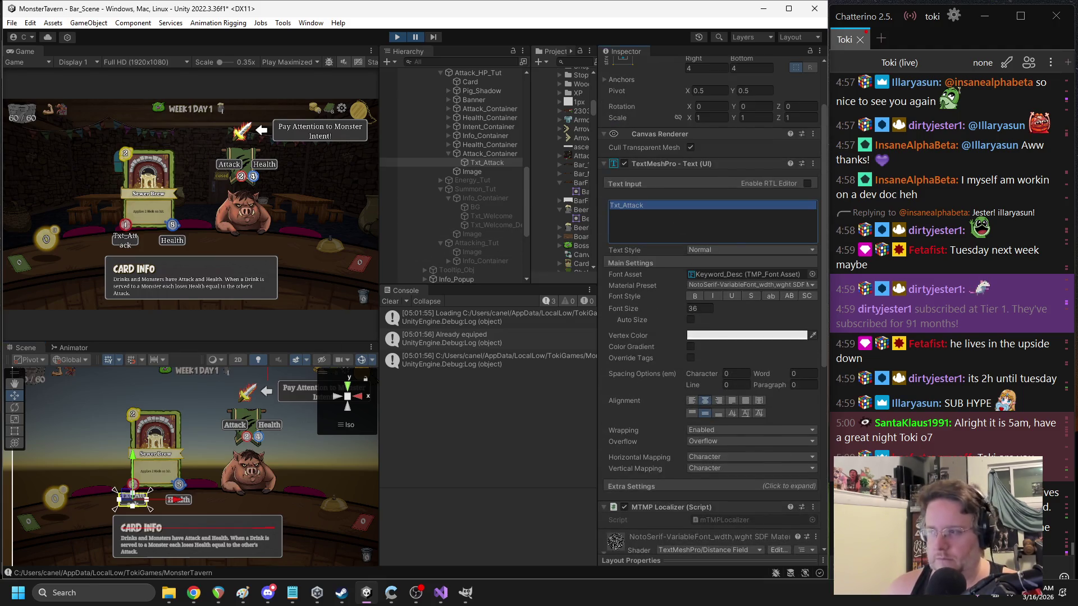
{"action": "key", "text": "alt+Tab"}
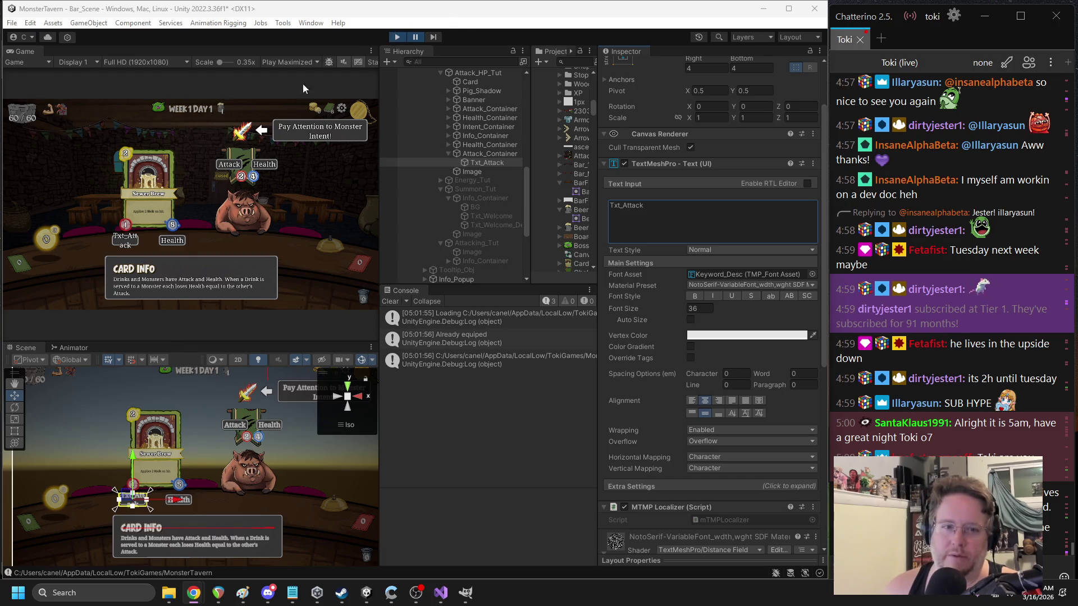
{"action": "scroll", "coordinate": [202, 461], "scroll_direction": "up", "scroll_amount": 4}
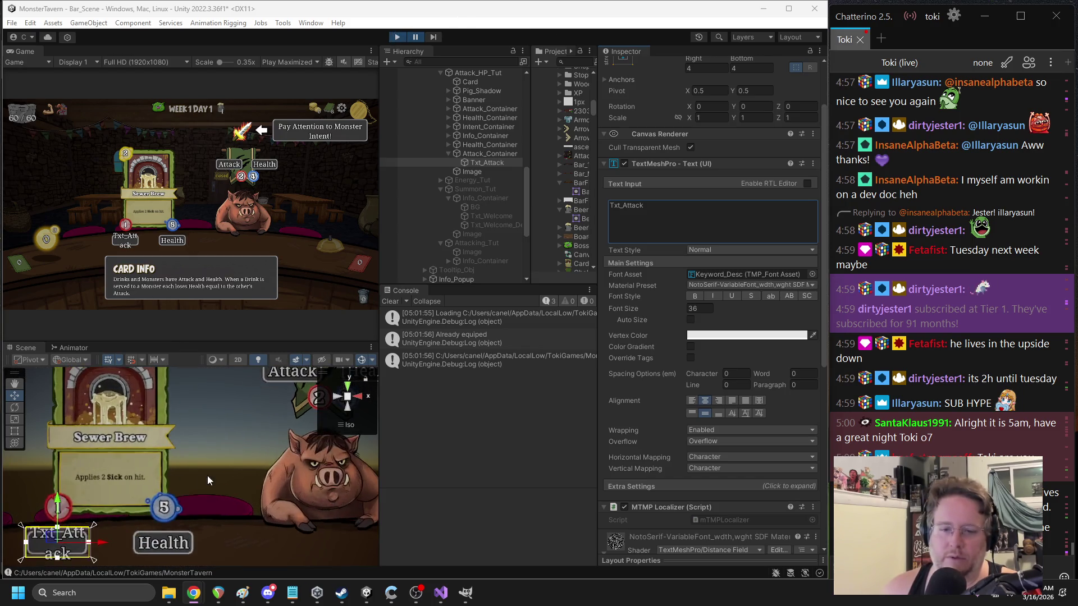
{"action": "left_click", "coordinate": [265, 396]}
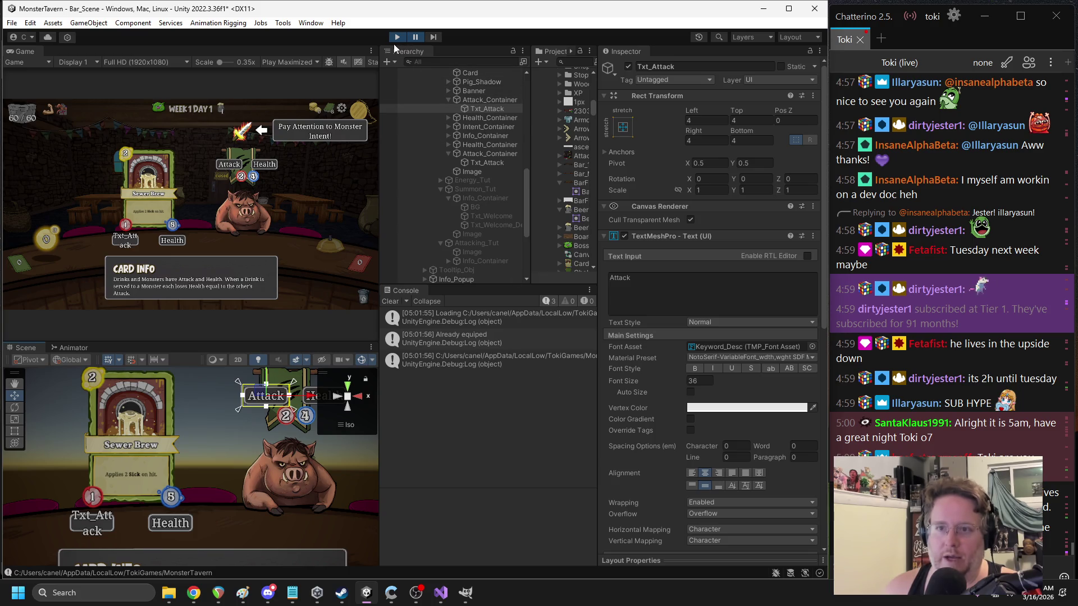
- Stop play mode, edit the card's Txt_Attack label text in its Text Input box, then restart play
{"action": "left_click", "coordinate": [397, 38]}
{"action": "left_click", "coordinate": [753, 302]}
{"action": "left_click", "coordinate": [753, 302]}
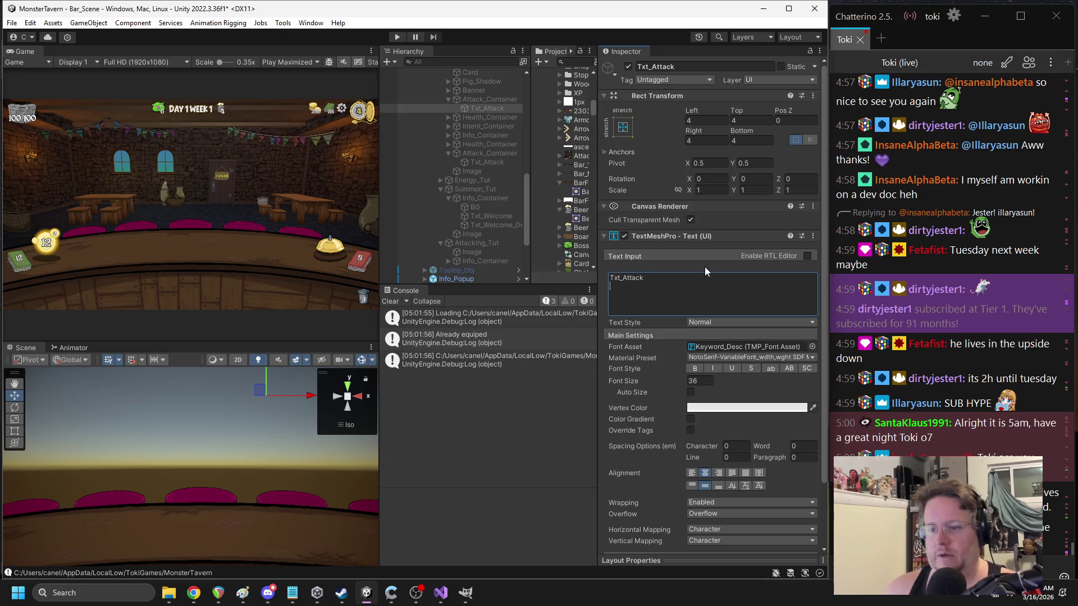
{"action": "left_click", "coordinate": [520, 163]}
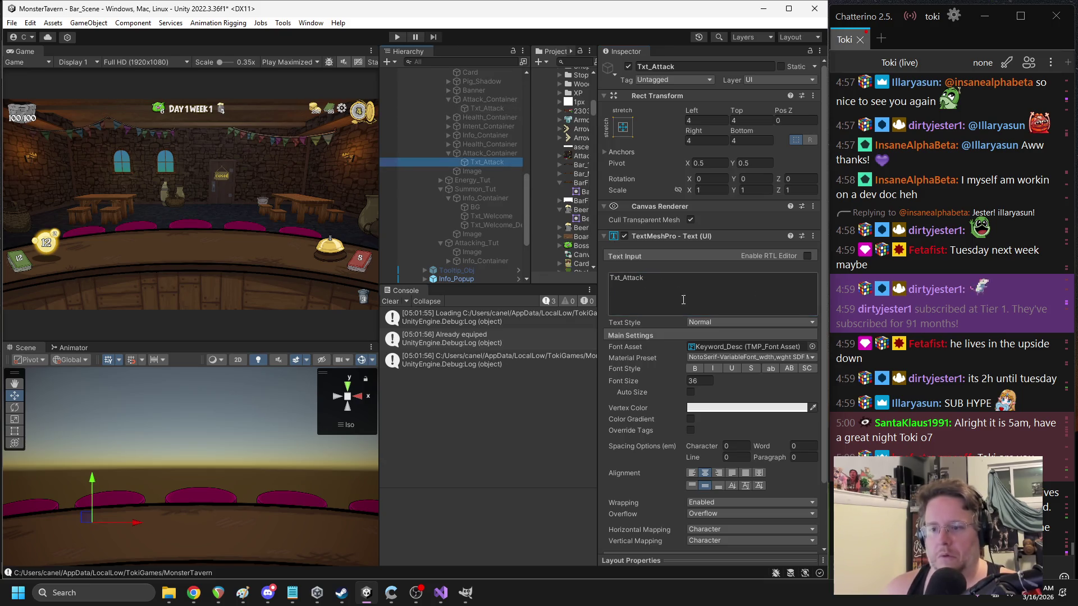
{"action": "left_click", "coordinate": [652, 294]}
{"action": "left_click", "coordinate": [638, 286]}
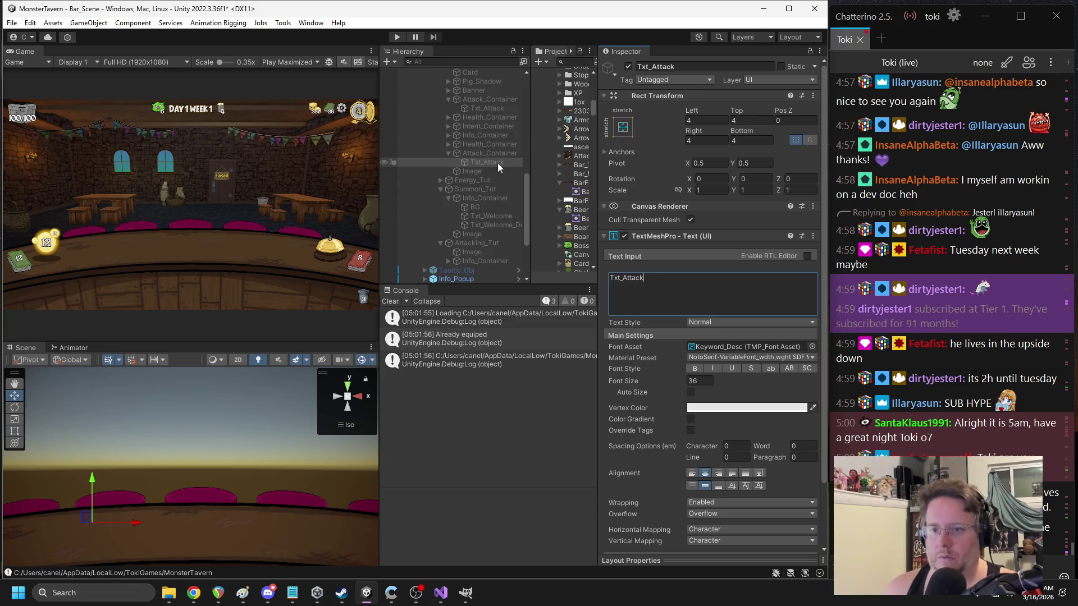
{"action": "key", "text": "alt+Tab"}
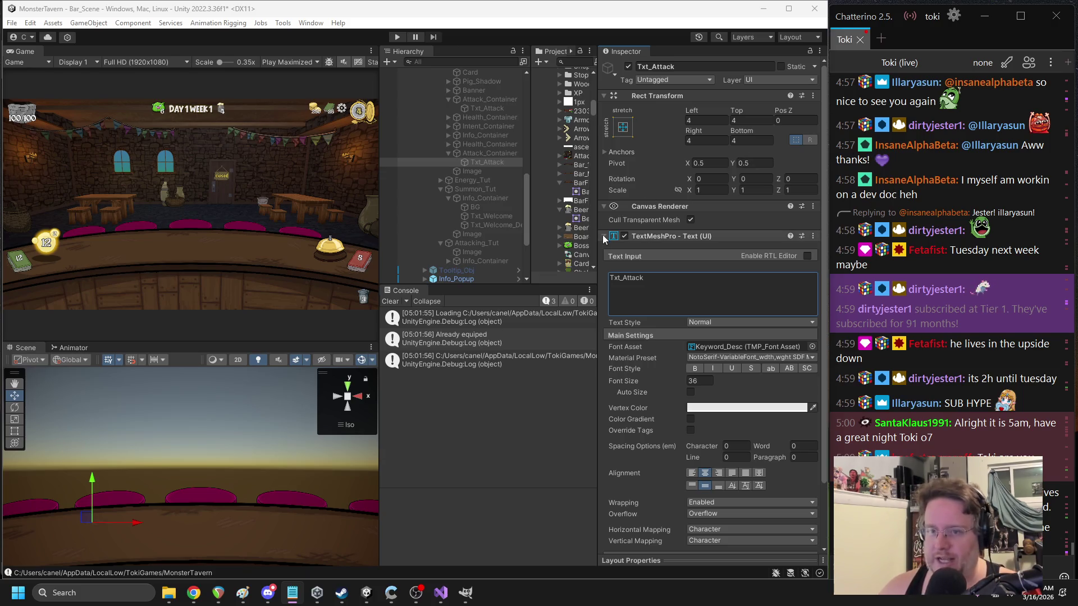
{"action": "left_click", "coordinate": [397, 36]}
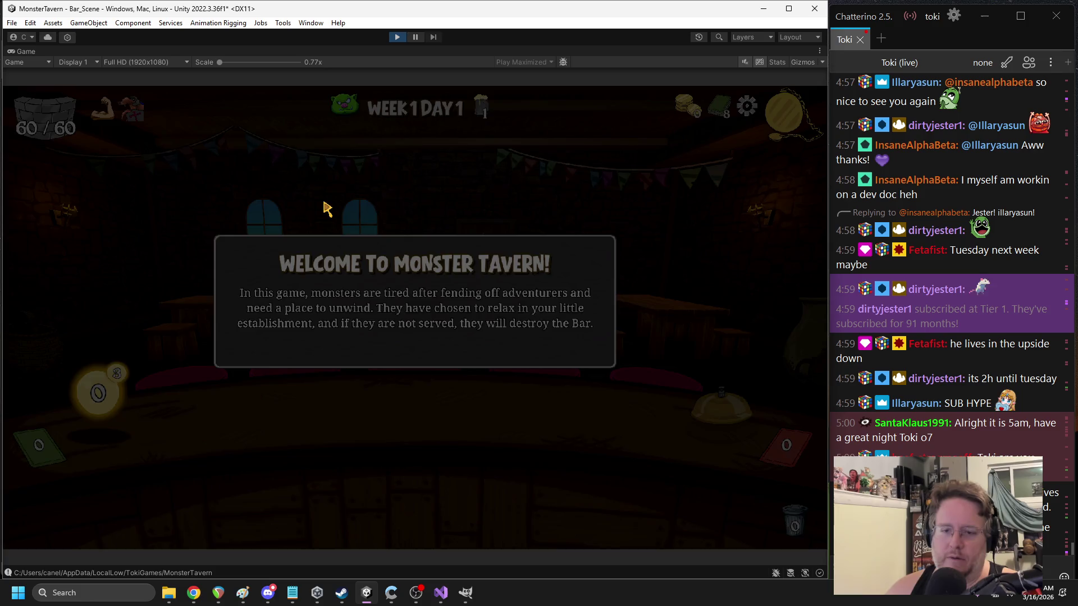
- Step through the Card Info, Energy and Summoning Drinks popups, stop play, and return to Visual Studio
{"action": "left_click", "coordinate": [324, 211]}
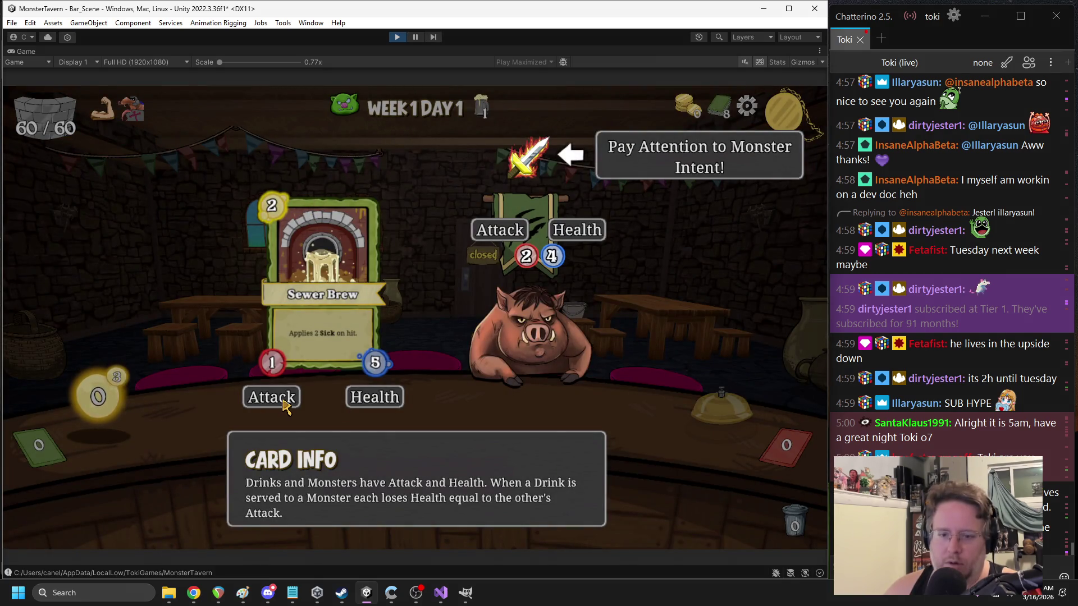
{"action": "left_click", "coordinate": [429, 385]}
{"action": "left_click", "coordinate": [440, 385]}
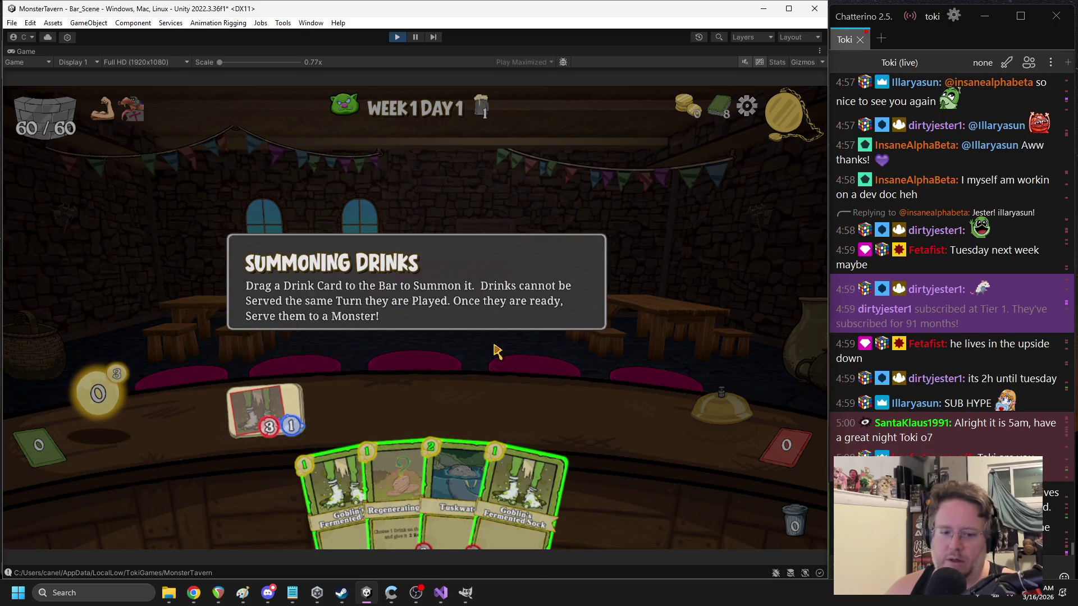
{"action": "left_click", "coordinate": [400, 36]}
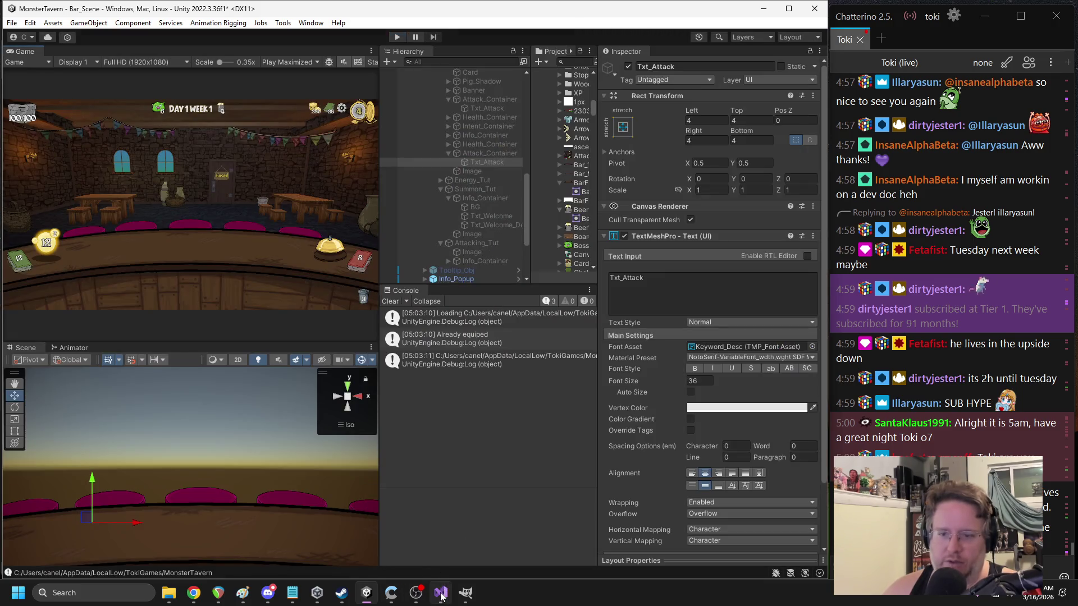
{"action": "left_click", "coordinate": [440, 593]}
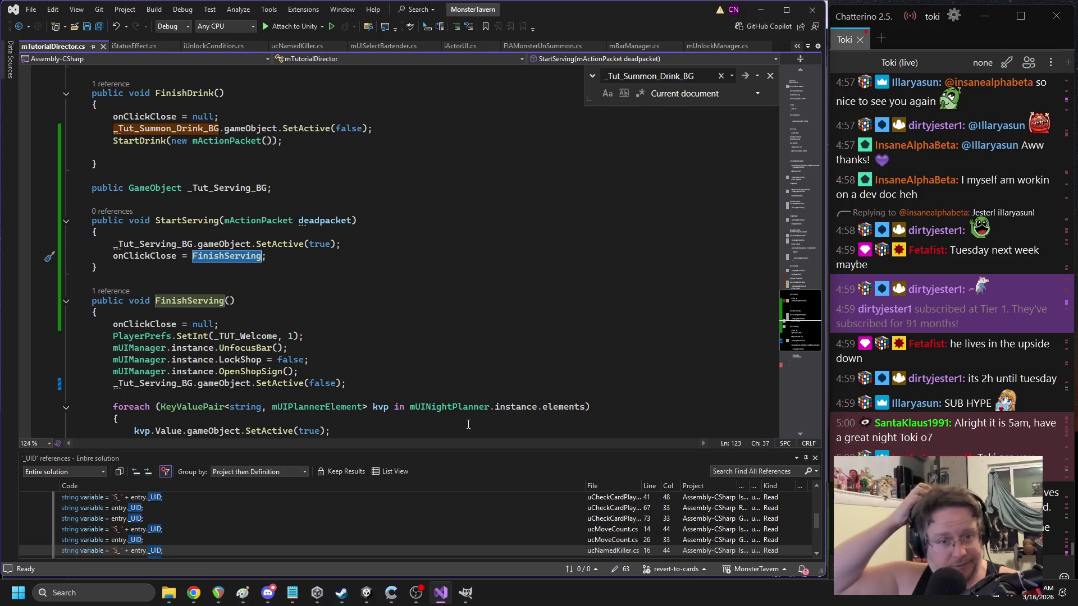
- Use CodeLens on StartDrink to find its callers and jump to the call inside FinishDrink
{"action": "scroll", "coordinate": [322, 257], "scroll_direction": "up", "scroll_amount": 4}
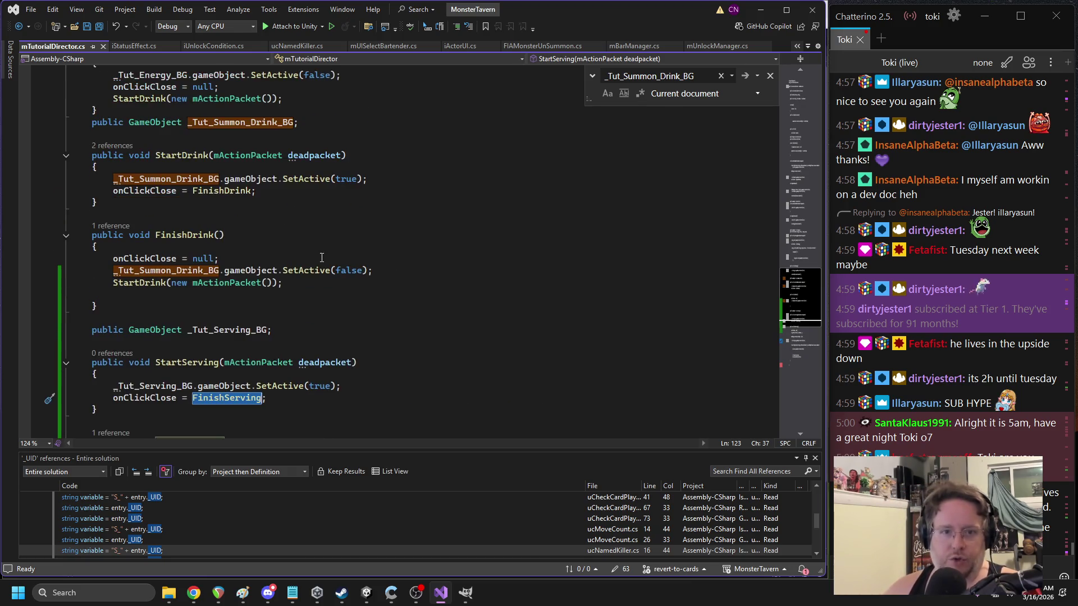
{"action": "scroll", "coordinate": [283, 228], "scroll_direction": "up", "scroll_amount": 1}
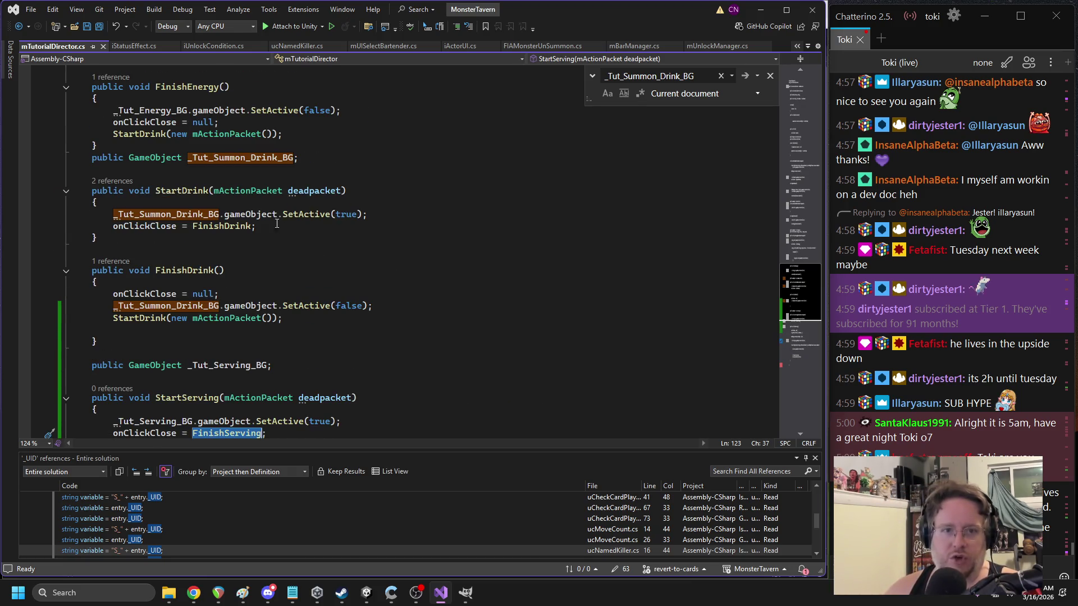
{"action": "double_click", "coordinate": [161, 123]}
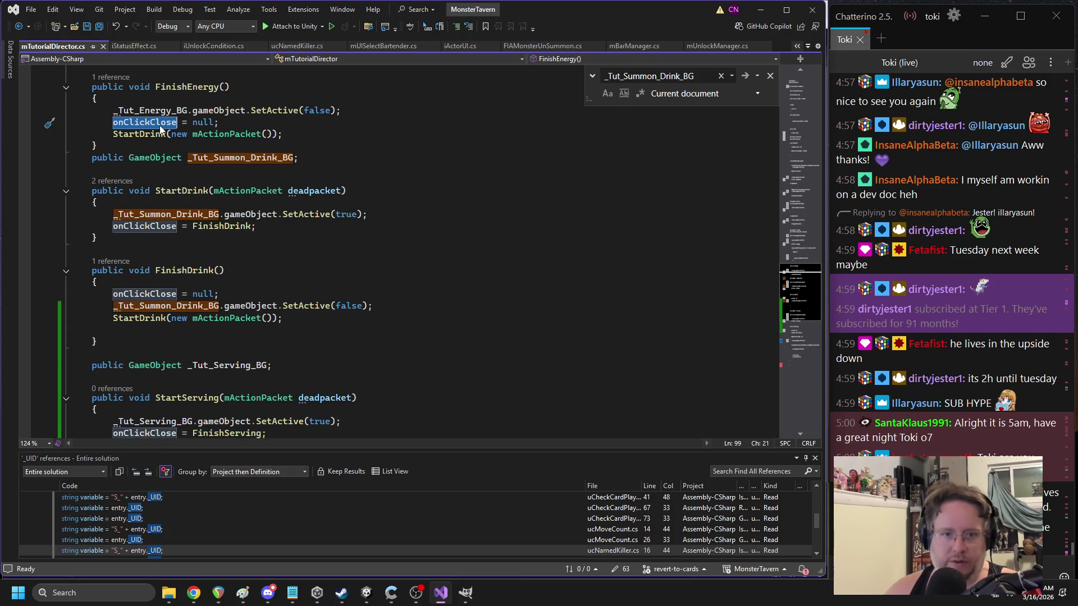
{"action": "left_click", "coordinate": [178, 191]}
{"action": "double_click", "coordinate": [177, 191]}
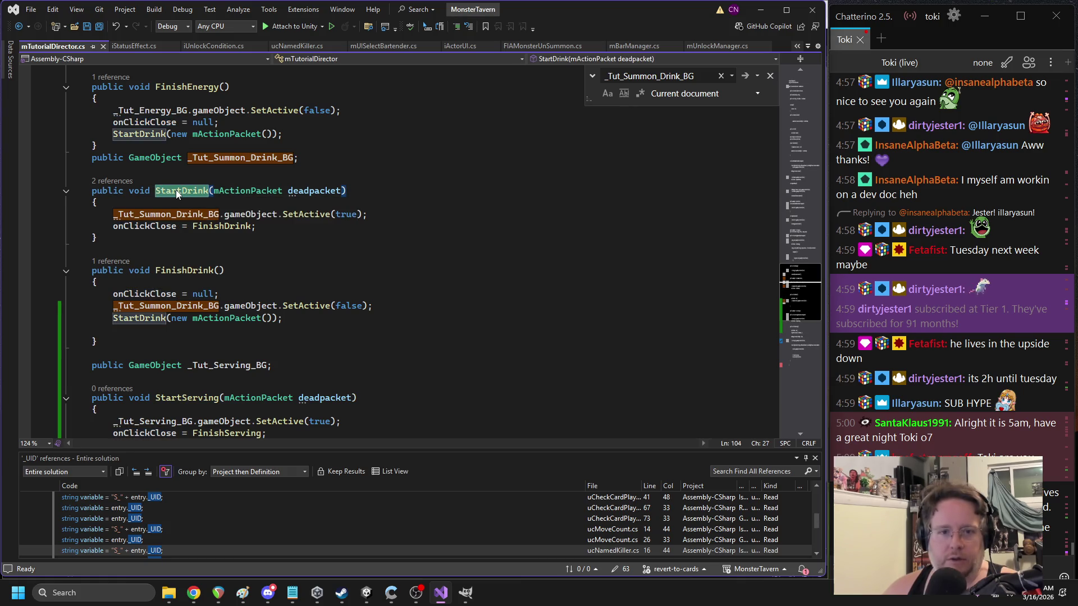
{"action": "left_click", "coordinate": [119, 173]}
{"action": "left_click", "coordinate": [115, 180]}
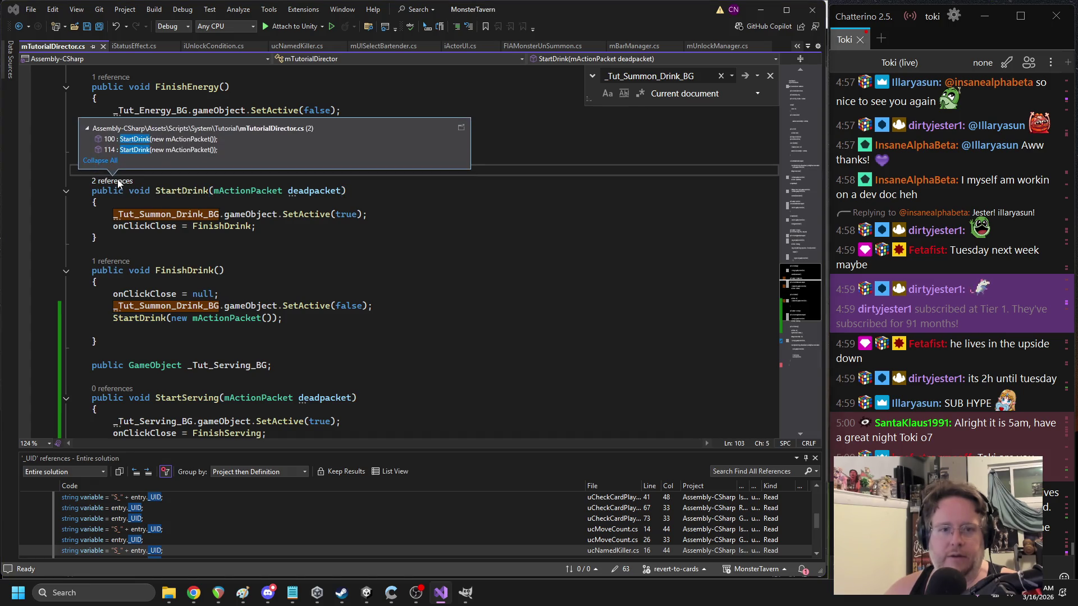
{"action": "left_click", "coordinate": [156, 140]}
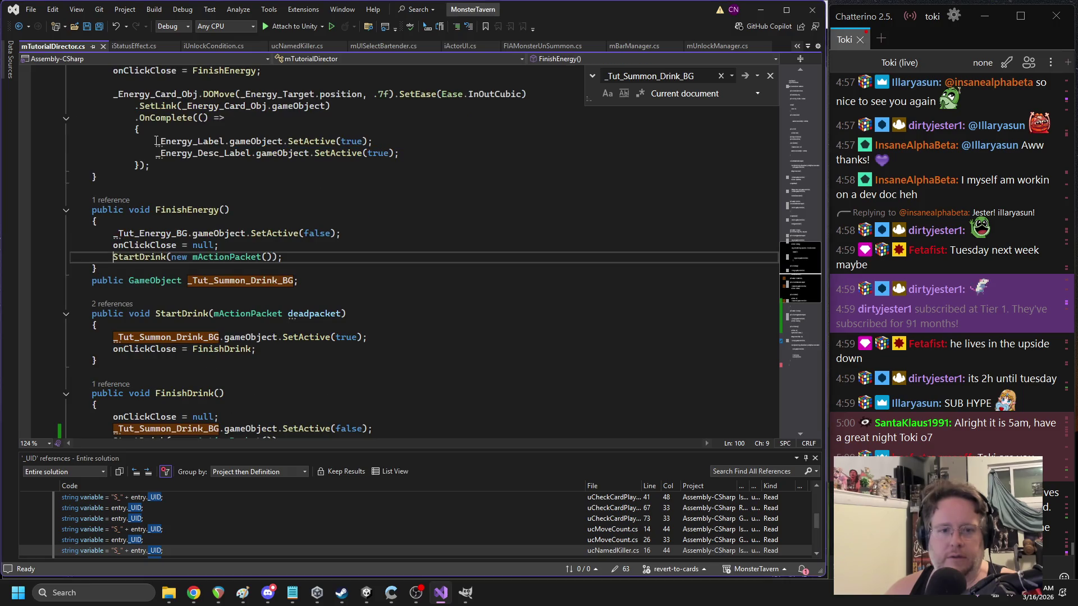
{"action": "left_click", "coordinate": [121, 304]}
{"action": "left_click", "coordinate": [135, 276]}
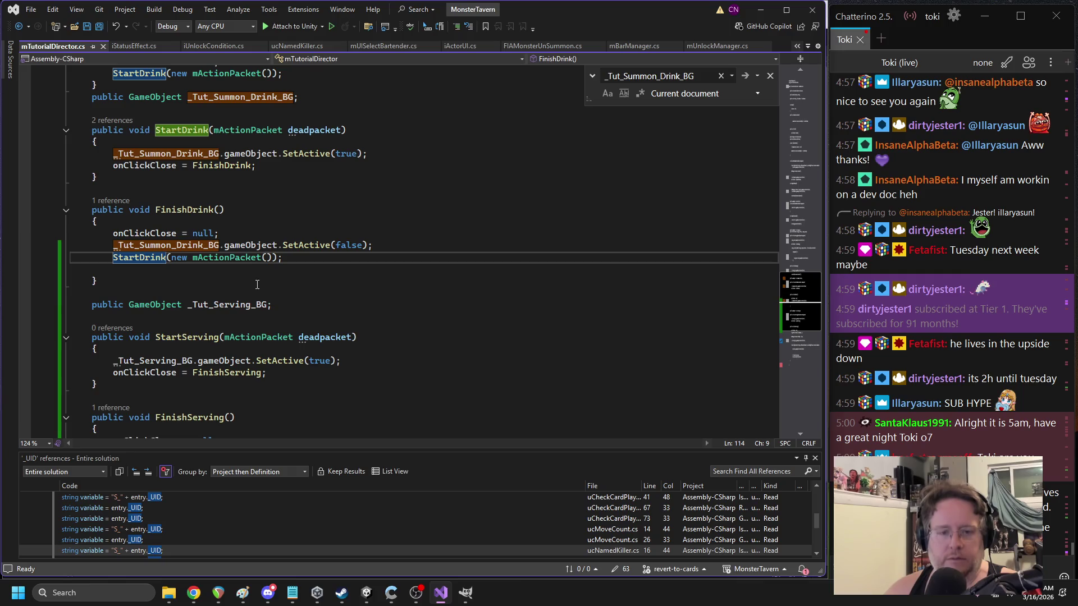
{"action": "scroll", "coordinate": [224, 273], "scroll_direction": "down", "scroll_amount": 2}
- Replace the StartDrink call in FinishDrink with StartServing, save the script, and switch to Unity
{"action": "double_click", "coordinate": [201, 268]}
{"action": "key", "text": "ctrl+c"}
{"action": "double_click", "coordinate": [138, 186]}
{"action": "key", "text": "ctrl+v"}
{"action": "scroll", "coordinate": [297, 247], "scroll_direction": "down", "scroll_amount": 1}
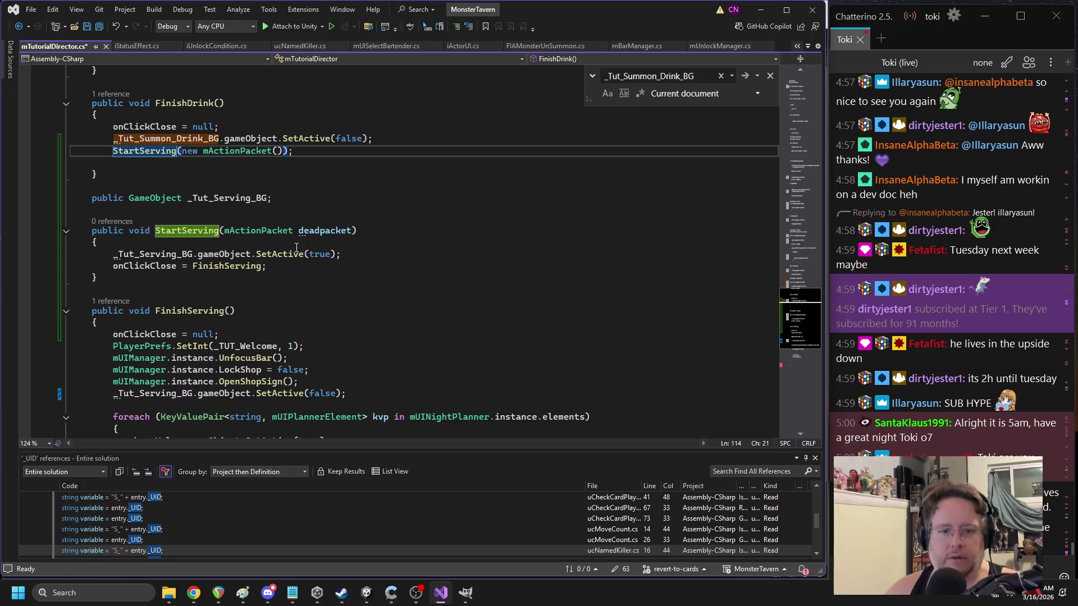
{"action": "scroll", "coordinate": [297, 248], "scroll_direction": "down", "scroll_amount": 7}
{"action": "scroll", "coordinate": [296, 248], "scroll_direction": "up", "scroll_amount": 7}
{"action": "left_click", "coordinate": [297, 187]}
{"action": "key", "text": "ctrl+s"}
{"action": "scroll", "coordinate": [314, 337], "scroll_direction": "up", "scroll_amount": 2}
{"action": "left_click", "coordinate": [366, 594]}
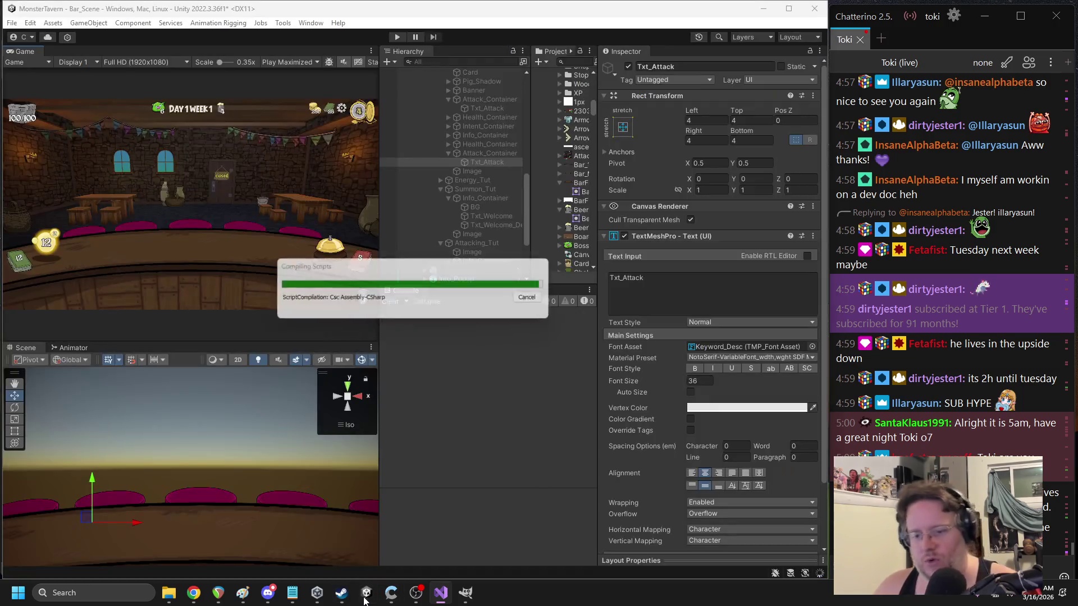
- Run Bar_Scene, advance the tutorial popups through Serving Drinks, then stop the game
{"action": "mouse_move", "coordinate": [342, 594]}
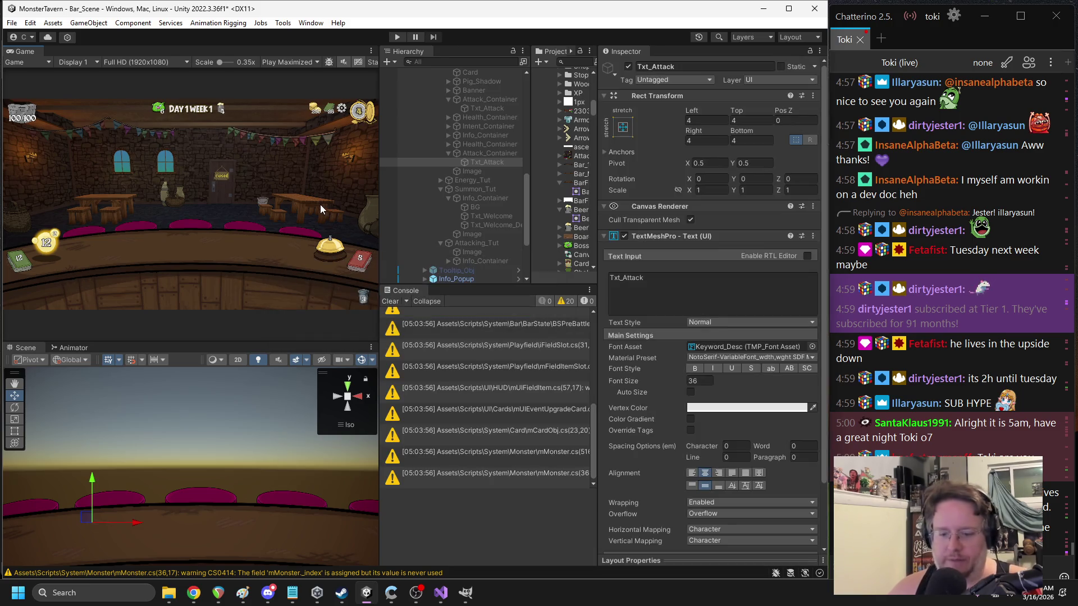
{"action": "left_click", "coordinate": [396, 36]}
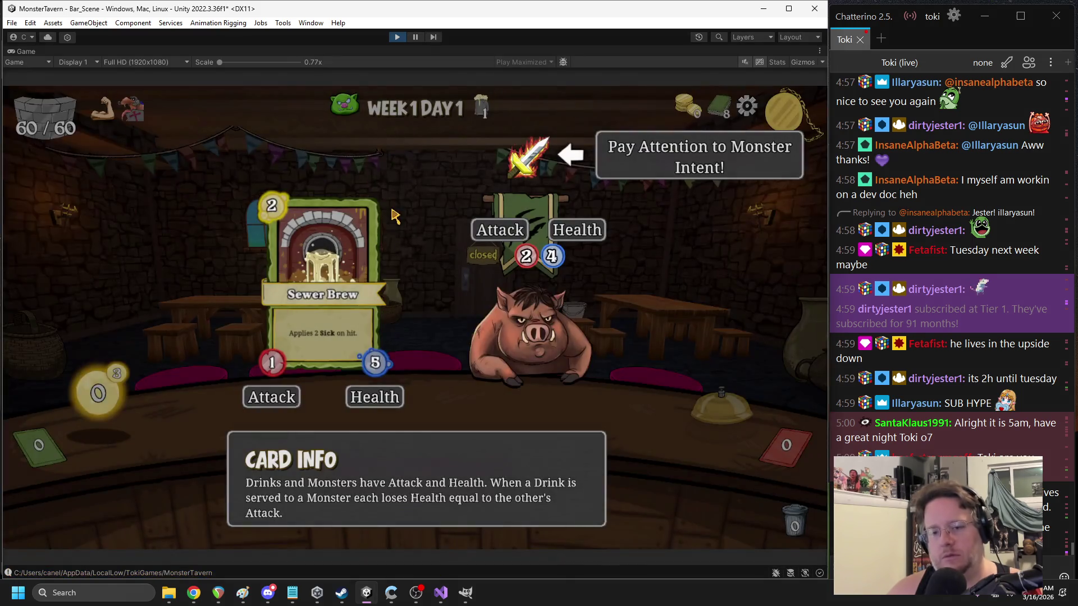
{"action": "left_click", "coordinate": [491, 289]}
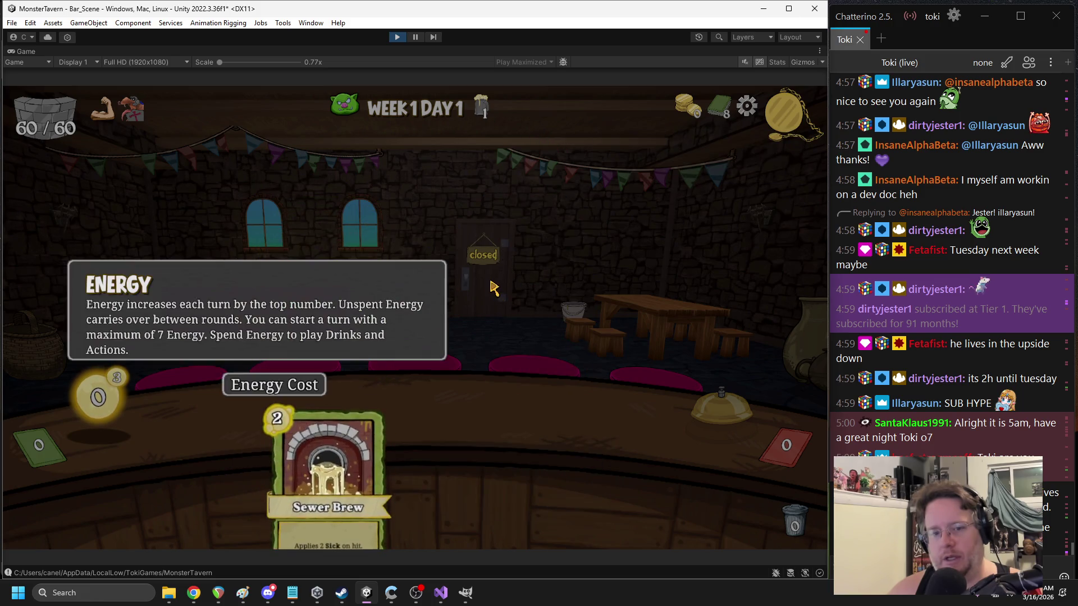
{"action": "left_click", "coordinate": [492, 288]}
{"action": "left_click", "coordinate": [508, 289]}
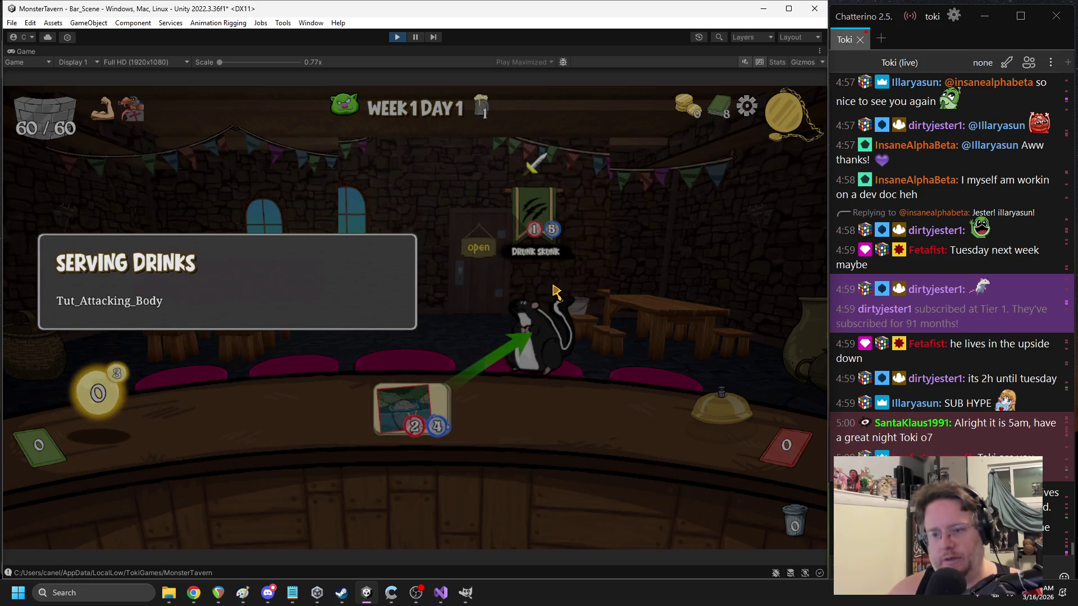
{"action": "left_click", "coordinate": [596, 306]}
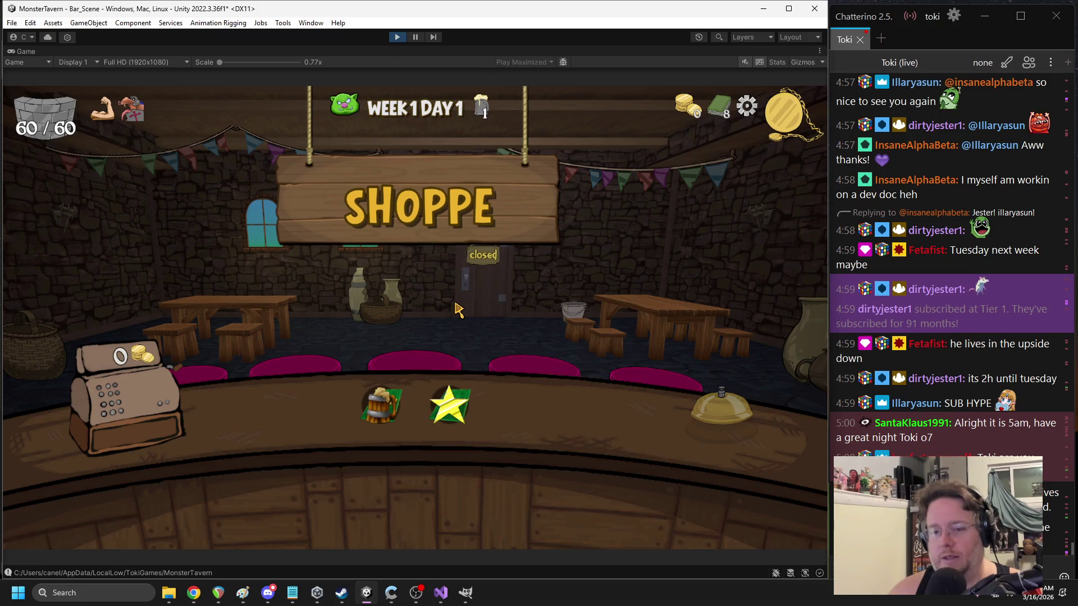
{"action": "left_click", "coordinate": [398, 37]}
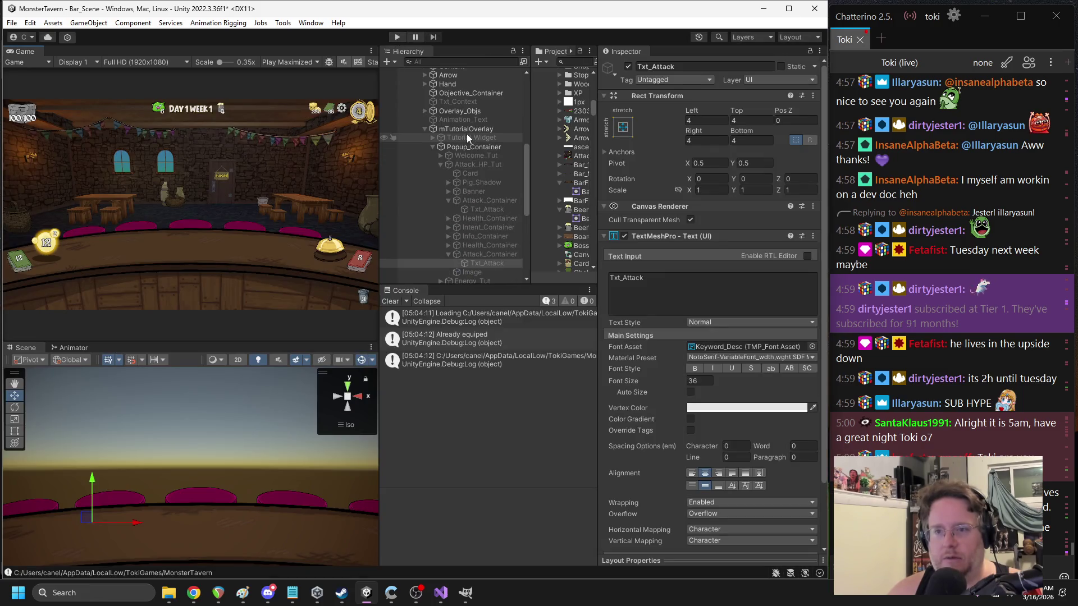
- Collapse the tutorial entries, activate Attacking_Tut, and inspect its Info_Container and Image children
{"action": "left_click", "coordinate": [442, 165]}
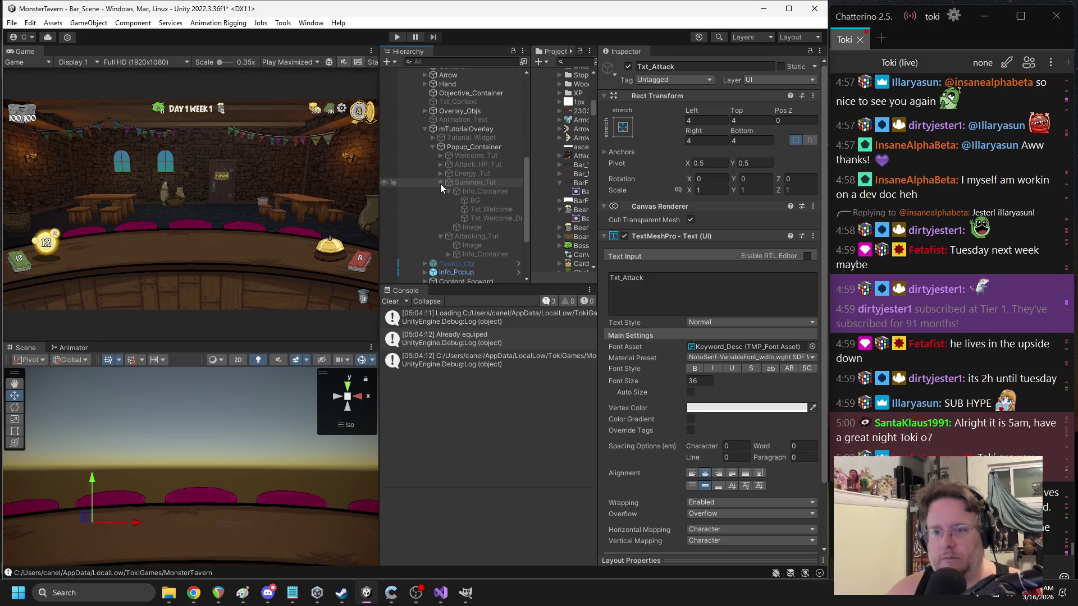
{"action": "left_click", "coordinate": [440, 183]}
{"action": "left_click", "coordinate": [451, 191]}
{"action": "left_click", "coordinate": [627, 66]}
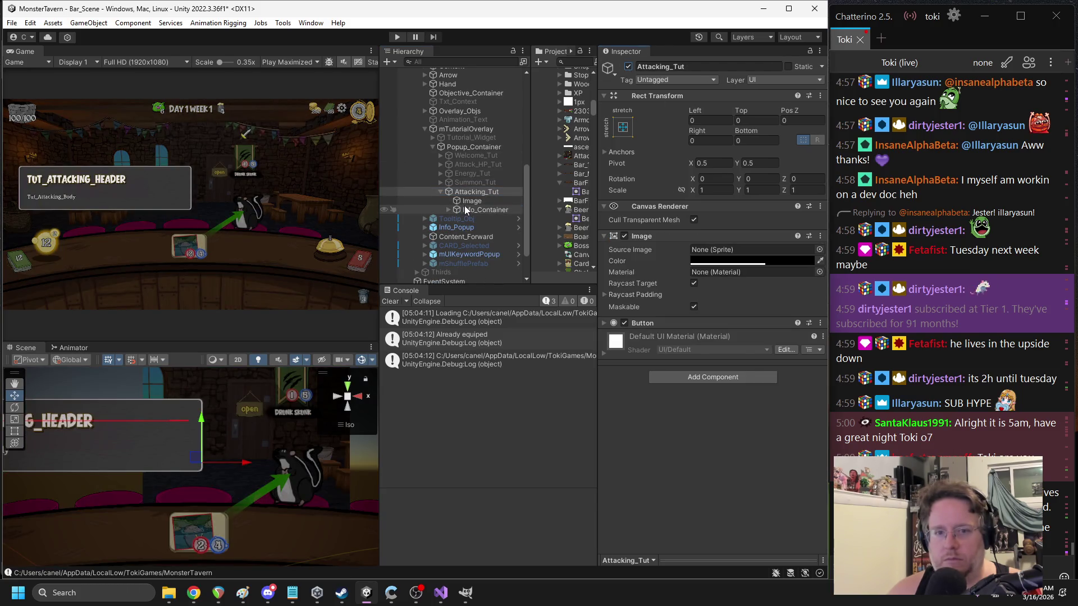
{"action": "left_click", "coordinate": [465, 210]}
{"action": "left_click", "coordinate": [472, 202]}
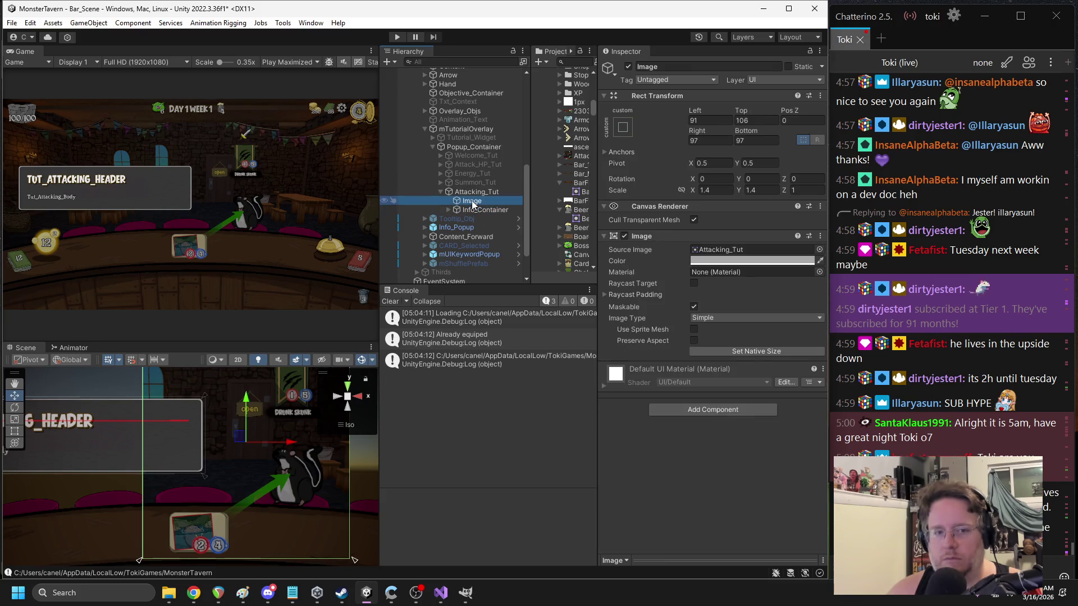
{"action": "left_click", "coordinate": [474, 209]}
{"action": "left_click", "coordinate": [472, 201]}
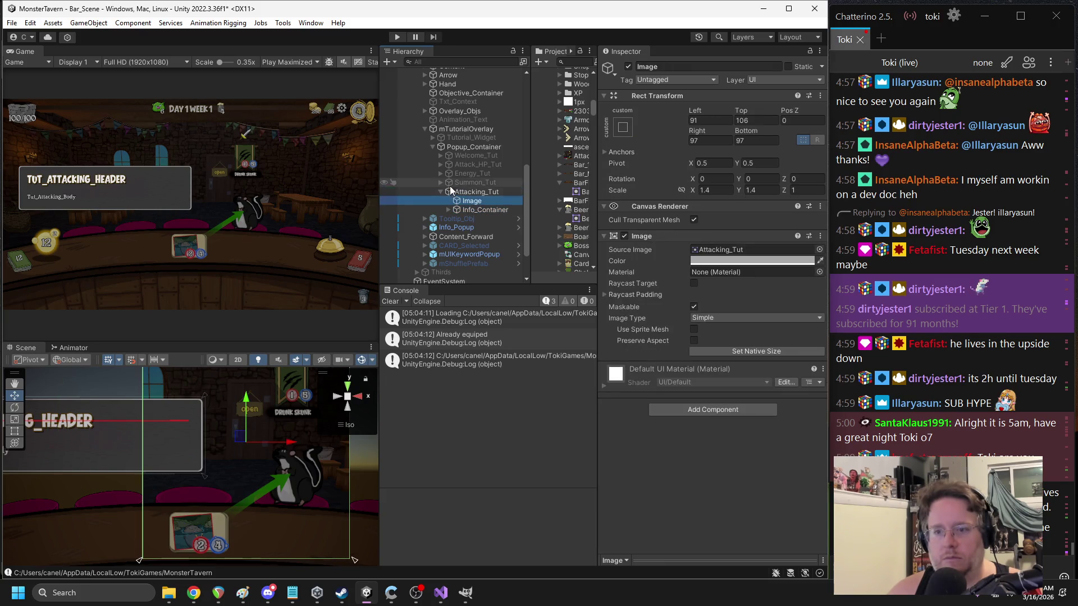
- Toggle the Summon_Tut, Energy_Tut and Attack_HP_Tut popups on and off to preview them
{"action": "left_click", "coordinate": [466, 182]}
{"action": "left_click", "coordinate": [629, 66]}
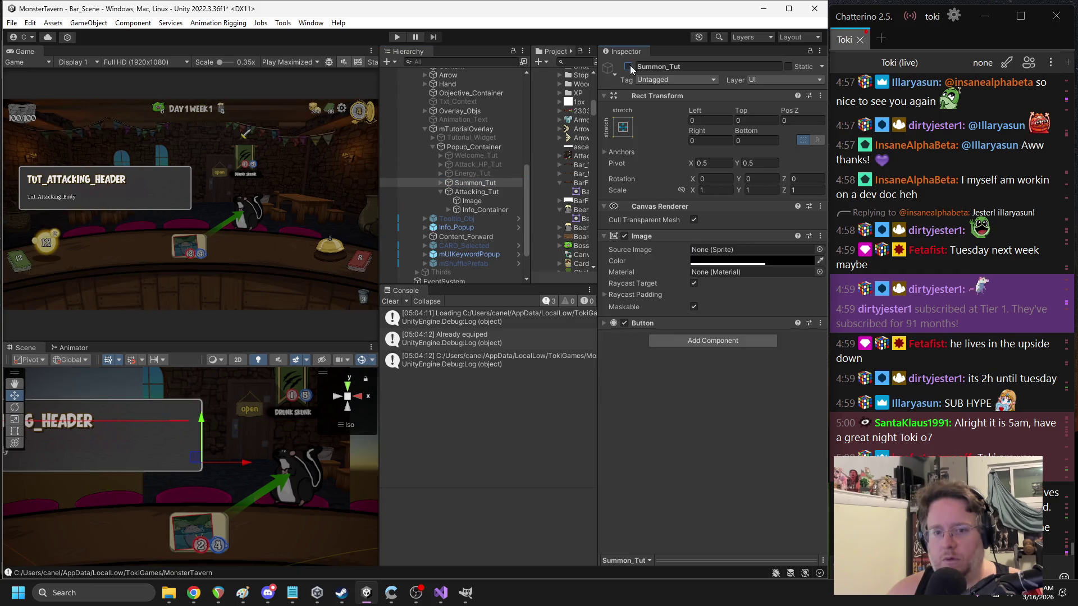
{"action": "left_click", "coordinate": [472, 173]}
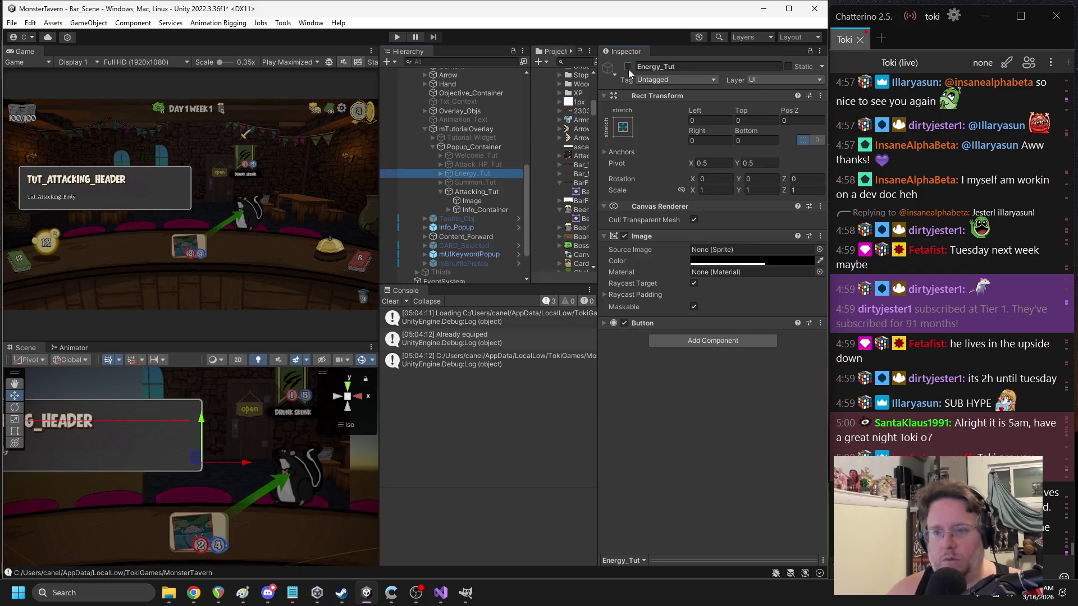
{"action": "left_click", "coordinate": [629, 66]}
{"action": "left_click", "coordinate": [629, 66]}
{"action": "left_click", "coordinate": [466, 165]}
{"action": "left_click", "coordinate": [629, 66]}
{"action": "left_click", "coordinate": [628, 66]}
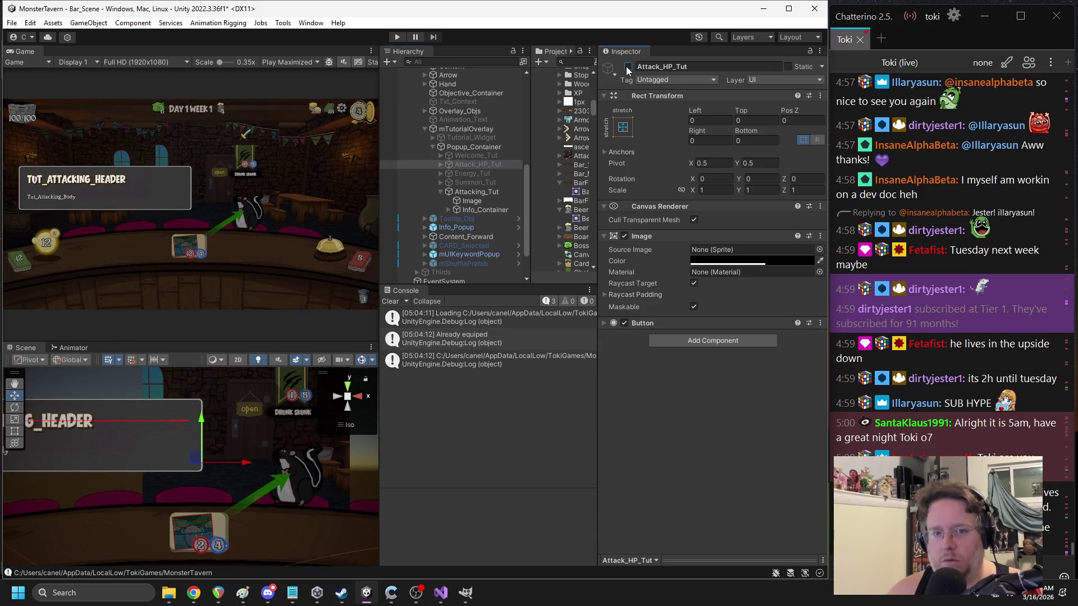
- Preview the Attack_HP_Tut card popups, then leave Attacking_Tut as the active tutorial popup
{"action": "left_click", "coordinate": [475, 191]}
{"action": "left_click", "coordinate": [628, 66]}
{"action": "left_click", "coordinate": [477, 164]}
{"action": "left_click", "coordinate": [628, 66]}
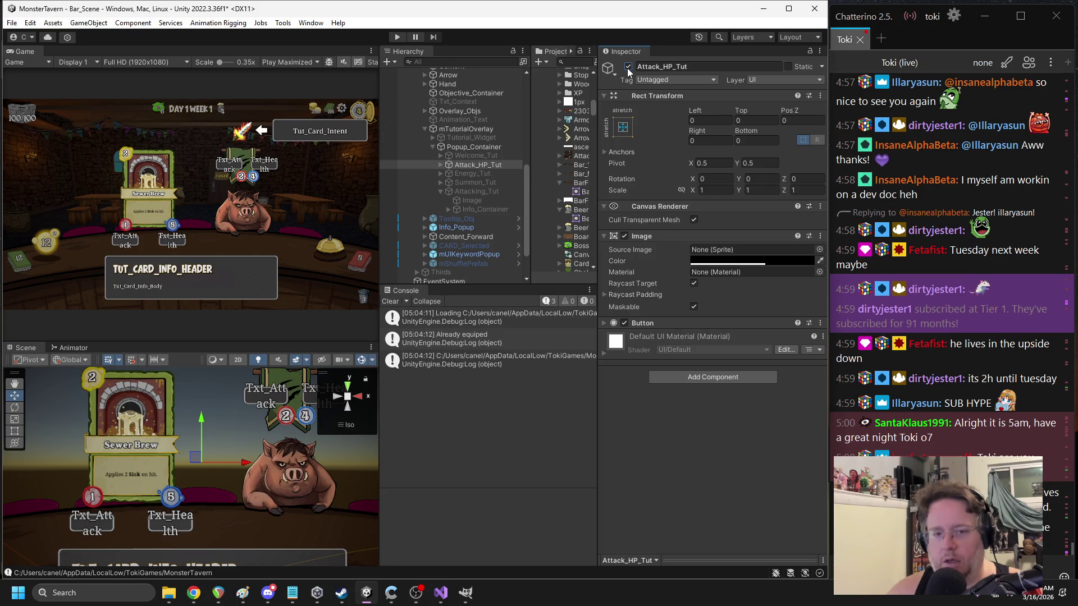
{"action": "left_click", "coordinate": [628, 67]}
{"action": "left_click", "coordinate": [476, 191]}
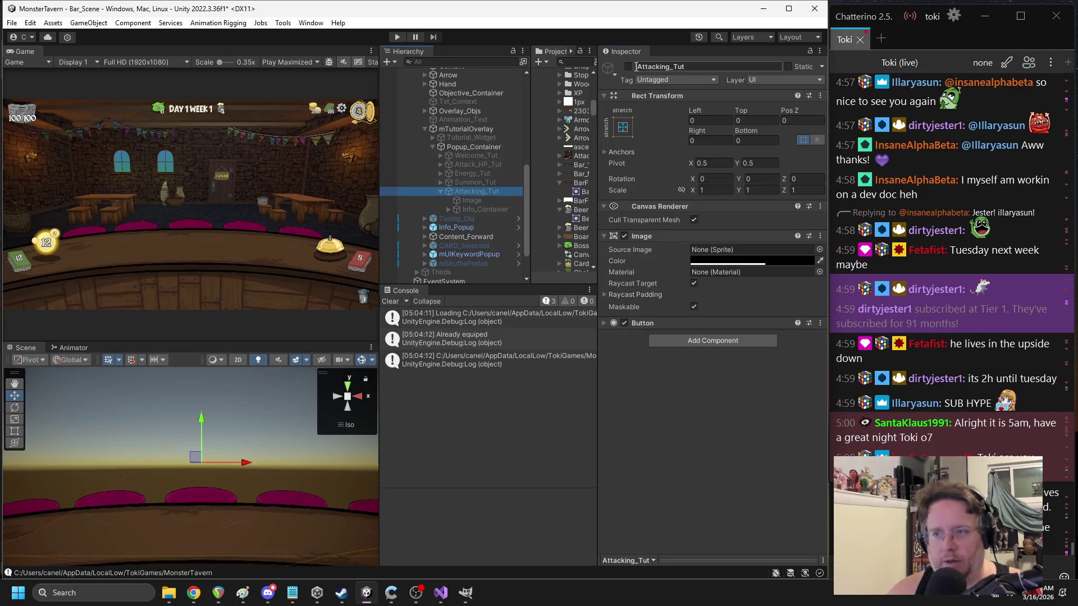
{"action": "left_click", "coordinate": [628, 66]}
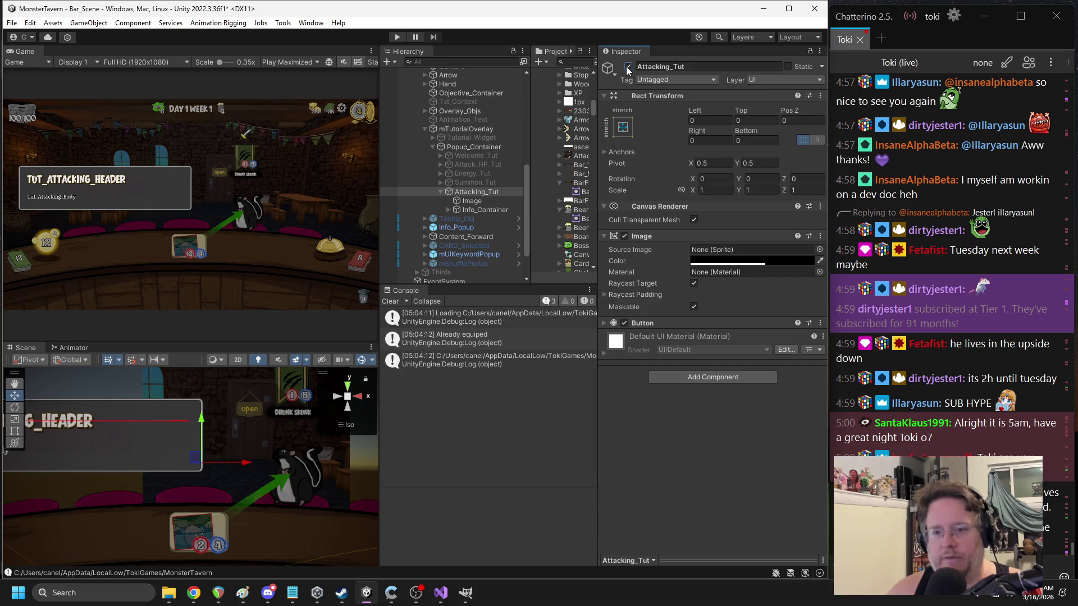
- Set the Attacking_Tut texture's Filter Mode to Point (no filter) and apply the import settings
{"action": "left_click", "coordinate": [482, 209]}
{"action": "left_click", "coordinate": [472, 201]}
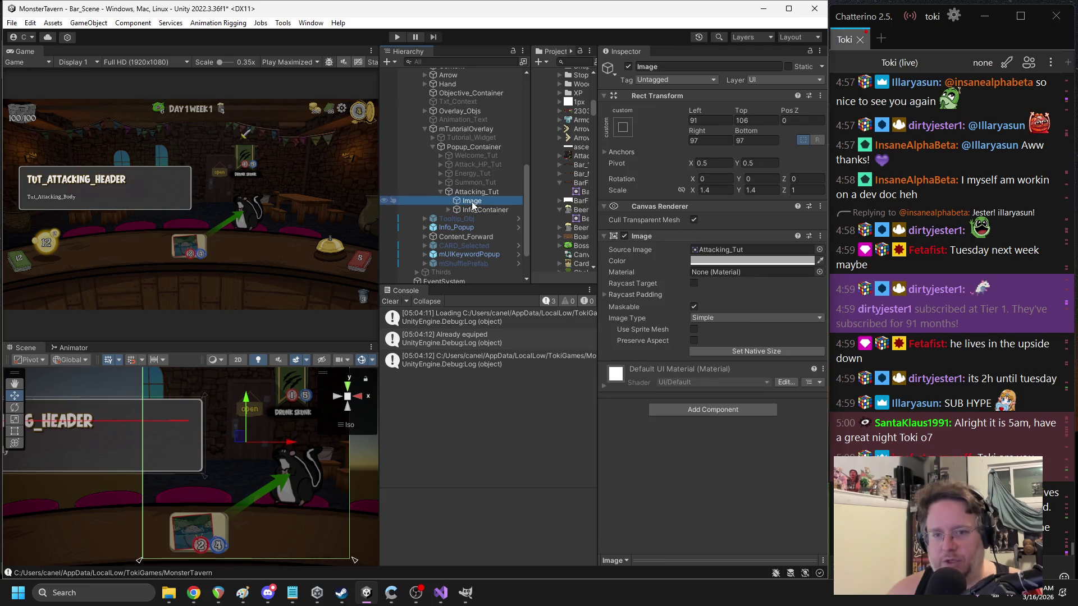
{"action": "left_click", "coordinate": [729, 260]}
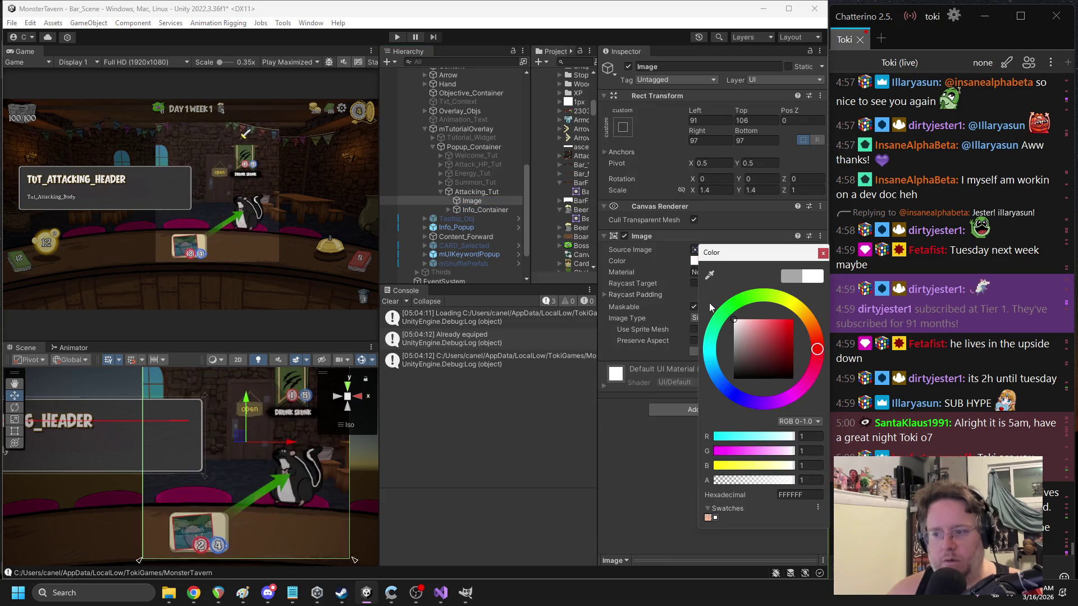
{"action": "left_click", "coordinate": [823, 254]}
{"action": "left_click", "coordinate": [730, 249]}
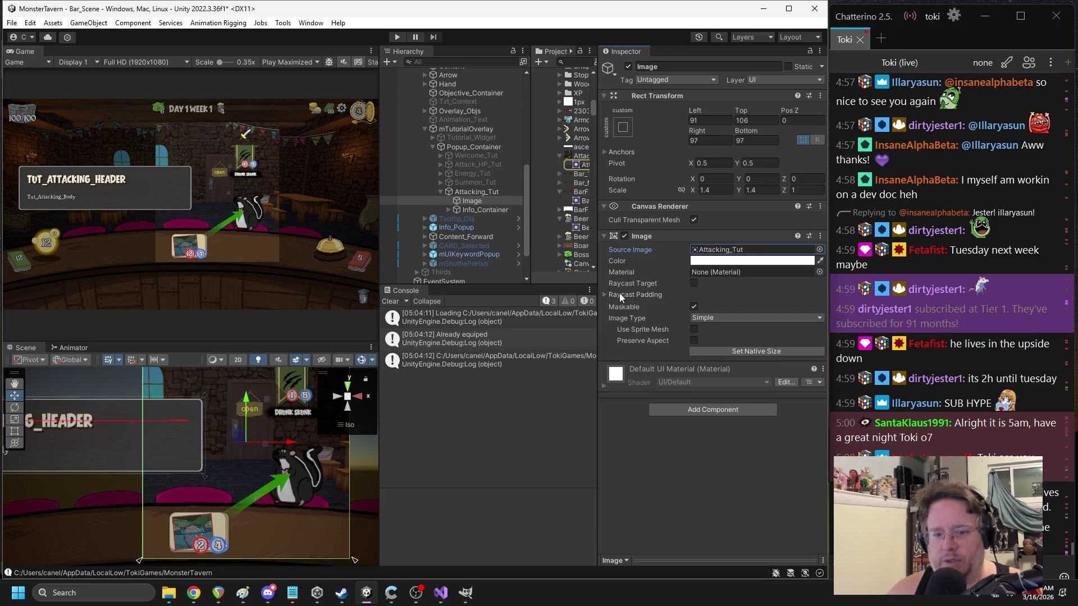
{"action": "left_click", "coordinate": [581, 156]}
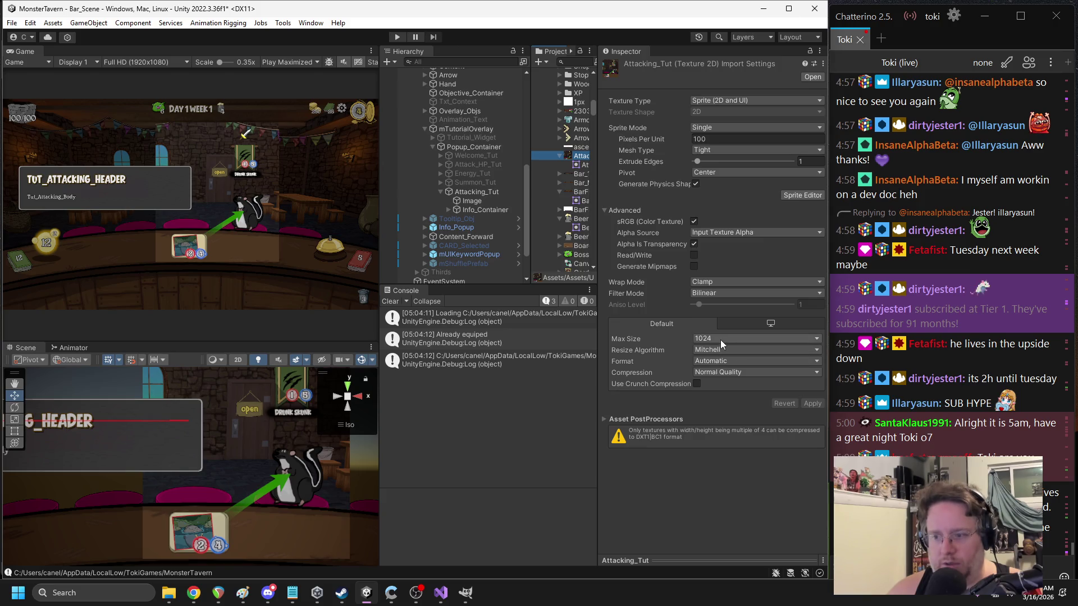
{"action": "left_click", "coordinate": [721, 292]}
{"action": "left_click", "coordinate": [729, 306]}
{"action": "left_click", "coordinate": [814, 406]}
- Compare Bilinear against Point (no filter) filtering on Attacking_Tut, keeping Point (no filter)
{"action": "scroll", "coordinate": [309, 470], "scroll_direction": "up", "scroll_amount": 10}
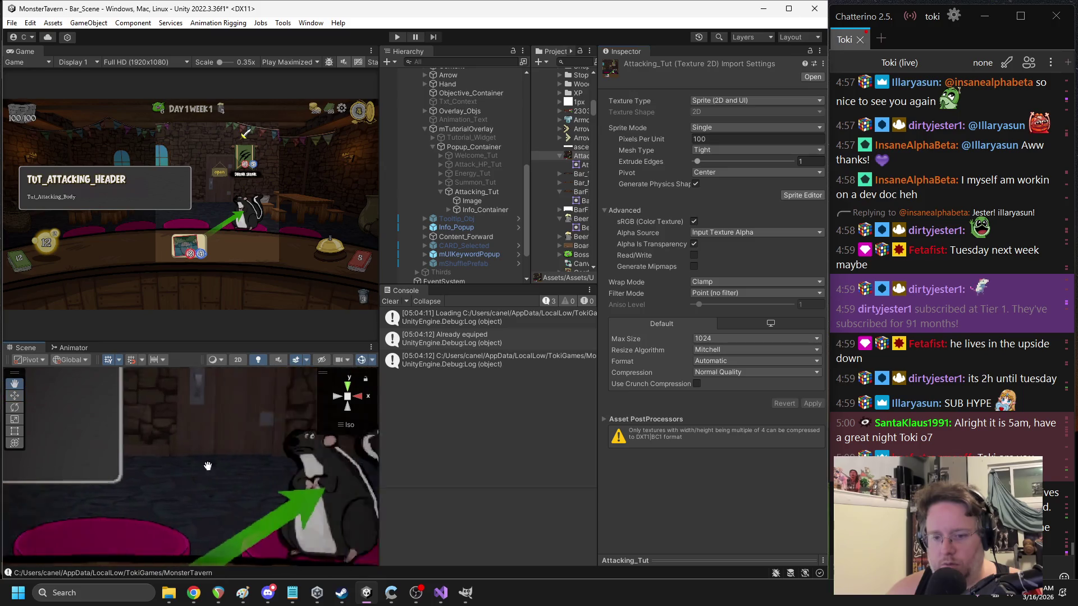
{"action": "key", "text": "Right"}
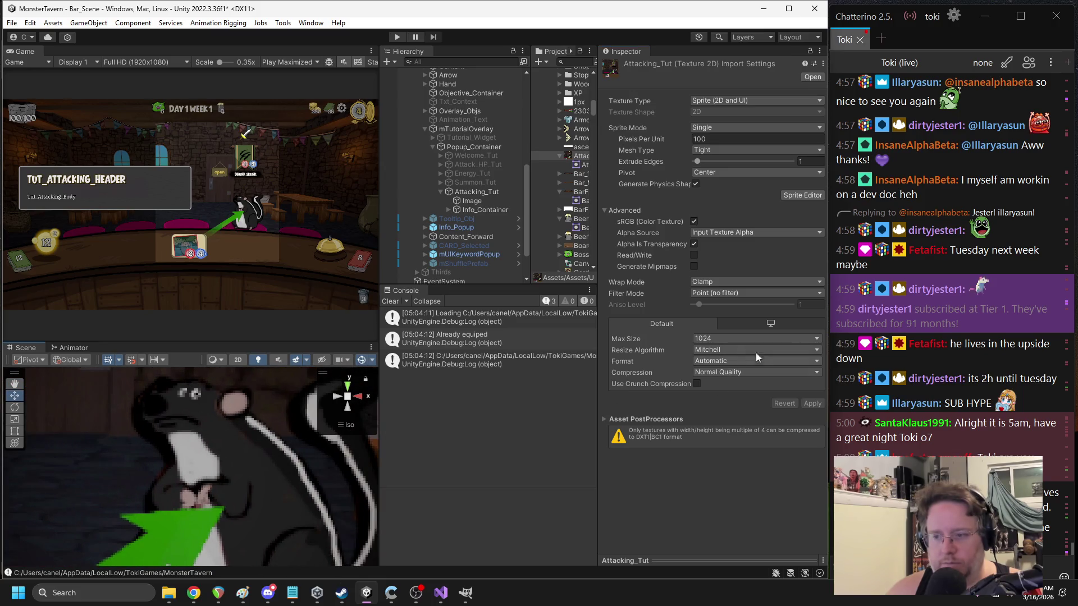
{"action": "left_click", "coordinate": [706, 283]}
{"action": "left_click", "coordinate": [729, 292]}
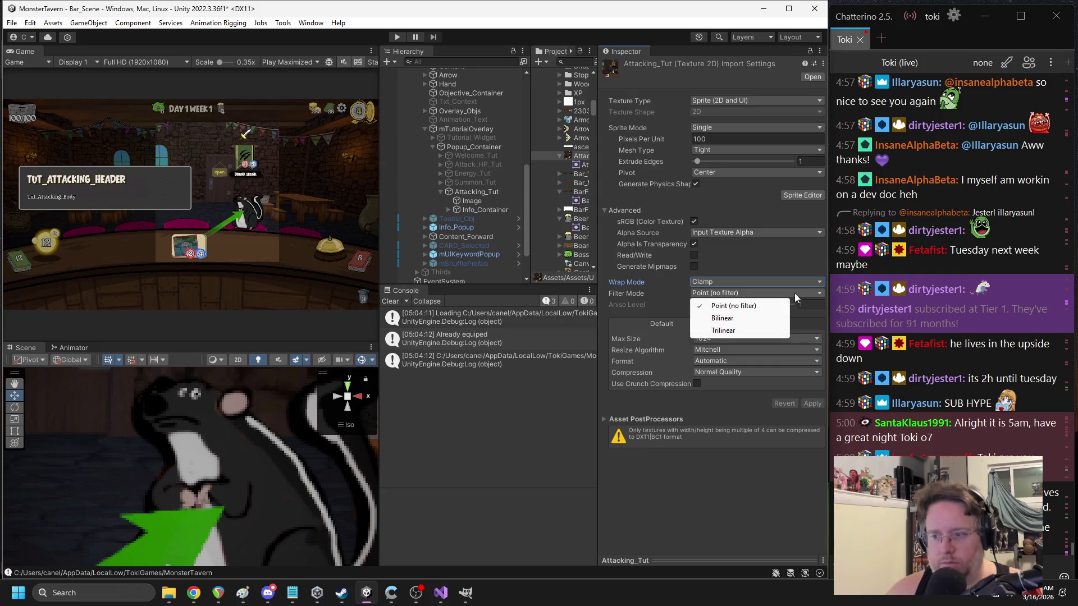
{"action": "left_click", "coordinate": [723, 318]}
{"action": "left_click", "coordinate": [722, 292]}
{"action": "left_click", "coordinate": [721, 303]}
- Widen the Hierarchy and Project panels, disable Attacking_Tut, and select Summon_Tut
{"action": "scroll", "coordinate": [239, 472], "scroll_direction": "down", "scroll_amount": 6}
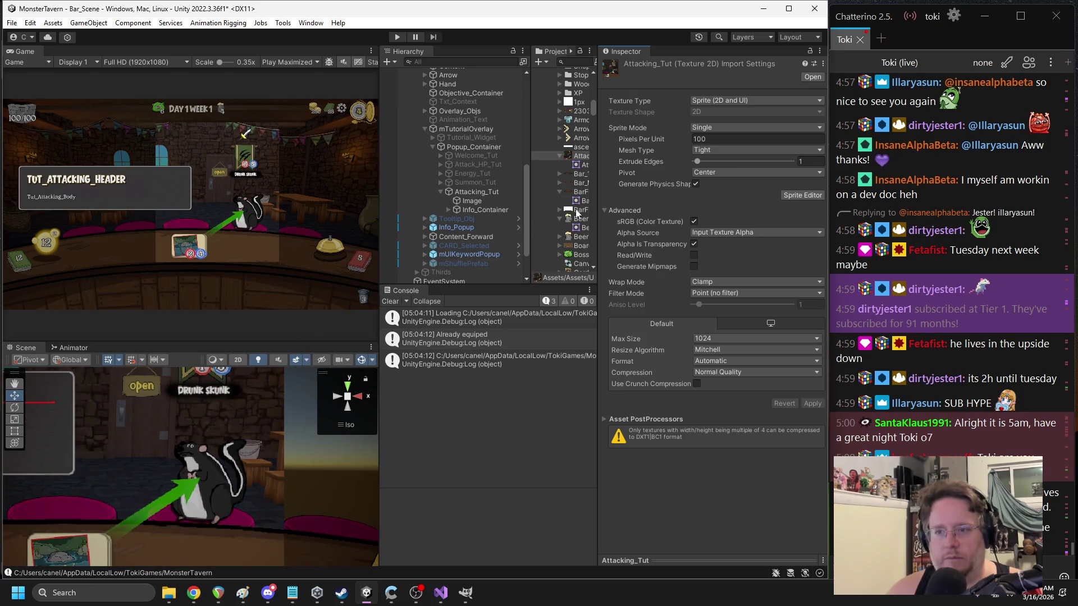
{"action": "left_click_drag", "start_coordinate": [597, 169], "coordinate": [640, 202]}
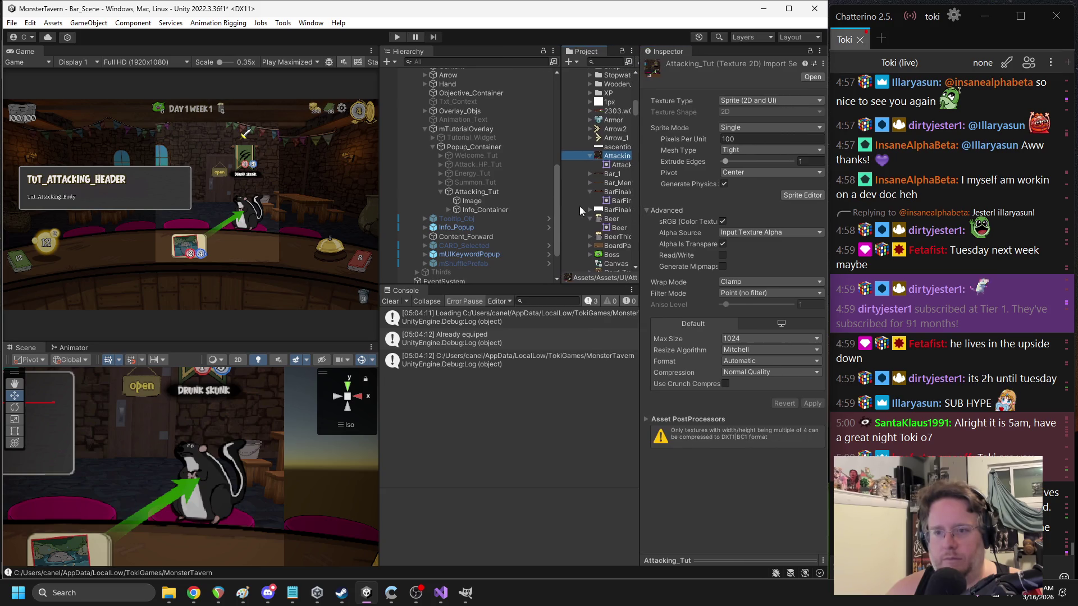
{"action": "left_click", "coordinate": [441, 182]}
{"action": "left_click", "coordinate": [484, 192]}
{"action": "left_click", "coordinate": [475, 238]}
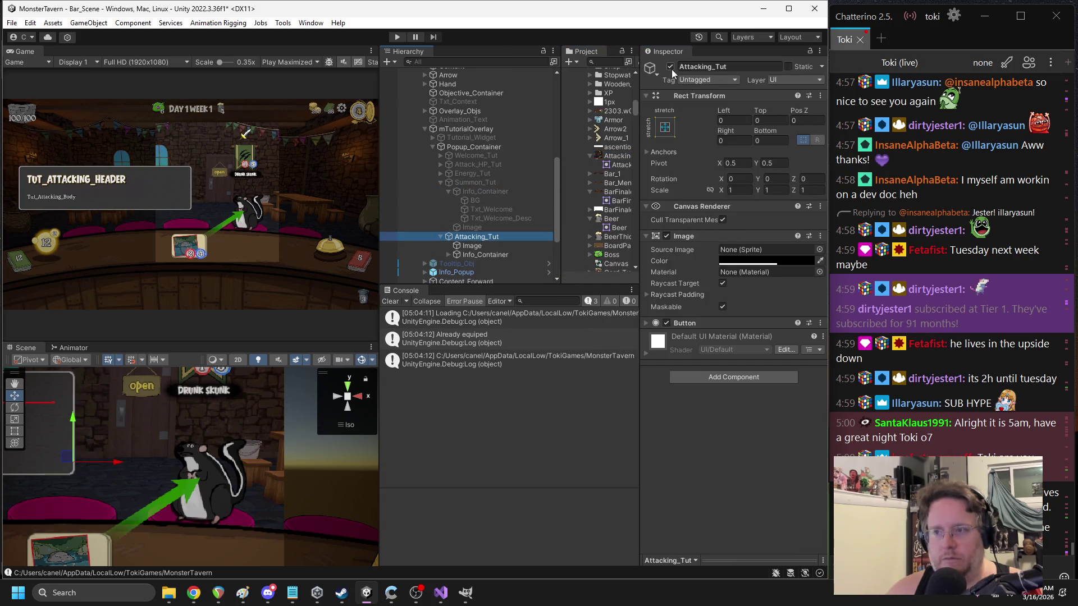
{"action": "left_click", "coordinate": [669, 66]}
{"action": "left_click", "coordinate": [484, 190]}
{"action": "left_click", "coordinate": [671, 67]}
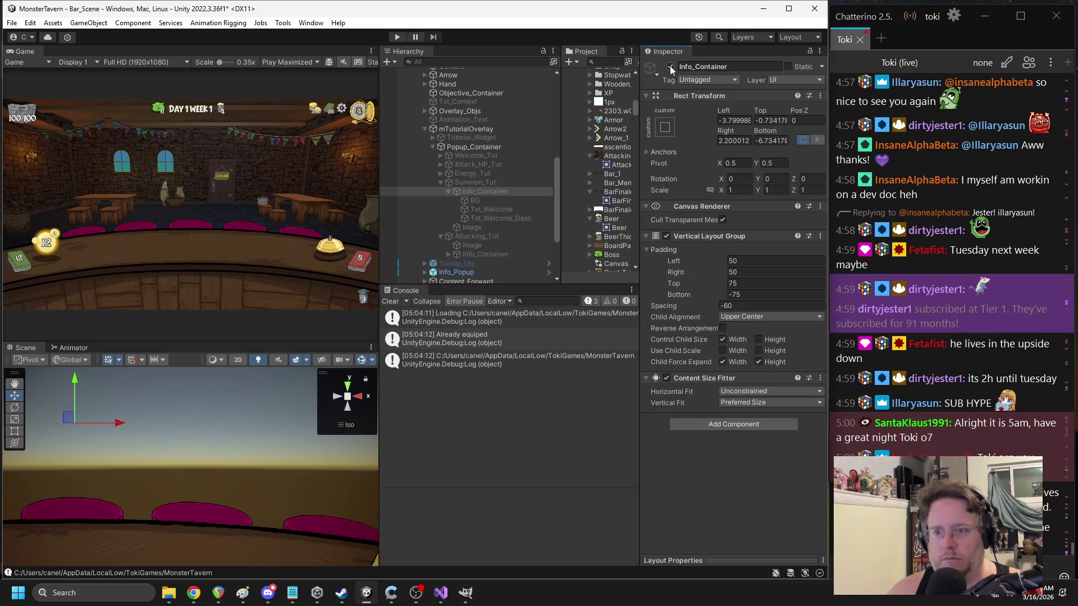
{"action": "left_click", "coordinate": [474, 182]}
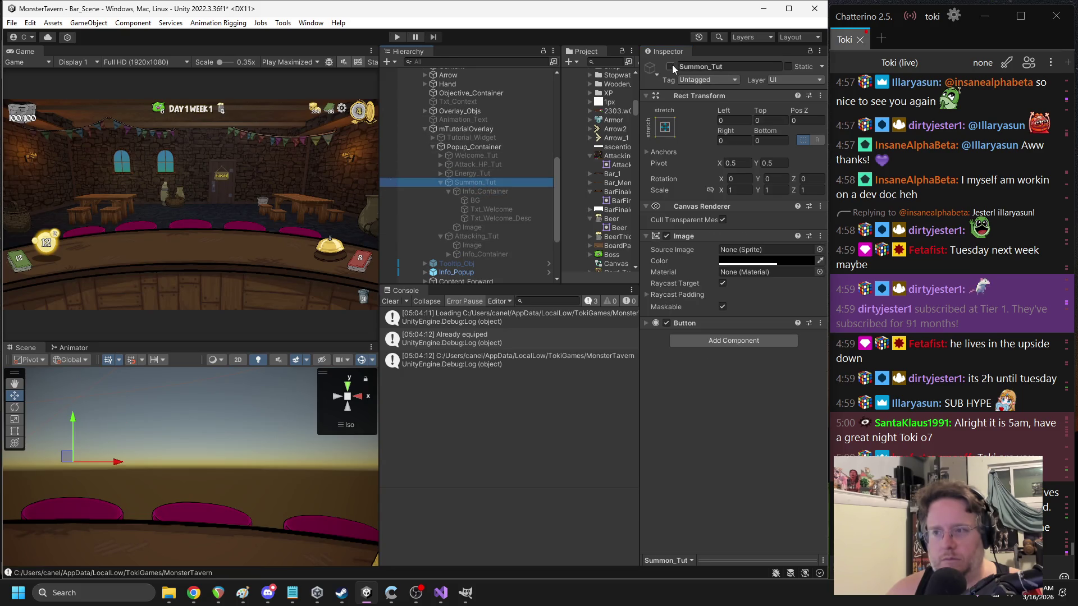
- Enable the Summon_Tut popup and inspect its BG, Info_Container, Txt_Welcome and Image children
{"action": "left_click", "coordinate": [669, 66]}
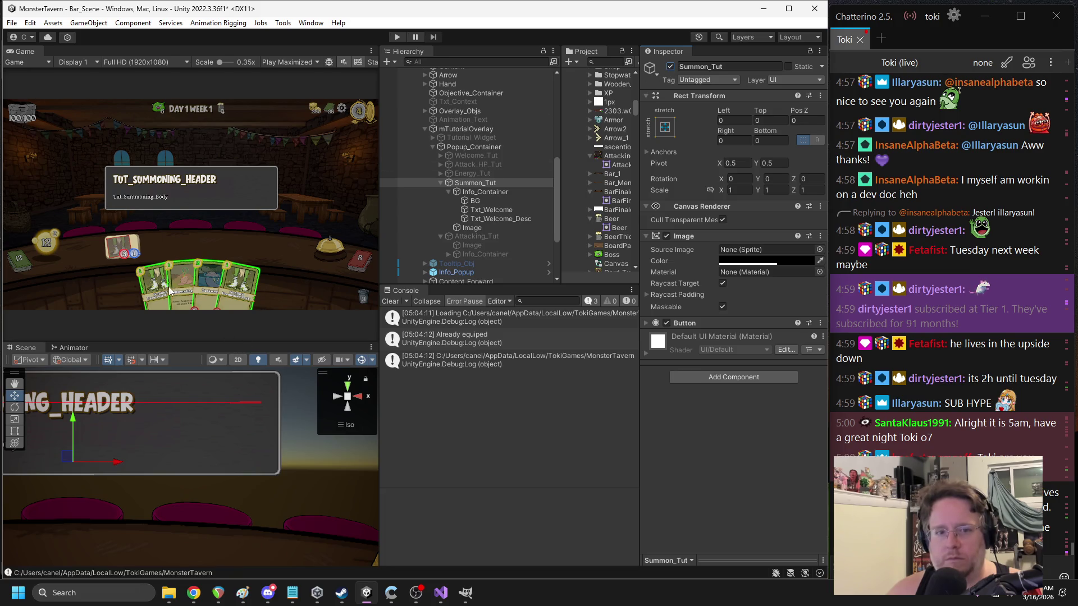
{"action": "scroll", "coordinate": [190, 287], "scroll_direction": "up", "scroll_amount": 3}
{"action": "scroll", "coordinate": [449, 237], "scroll_direction": "down", "scroll_amount": 2}
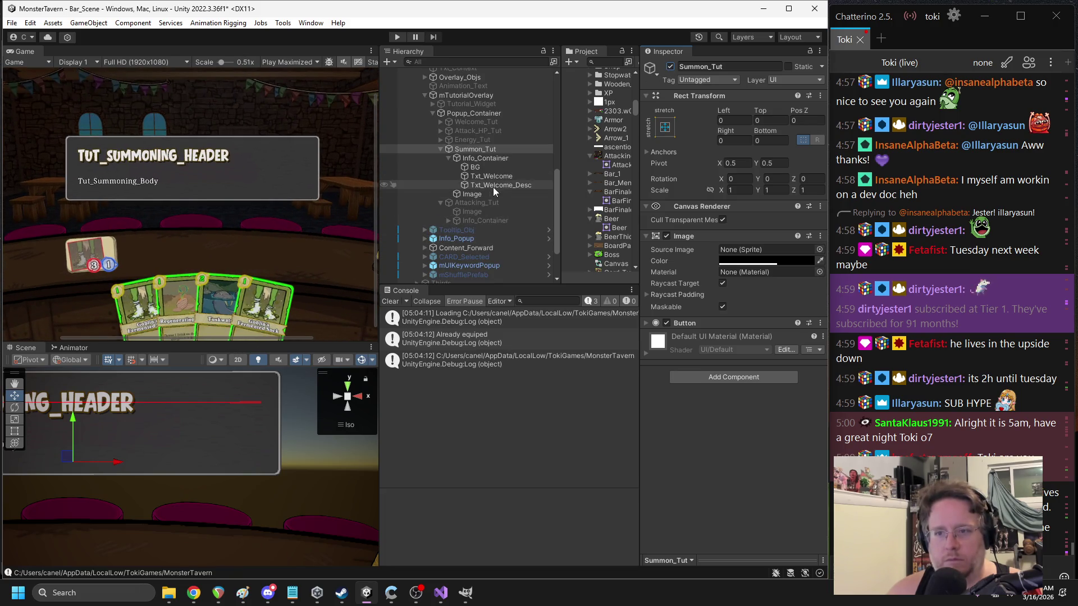
{"action": "scroll", "coordinate": [244, 251], "scroll_direction": "down", "scroll_amount": 3}
{"action": "scroll", "coordinate": [240, 254], "scroll_direction": "down", "scroll_amount": 1}
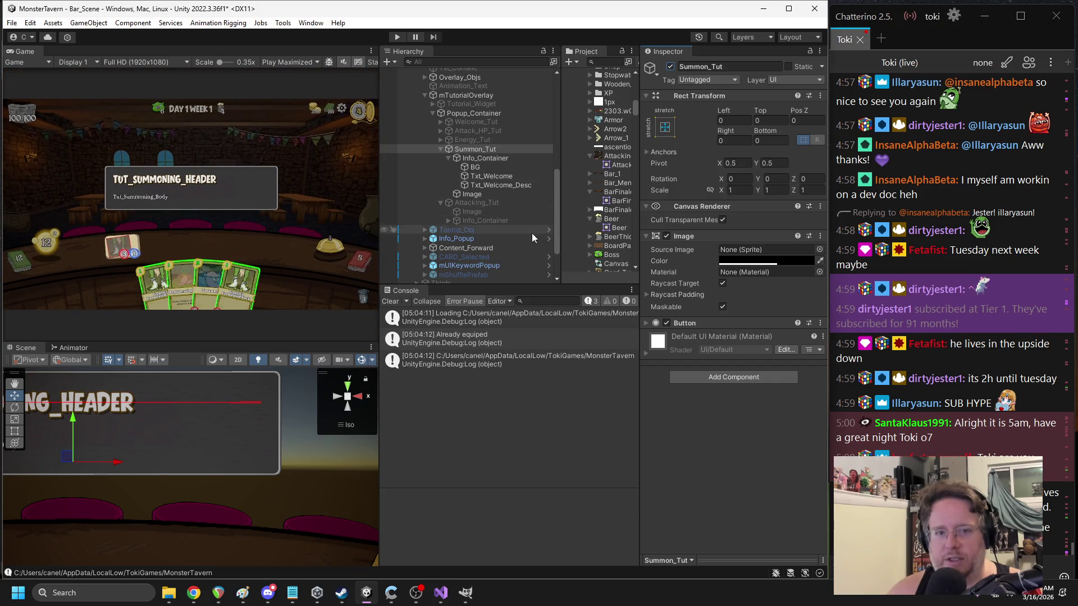
{"action": "left_click", "coordinate": [475, 168]}
{"action": "scroll", "coordinate": [197, 443], "scroll_direction": "down", "scroll_amount": 5}
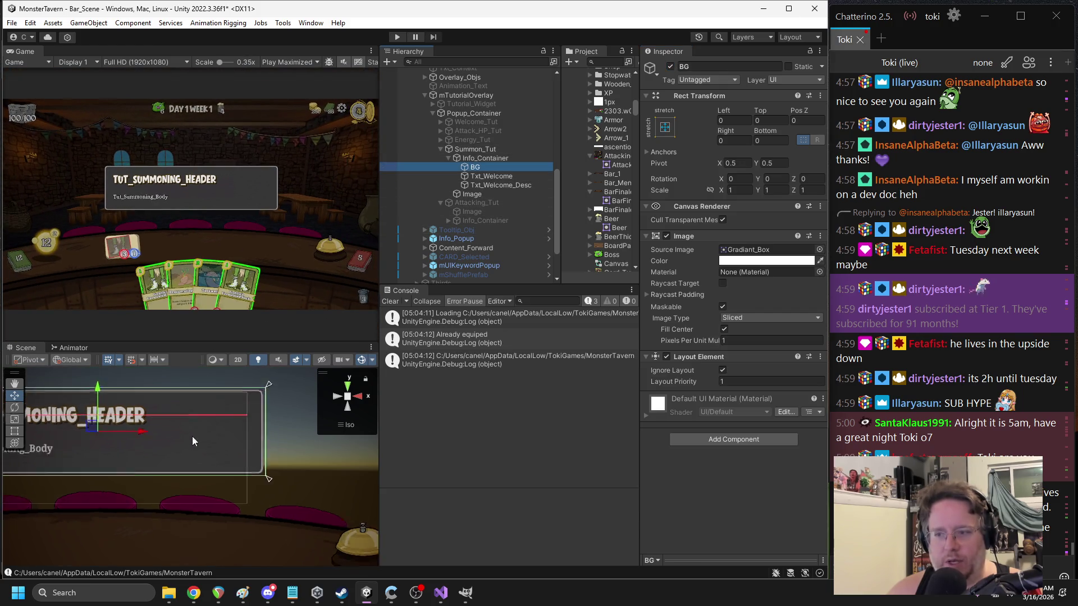
{"action": "left_click", "coordinate": [470, 160]}
{"action": "left_click", "coordinate": [487, 178]}
{"action": "left_click", "coordinate": [479, 194]}
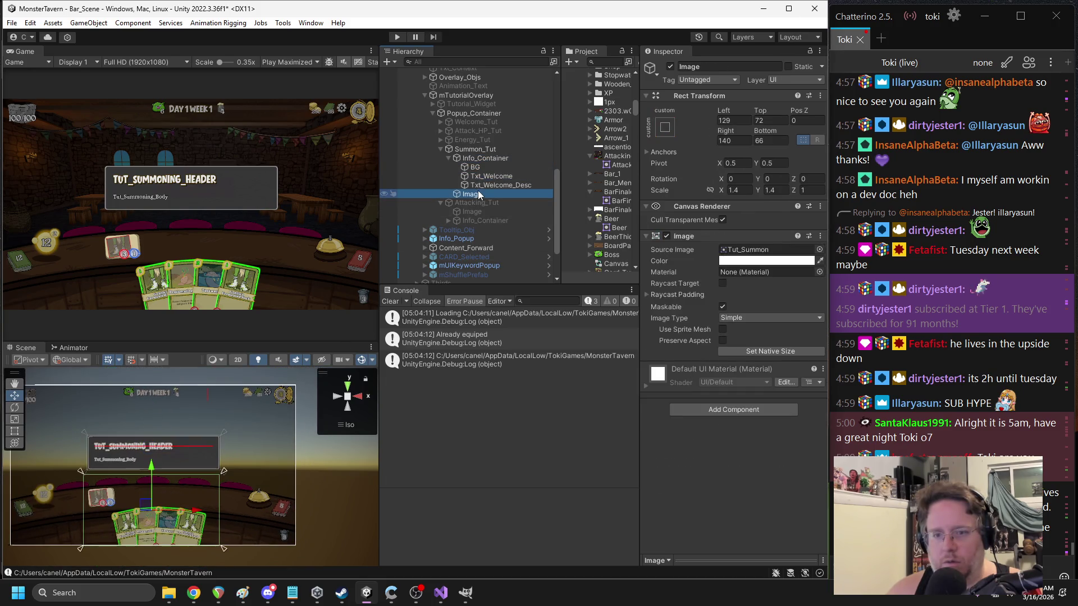
- Set Tut_Summon's Filter Mode to Point (no filter), apply, then preview and close it in Paint
{"action": "left_click", "coordinate": [747, 249]}
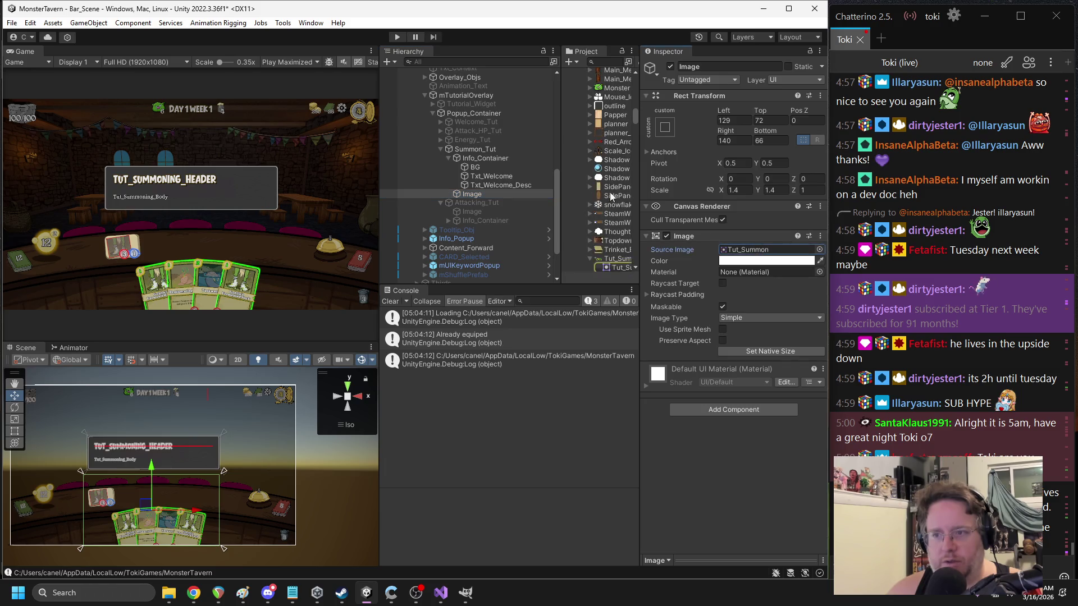
{"action": "left_click", "coordinate": [616, 260]}
{"action": "left_click", "coordinate": [738, 293]}
{"action": "left_click", "coordinate": [736, 304]}
{"action": "left_click", "coordinate": [809, 405]}
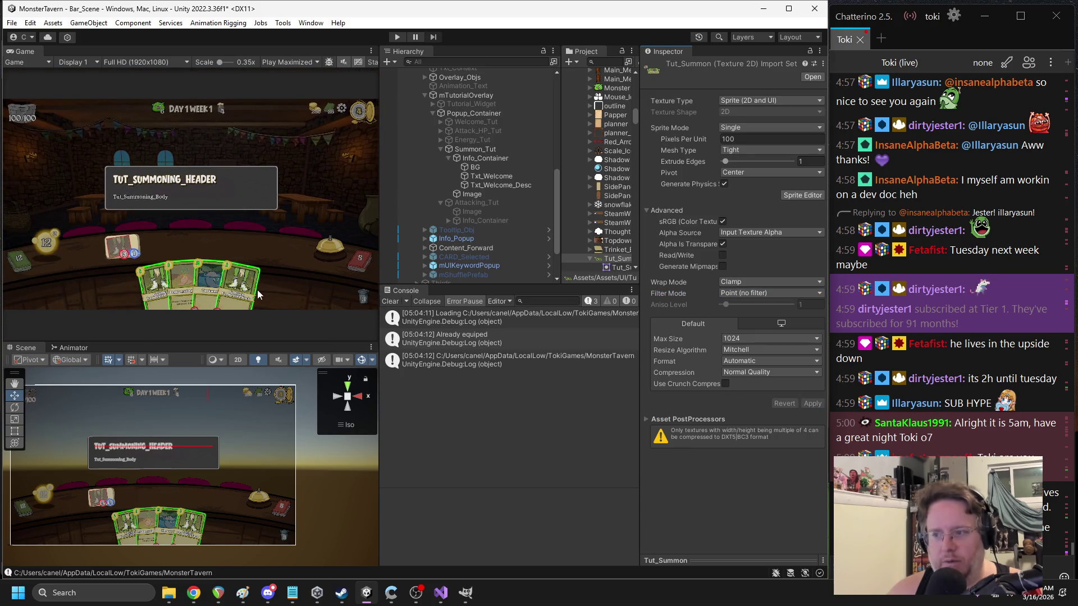
{"action": "double_click", "coordinate": [617, 259]}
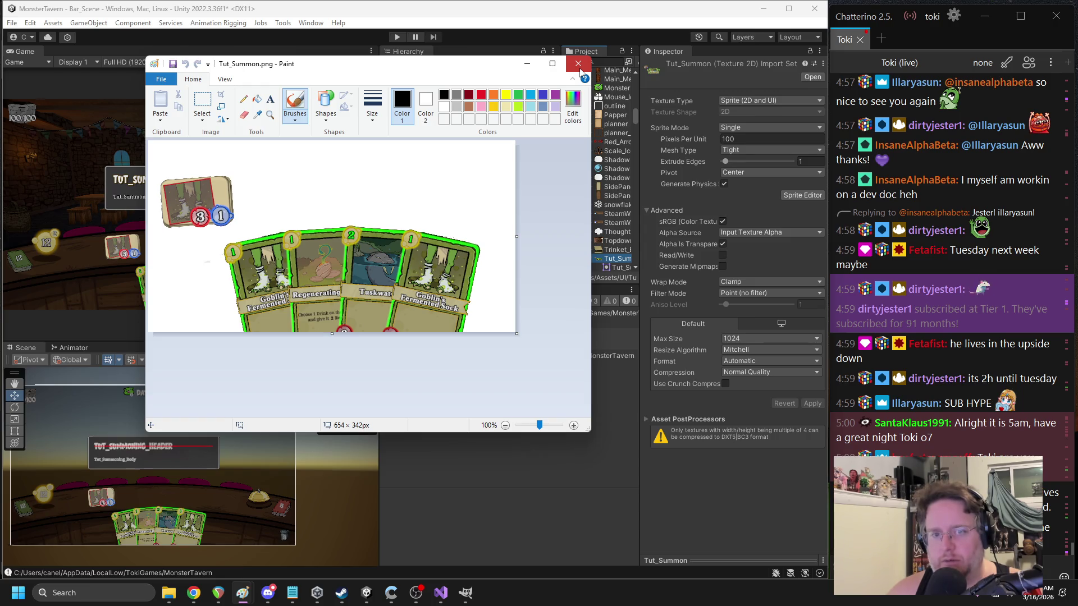
{"action": "left_click", "coordinate": [579, 64]}
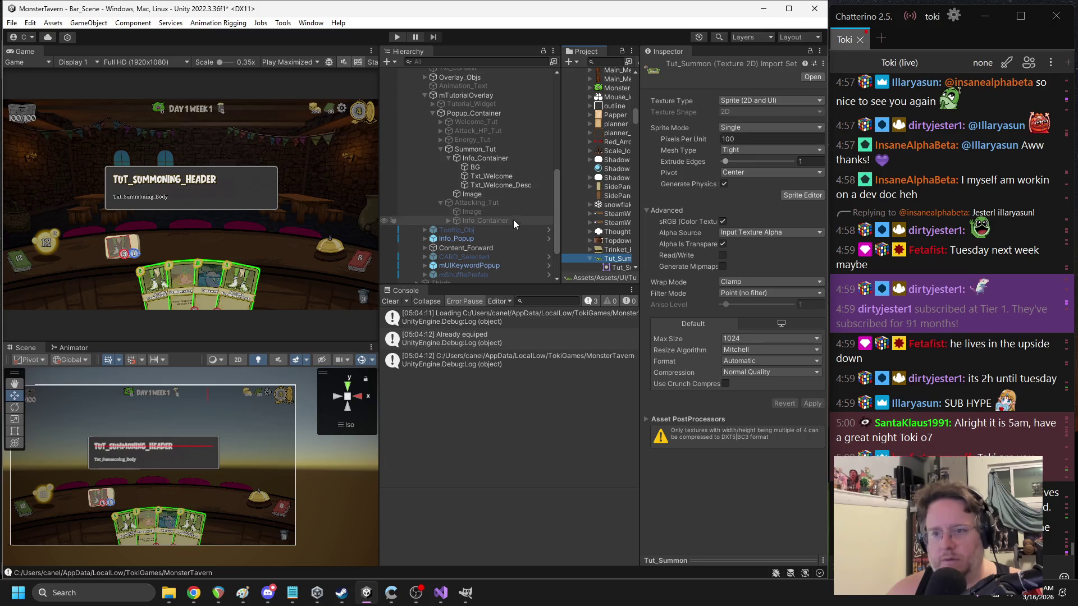
- Disable Summon_Tut, enable Attacking_Tut, and locate its Image's sprite in the Project panel
{"action": "left_click", "coordinate": [471, 149]}
{"action": "left_click", "coordinate": [671, 67]}
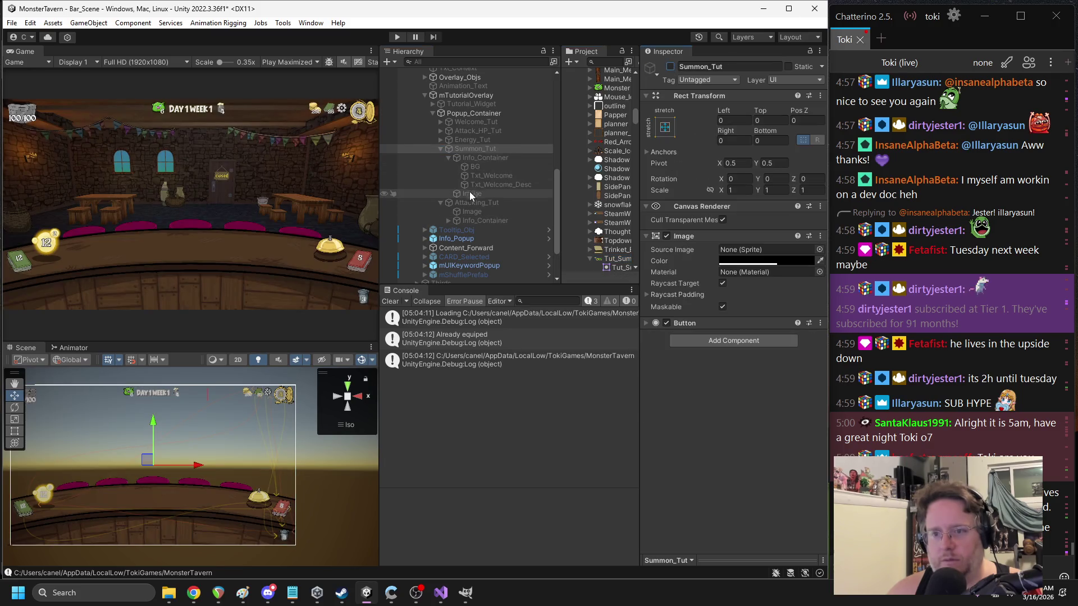
{"action": "left_click", "coordinate": [472, 203]}
{"action": "left_click", "coordinate": [670, 67]}
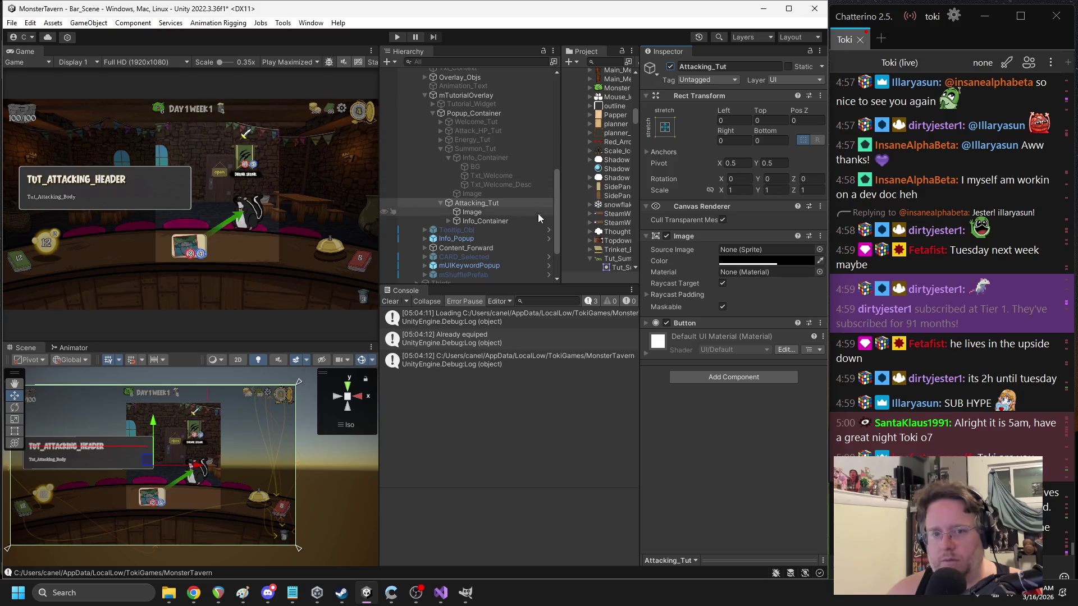
{"action": "left_click", "coordinate": [471, 211]}
{"action": "left_click", "coordinate": [755, 250]}
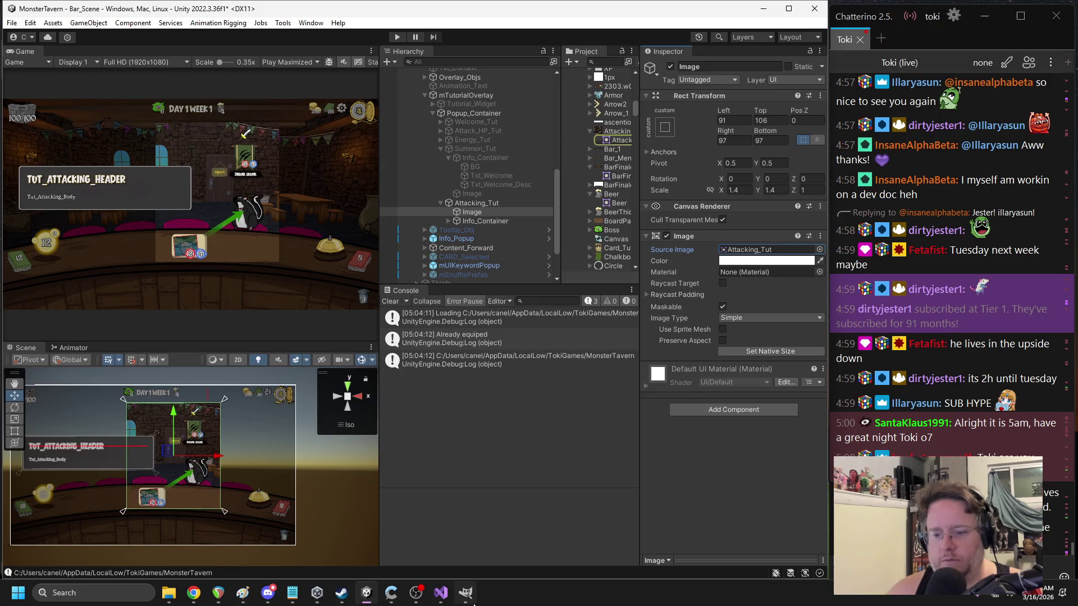
- Drag Attacking_Tut.png from Unity into GIMP to open it
{"action": "left_click", "coordinate": [472, 603]}
{"action": "left_click", "coordinate": [817, 340]}
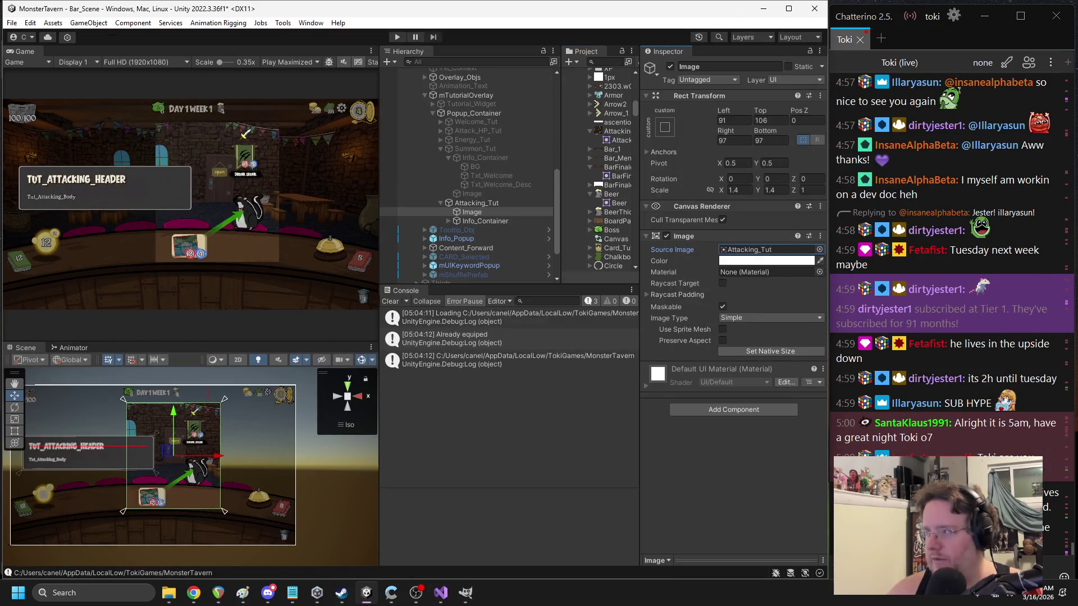
{"action": "left_click", "coordinate": [465, 593]}
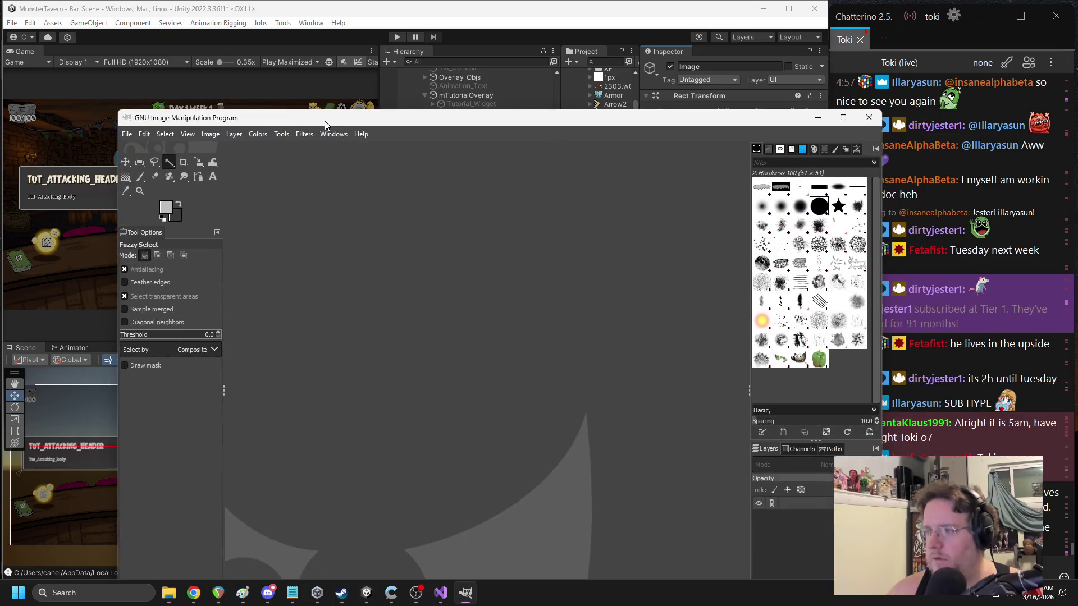
{"action": "mouse_move", "coordinate": [324, 120]}
{"action": "left_mouse_down"}
{"action": "mouse_move", "coordinate": [322, 95]}
{"action": "mouse_move", "coordinate": [283, 56]}
{"action": "mouse_move", "coordinate": [320, 68]}
{"action": "left_mouse_up"}
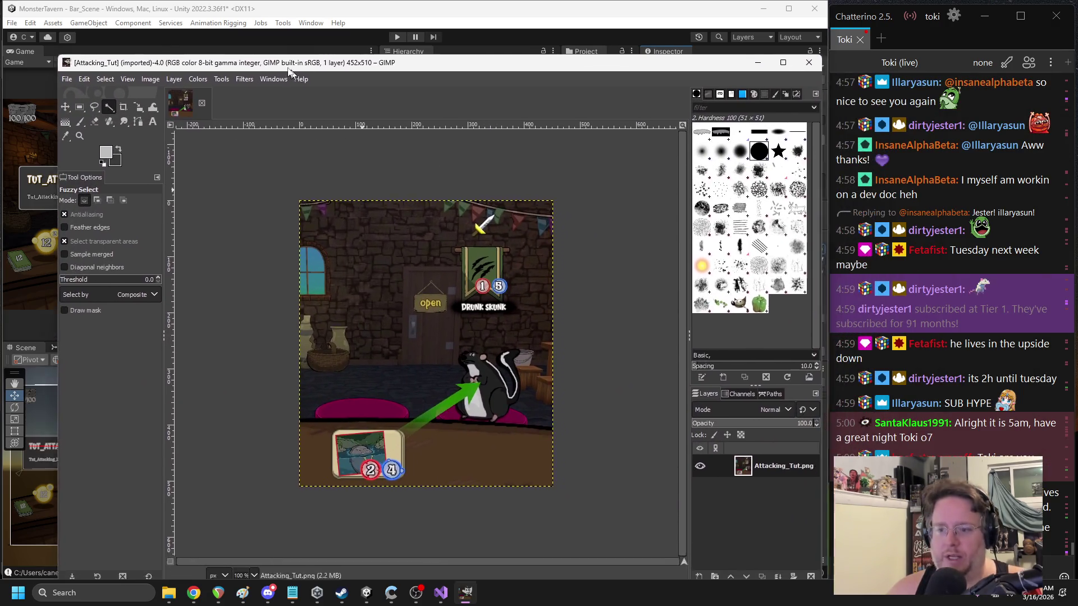
- Try a Fuzzy Select on the floor area and widen its colour threshold
{"action": "scroll", "coordinate": [455, 317], "scroll_direction": "up", "scroll_amount": 1}
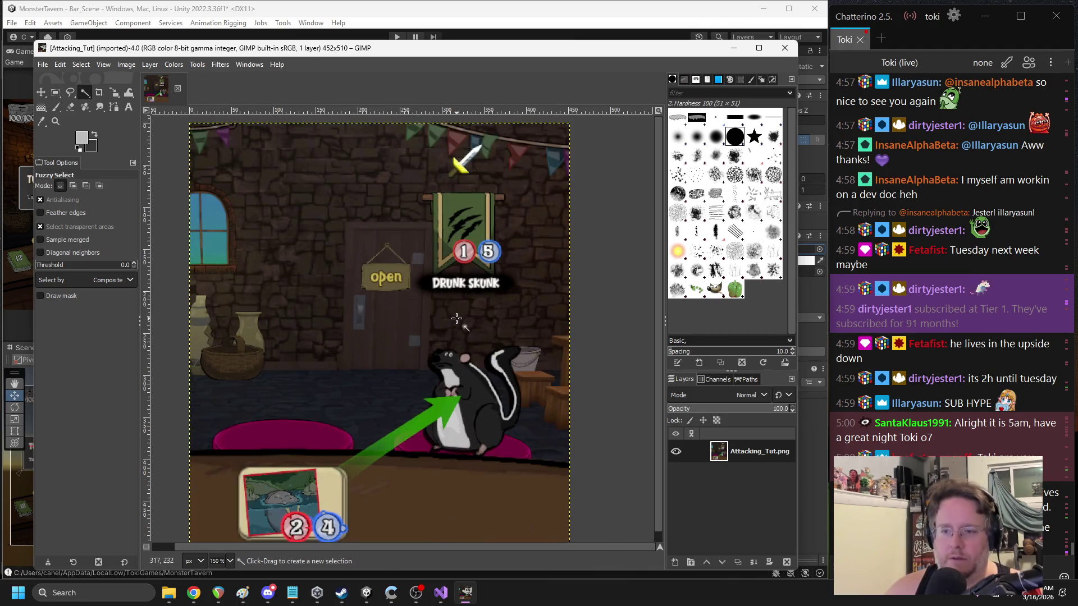
{"action": "scroll", "coordinate": [378, 342], "scroll_direction": "down", "scroll_amount": 3}
{"action": "left_click", "coordinate": [318, 216]}
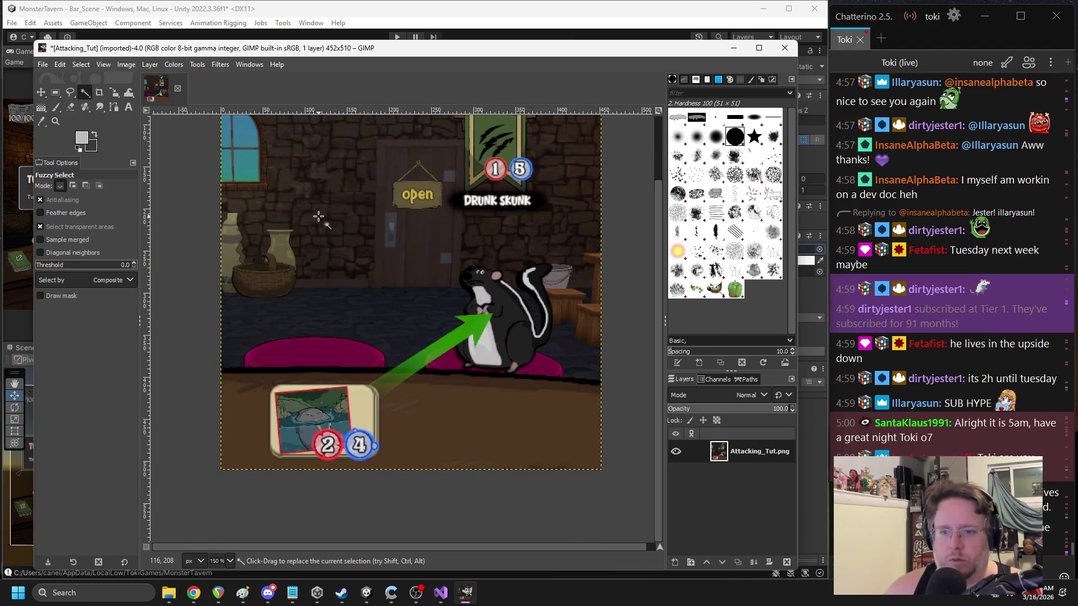
{"action": "mouse_move", "coordinate": [329, 282]}
{"action": "left_mouse_down"}
{"action": "mouse_move", "coordinate": [361, 313]}
{"action": "mouse_move", "coordinate": [310, 294]}
{"action": "left_mouse_up"}
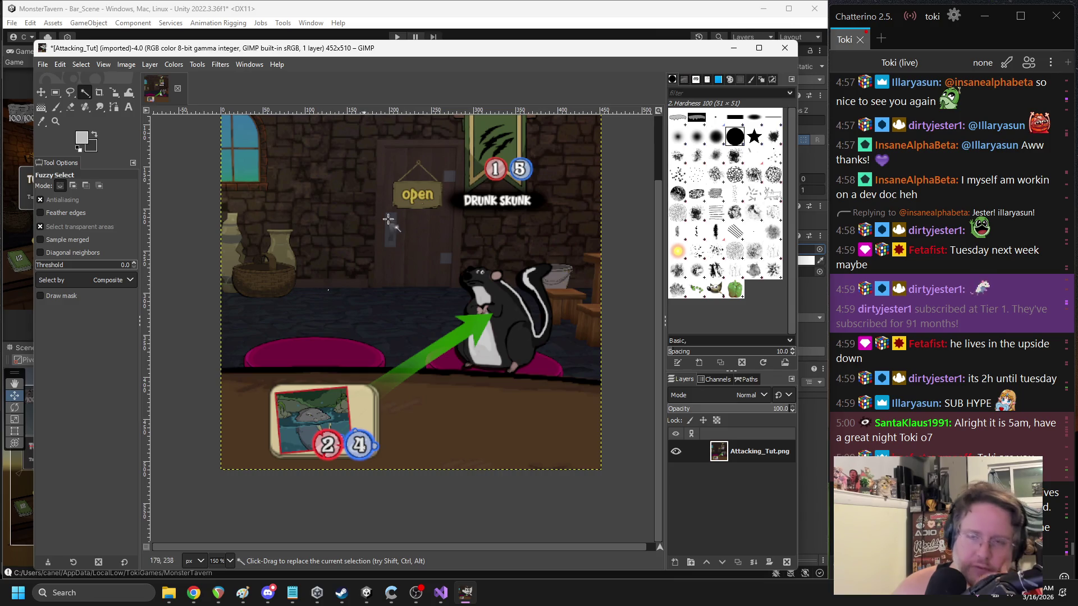
- Switch to the Eraser and add an alpha channel to the Attacking_Tut layer
{"action": "left_click", "coordinate": [70, 107]}
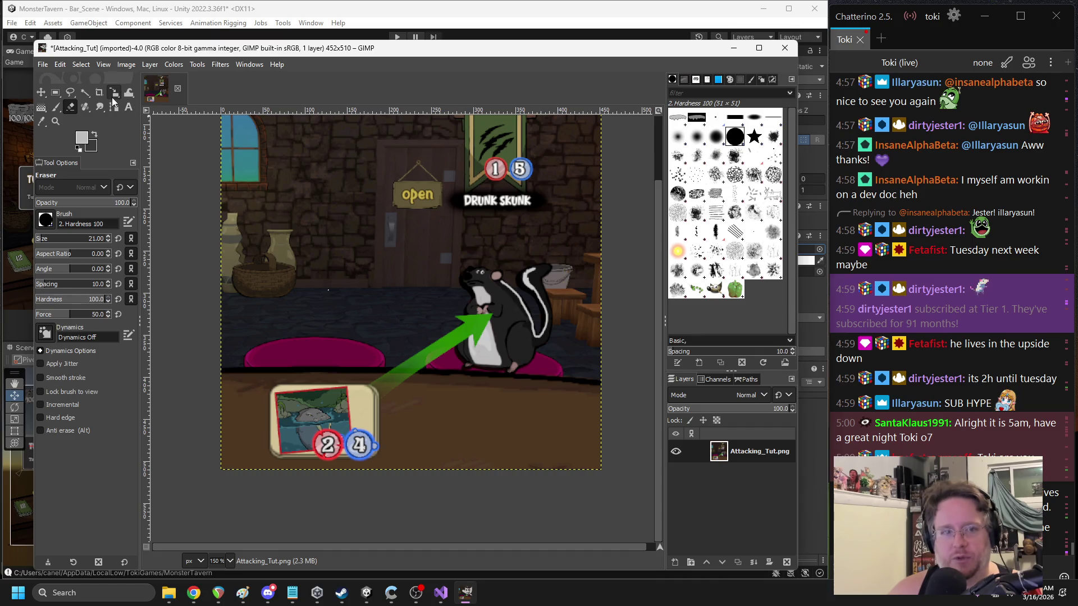
{"action": "left_click", "coordinate": [150, 66]}
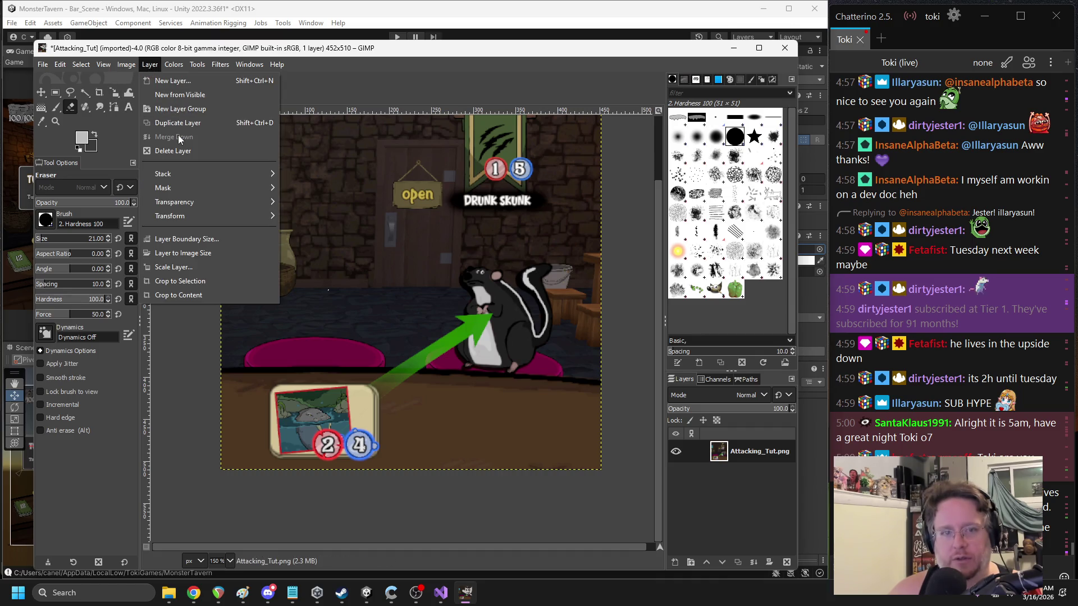
{"action": "mouse_move", "coordinate": [194, 202]}
{"action": "left_click", "coordinate": [311, 204]}
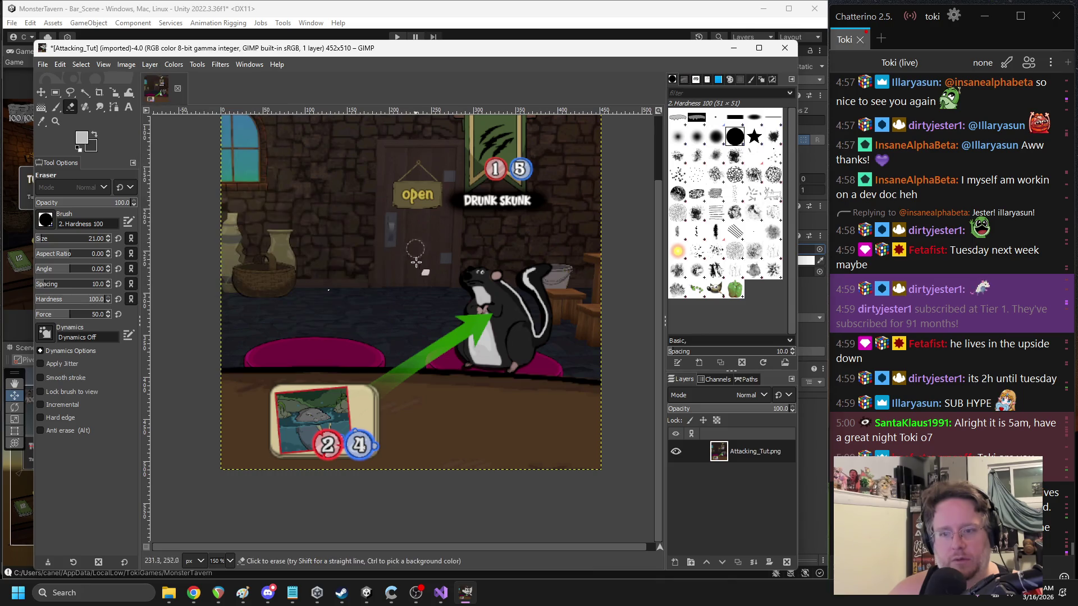
{"action": "left_click", "coordinate": [103, 64]}
{"action": "key", "text": "Escape"}
- Undo a test eraser stroke, then erase the table right of the card up toward the skunk
{"action": "left_click_drag", "start_coordinate": [389, 180], "coordinate": [401, 256]}
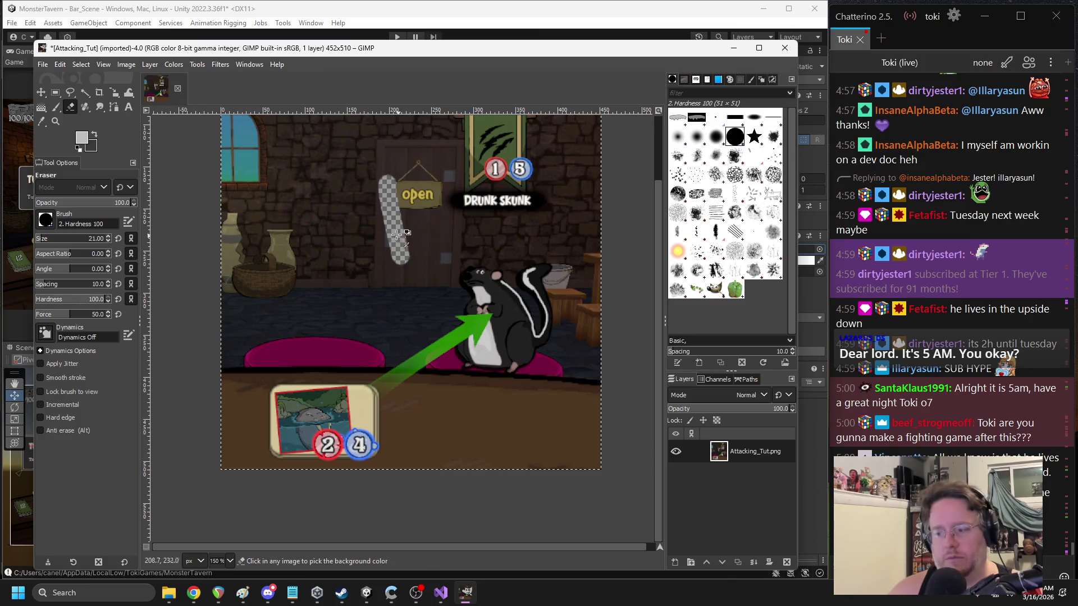
{"action": "key", "text": "ctrl+z"}
{"action": "scroll", "coordinate": [426, 314], "scroll_direction": "down", "scroll_amount": 2}
{"action": "scroll", "coordinate": [393, 348], "scroll_direction": "up", "scroll_amount": 2}
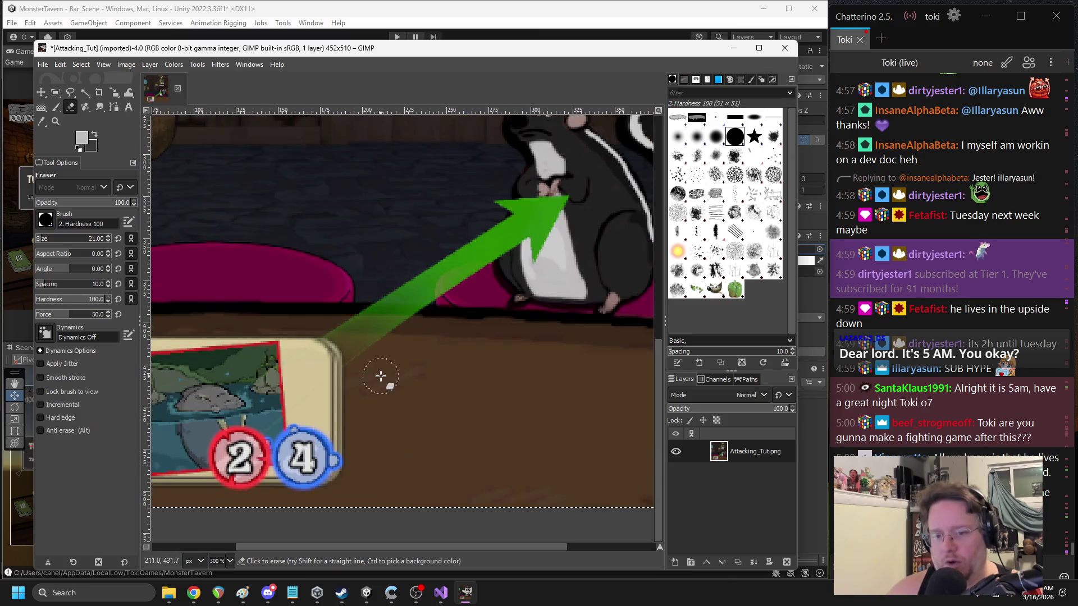
{"action": "mouse_move", "coordinate": [365, 380]}
{"action": "left_mouse_down"}
{"action": "mouse_move", "coordinate": [367, 456]}
{"action": "mouse_move", "coordinate": [365, 414]}
{"action": "left_mouse_up"}
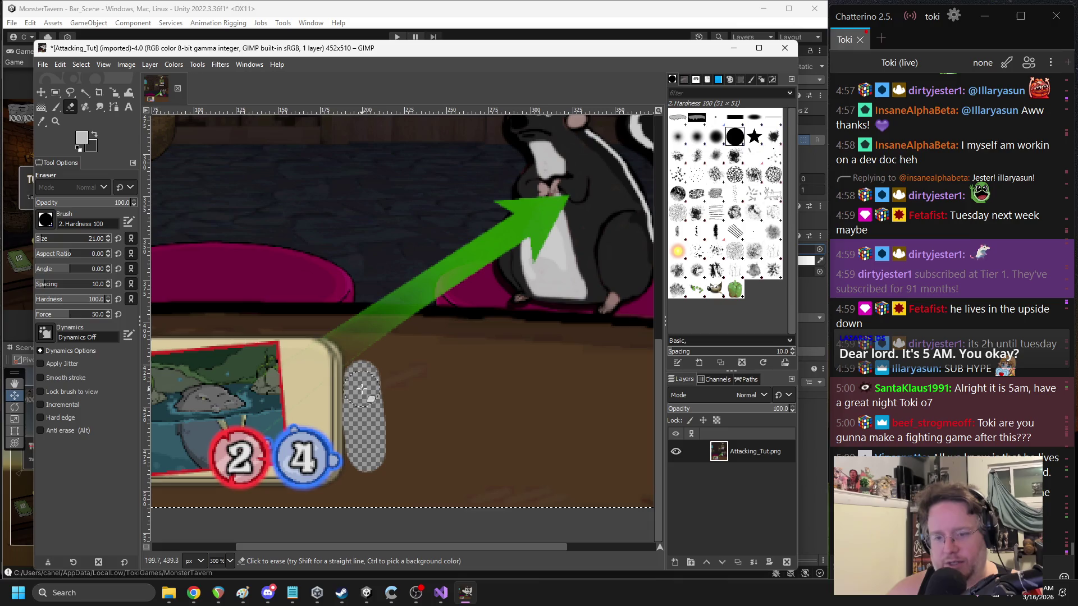
{"action": "left_click_drag", "start_coordinate": [379, 366], "coordinate": [458, 317]}
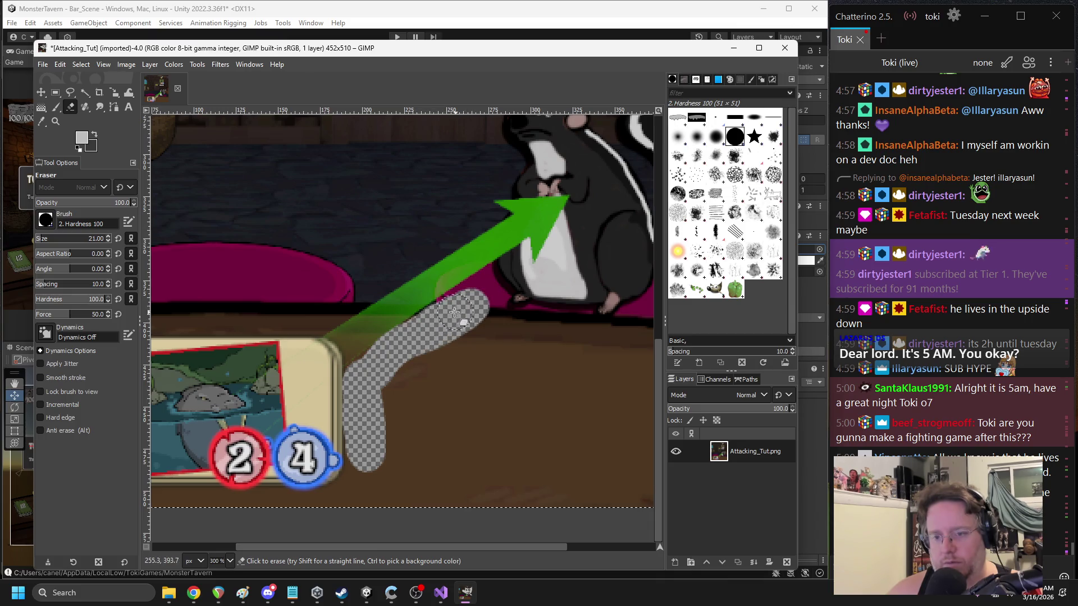
{"action": "left_click_drag", "start_coordinate": [452, 308], "coordinate": [476, 293]}
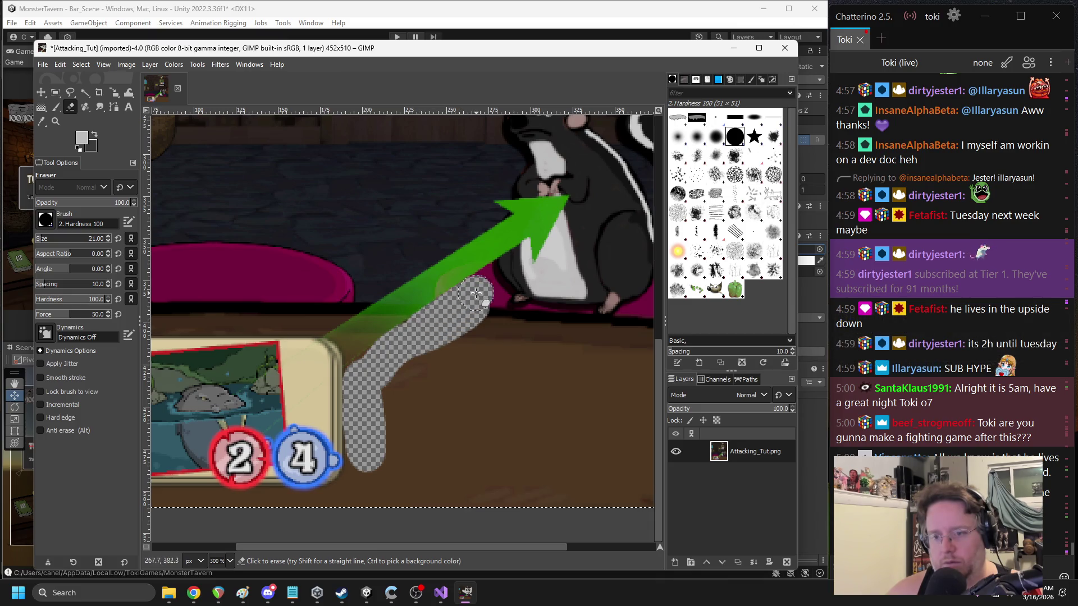
- Erase the table down to the bottom edge and out to the right, then set eraser size 88
{"action": "scroll", "coordinate": [425, 298], "scroll_direction": "down", "scroll_amount": 3}
{"action": "scroll", "coordinate": [425, 298], "scroll_direction": "left", "scroll_amount": 2}
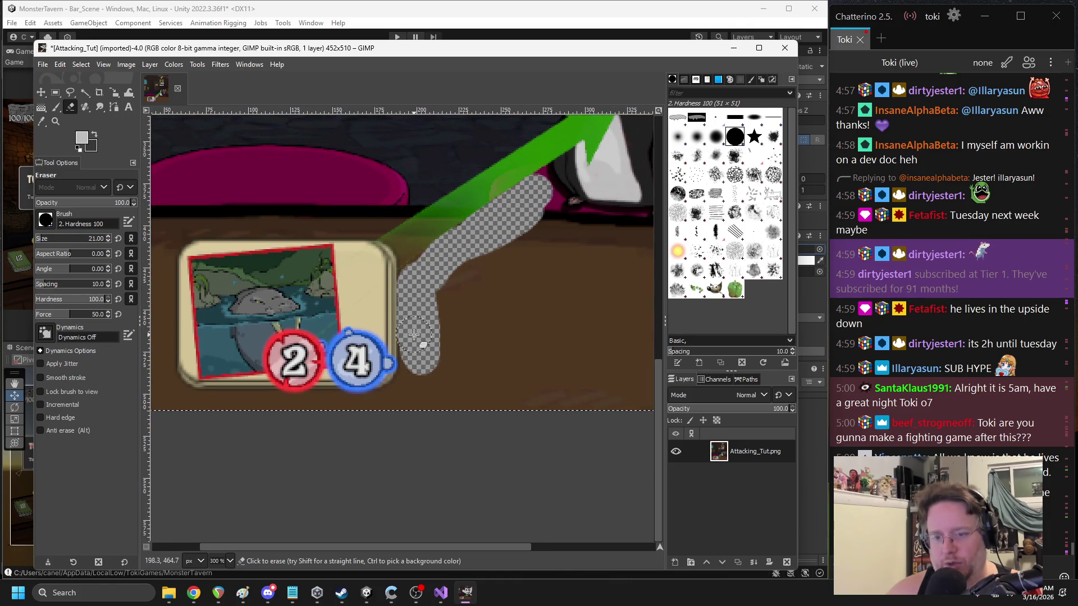
{"action": "left_click_drag", "start_coordinate": [415, 368], "coordinate": [415, 404]}
{"action": "scroll", "coordinate": [418, 400], "scroll_direction": "down", "scroll_amount": 2}
{"action": "scroll", "coordinate": [418, 401], "scroll_direction": "left", "scroll_amount": 3}
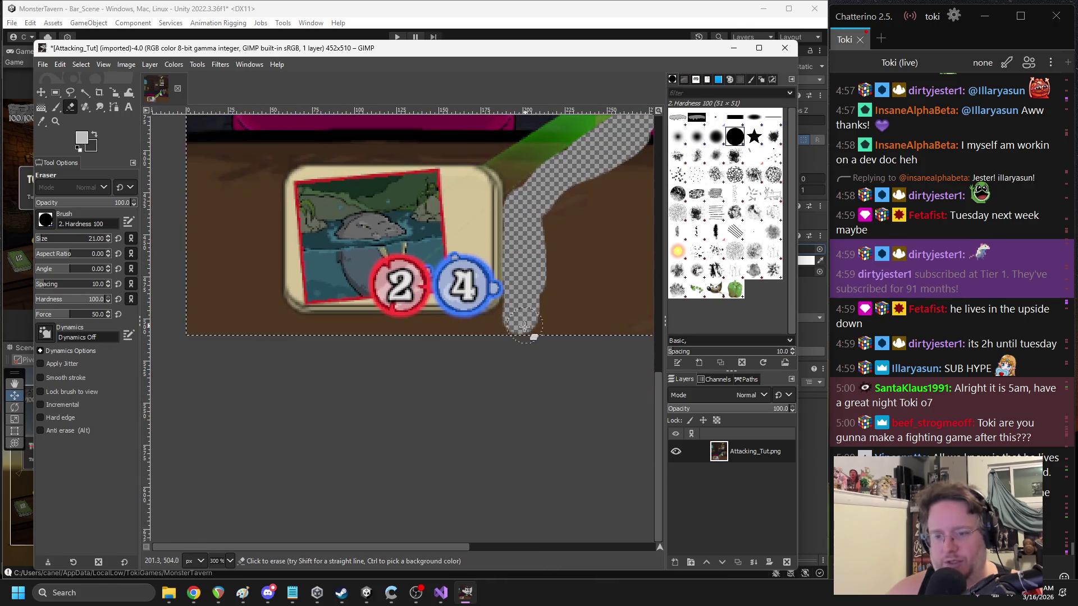
{"action": "mouse_move", "coordinate": [521, 311]}
{"action": "left_mouse_down"}
{"action": "mouse_move", "coordinate": [490, 335]}
{"action": "mouse_move", "coordinate": [334, 344]}
{"action": "mouse_move", "coordinate": [368, 343]}
{"action": "left_mouse_up"}
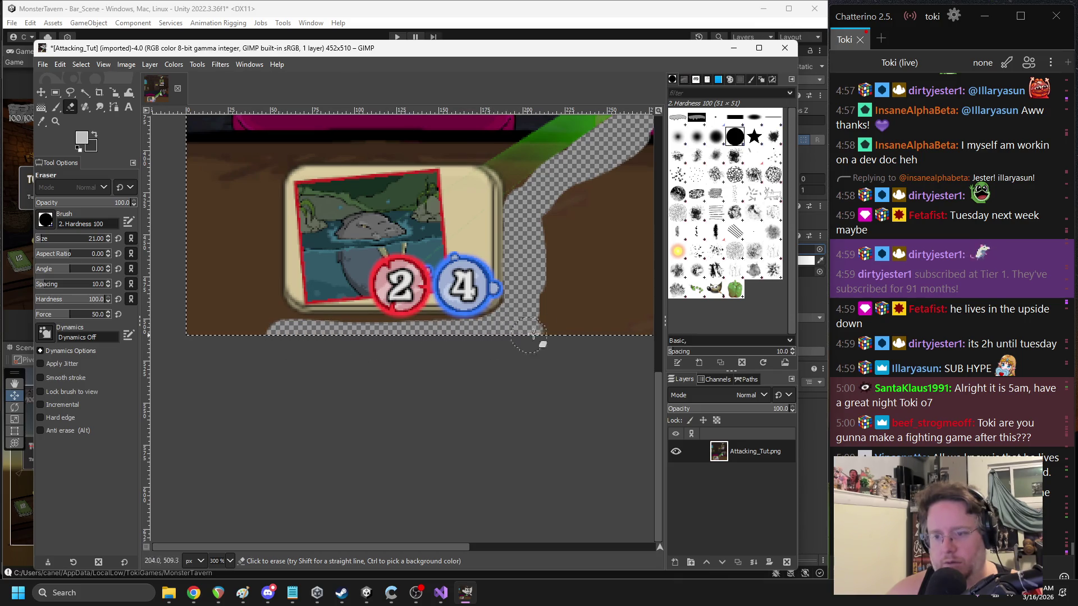
{"action": "scroll", "coordinate": [528, 336], "scroll_direction": "up", "scroll_amount": 1}
{"action": "scroll", "coordinate": [528, 335], "scroll_direction": "right", "scroll_amount": 4}
{"action": "mouse_move", "coordinate": [414, 277]}
{"action": "left_mouse_down"}
{"action": "mouse_move", "coordinate": [414, 365]}
{"action": "mouse_move", "coordinate": [397, 352]}
{"action": "mouse_move", "coordinate": [438, 377]}
{"action": "mouse_move", "coordinate": [466, 376]}
{"action": "mouse_move", "coordinate": [481, 354]}
{"action": "mouse_move", "coordinate": [487, 382]}
{"action": "mouse_move", "coordinate": [567, 348]}
{"action": "left_mouse_up"}
{"action": "scroll", "coordinate": [567, 348], "scroll_direction": "down", "scroll_amount": 2}
{"action": "scroll", "coordinate": [428, 366], "scroll_direction": "right", "scroll_amount": 3}
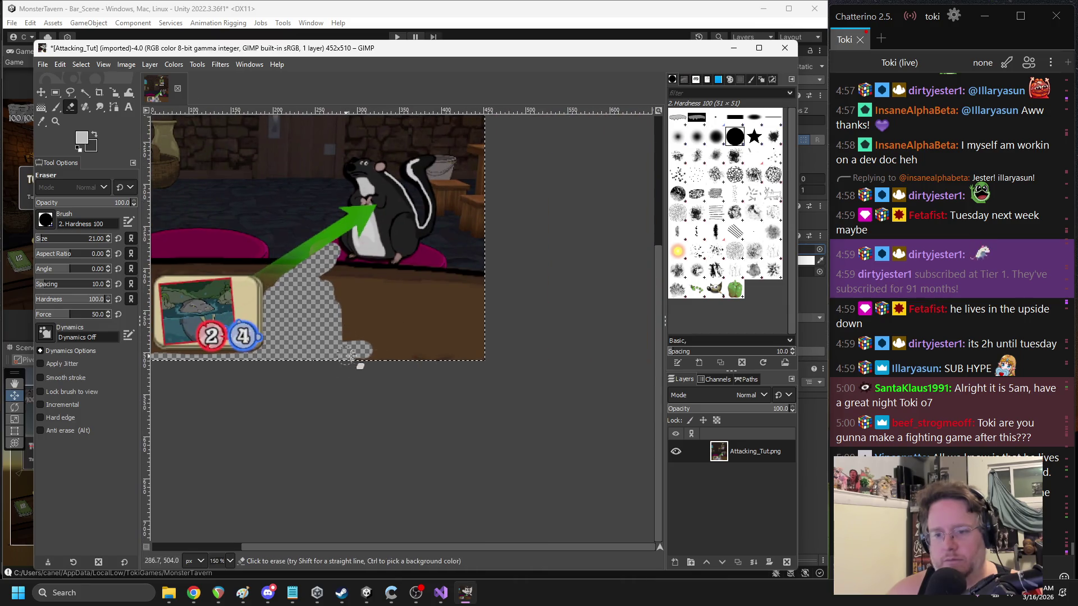
{"action": "left_click_drag", "start_coordinate": [346, 356], "coordinate": [505, 356]}
{"action": "left_click", "coordinate": [51, 241]}
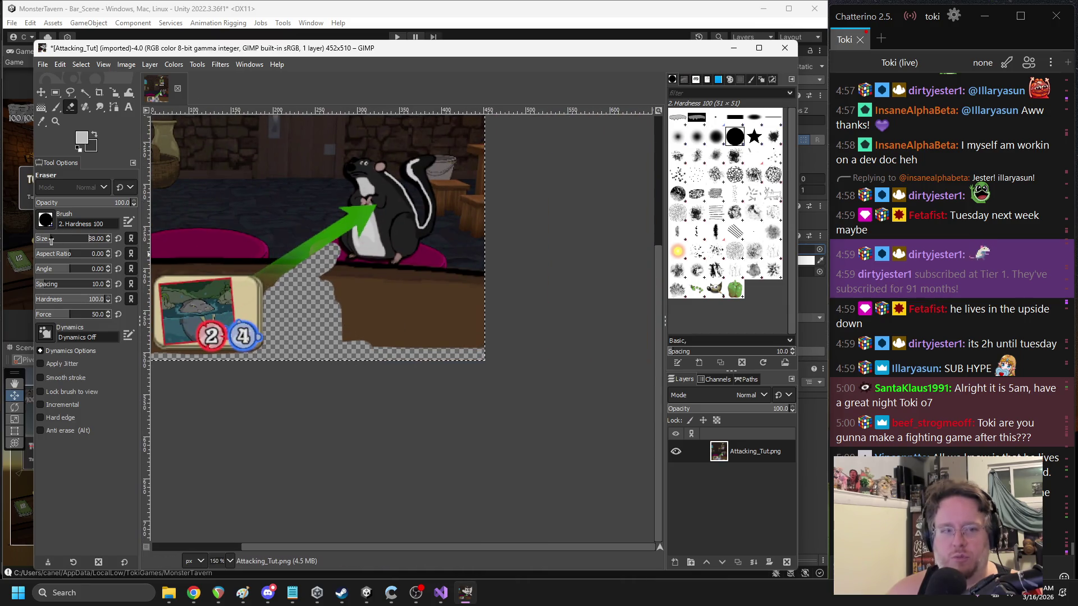
- Erase the brown table, cushion and dark floor right of and below the skunk
{"action": "left_click_drag", "start_coordinate": [362, 320], "coordinate": [466, 336]}
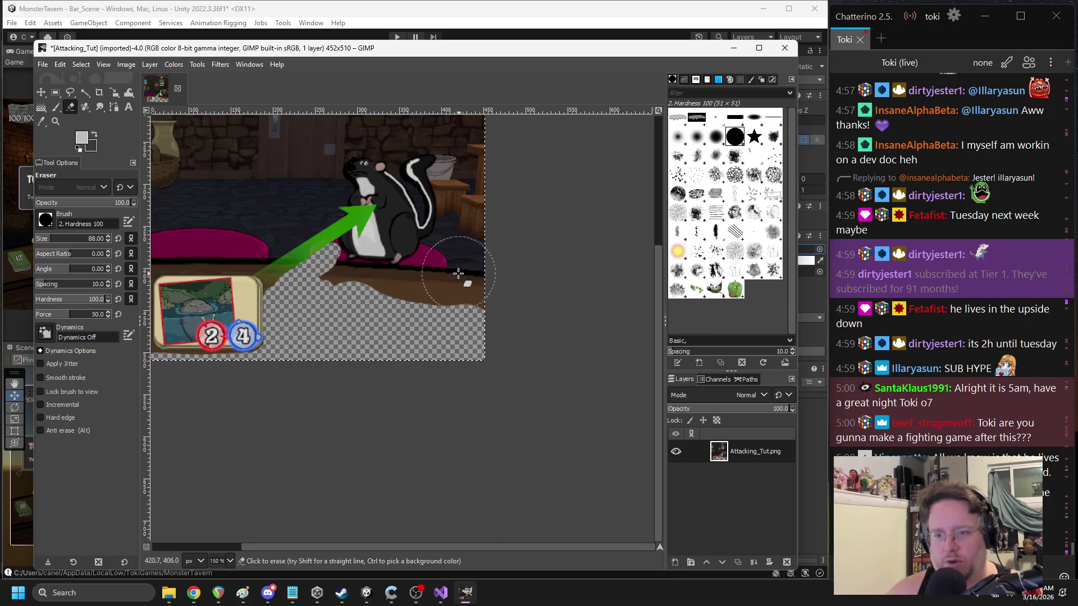
{"action": "left_click_drag", "start_coordinate": [445, 284], "coordinate": [482, 307]}
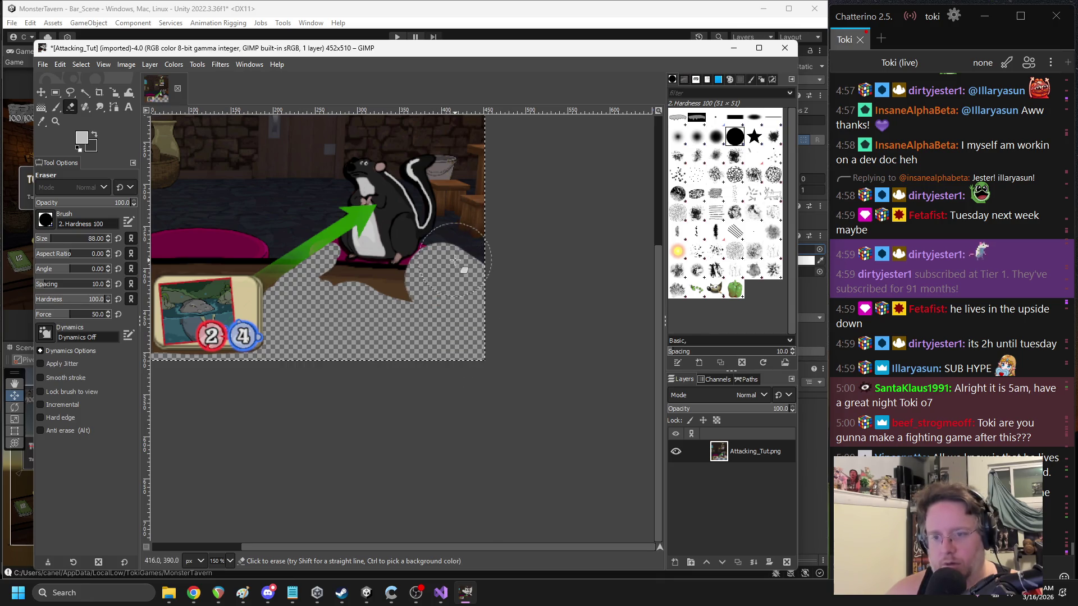
{"action": "left_click_drag", "start_coordinate": [454, 259], "coordinate": [534, 281]}
{"action": "mouse_move", "coordinate": [387, 303]}
{"action": "left_mouse_down"}
{"action": "mouse_move", "coordinate": [342, 313]}
{"action": "mouse_move", "coordinate": [337, 303]}
{"action": "mouse_move", "coordinate": [345, 337]}
{"action": "mouse_move", "coordinate": [334, 210]}
{"action": "mouse_move", "coordinate": [444, 213]}
{"action": "mouse_move", "coordinate": [320, 275]}
{"action": "mouse_move", "coordinate": [337, 319]}
{"action": "mouse_move", "coordinate": [433, 311]}
{"action": "mouse_move", "coordinate": [421, 281]}
{"action": "left_mouse_up"}
{"action": "scroll", "coordinate": [339, 309], "scroll_direction": "left", "scroll_amount": 5}
{"action": "scroll", "coordinate": [316, 285], "scroll_direction": "up", "scroll_amount": 3}
{"action": "scroll", "coordinate": [316, 285], "scroll_direction": "right", "scroll_amount": 1}
{"action": "scroll", "coordinate": [314, 267], "scroll_direction": "up", "scroll_amount": 3}
{"action": "scroll", "coordinate": [315, 267], "scroll_direction": "right", "scroll_amount": 1}
- Erase the upper-left wall with the window, the top bunting and sword, and the right edge
{"action": "mouse_move", "coordinate": [315, 267]}
{"action": "left_mouse_down"}
{"action": "mouse_move", "coordinate": [300, 356]}
{"action": "mouse_move", "coordinate": [397, 168]}
{"action": "mouse_move", "coordinate": [445, 243]}
{"action": "mouse_move", "coordinate": [471, 185]}
{"action": "mouse_move", "coordinate": [515, 178]}
{"action": "left_mouse_up"}
{"action": "scroll", "coordinate": [515, 178], "scroll_direction": "right", "scroll_amount": 5}
{"action": "scroll", "coordinate": [393, 196], "scroll_direction": "up", "scroll_amount": 1}
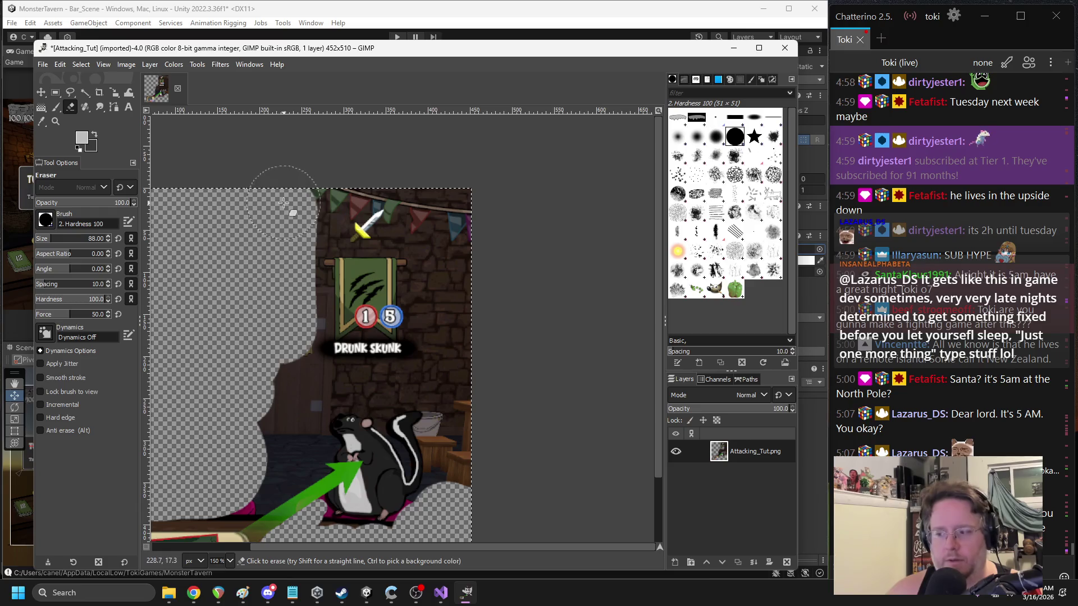
{"action": "left_click_drag", "start_coordinate": [336, 212], "coordinate": [449, 217]}
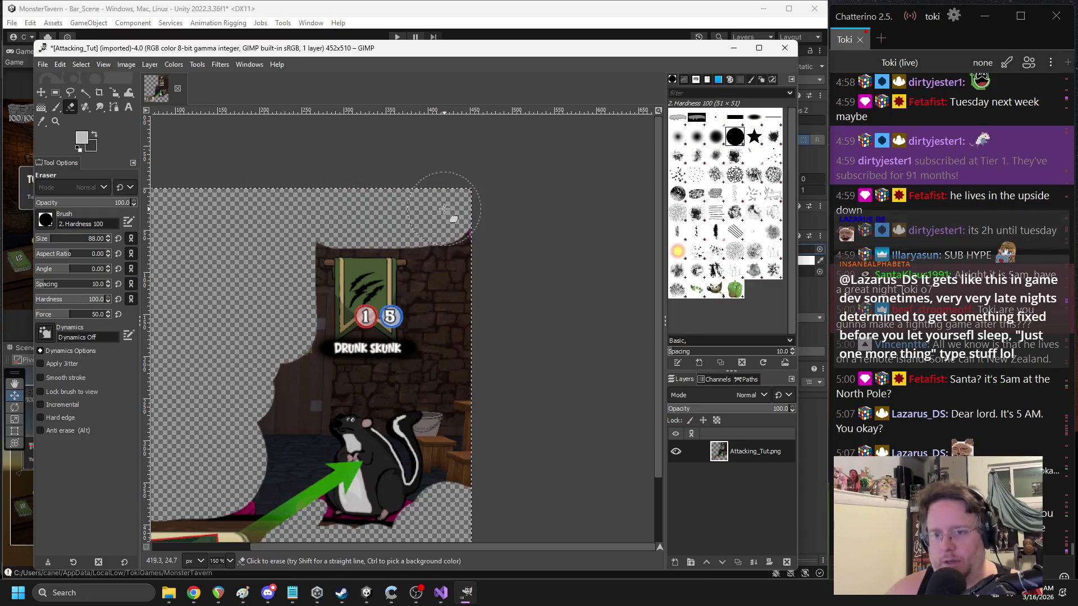
{"action": "scroll", "coordinate": [488, 303], "scroll_direction": "down", "scroll_amount": 5}
{"action": "scroll", "coordinate": [488, 303], "scroll_direction": "left", "scroll_amount": 1}
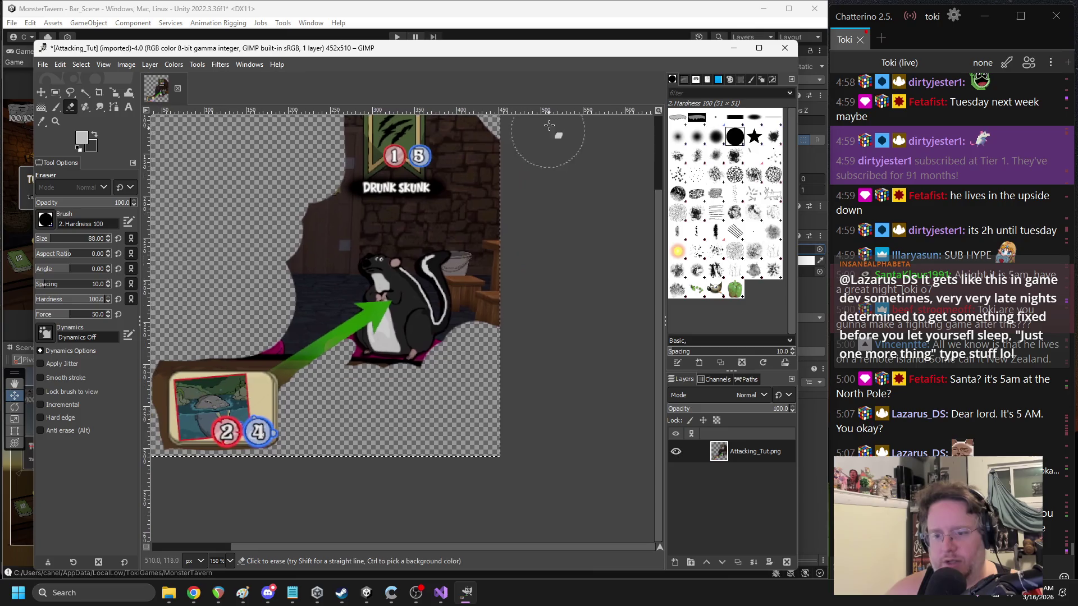
{"action": "left_click_drag", "start_coordinate": [495, 307], "coordinate": [495, 134]}
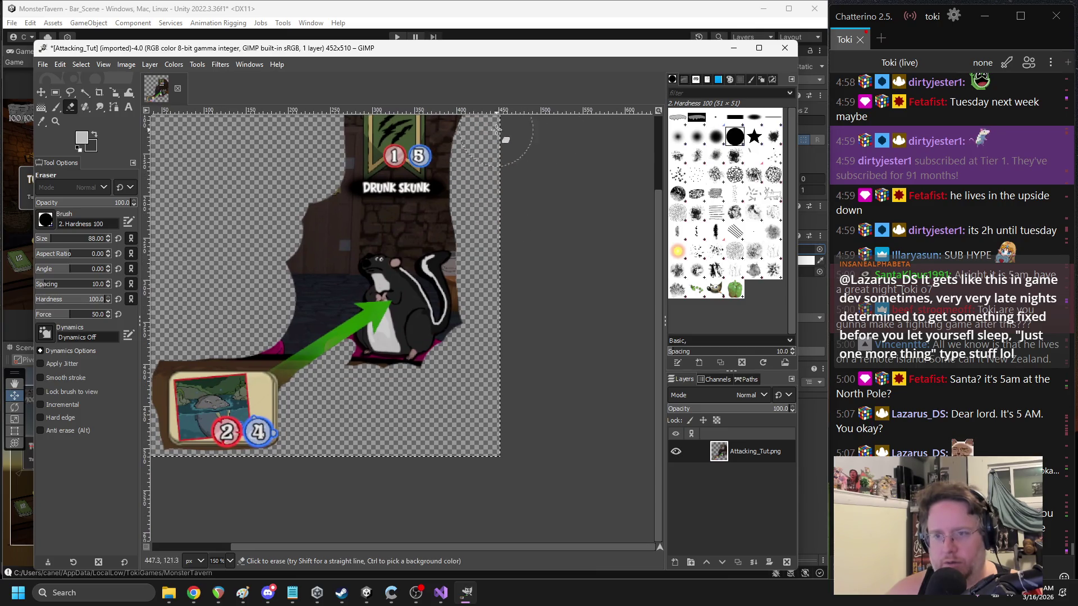
{"action": "scroll", "coordinate": [495, 134], "scroll_direction": "up", "scroll_amount": 2}
{"action": "scroll", "coordinate": [495, 134], "scroll_direction": "left", "scroll_amount": 1}
{"action": "left_click_drag", "start_coordinate": [512, 191], "coordinate": [522, 220]}
{"action": "scroll", "coordinate": [545, 312], "scroll_direction": "up", "scroll_amount": 2}
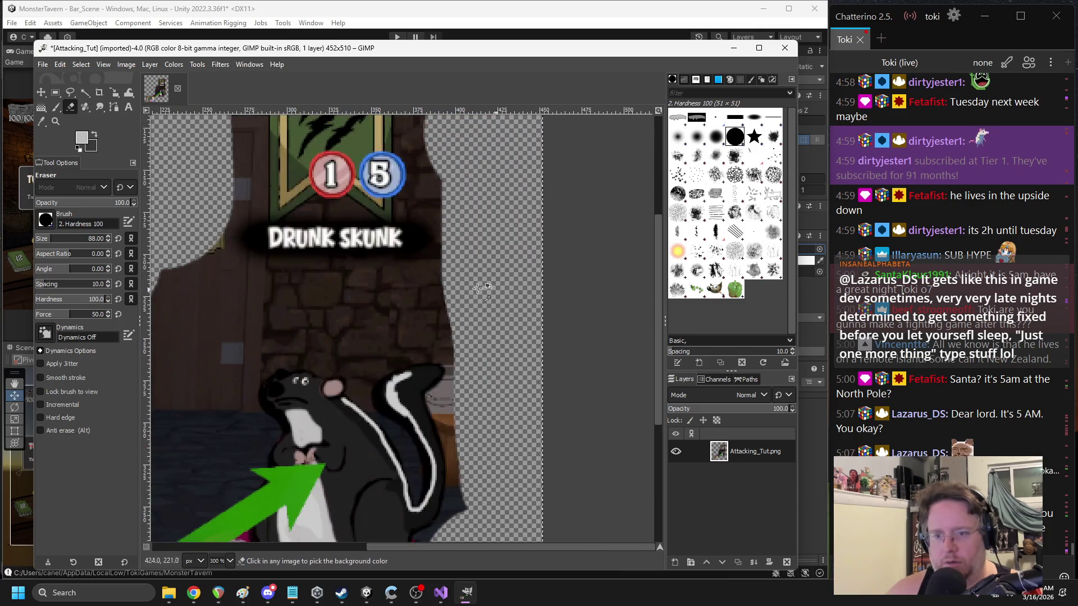
{"action": "scroll", "coordinate": [292, 315], "scroll_direction": "left", "scroll_amount": 8}
{"action": "scroll", "coordinate": [292, 314], "scroll_direction": "down", "scroll_amount": 5}
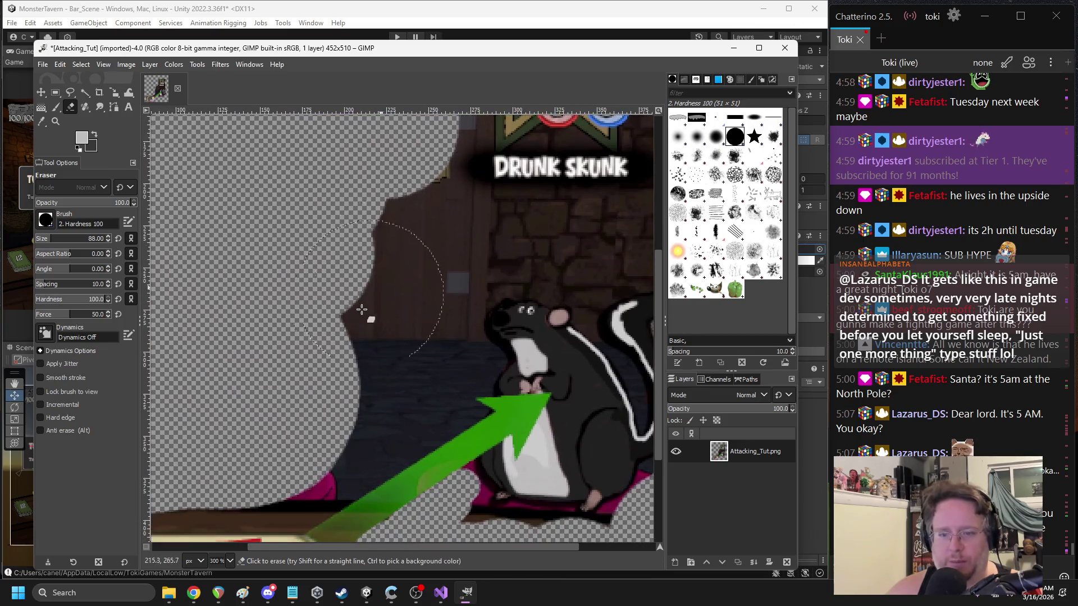
- Erase the wall left of the skunk and around the green arrow, then shrink the eraser to 19
{"action": "left_click_drag", "start_coordinate": [381, 320], "coordinate": [324, 345]}
{"action": "scroll", "coordinate": [324, 344], "scroll_direction": "down", "scroll_amount": 2}
{"action": "scroll", "coordinate": [337, 308], "scroll_direction": "left", "scroll_amount": 2}
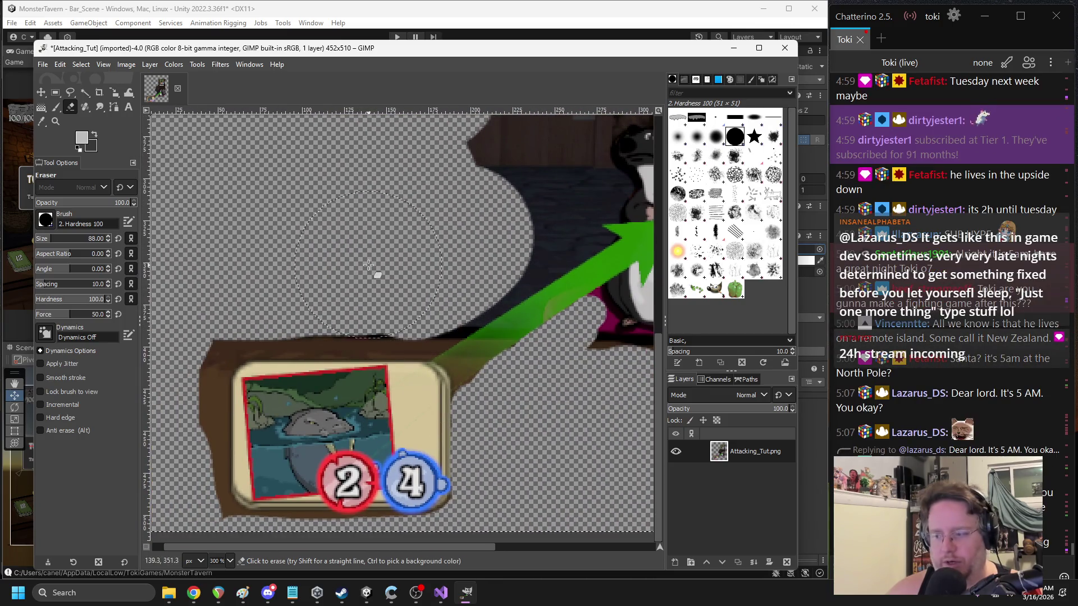
{"action": "scroll", "coordinate": [368, 264], "scroll_direction": "left", "scroll_amount": 3}
{"action": "scroll", "coordinate": [368, 265], "scroll_direction": "down", "scroll_amount": 1}
{"action": "scroll", "coordinate": [387, 223], "scroll_direction": "left", "scroll_amount": 2}
{"action": "scroll", "coordinate": [386, 223], "scroll_direction": "down", "scroll_amount": 1}
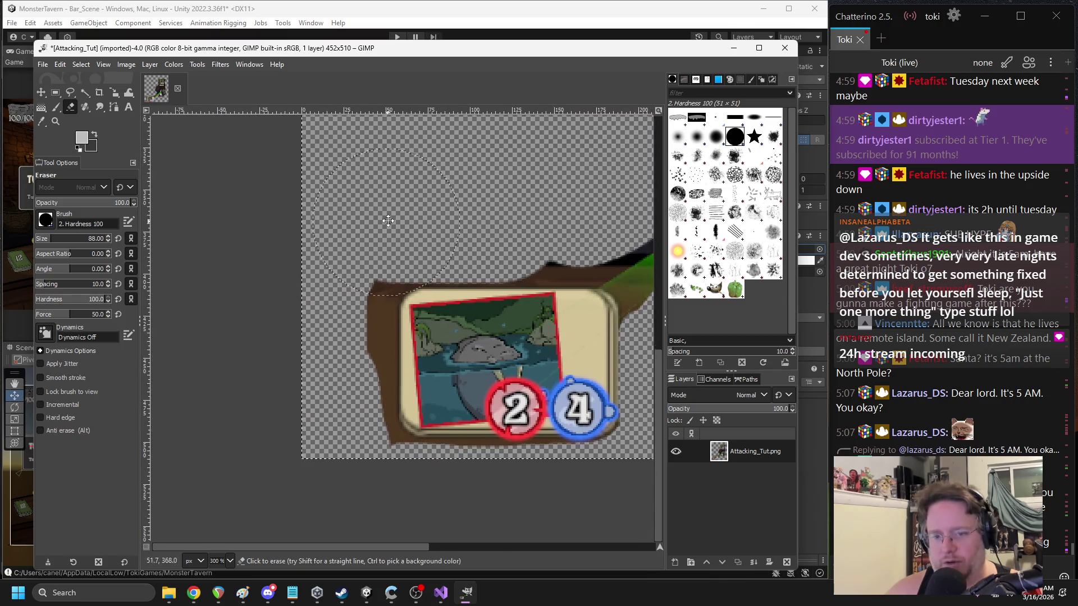
{"action": "left_click_drag", "start_coordinate": [344, 250], "coordinate": [328, 267]}
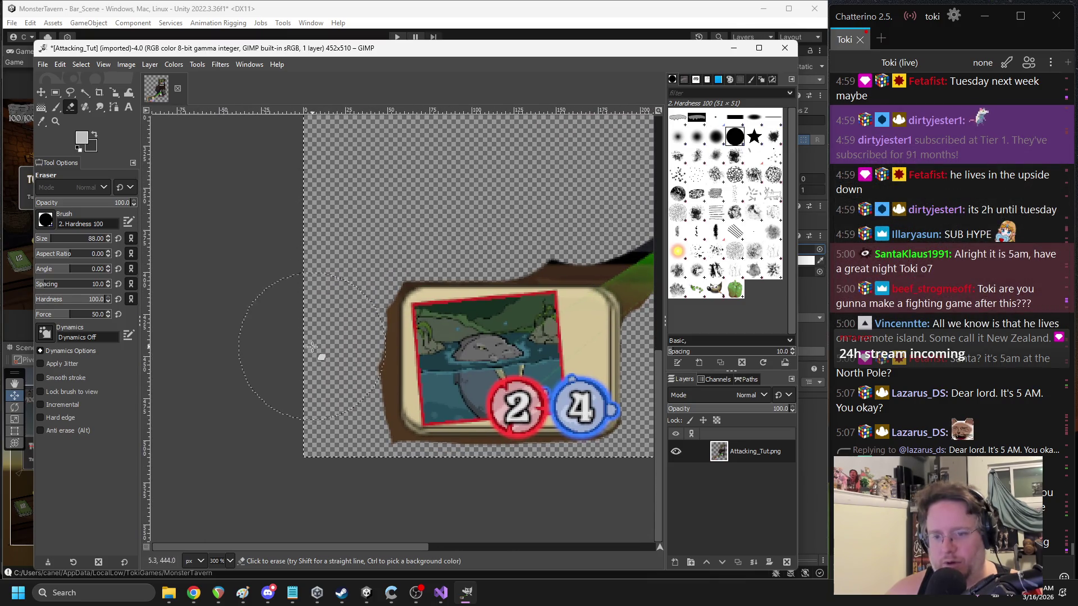
{"action": "scroll", "coordinate": [316, 365], "scroll_direction": "down", "scroll_amount": 1}
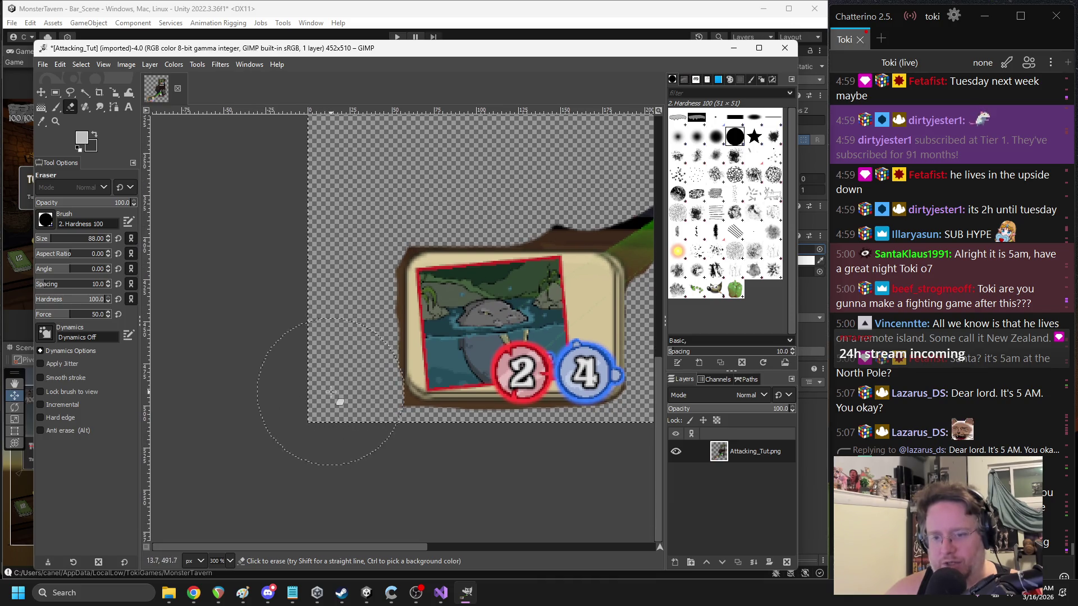
{"action": "scroll", "coordinate": [314, 393], "scroll_direction": "right", "scroll_amount": 6}
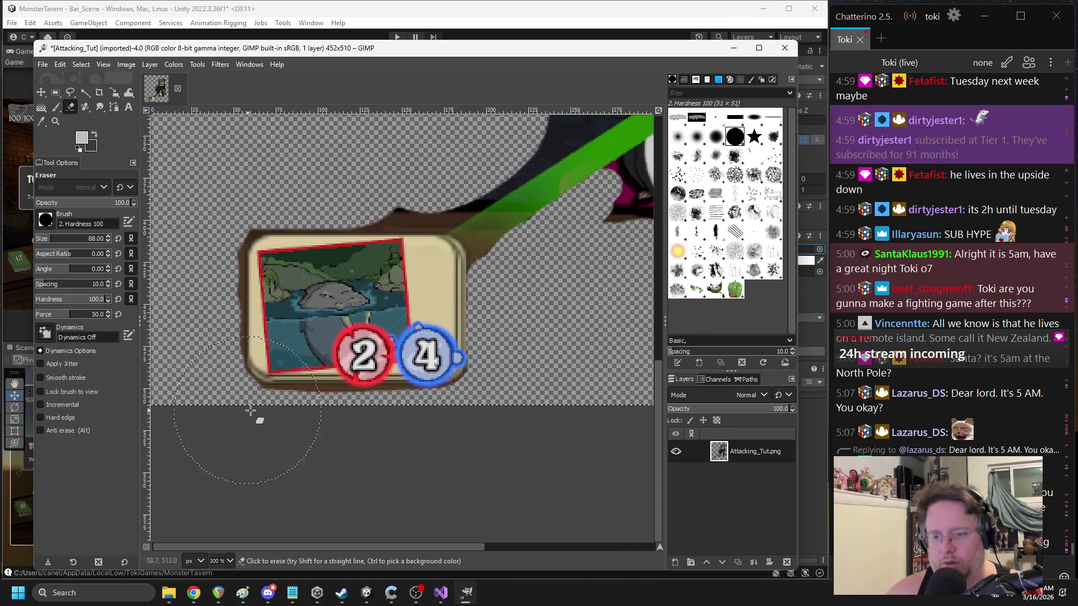
{"action": "scroll", "coordinate": [335, 241], "scroll_direction": "up", "scroll_amount": 2}
{"action": "left_click_drag", "start_coordinate": [326, 230], "coordinate": [326, 227]}
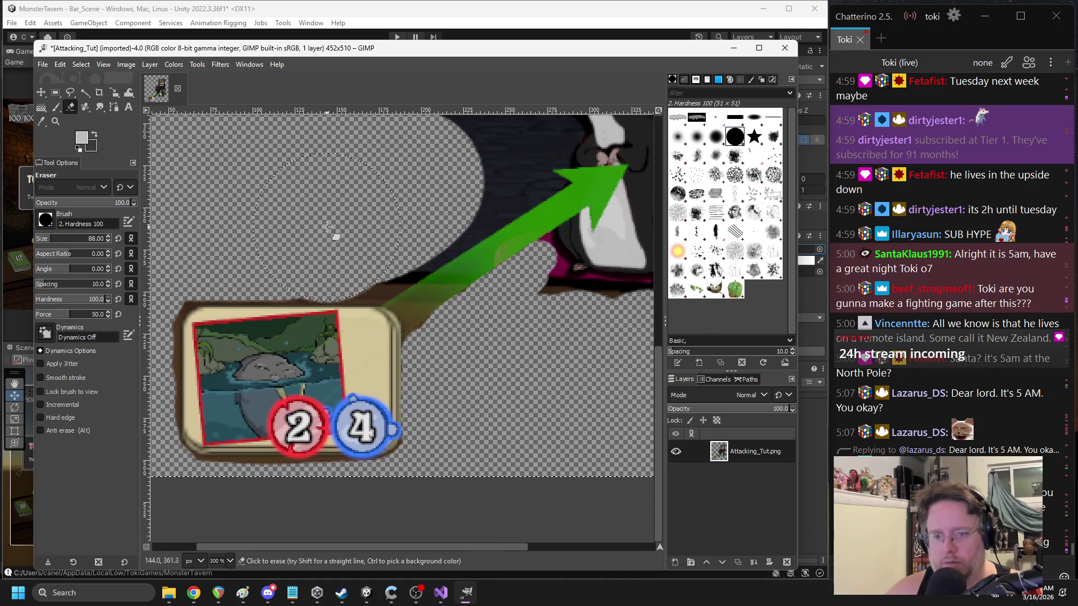
{"action": "scroll", "coordinate": [338, 221], "scroll_direction": "right", "scroll_amount": 6}
{"action": "scroll", "coordinate": [336, 225], "scroll_direction": "up", "scroll_amount": 6}
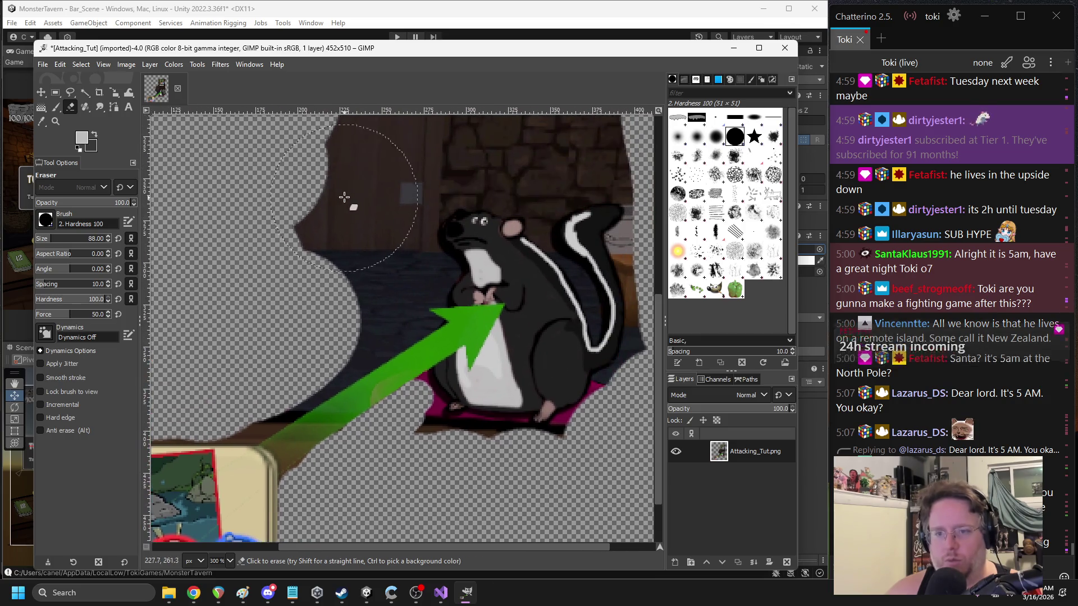
{"action": "scroll", "coordinate": [284, 250], "scroll_direction": "left", "scroll_amount": 4}
{"action": "scroll", "coordinate": [284, 250], "scroll_direction": "up", "scroll_amount": 2}
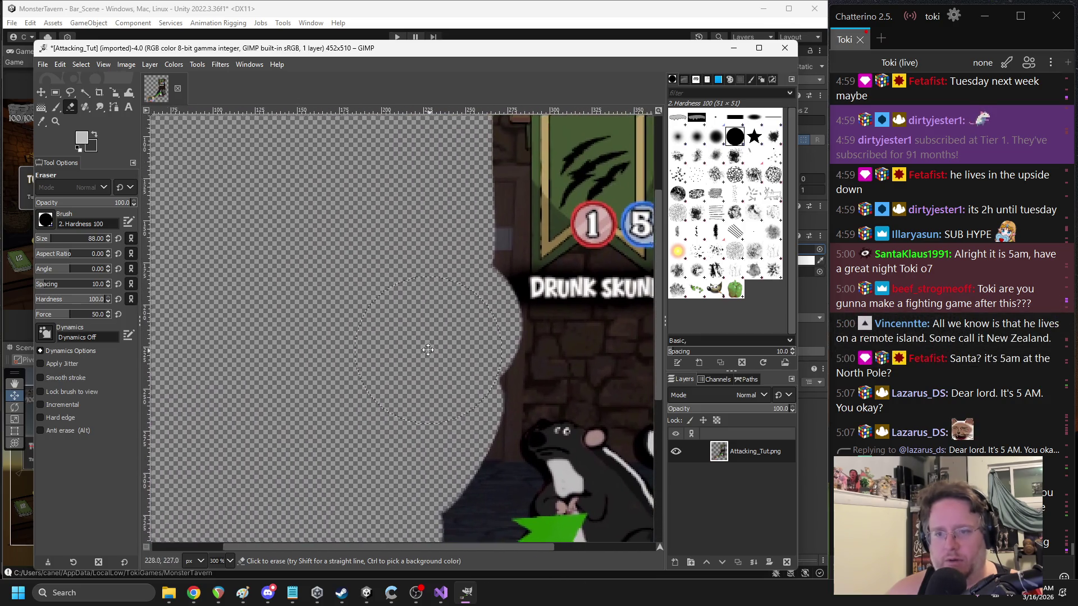
{"action": "scroll", "coordinate": [499, 156], "scroll_direction": "left", "scroll_amount": 3}
{"action": "scroll", "coordinate": [499, 155], "scroll_direction": "down", "scroll_amount": 3}
{"action": "scroll", "coordinate": [498, 155], "scroll_direction": "left", "scroll_amount": 2}
{"action": "scroll", "coordinate": [498, 156], "scroll_direction": "down", "scroll_amount": 2}
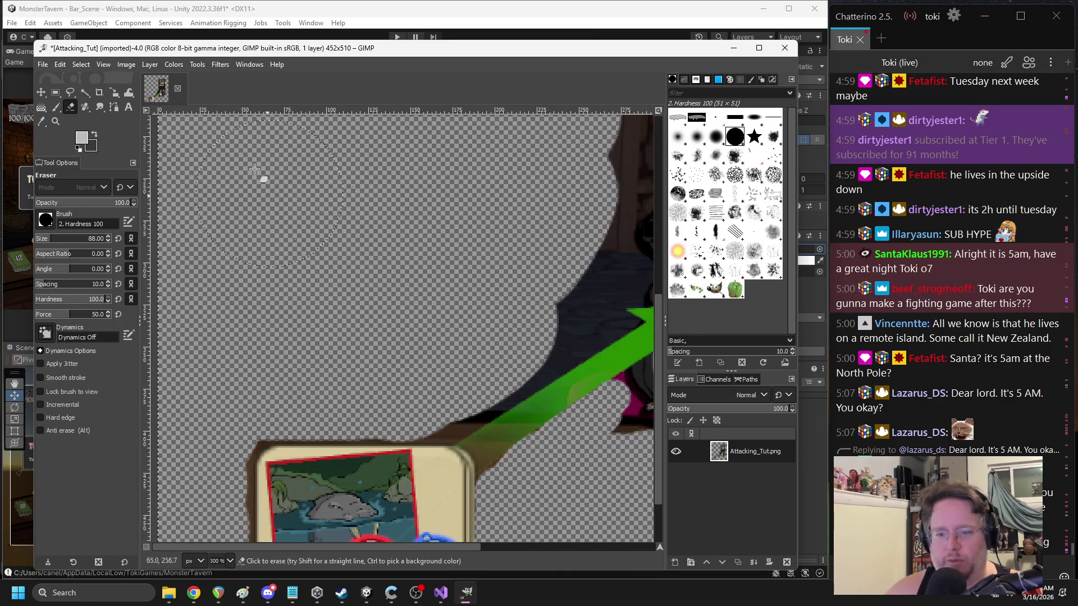
{"action": "left_click_drag", "start_coordinate": [44, 239], "coordinate": [40, 240]}
{"action": "scroll", "coordinate": [468, 274], "scroll_direction": "down", "scroll_amount": 3}
{"action": "scroll", "coordinate": [467, 274], "scroll_direction": "up", "scroll_amount": 3, "text": "ctrl"}
{"action": "scroll", "coordinate": [467, 274], "scroll_direction": "right", "scroll_amount": 4}
{"action": "scroll", "coordinate": [468, 274], "scroll_direction": "up", "scroll_amount": 3}
{"action": "scroll", "coordinate": [311, 334], "scroll_direction": "down", "scroll_amount": 1, "text": "ctrl"}
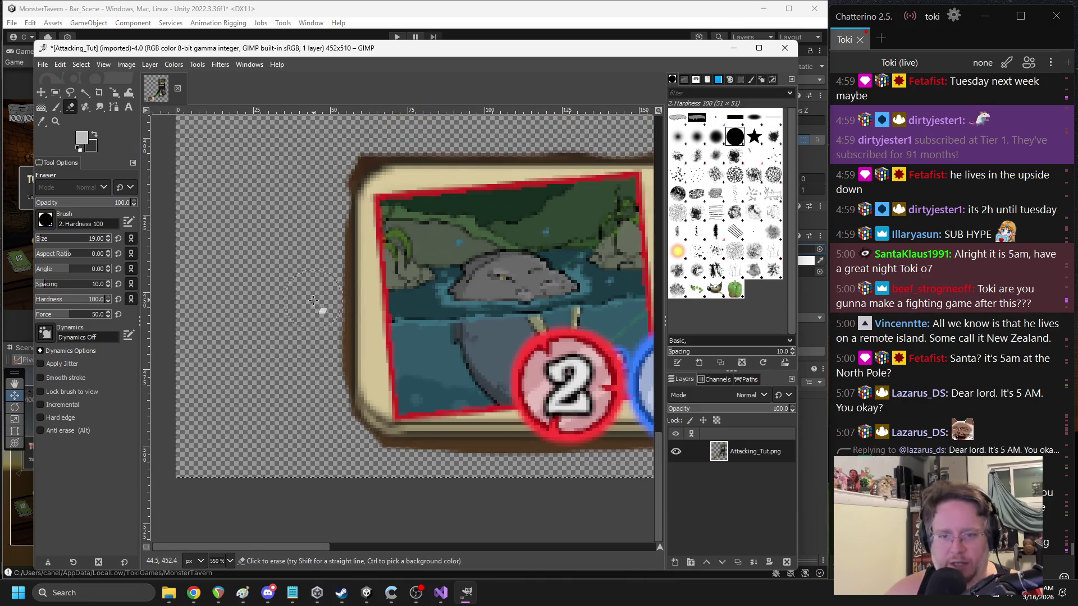
- Clean the dark fringe along the card's left, bottom and top-left edges, undoing one bad stroke
{"action": "scroll", "coordinate": [322, 359], "scroll_direction": "up", "scroll_amount": 2}
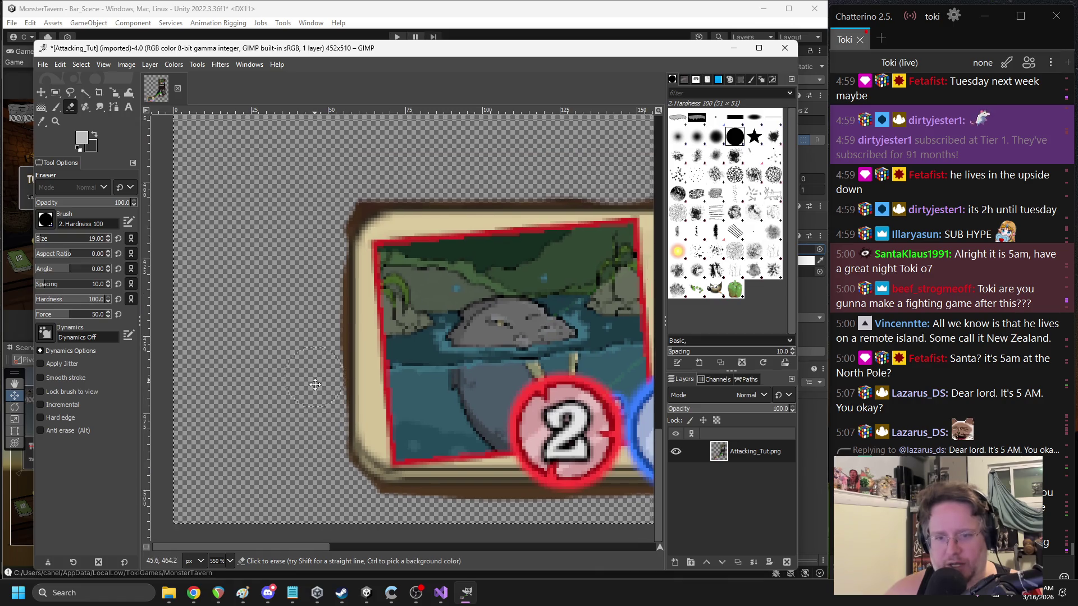
{"action": "left_click_drag", "start_coordinate": [320, 297], "coordinate": [324, 374]}
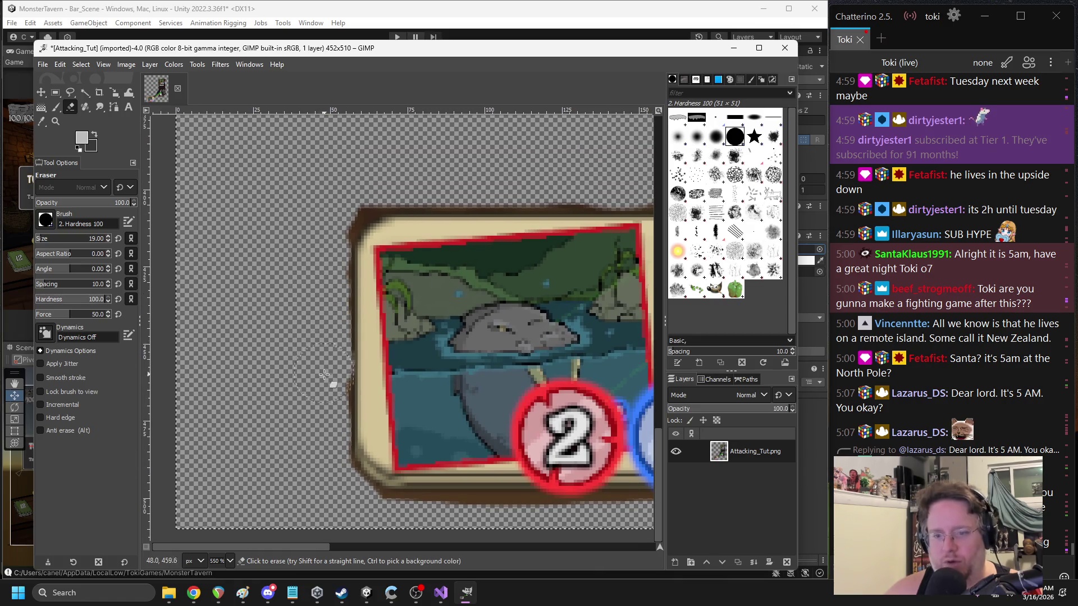
{"action": "scroll", "coordinate": [321, 409], "scroll_direction": "down", "scroll_amount": 5}
{"action": "mouse_move", "coordinate": [410, 401]}
{"action": "left_mouse_down"}
{"action": "mouse_move", "coordinate": [556, 401]}
{"action": "mouse_move", "coordinate": [468, 388]}
{"action": "left_mouse_up"}
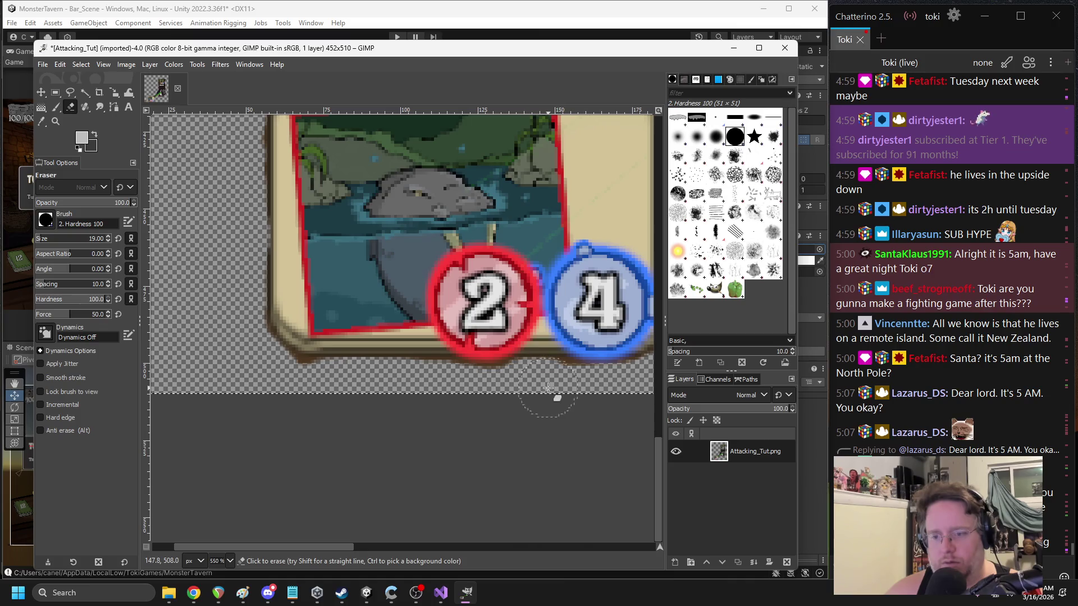
{"action": "scroll", "coordinate": [344, 392], "scroll_direction": "left", "scroll_amount": 2}
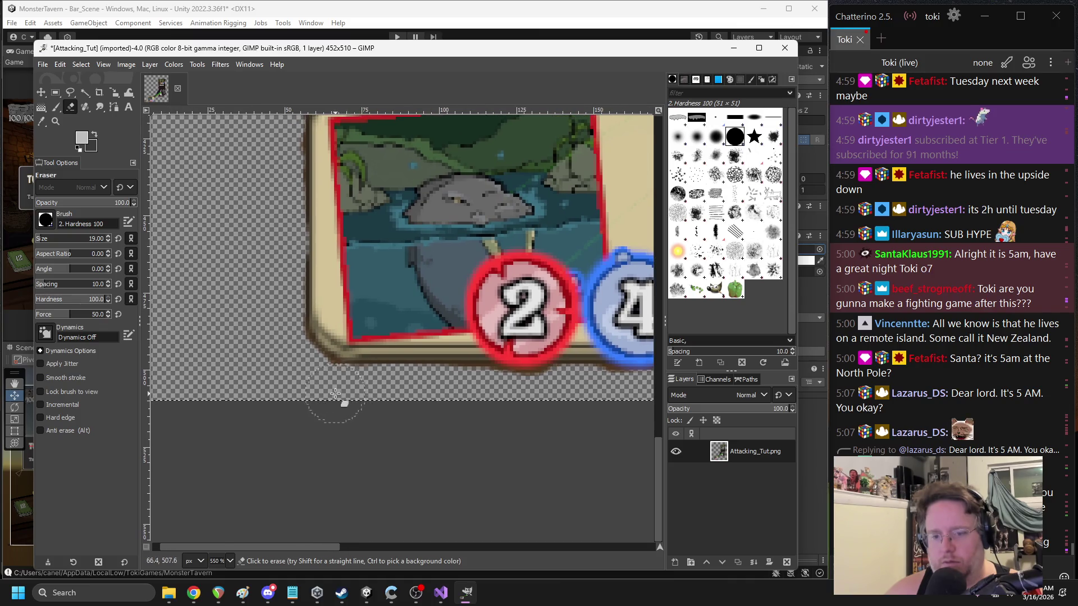
{"action": "scroll", "coordinate": [351, 392], "scroll_direction": "up", "scroll_amount": 12}
{"action": "scroll", "coordinate": [451, 331], "scroll_direction": "right", "scroll_amount": 15}
{"action": "scroll", "coordinate": [452, 331], "scroll_direction": "down", "scroll_amount": 2}
{"action": "scroll", "coordinate": [452, 331], "scroll_direction": "left", "scroll_amount": 7}
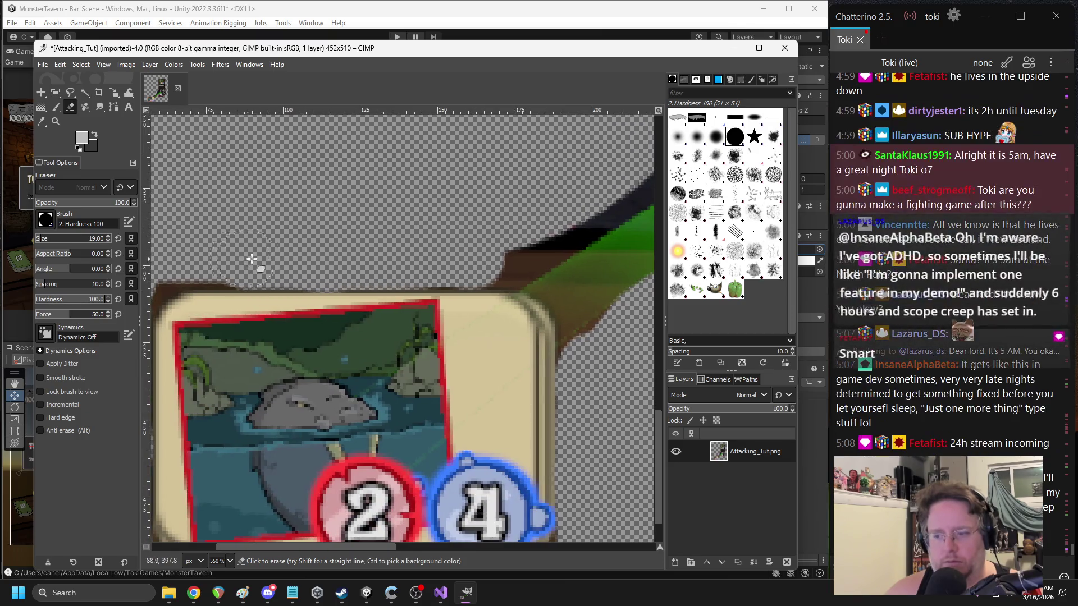
{"action": "scroll", "coordinate": [412, 244], "scroll_direction": "left", "scroll_amount": 9}
{"action": "left_click_drag", "start_coordinate": [407, 242], "coordinate": [331, 252]}
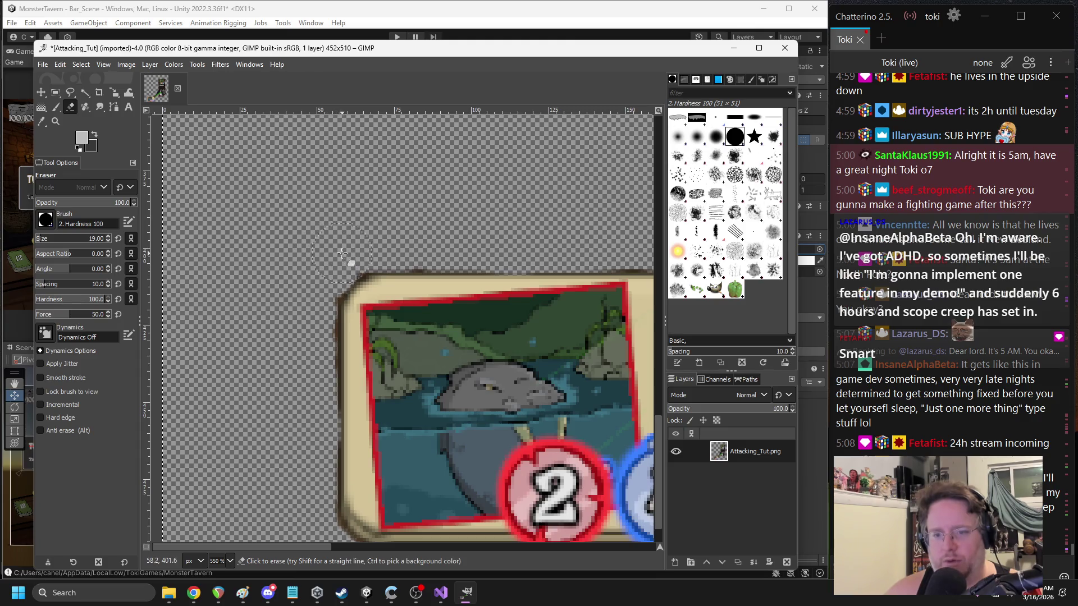
{"action": "scroll", "coordinate": [315, 316], "scroll_direction": "down", "scroll_amount": 5}
{"action": "scroll", "coordinate": [330, 321], "scroll_direction": "left", "scroll_amount": 1}
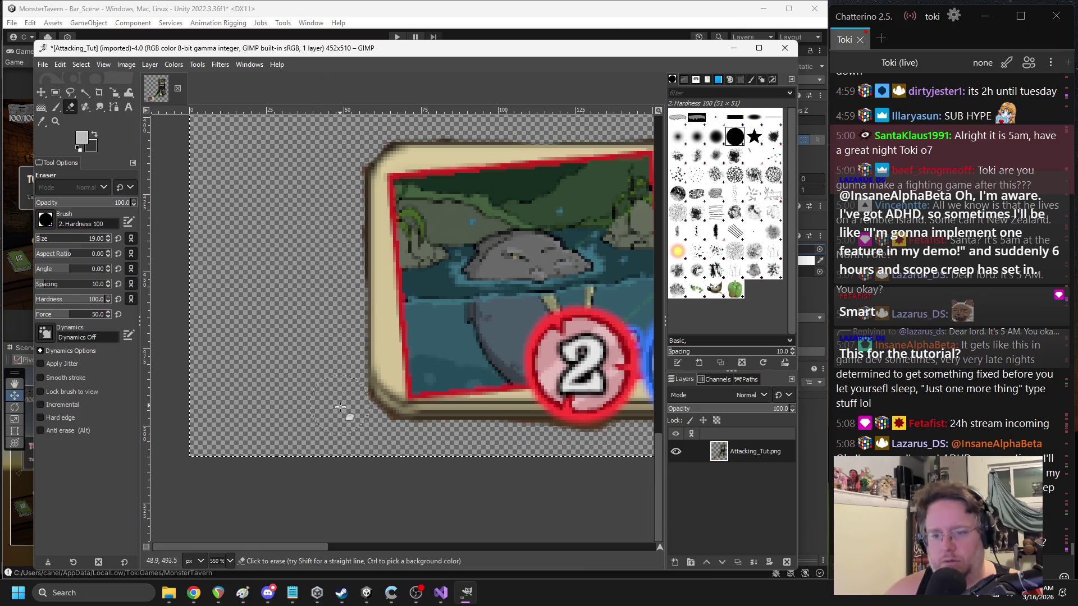
{"action": "key", "text": "ctrl+z"}
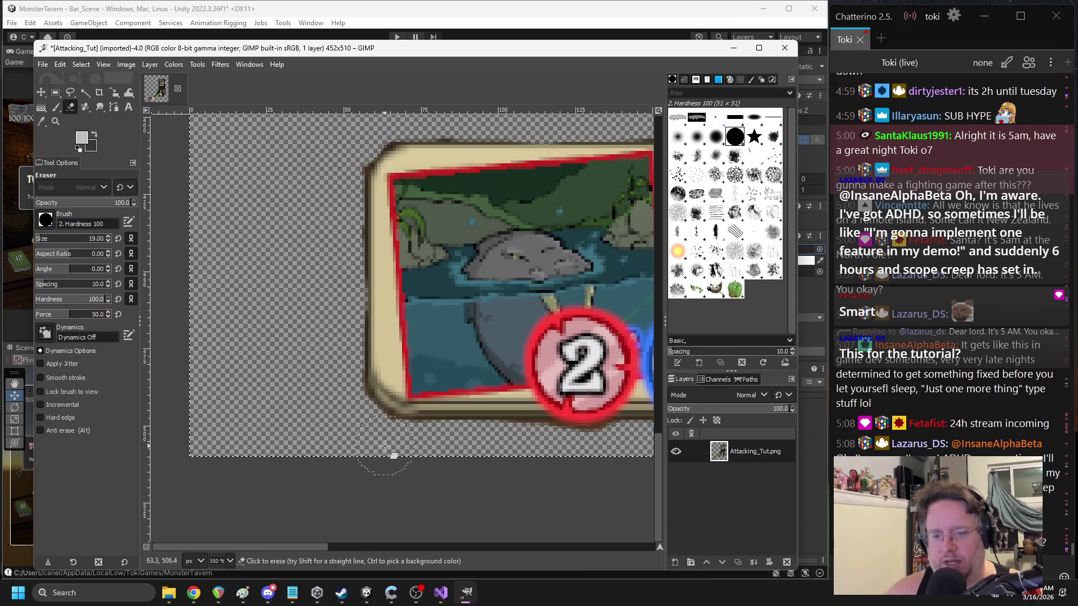
{"action": "scroll", "coordinate": [444, 351], "scroll_direction": "right", "scroll_amount": 13}
{"action": "scroll", "coordinate": [459, 360], "scroll_direction": "up", "scroll_amount": 5}
- Erase the dark blob at the card's top-right corner and the edge above the green arrow
{"action": "mouse_move", "coordinate": [380, 229]}
{"action": "left_mouse_down"}
{"action": "mouse_move", "coordinate": [396, 219]}
{"action": "mouse_move", "coordinate": [353, 227]}
{"action": "left_mouse_up"}
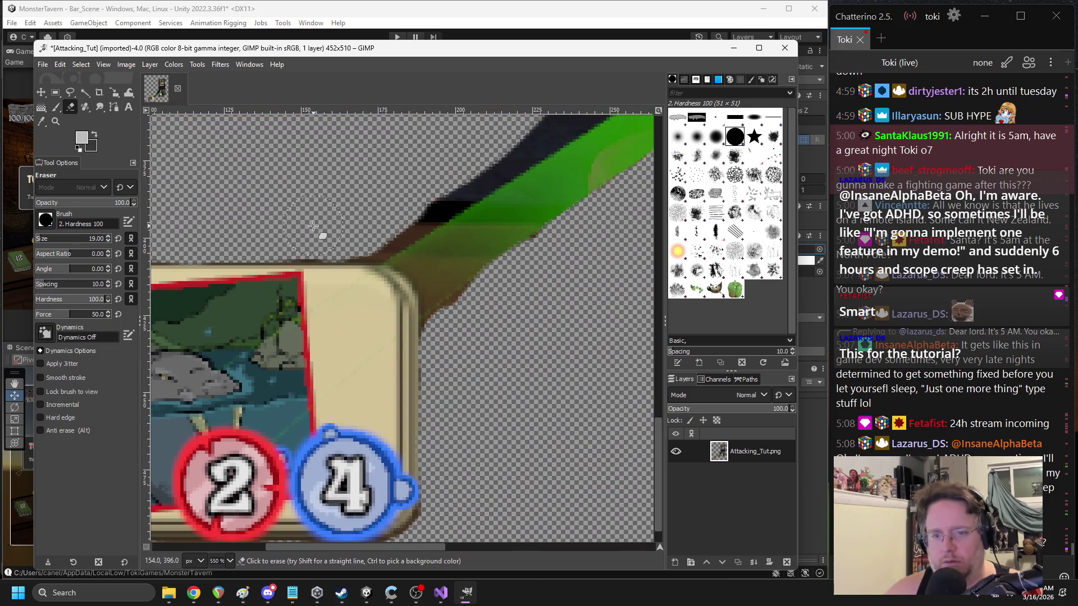
{"action": "scroll", "coordinate": [331, 239], "scroll_direction": "right", "scroll_amount": 5}
{"action": "scroll", "coordinate": [348, 244], "scroll_direction": "up", "scroll_amount": 5}
{"action": "mouse_move", "coordinate": [427, 225]}
{"action": "left_mouse_down"}
{"action": "mouse_move", "coordinate": [450, 209]}
{"action": "mouse_move", "coordinate": [329, 301]}
{"action": "mouse_move", "coordinate": [275, 326]}
{"action": "left_mouse_up"}
{"action": "mouse_move", "coordinate": [439, 224]}
{"action": "left_mouse_down"}
{"action": "mouse_move", "coordinate": [343, 308]}
{"action": "mouse_move", "coordinate": [276, 328]}
{"action": "left_mouse_up"}
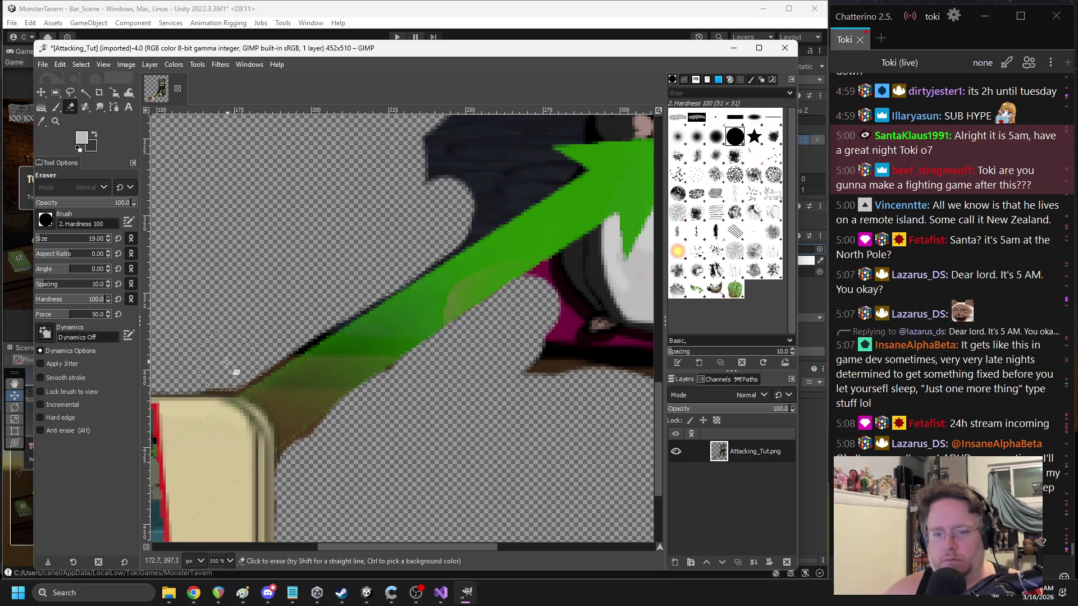
- Erase the dark notch, bumps and spike around the rat's face, snout and head
{"action": "scroll", "coordinate": [412, 216], "scroll_direction": "right", "scroll_amount": 5}
{"action": "scroll", "coordinate": [412, 216], "scroll_direction": "up", "scroll_amount": 5}
{"action": "mouse_move", "coordinate": [400, 293]}
{"action": "left_mouse_down"}
{"action": "mouse_move", "coordinate": [282, 372]}
{"action": "mouse_move", "coordinate": [357, 163]}
{"action": "mouse_move", "coordinate": [365, 208]}
{"action": "left_mouse_up"}
{"action": "scroll", "coordinate": [356, 307], "scroll_direction": "up", "scroll_amount": 4}
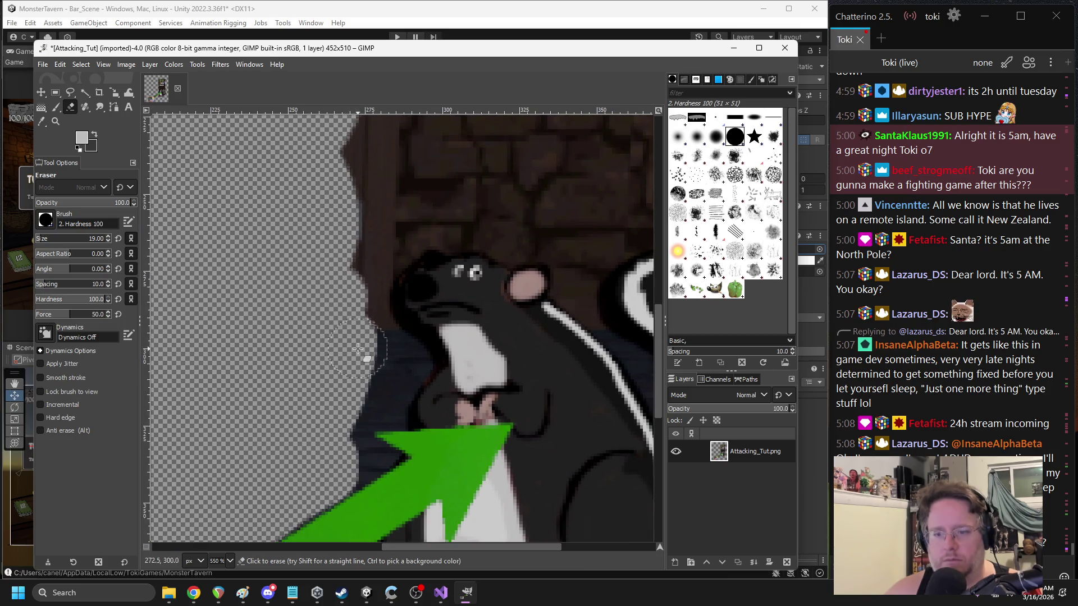
{"action": "scroll", "coordinate": [357, 349], "scroll_direction": "down", "scroll_amount": 2}
{"action": "mouse_move", "coordinate": [414, 296]}
{"action": "left_mouse_down"}
{"action": "mouse_move", "coordinate": [377, 324]}
{"action": "mouse_move", "coordinate": [388, 336]}
{"action": "mouse_move", "coordinate": [347, 348]}
{"action": "mouse_move", "coordinate": [368, 293]}
{"action": "mouse_move", "coordinate": [298, 260]}
{"action": "left_mouse_up"}
{"action": "scroll", "coordinate": [336, 348], "scroll_direction": "up", "scroll_amount": 3}
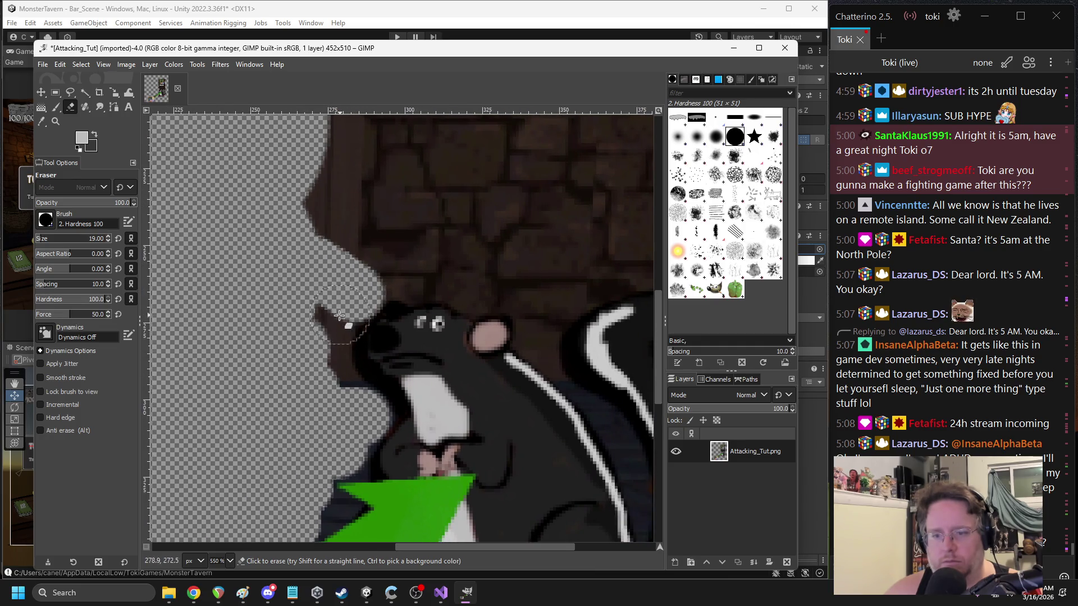
{"action": "mouse_move", "coordinate": [330, 319]}
{"action": "left_mouse_down"}
{"action": "mouse_move", "coordinate": [335, 331]}
{"action": "mouse_move", "coordinate": [320, 327]}
{"action": "mouse_move", "coordinate": [349, 371]}
{"action": "mouse_move", "coordinate": [344, 396]}
{"action": "left_mouse_up"}
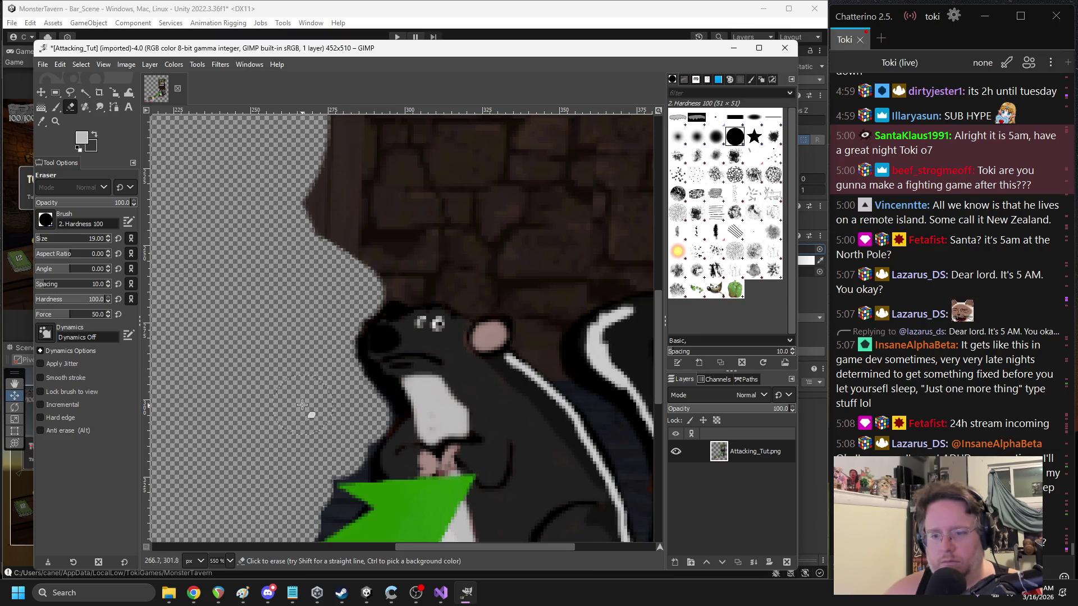
{"action": "scroll", "coordinate": [302, 405], "scroll_direction": "up", "scroll_amount": 2}
{"action": "scroll", "coordinate": [302, 406], "scroll_direction": "right", "scroll_amount": 2}
{"action": "mouse_move", "coordinate": [344, 344]}
{"action": "left_mouse_down"}
{"action": "mouse_move", "coordinate": [347, 303]}
{"action": "mouse_move", "coordinate": [226, 244]}
{"action": "left_mouse_up"}
- Erase the dark pixels beside the skunk's head and the dark fringe under its body
{"action": "scroll", "coordinate": [338, 251], "scroll_direction": "down", "scroll_amount": 3}
{"action": "scroll", "coordinate": [338, 251], "scroll_direction": "right", "scroll_amount": 2}
{"action": "left_click_drag", "start_coordinate": [338, 251], "coordinate": [311, 206]}
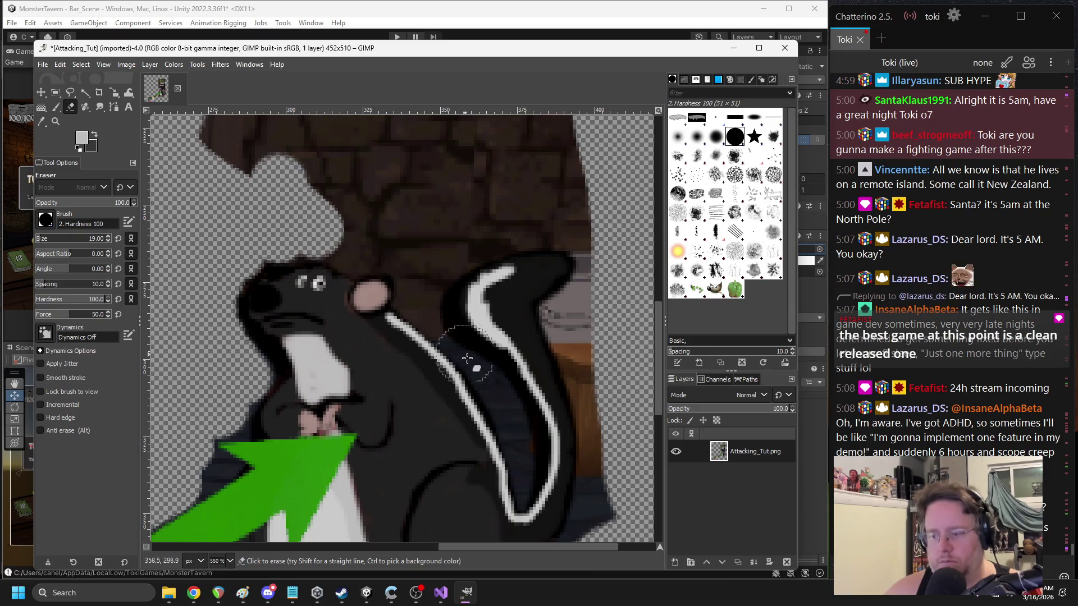
{"action": "scroll", "coordinate": [481, 305], "scroll_direction": "down", "scroll_amount": 9}
{"action": "scroll", "coordinate": [481, 306], "scroll_direction": "left", "scroll_amount": 2}
{"action": "mouse_move", "coordinate": [368, 348]}
{"action": "left_mouse_down"}
{"action": "mouse_move", "coordinate": [370, 366]}
{"action": "mouse_move", "coordinate": [493, 397]}
{"action": "mouse_move", "coordinate": [518, 376]}
{"action": "mouse_move", "coordinate": [554, 380]}
{"action": "left_mouse_up"}
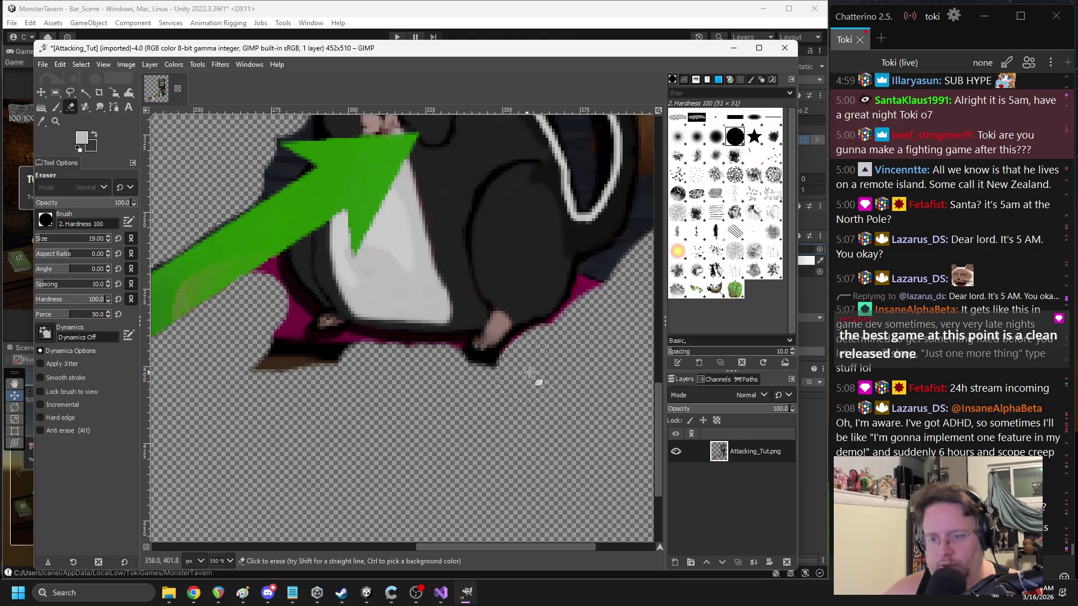
{"action": "scroll", "coordinate": [527, 372], "scroll_direction": "right", "scroll_amount": 3}
{"action": "scroll", "coordinate": [508, 359], "scroll_direction": "up", "scroll_amount": 2}
{"action": "left_click_drag", "start_coordinate": [513, 329], "coordinate": [516, 326]}
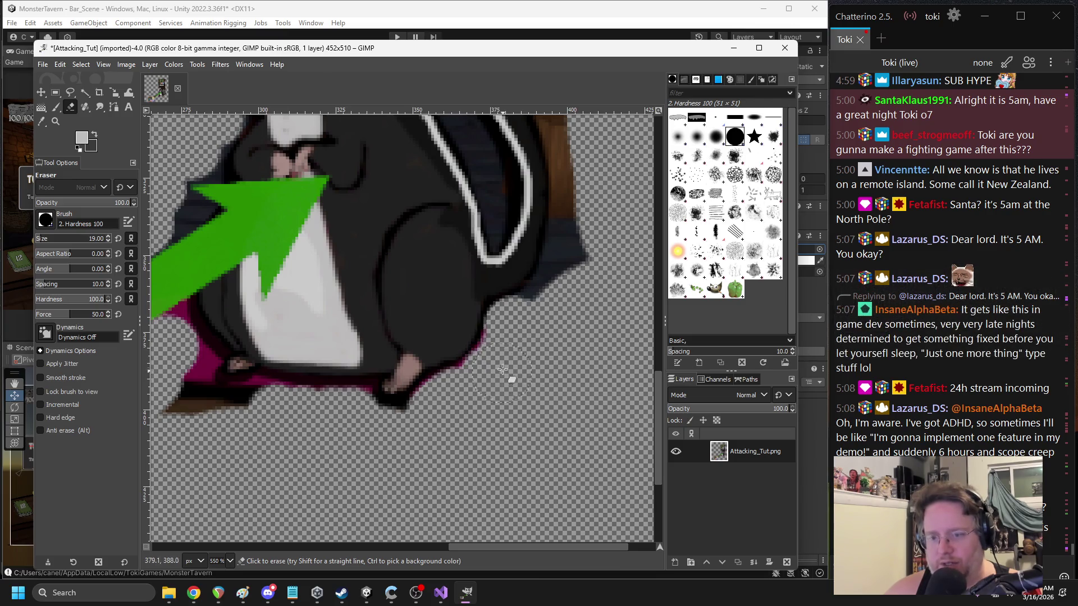
- Clean the dark and grey pixels along the brown edge of the skunk
{"action": "scroll", "coordinate": [533, 395], "scroll_direction": "up", "scroll_amount": 3}
{"action": "scroll", "coordinate": [538, 345], "scroll_direction": "right", "scroll_amount": 1}
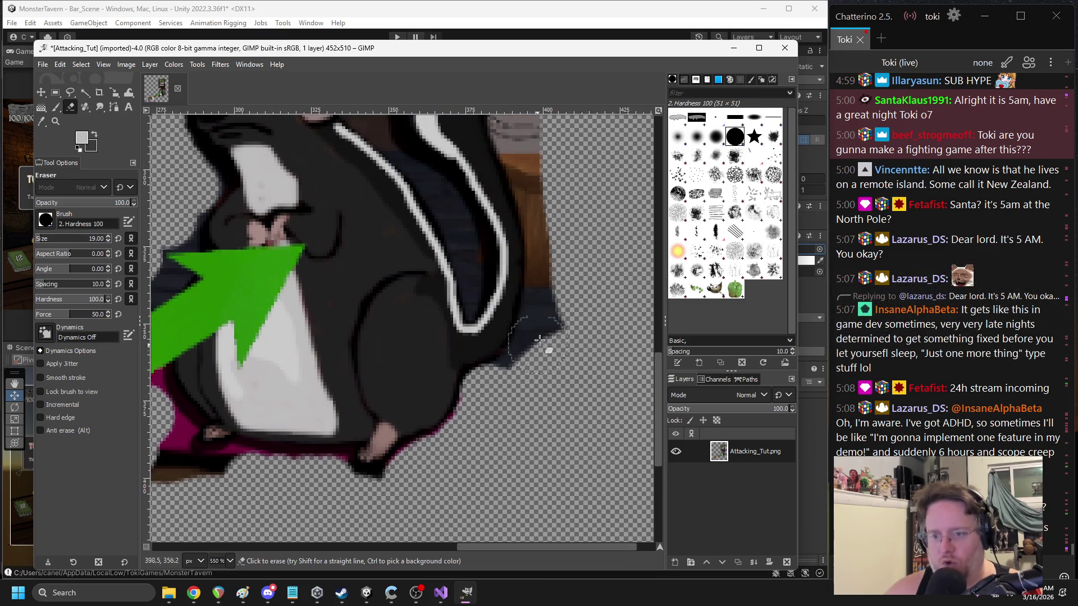
{"action": "left_click_drag", "start_coordinate": [553, 308], "coordinate": [508, 359]}
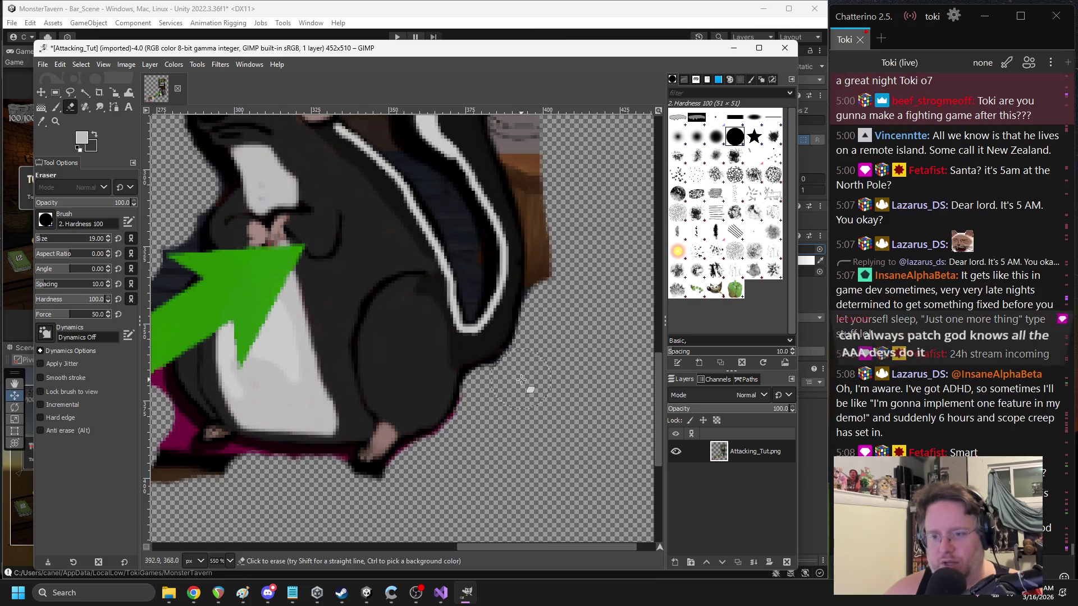
{"action": "scroll", "coordinate": [529, 355], "scroll_direction": "up", "scroll_amount": 4}
{"action": "mouse_move", "coordinate": [505, 225]}
{"action": "left_mouse_down"}
{"action": "mouse_move", "coordinate": [532, 248]}
{"action": "mouse_move", "coordinate": [515, 266]}
{"action": "mouse_move", "coordinate": [519, 303]}
{"action": "left_mouse_up"}
{"action": "scroll", "coordinate": [519, 303], "scroll_direction": "up", "scroll_amount": 10}
{"action": "scroll", "coordinate": [519, 303], "scroll_direction": "left", "scroll_amount": 3}
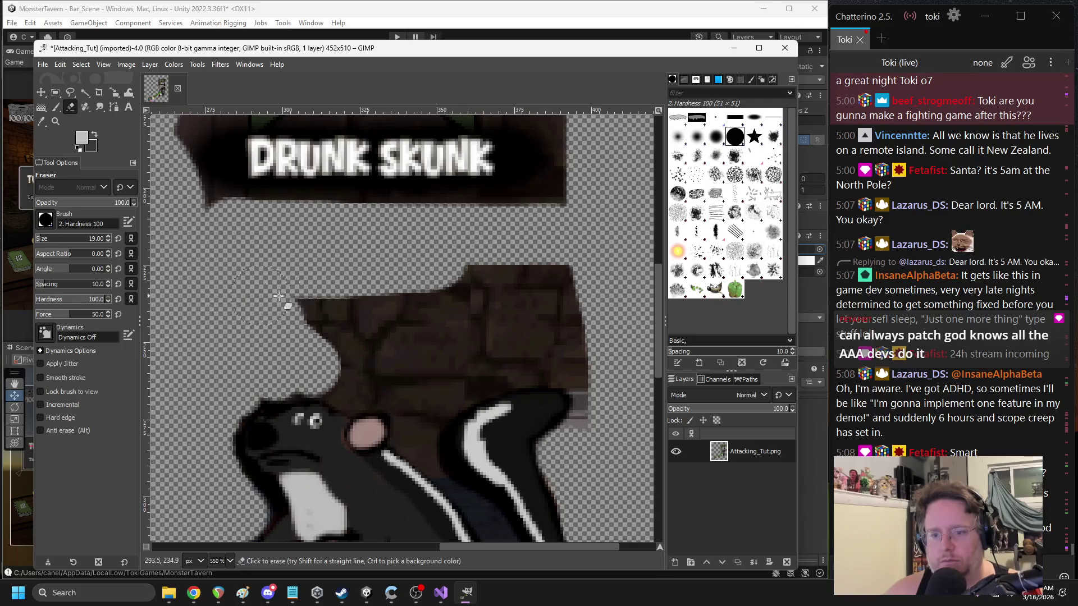
{"action": "scroll", "coordinate": [554, 277], "scroll_direction": "down", "scroll_amount": 2}
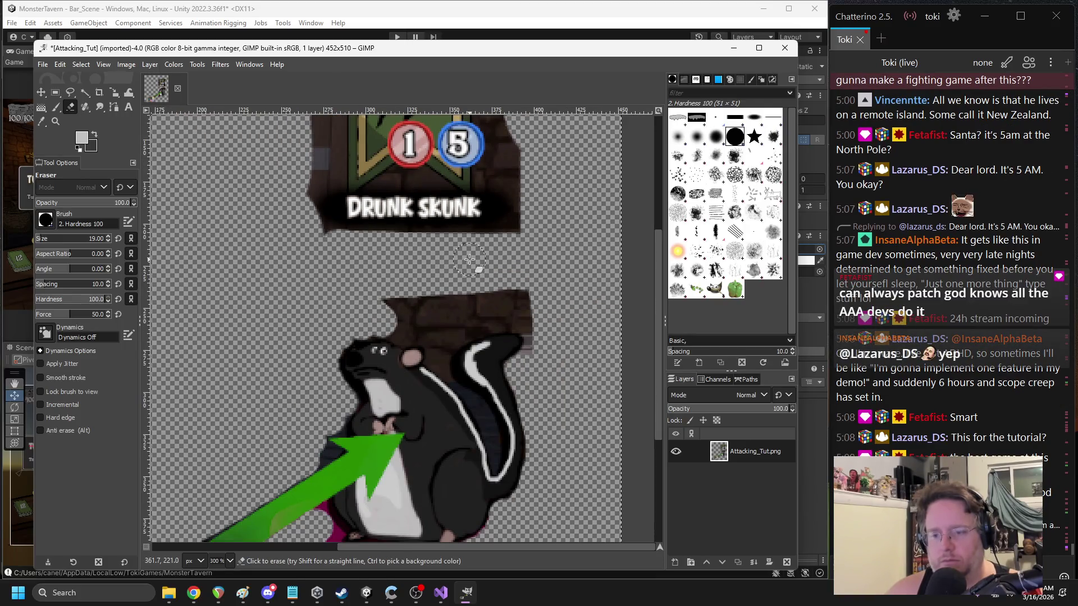
{"action": "scroll", "coordinate": [469, 259], "scroll_direction": "down", "scroll_amount": 1}
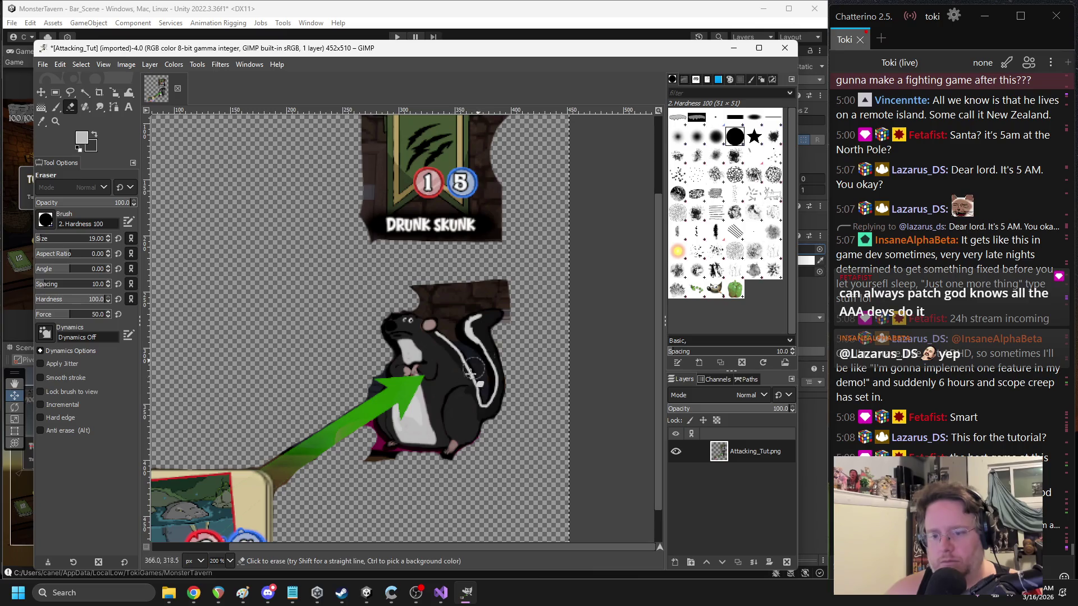
{"action": "scroll", "coordinate": [475, 366], "scroll_direction": "up", "scroll_amount": 1}
{"action": "scroll", "coordinate": [481, 392], "scroll_direction": "down", "scroll_amount": 2}
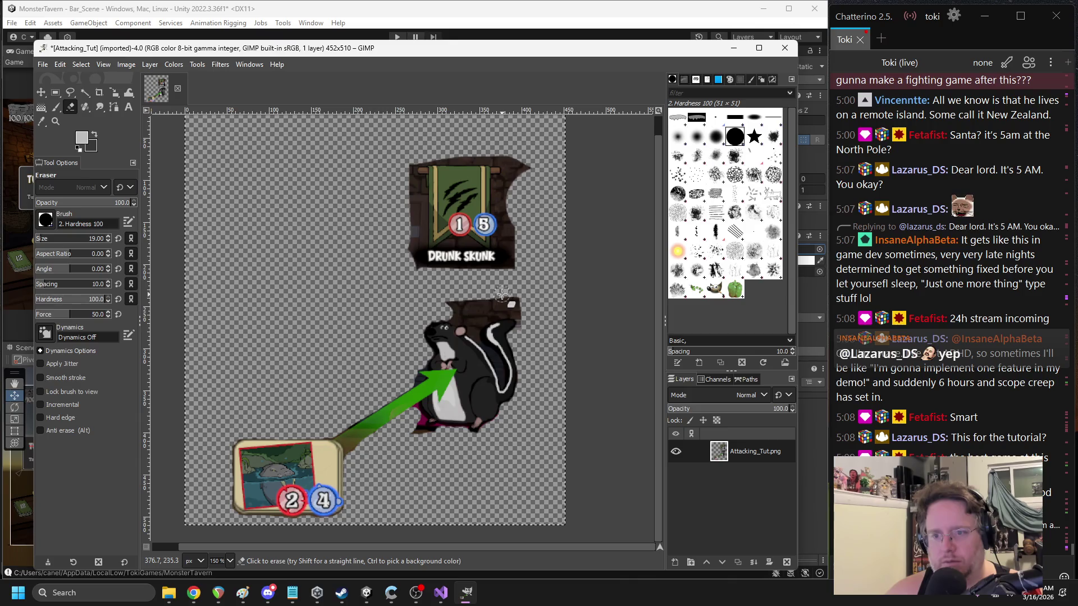
{"action": "scroll", "coordinate": [501, 294], "scroll_direction": "up", "scroll_amount": 4}
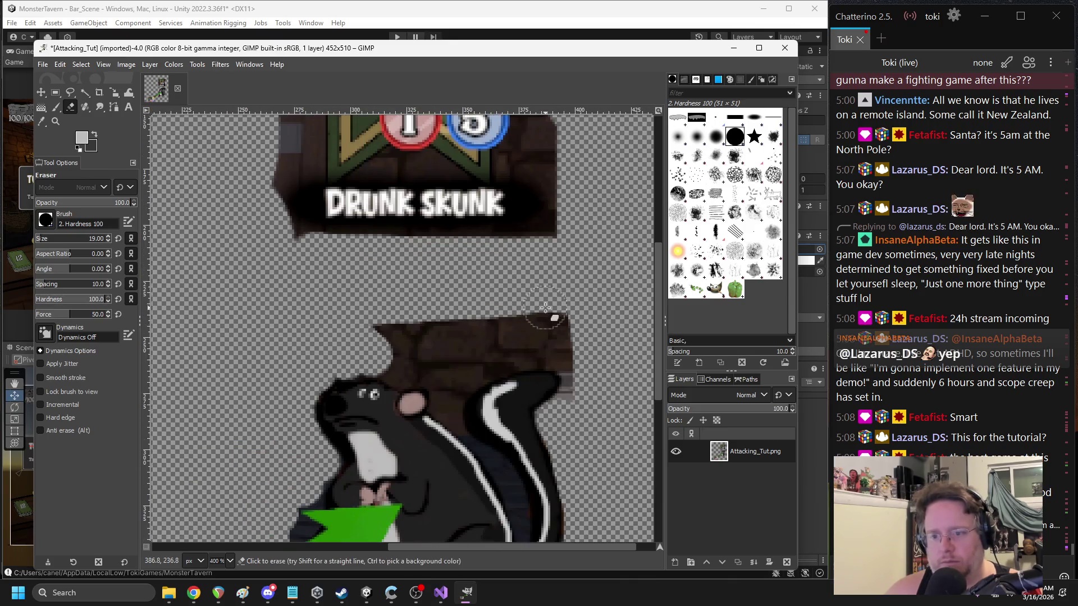
{"action": "scroll", "coordinate": [407, 286], "scroll_direction": "up", "scroll_amount": 2}
- Clear the brick background left of and above the skunk's head, the grey block and stripe area
{"action": "left_click_drag", "start_coordinate": [313, 360], "coordinate": [284, 288]}
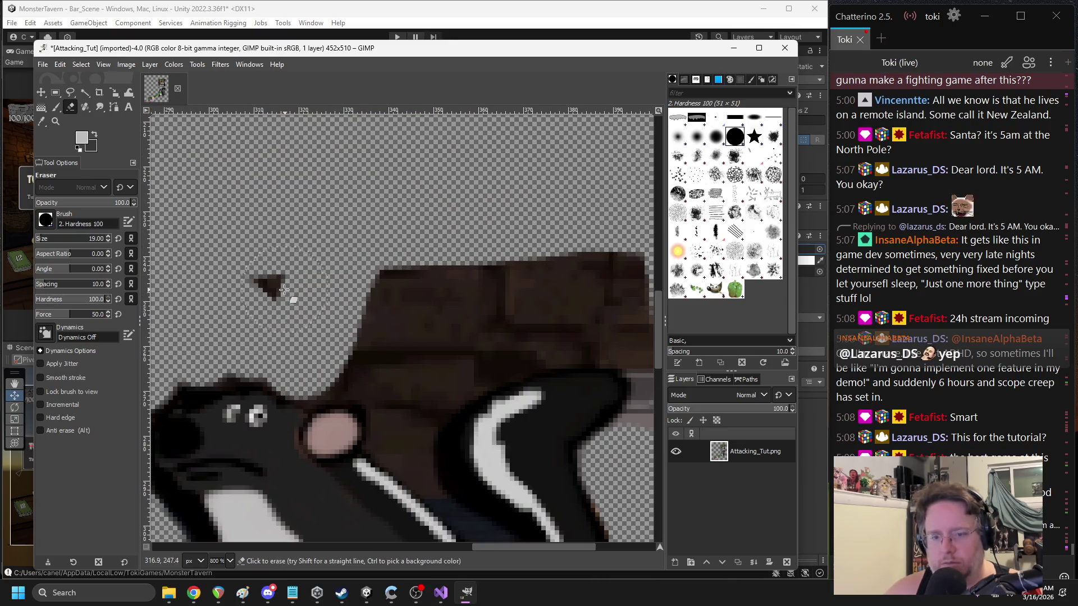
{"action": "scroll", "coordinate": [309, 296], "scroll_direction": "down", "scroll_amount": 2}
{"action": "scroll", "coordinate": [309, 295], "scroll_direction": "left", "scroll_amount": 3}
{"action": "left_click", "coordinate": [315, 288]}
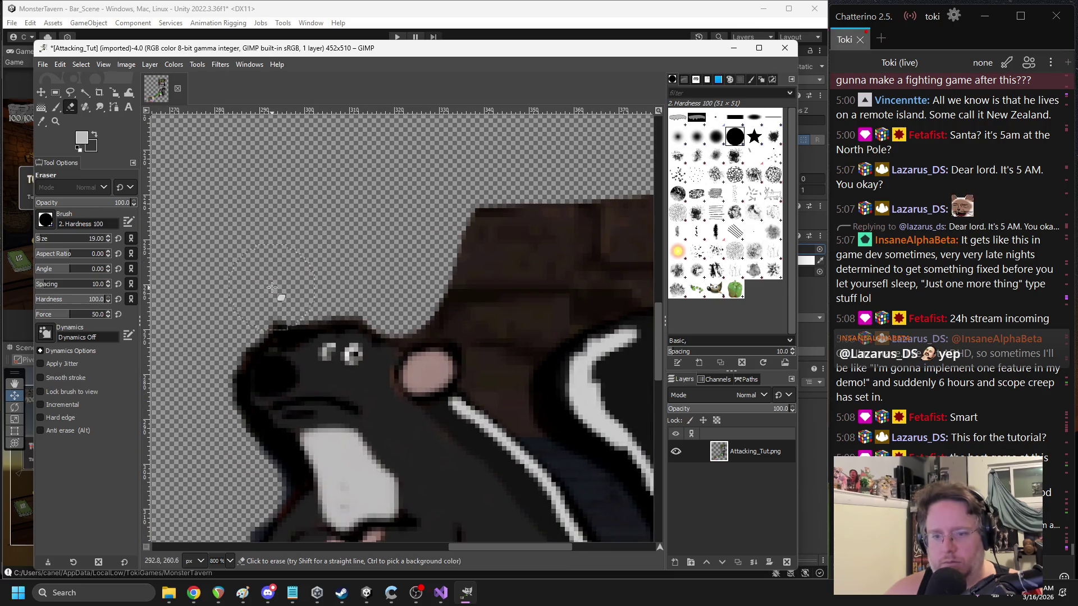
{"action": "scroll", "coordinate": [470, 260], "scroll_direction": "right", "scroll_amount": 5}
{"action": "left_click_drag", "start_coordinate": [500, 221], "coordinate": [270, 233]}
{"action": "mouse_move", "coordinate": [556, 256]}
{"action": "left_mouse_down"}
{"action": "mouse_move", "coordinate": [427, 275]}
{"action": "mouse_move", "coordinate": [444, 269]}
{"action": "mouse_move", "coordinate": [322, 271]}
{"action": "mouse_move", "coordinate": [230, 294]}
{"action": "left_mouse_up"}
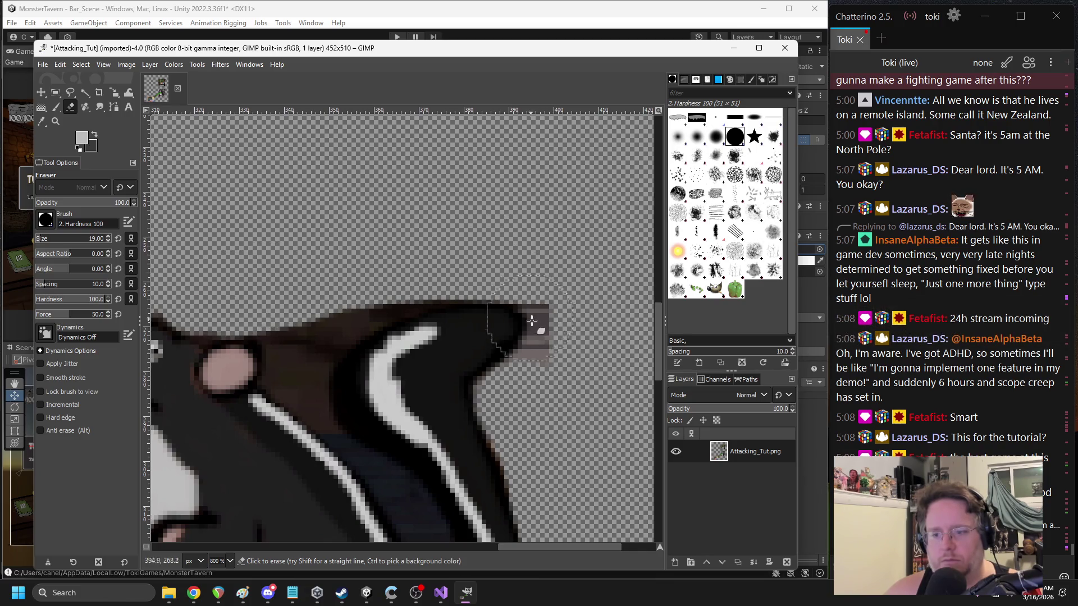
{"action": "left_click_drag", "start_coordinate": [569, 328], "coordinate": [566, 364]}
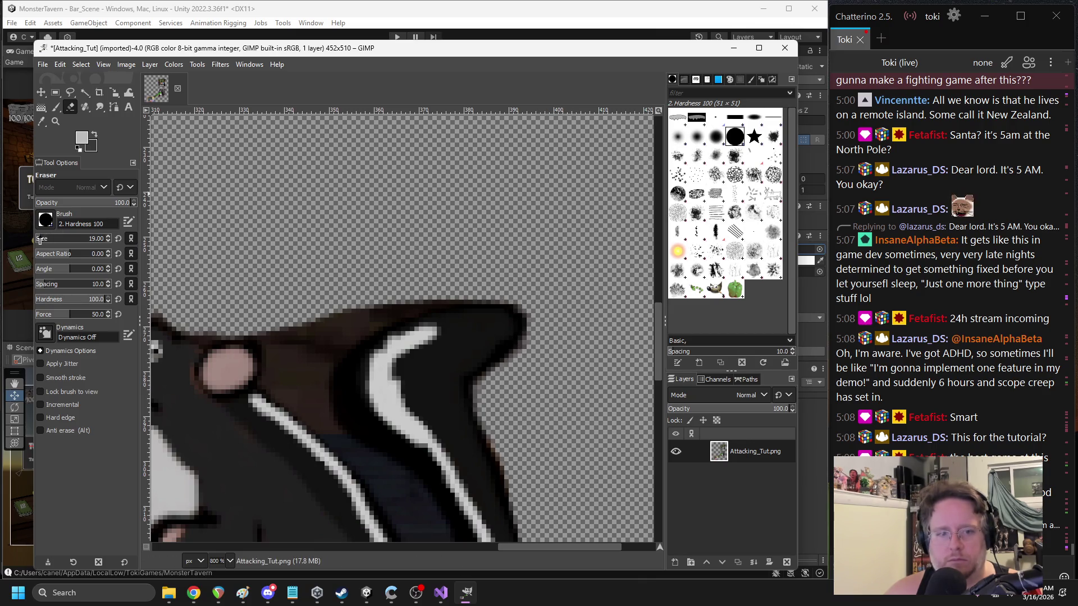
{"action": "scroll", "coordinate": [402, 325], "scroll_direction": "down", "scroll_amount": 5}
{"action": "left_click_drag", "start_coordinate": [421, 359], "coordinate": [467, 507]}
- Erase the dark gaps between the skunk's white tail stripes and a patch near the pink ear
{"action": "scroll", "coordinate": [467, 500], "scroll_direction": "down", "scroll_amount": 3}
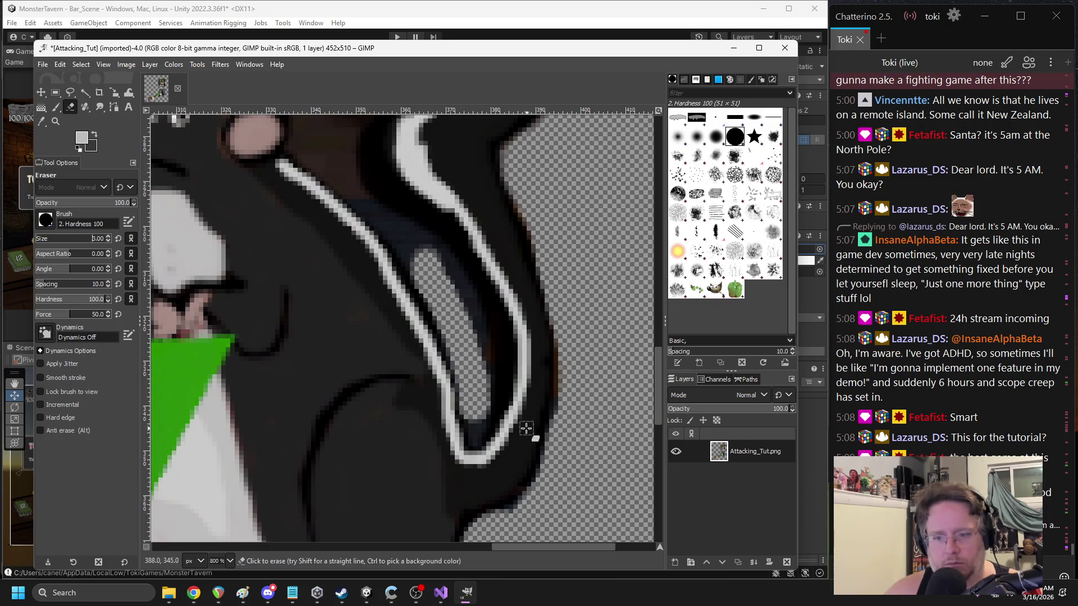
{"action": "scroll", "coordinate": [474, 429], "scroll_direction": "up", "scroll_amount": 1, "text": "ctrl"}
{"action": "mouse_move", "coordinate": [474, 443]}
{"action": "left_mouse_down"}
{"action": "mouse_move", "coordinate": [504, 342]}
{"action": "mouse_move", "coordinate": [483, 249]}
{"action": "mouse_move", "coordinate": [426, 179]}
{"action": "left_mouse_up"}
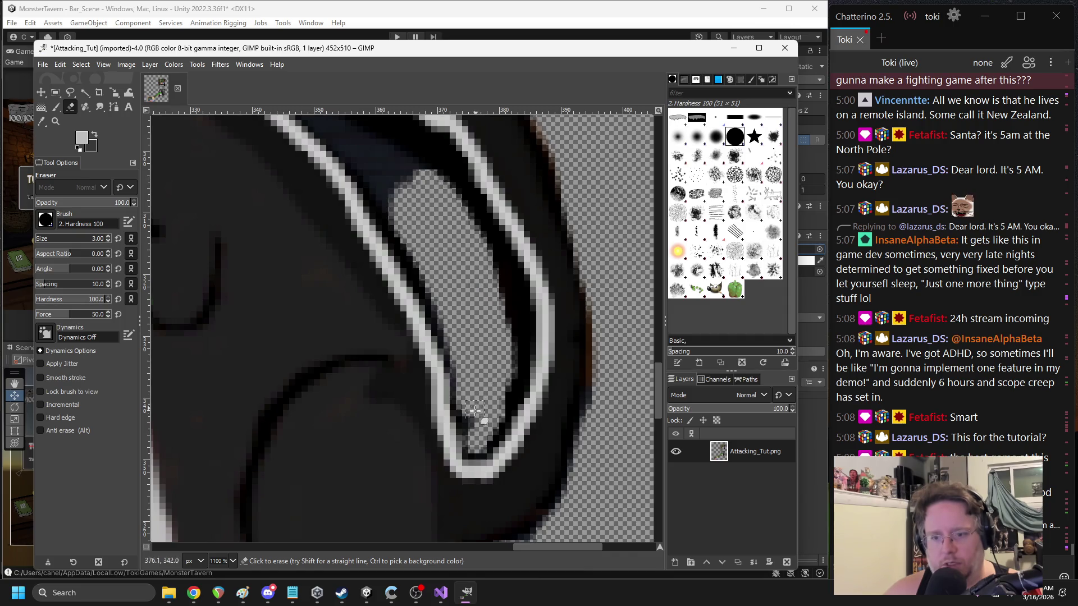
{"action": "scroll", "coordinate": [474, 409], "scroll_direction": "up", "scroll_amount": 5}
{"action": "scroll", "coordinate": [439, 404], "scroll_direction": "down", "scroll_amount": 3}
{"action": "mouse_move", "coordinate": [414, 377]}
{"action": "left_mouse_down"}
{"action": "mouse_move", "coordinate": [500, 430]}
{"action": "mouse_move", "coordinate": [446, 409]}
{"action": "mouse_move", "coordinate": [328, 299]}
{"action": "left_mouse_up"}
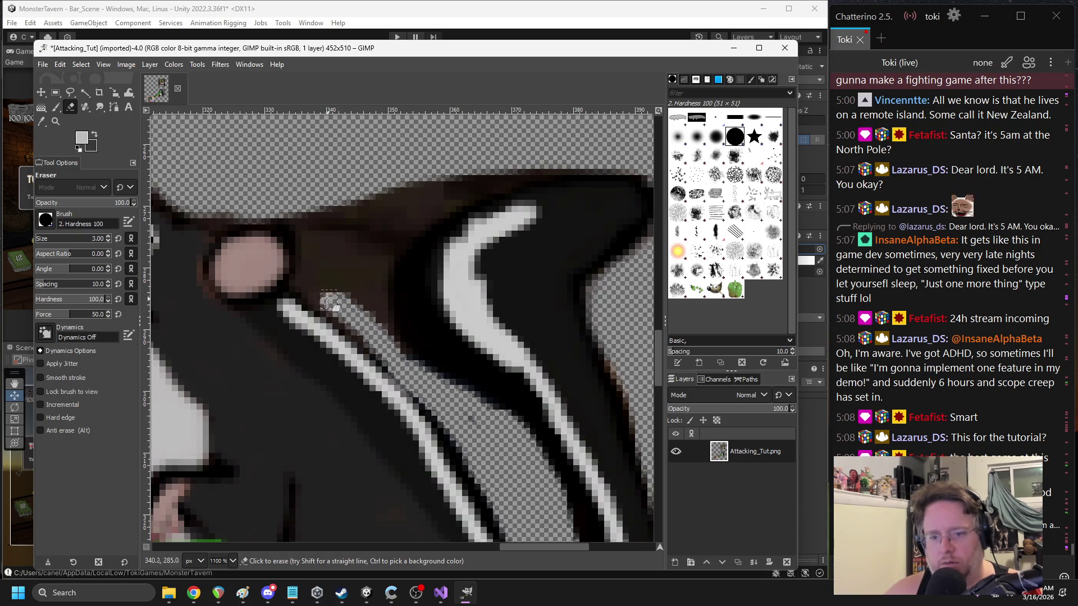
{"action": "left_click_drag", "start_coordinate": [375, 270], "coordinate": [384, 333]}
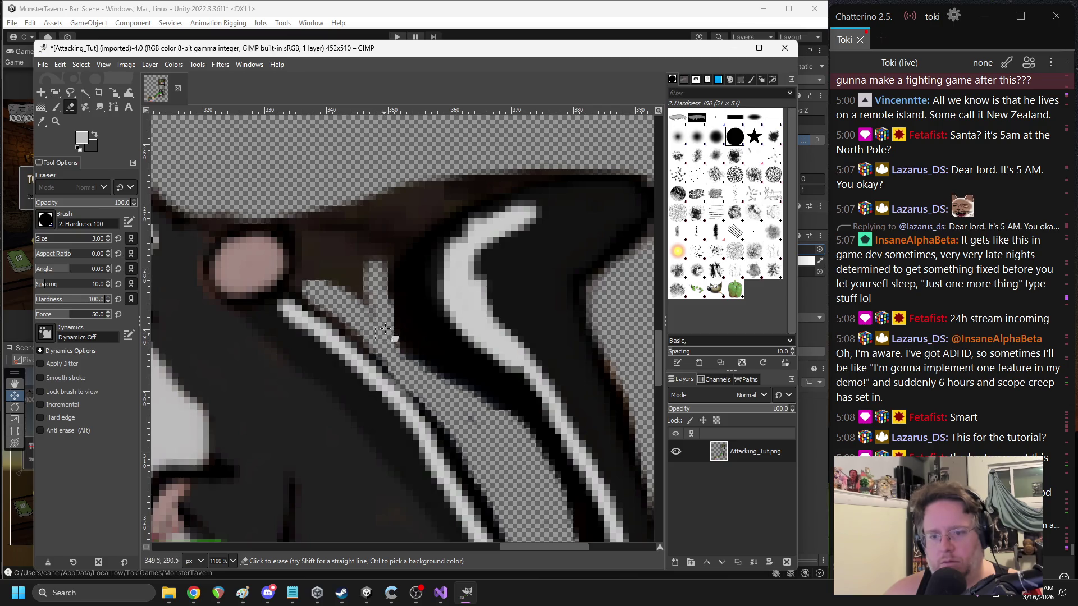
{"action": "left_click_drag", "start_coordinate": [442, 198], "coordinate": [373, 273]}
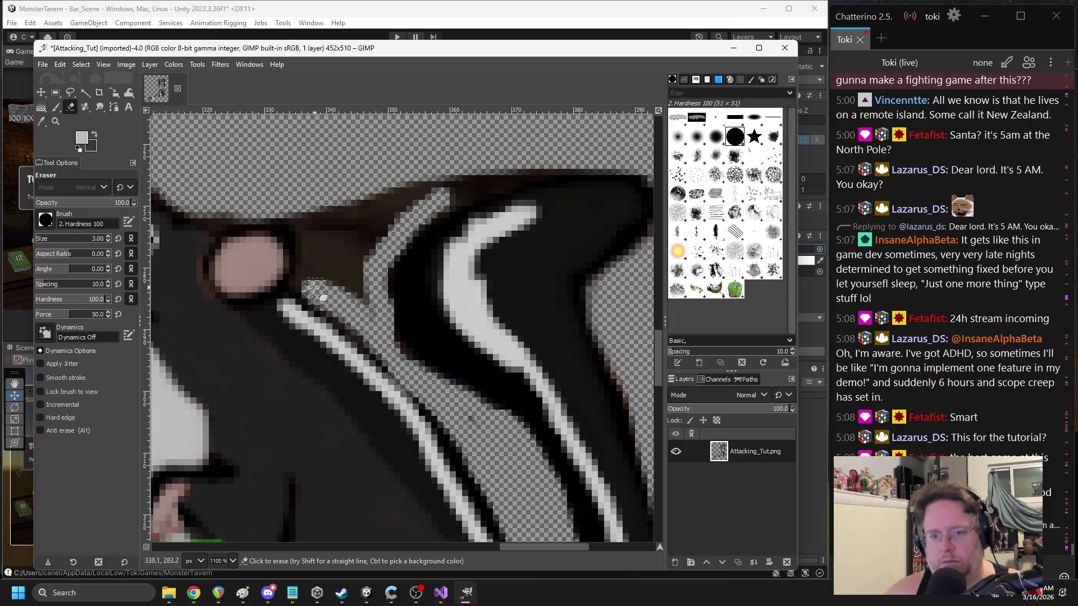
{"action": "left_click_drag", "start_coordinate": [302, 284], "coordinate": [357, 287]}
{"action": "left_click_drag", "start_coordinate": [358, 250], "coordinate": [436, 184]}
- Scrub away the brown wedge beside the pink ear and the magenta fringe along the green arrow
{"action": "scroll", "coordinate": [432, 253], "scroll_direction": "left", "scroll_amount": 4}
{"action": "scroll", "coordinate": [430, 273], "scroll_direction": "up", "scroll_amount": 1}
{"action": "mouse_move", "coordinate": [428, 260]}
{"action": "left_mouse_down"}
{"action": "mouse_move", "coordinate": [449, 306]}
{"action": "mouse_move", "coordinate": [514, 225]}
{"action": "mouse_move", "coordinate": [460, 283]}
{"action": "mouse_move", "coordinate": [465, 264]}
{"action": "left_mouse_up"}
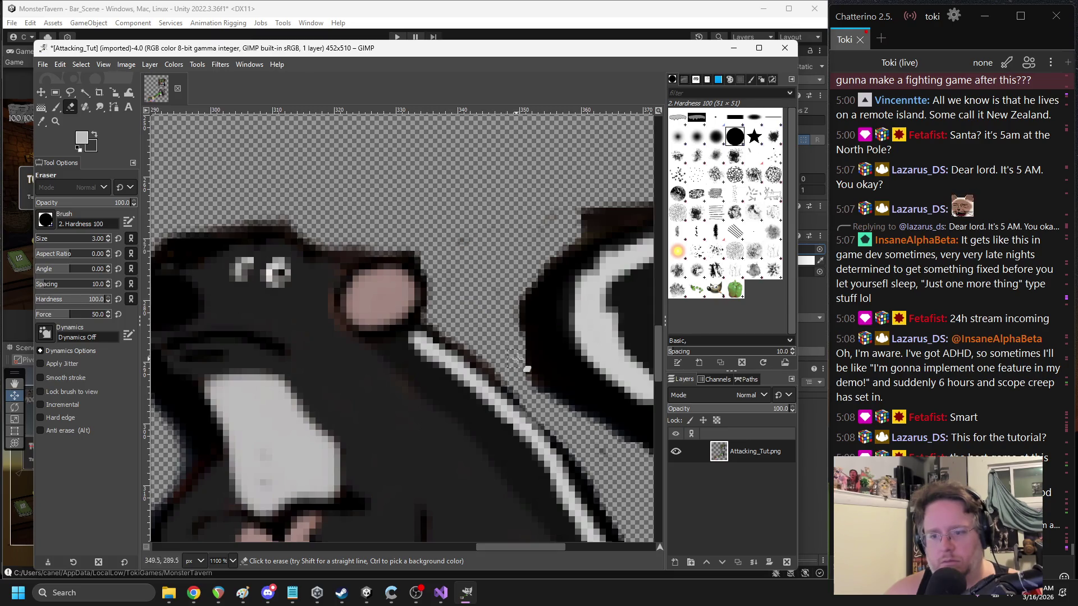
{"action": "scroll", "coordinate": [505, 337], "scroll_direction": "down", "scroll_amount": 3}
{"action": "scroll", "coordinate": [494, 297], "scroll_direction": "right", "scroll_amount": 1}
{"action": "scroll", "coordinate": [524, 308], "scroll_direction": "down", "scroll_amount": 5}
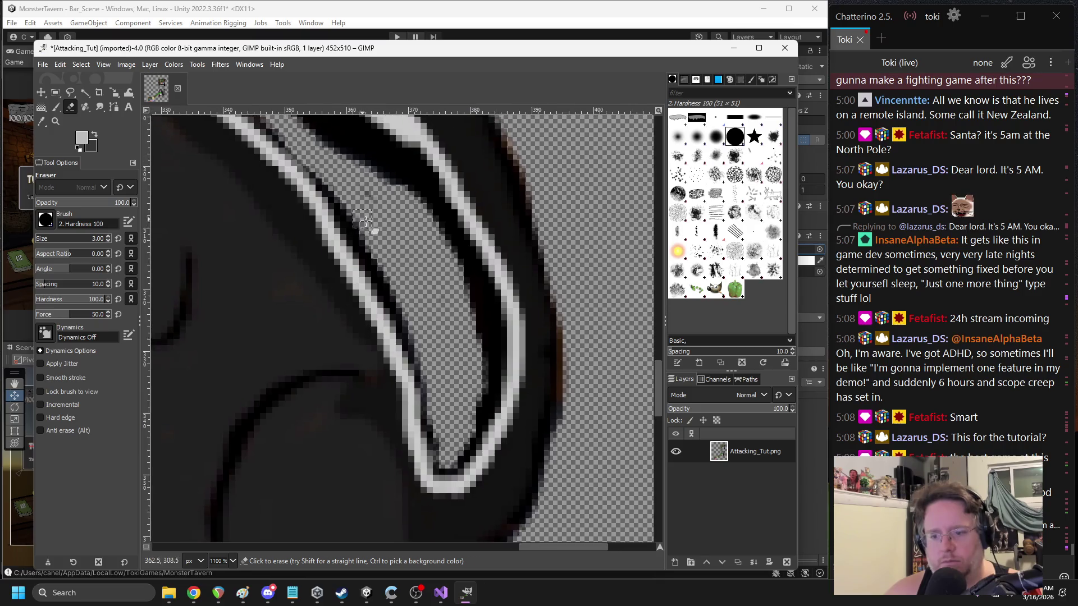
{"action": "scroll", "coordinate": [325, 257], "scroll_direction": "up", "scroll_amount": 5}
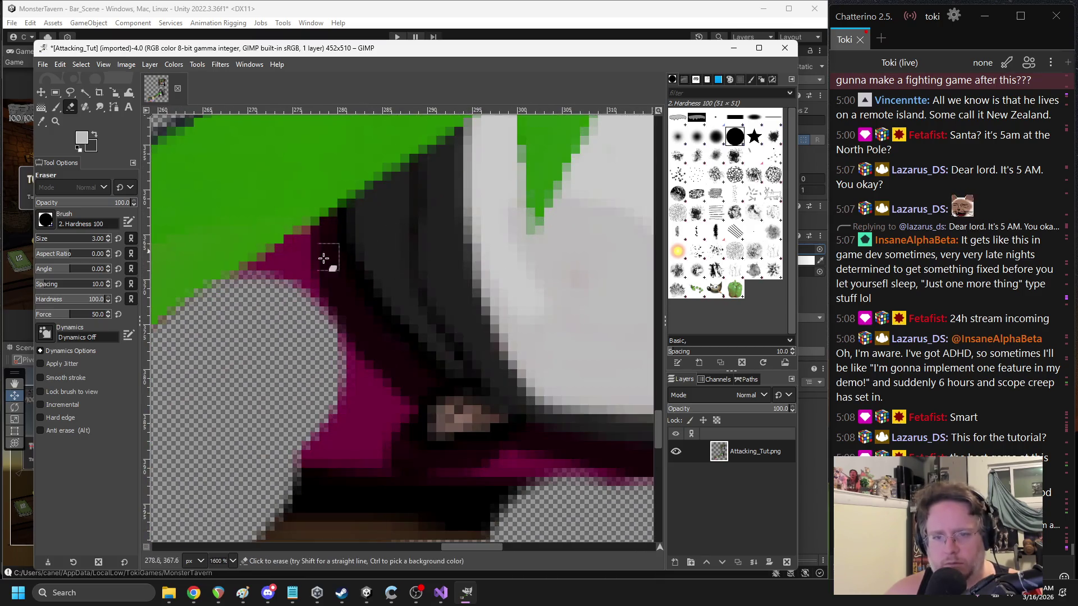
{"action": "mouse_move", "coordinate": [299, 245]}
{"action": "left_mouse_down"}
{"action": "mouse_move", "coordinate": [289, 270]}
{"action": "mouse_move", "coordinate": [253, 293]}
{"action": "left_mouse_up"}
{"action": "scroll", "coordinate": [264, 286], "scroll_direction": "down", "scroll_amount": 2}
{"action": "scroll", "coordinate": [264, 286], "scroll_direction": "left", "scroll_amount": 1}
{"action": "mouse_move", "coordinate": [344, 221]}
{"action": "left_mouse_down"}
{"action": "mouse_move", "coordinate": [330, 231]}
{"action": "mouse_move", "coordinate": [428, 355]}
{"action": "mouse_move", "coordinate": [337, 413]}
{"action": "left_mouse_up"}
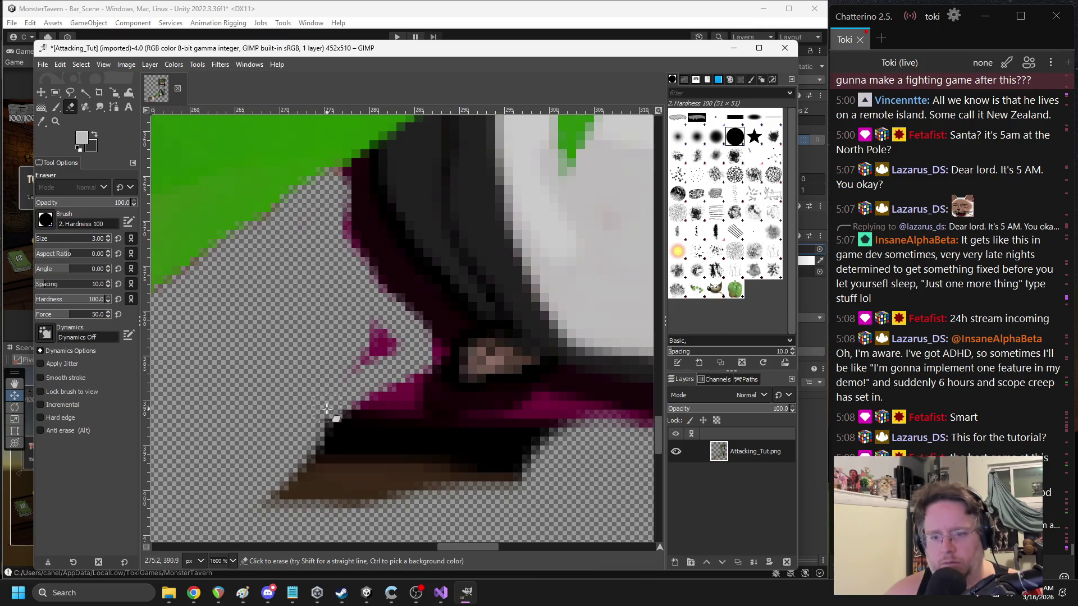
- Erase the brown area and magenta fringe along the bottom edge of the black shape
{"action": "scroll", "coordinate": [321, 344], "scroll_direction": "down", "scroll_amount": 4}
{"action": "scroll", "coordinate": [321, 343], "scroll_direction": "left", "scroll_amount": 1}
{"action": "mouse_move", "coordinate": [322, 344]}
{"action": "left_mouse_down"}
{"action": "mouse_move", "coordinate": [472, 394]}
{"action": "mouse_move", "coordinate": [553, 345]}
{"action": "mouse_move", "coordinate": [544, 356]}
{"action": "mouse_move", "coordinate": [423, 351]}
{"action": "left_mouse_up"}
{"action": "scroll", "coordinate": [425, 337], "scroll_direction": "right", "scroll_amount": 5}
{"action": "mouse_move", "coordinate": [368, 313]}
{"action": "left_mouse_down"}
{"action": "mouse_move", "coordinate": [607, 373]}
{"action": "mouse_move", "coordinate": [525, 339]}
{"action": "mouse_move", "coordinate": [341, 339]}
{"action": "mouse_move", "coordinate": [338, 316]}
{"action": "mouse_move", "coordinate": [349, 356]}
{"action": "mouse_move", "coordinate": [363, 339]}
{"action": "mouse_move", "coordinate": [345, 269]}
{"action": "mouse_move", "coordinate": [276, 338]}
{"action": "left_mouse_up"}
{"action": "scroll", "coordinate": [349, 356], "scroll_direction": "left", "scroll_amount": 3}
{"action": "left_click_drag", "start_coordinate": [331, 296], "coordinate": [493, 380]}
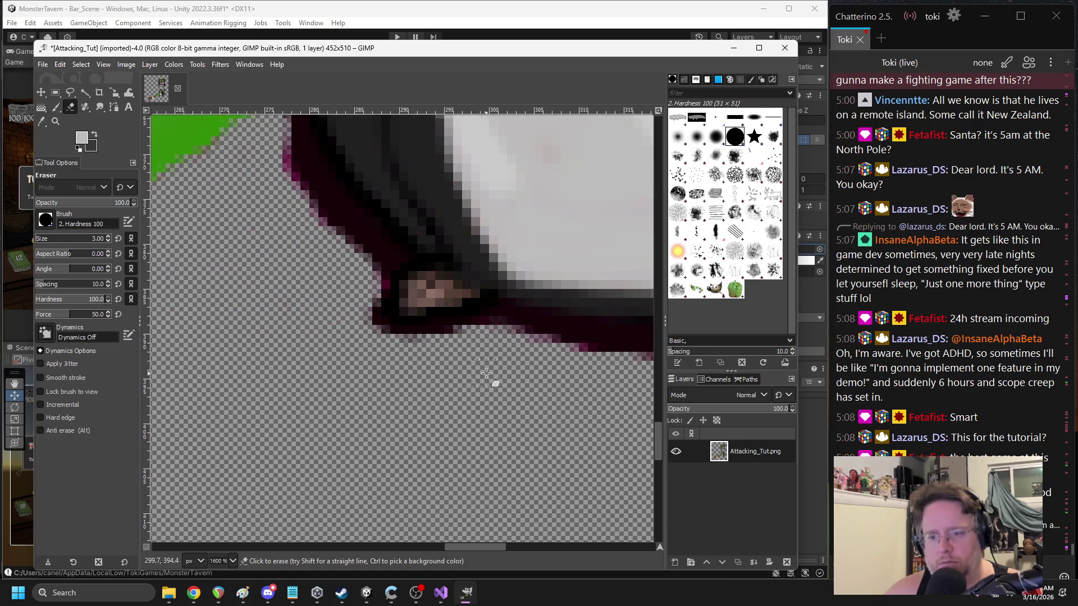
- Zoom in and erase the remaining magenta fringe pixels along the top edge
{"action": "key", "text": "2"}
{"action": "scroll", "coordinate": [501, 291], "scroll_direction": "up", "scroll_amount": 9}
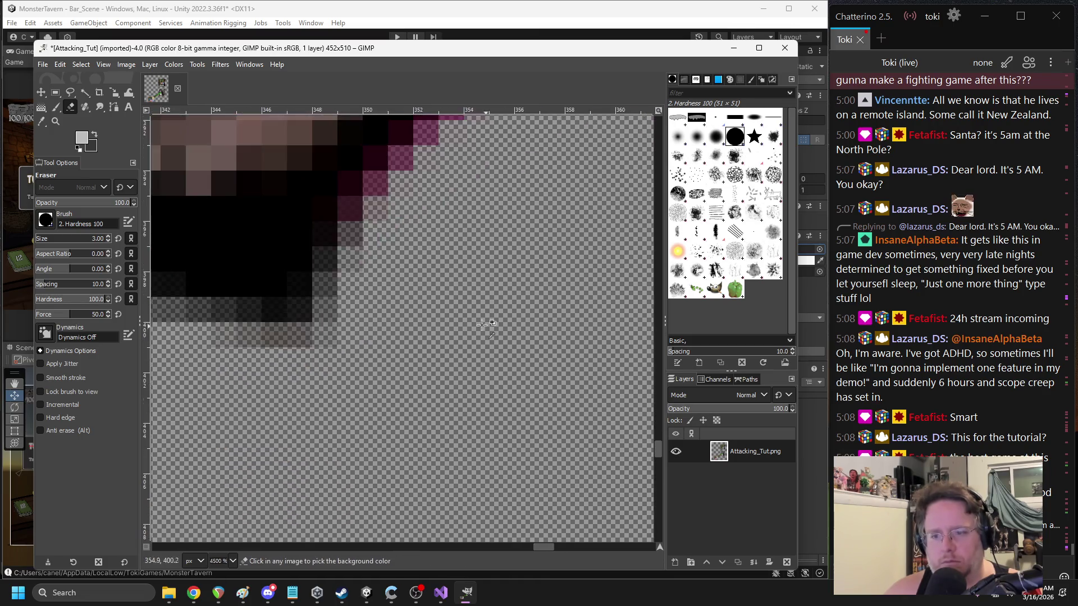
{"action": "mouse_move", "coordinate": [259, 225]}
{"action": "left_mouse_down"}
{"action": "mouse_move", "coordinate": [248, 232]}
{"action": "mouse_move", "coordinate": [508, 271]}
{"action": "mouse_move", "coordinate": [461, 259]}
{"action": "mouse_move", "coordinate": [253, 277]}
{"action": "mouse_move", "coordinate": [589, 284]}
{"action": "mouse_move", "coordinate": [401, 264]}
{"action": "mouse_move", "coordinate": [662, 325]}
{"action": "left_mouse_up"}
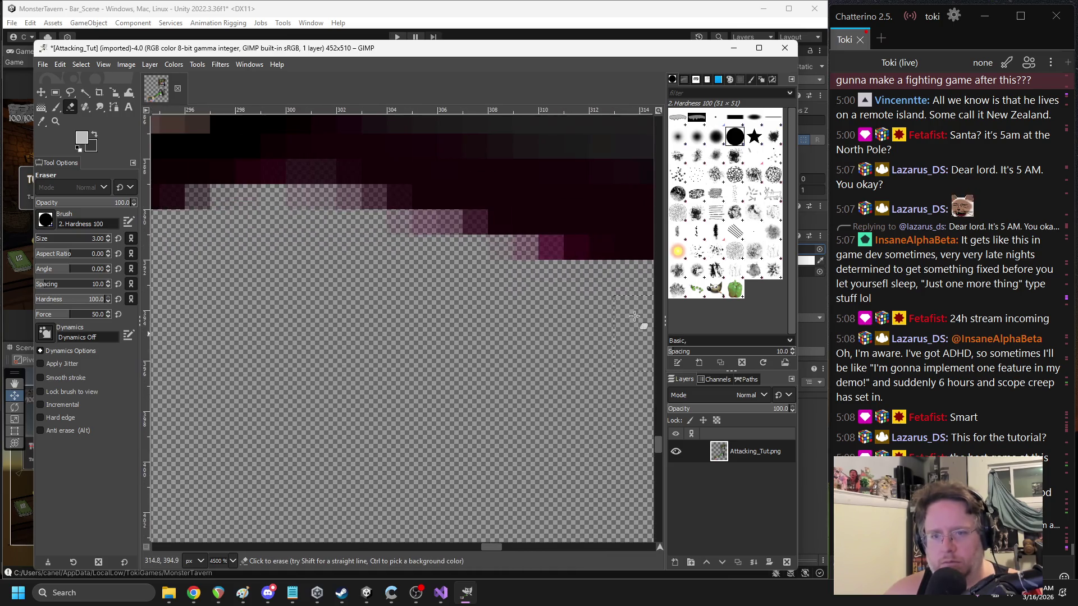
{"action": "mouse_move", "coordinate": [532, 272]}
{"action": "left_mouse_down"}
{"action": "mouse_move", "coordinate": [544, 287]}
{"action": "mouse_move", "coordinate": [429, 259]}
{"action": "mouse_move", "coordinate": [544, 285]}
{"action": "left_mouse_up"}
{"action": "scroll", "coordinate": [543, 285], "scroll_direction": "down", "scroll_amount": 8}
{"action": "scroll", "coordinate": [469, 232], "scroll_direction": "up", "scroll_amount": 9}
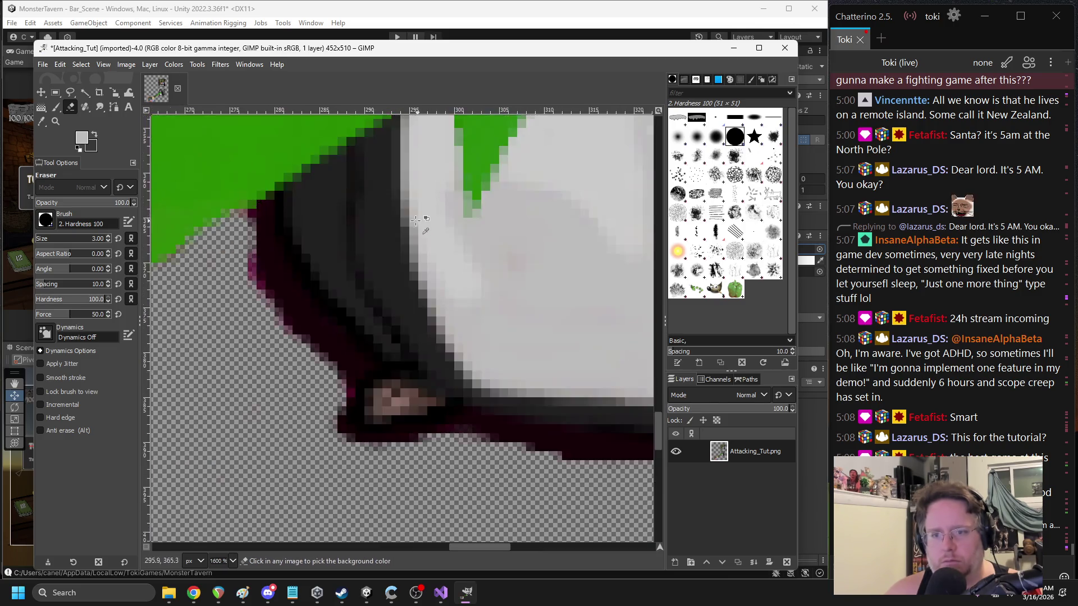
{"action": "scroll", "coordinate": [469, 233], "scroll_direction": "down", "scroll_amount": 2}
{"action": "scroll", "coordinate": [254, 281], "scroll_direction": "up", "scroll_amount": 2}
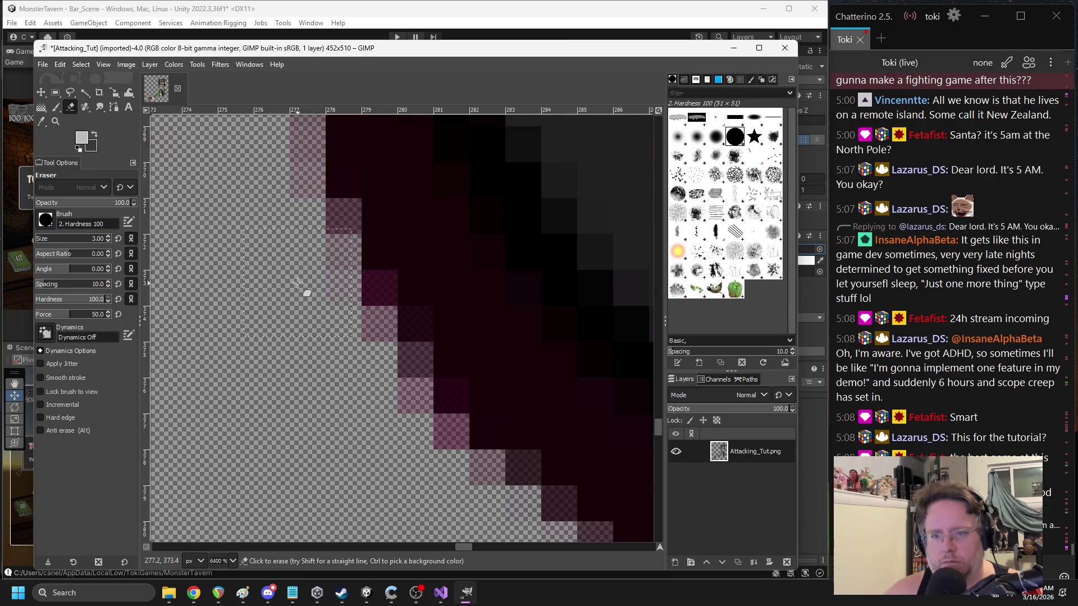
{"action": "scroll", "coordinate": [337, 240], "scroll_direction": "down", "scroll_amount": 10}
{"action": "scroll", "coordinate": [430, 289], "scroll_direction": "up", "scroll_amount": 5}
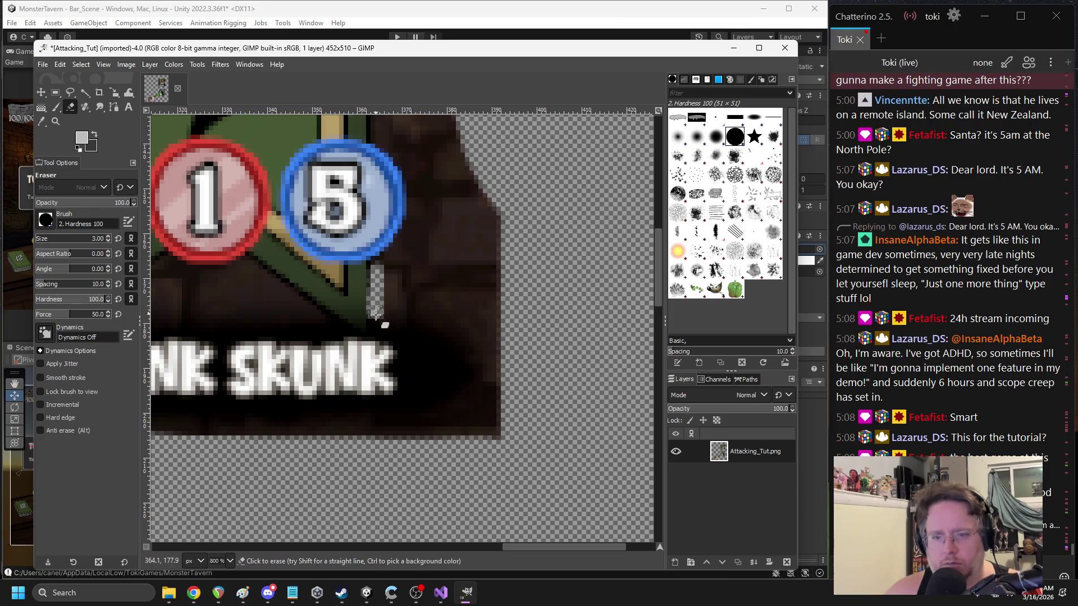
- Erase brick strips beside the 5 badge, beside the banner, and along the card's top
{"action": "mouse_move", "coordinate": [398, 253]}
{"action": "left_mouse_down"}
{"action": "mouse_move", "coordinate": [413, 247]}
{"action": "mouse_move", "coordinate": [424, 183]}
{"action": "mouse_move", "coordinate": [397, 138]}
{"action": "left_mouse_up"}
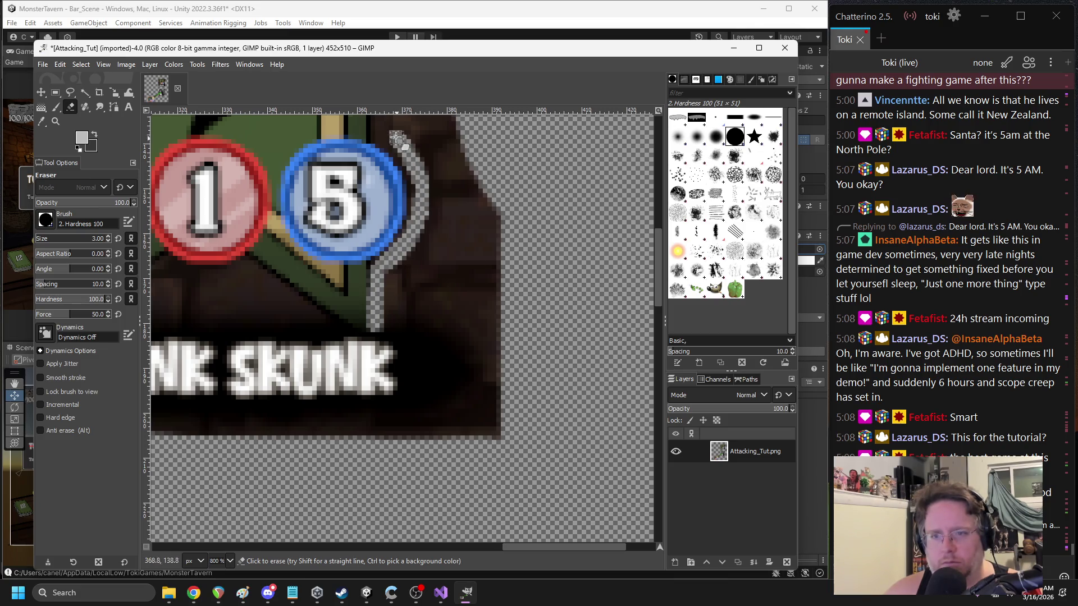
{"action": "scroll", "coordinate": [450, 168], "scroll_direction": "up", "scroll_amount": 5}
{"action": "scroll", "coordinate": [450, 168], "scroll_direction": "left", "scroll_amount": 2}
{"action": "left_click_drag", "start_coordinate": [457, 181], "coordinate": [456, 321]}
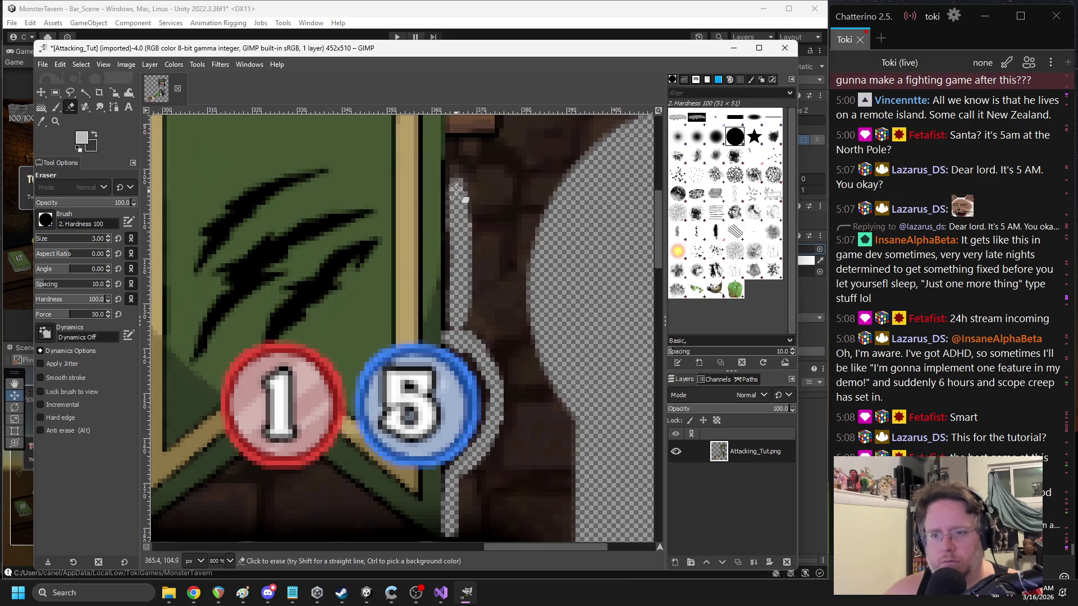
{"action": "left_click_drag", "start_coordinate": [460, 145], "coordinate": [550, 147]}
{"action": "scroll", "coordinate": [539, 224], "scroll_direction": "up", "scroll_amount": 3}
{"action": "left_click_drag", "start_coordinate": [515, 264], "coordinate": [514, 303]}
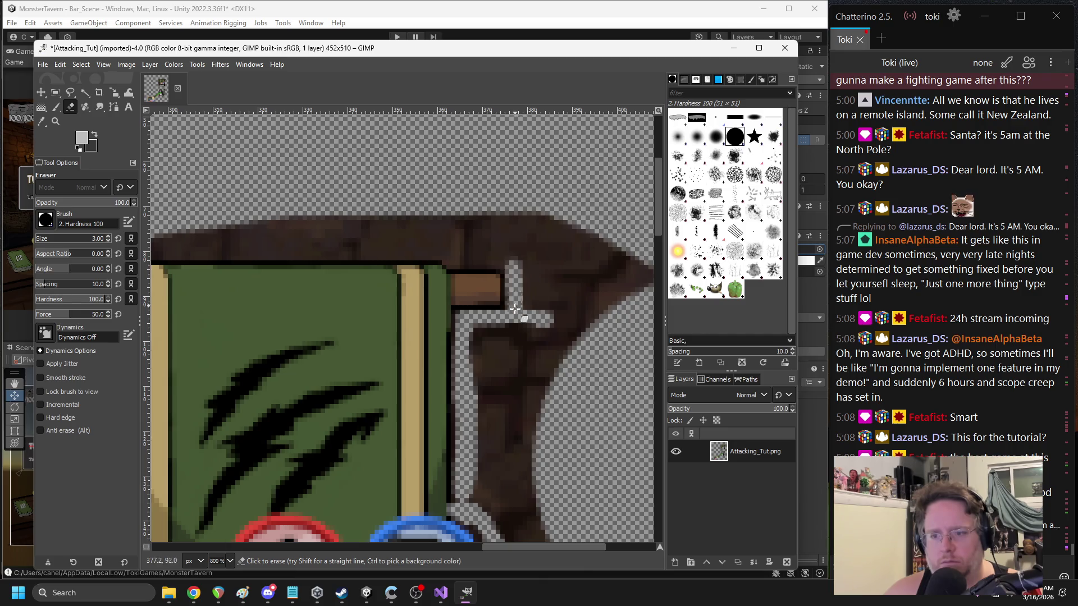
- Erase brick along the roof edge, undoing stray strokes, and switch the eraser to the 1. Pixel brush
{"action": "scroll", "coordinate": [471, 267], "scroll_direction": "left", "scroll_amount": 3}
{"action": "mouse_move", "coordinate": [581, 261]}
{"action": "left_mouse_down"}
{"action": "mouse_move", "coordinate": [622, 257]}
{"action": "mouse_move", "coordinate": [534, 243]}
{"action": "mouse_move", "coordinate": [257, 246]}
{"action": "left_mouse_up"}
{"action": "key", "text": "ctrl+z"}
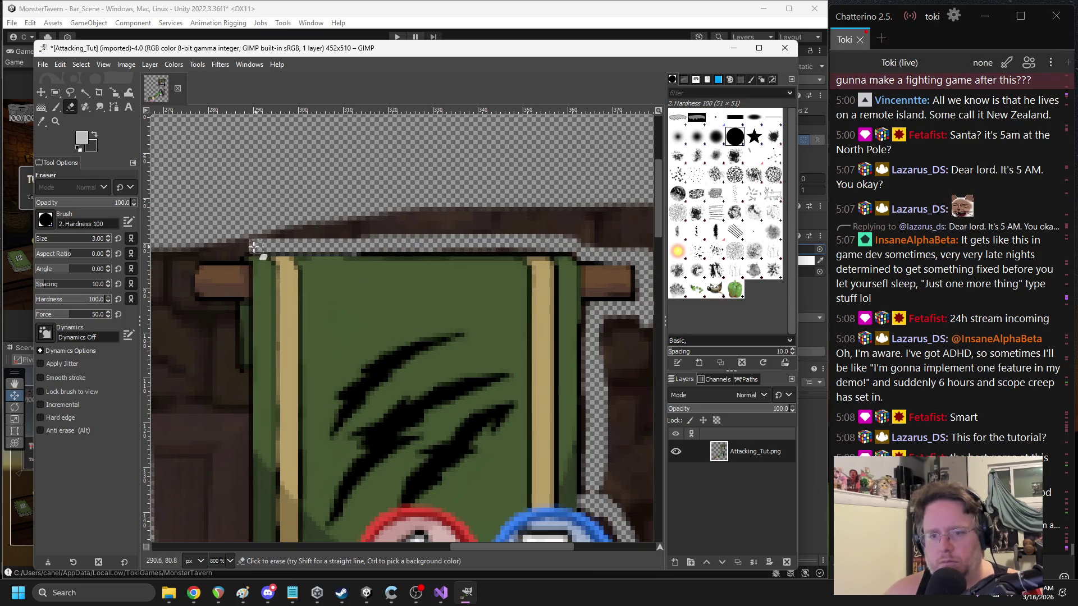
{"action": "scroll", "coordinate": [427, 235], "scroll_direction": "left", "scroll_amount": 4}
{"action": "scroll", "coordinate": [427, 234], "scroll_direction": "down", "scroll_amount": 1}
{"action": "mouse_move", "coordinate": [424, 197]}
{"action": "left_mouse_down"}
{"action": "mouse_move", "coordinate": [330, 201]}
{"action": "mouse_move", "coordinate": [418, 350]}
{"action": "mouse_move", "coordinate": [419, 434]}
{"action": "left_mouse_up"}
{"action": "scroll", "coordinate": [426, 393], "scroll_direction": "down", "scroll_amount": 5}
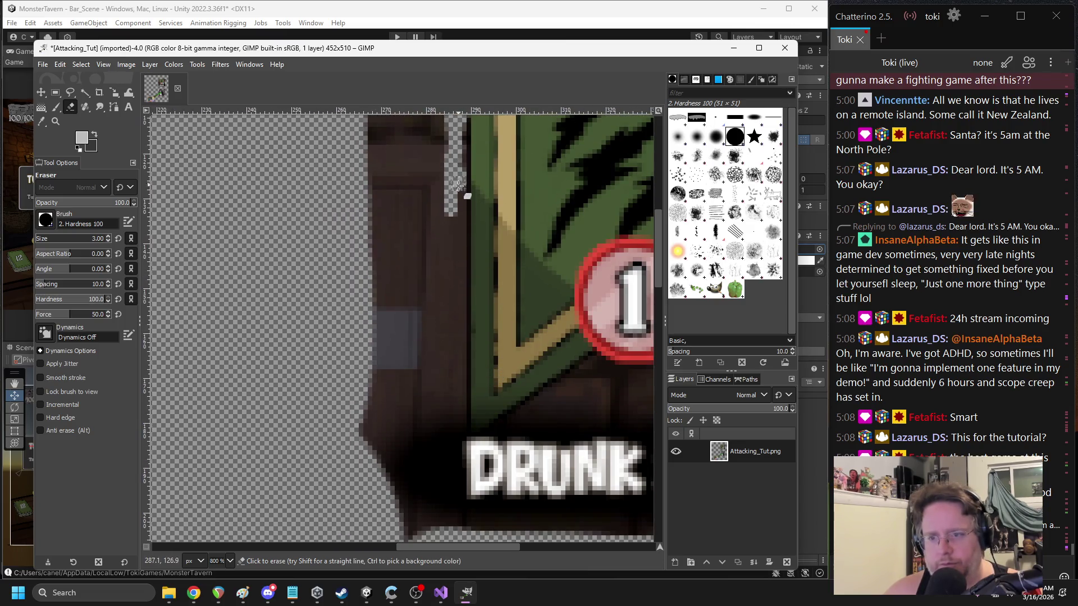
{"action": "key", "text": "ctrl+z"}
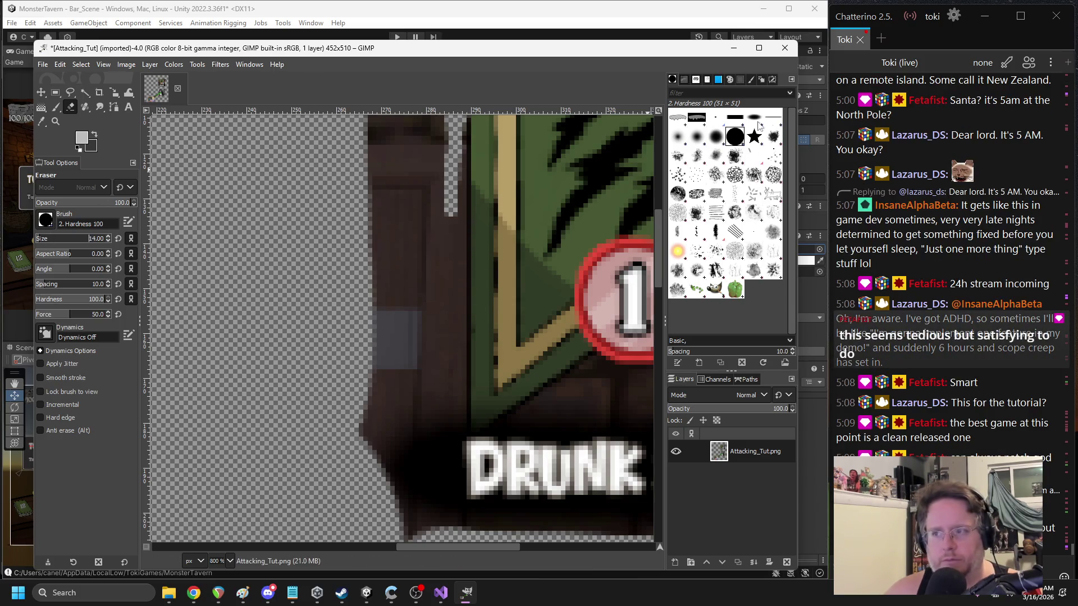
{"action": "left_click", "coordinate": [716, 118]}
- Enlarge the eraser to size 21 and clear the dark brown door area
{"action": "scroll", "coordinate": [466, 162], "scroll_direction": "right", "scroll_amount": 2}
{"action": "scroll", "coordinate": [427, 191], "scroll_direction": "up", "scroll_amount": 1}
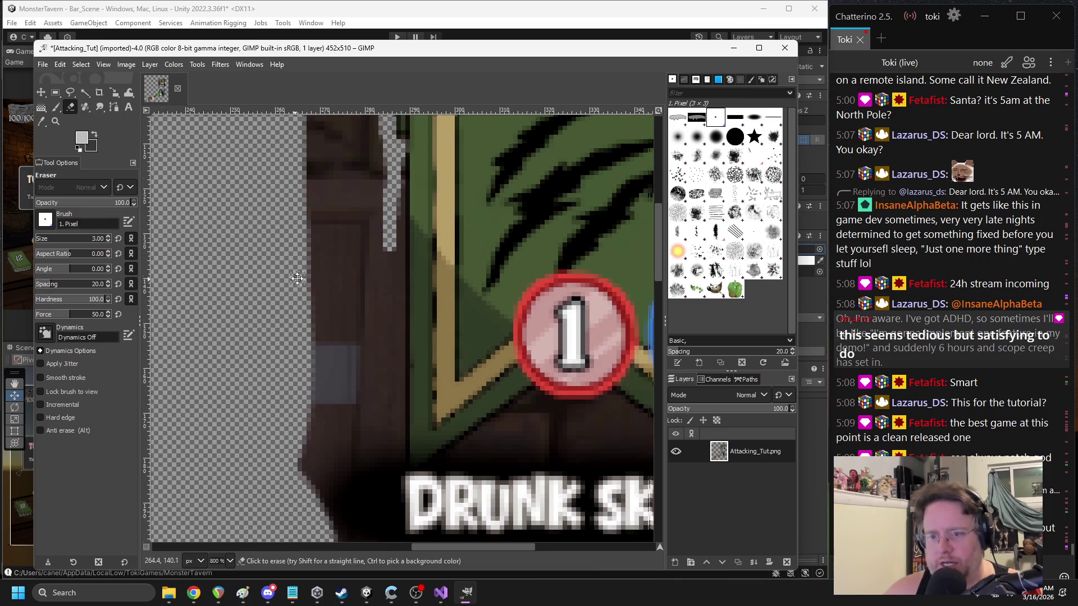
{"action": "left_click_drag", "start_coordinate": [394, 260], "coordinate": [402, 410]}
{"action": "key", "text": "ctrl+z"}
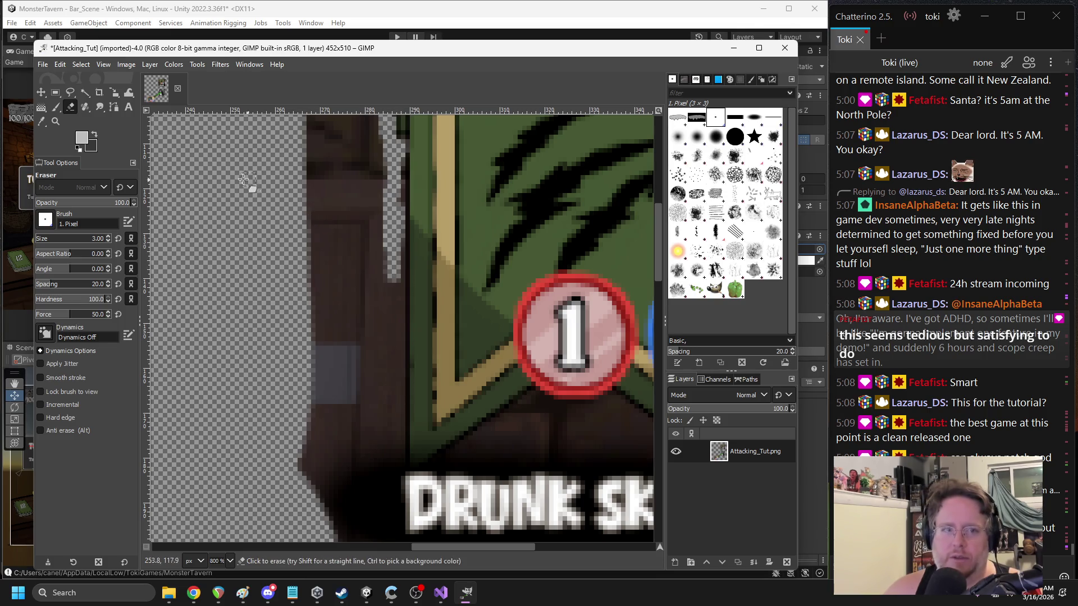
{"action": "left_click", "coordinate": [43, 239]}
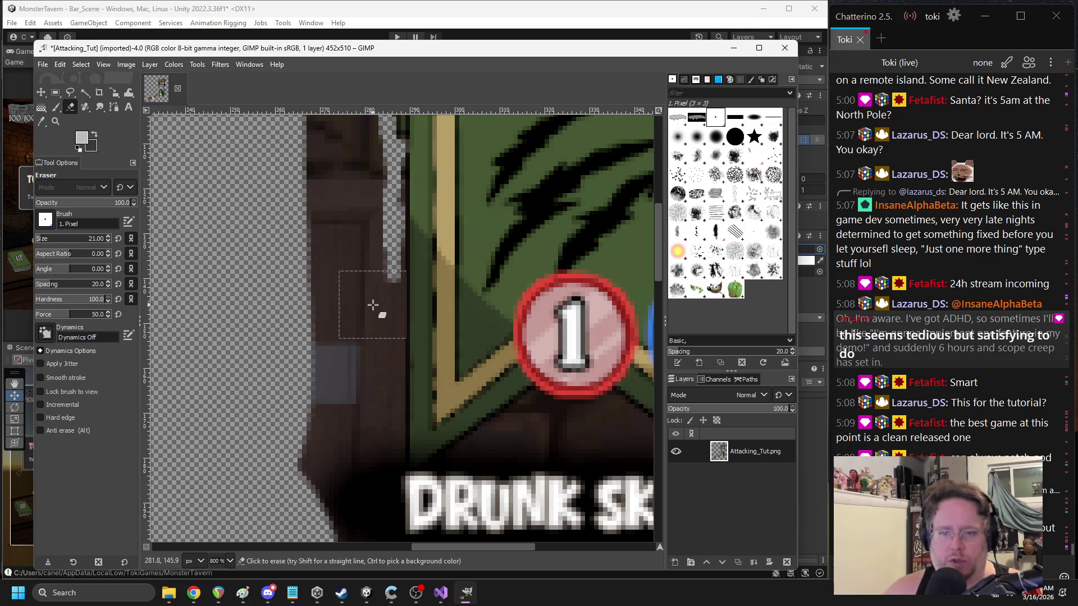
{"action": "left_click_drag", "start_coordinate": [368, 310], "coordinate": [372, 372]}
{"action": "scroll", "coordinate": [350, 267], "scroll_direction": "down", "scroll_amount": 5}
{"action": "mouse_move", "coordinate": [350, 267]}
{"action": "left_mouse_down"}
{"action": "mouse_move", "coordinate": [373, 274]}
{"action": "mouse_move", "coordinate": [337, 337]}
{"action": "mouse_move", "coordinate": [356, 360]}
{"action": "left_mouse_up"}
{"action": "key", "text": "ctrl+z"}
{"action": "mouse_move", "coordinate": [370, 263]}
{"action": "left_mouse_down"}
{"action": "mouse_move", "coordinate": [368, 281]}
{"action": "mouse_move", "coordinate": [285, 311]}
{"action": "left_mouse_up"}
- Erase the dark tip at the banner's lower-left end and the brown area right of the 5 badge
{"action": "left_click_drag", "start_coordinate": [332, 425], "coordinate": [331, 440]}
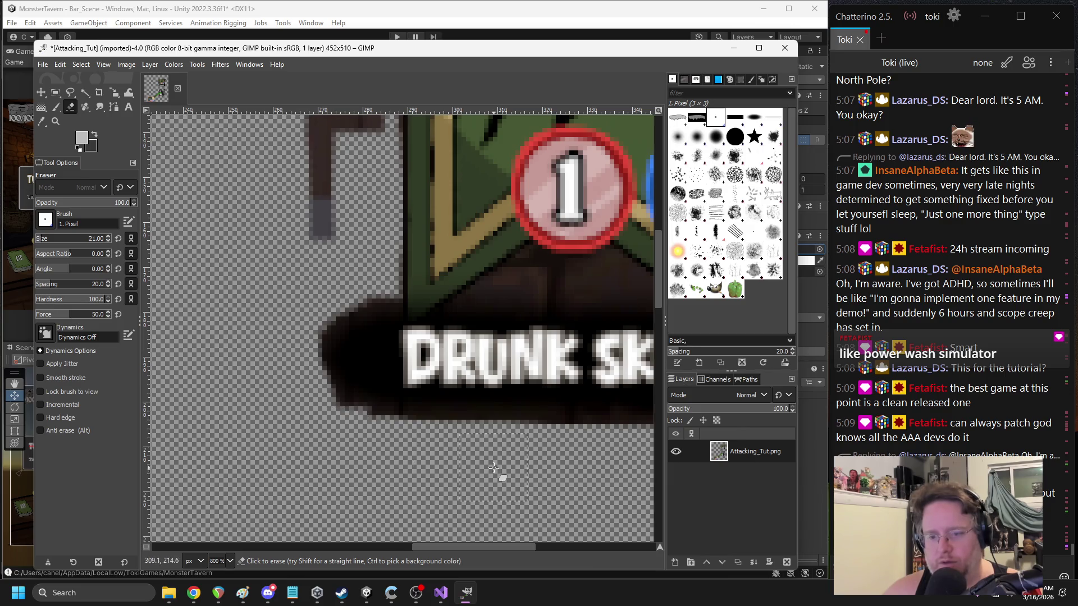
{"action": "scroll", "coordinate": [460, 426], "scroll_direction": "down", "scroll_amount": 2}
{"action": "scroll", "coordinate": [460, 427], "scroll_direction": "right", "scroll_amount": 5}
{"action": "scroll", "coordinate": [487, 308], "scroll_direction": "up", "scroll_amount": 3}
{"action": "mouse_move", "coordinate": [474, 307]}
{"action": "left_mouse_down"}
{"action": "mouse_move", "coordinate": [519, 315]}
{"action": "mouse_move", "coordinate": [525, 359]}
{"action": "mouse_move", "coordinate": [520, 252]}
{"action": "left_mouse_up"}
{"action": "scroll", "coordinate": [522, 281], "scroll_direction": "up", "scroll_amount": 2}
{"action": "left_click_drag", "start_coordinate": [527, 318], "coordinate": [518, 348]}
{"action": "mouse_move", "coordinate": [500, 231]}
{"action": "left_mouse_down"}
{"action": "mouse_move", "coordinate": [466, 197]}
{"action": "mouse_move", "coordinate": [522, 281]}
{"action": "mouse_move", "coordinate": [480, 264]}
{"action": "mouse_move", "coordinate": [508, 251]}
{"action": "left_mouse_up"}
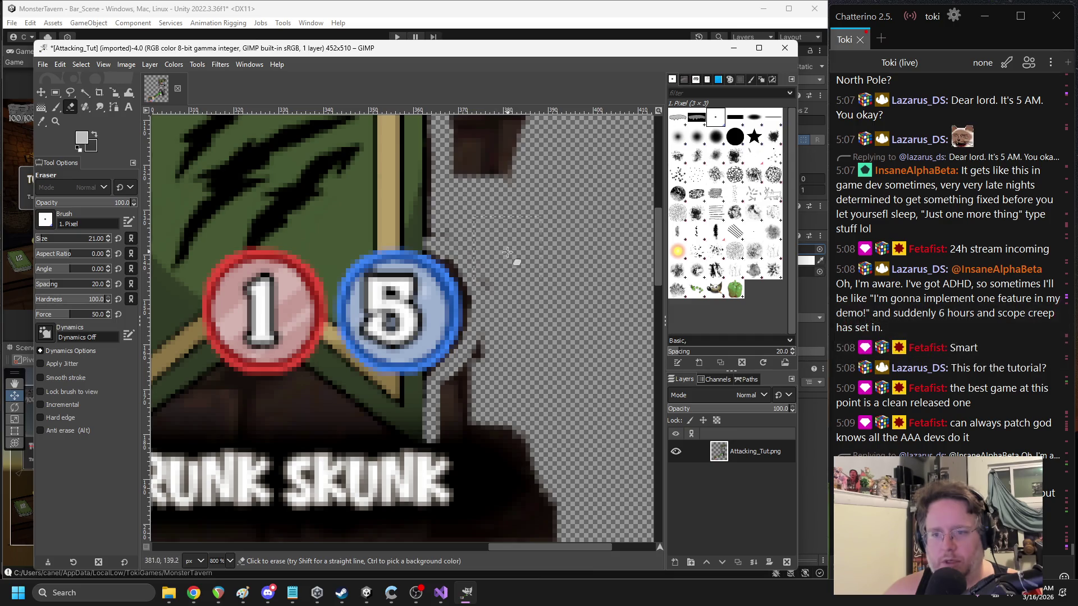
{"action": "scroll", "coordinate": [507, 250], "scroll_direction": "up", "scroll_amount": 3}
{"action": "mouse_move", "coordinate": [494, 188]}
{"action": "left_mouse_down"}
{"action": "mouse_move", "coordinate": [488, 210]}
{"action": "mouse_move", "coordinate": [528, 303]}
{"action": "mouse_move", "coordinate": [479, 314]}
{"action": "mouse_move", "coordinate": [479, 210]}
{"action": "mouse_move", "coordinate": [500, 283]}
{"action": "mouse_move", "coordinate": [539, 258]}
{"action": "mouse_move", "coordinate": [491, 220]}
{"action": "mouse_move", "coordinate": [433, 226]}
{"action": "mouse_move", "coordinate": [449, 241]}
{"action": "left_mouse_up"}
- Erase the dark sword blade and the remaining dark streaks above the banner
{"action": "scroll", "coordinate": [481, 194], "scroll_direction": "up", "scroll_amount": 3}
{"action": "scroll", "coordinate": [482, 194], "scroll_direction": "right", "scroll_amount": 2}
{"action": "scroll", "coordinate": [450, 241], "scroll_direction": "left", "scroll_amount": 2}
{"action": "left_click_drag", "start_coordinate": [543, 222], "coordinate": [224, 222]}
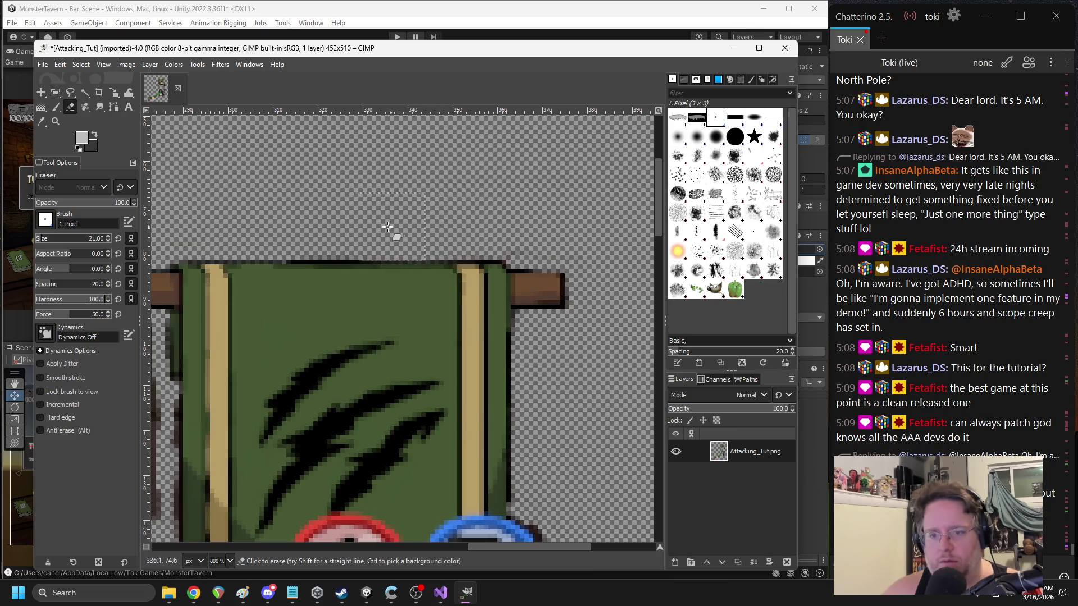
{"action": "scroll", "coordinate": [391, 227], "scroll_direction": "left", "scroll_amount": 5}
{"action": "scroll", "coordinate": [391, 227], "scroll_direction": "down", "scroll_amount": 2}
{"action": "mouse_move", "coordinate": [415, 264]}
{"action": "left_mouse_down"}
{"action": "mouse_move", "coordinate": [449, 292]}
{"action": "mouse_move", "coordinate": [394, 228]}
{"action": "mouse_move", "coordinate": [417, 231]}
{"action": "left_mouse_up"}
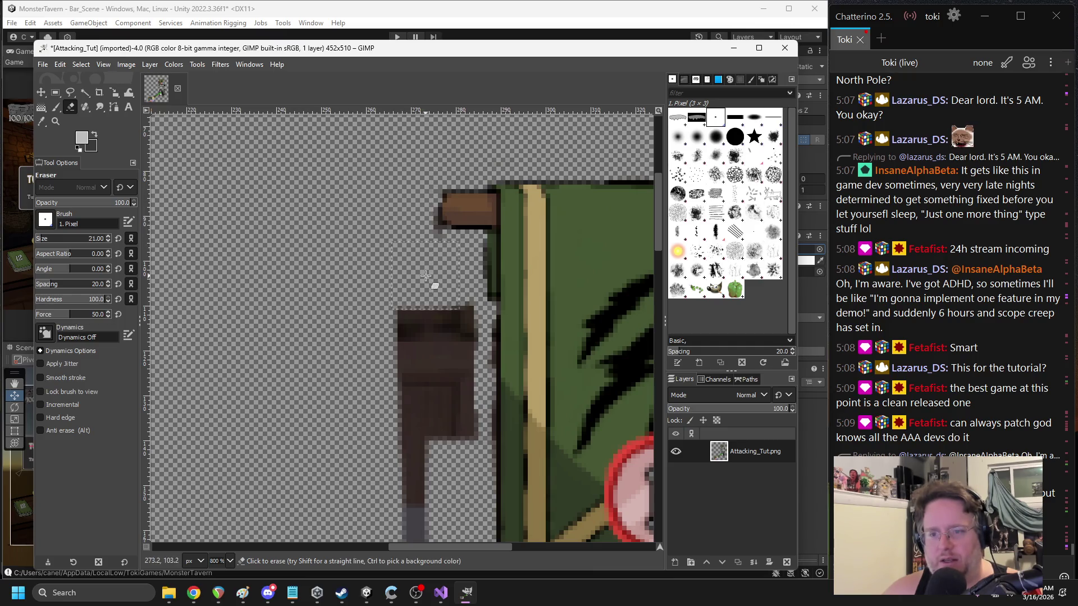
{"action": "scroll", "coordinate": [421, 263], "scroll_direction": "down", "scroll_amount": 3}
{"action": "scroll", "coordinate": [421, 263], "scroll_direction": "right", "scroll_amount": 2}
{"action": "mouse_move", "coordinate": [399, 202]}
{"action": "left_mouse_down"}
{"action": "mouse_move", "coordinate": [387, 393]}
{"action": "mouse_move", "coordinate": [352, 185]}
{"action": "left_mouse_up"}
{"action": "scroll", "coordinate": [381, 313], "scroll_direction": "down", "scroll_amount": 3}
{"action": "scroll", "coordinate": [470, 279], "scroll_direction": "down", "scroll_amount": 4, "text": "ctrl"}
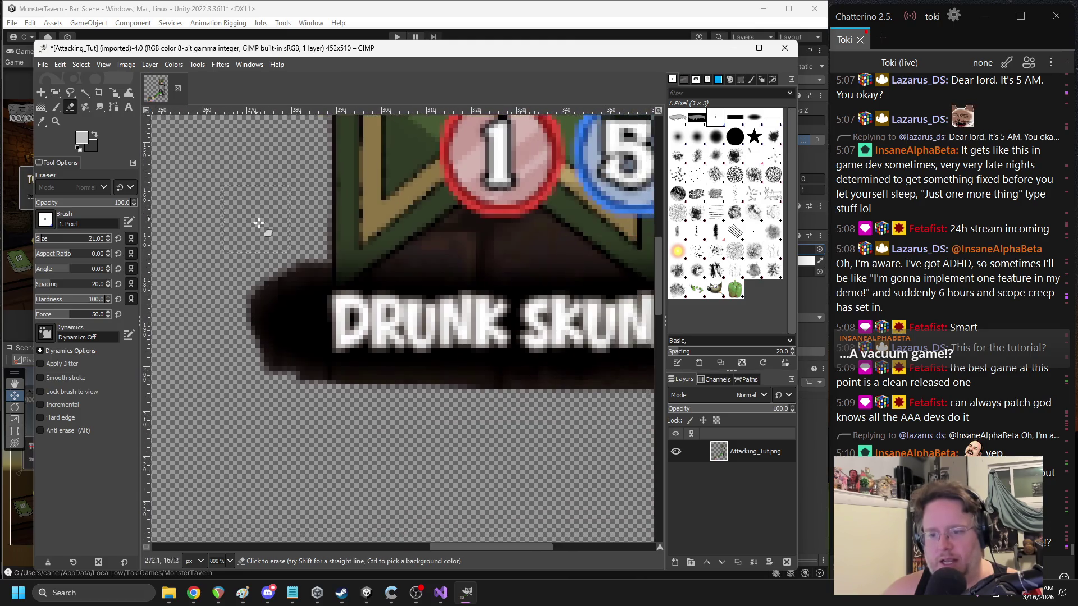
{"action": "scroll", "coordinate": [471, 279], "scroll_direction": "down", "scroll_amount": 1, "text": "ctrl"}
{"action": "scroll", "coordinate": [512, 276], "scroll_direction": "up", "scroll_amount": 6, "text": "ctrl"}
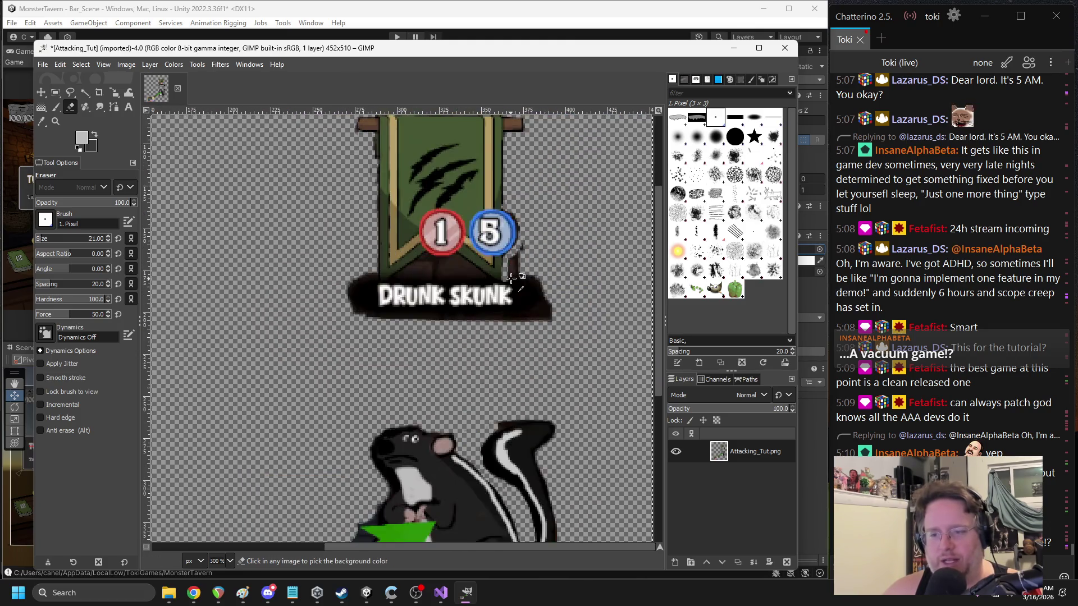
- Erase the stray dark pixels at the banner's lower-right corner and beside the 5 badge
{"action": "left_click_drag", "start_coordinate": [491, 396], "coordinate": [456, 418]}
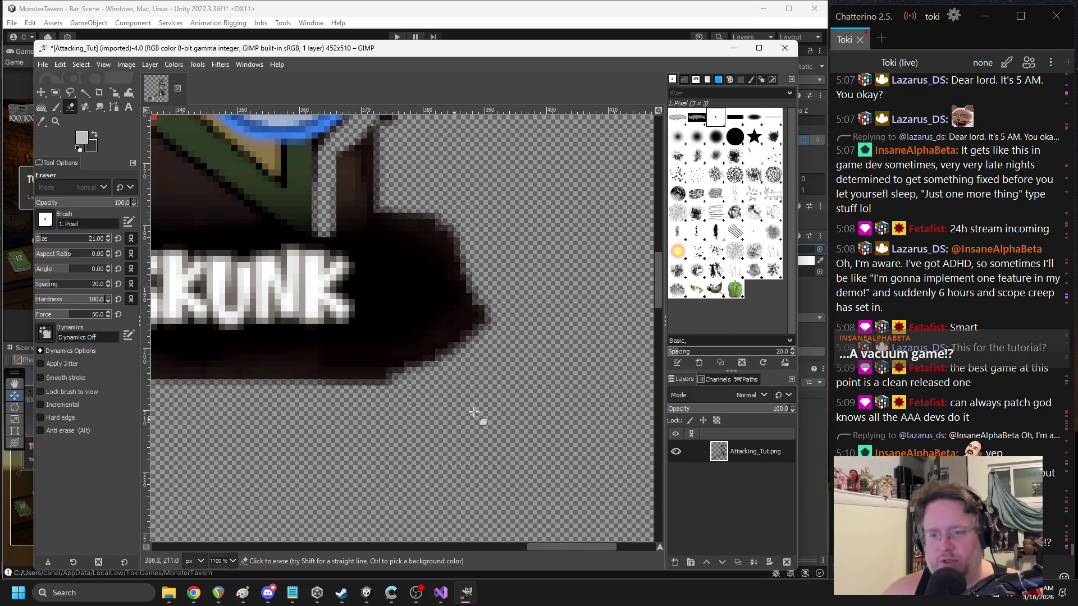
{"action": "scroll", "coordinate": [530, 359], "scroll_direction": "up", "scroll_amount": 1, "text": "ctrl"}
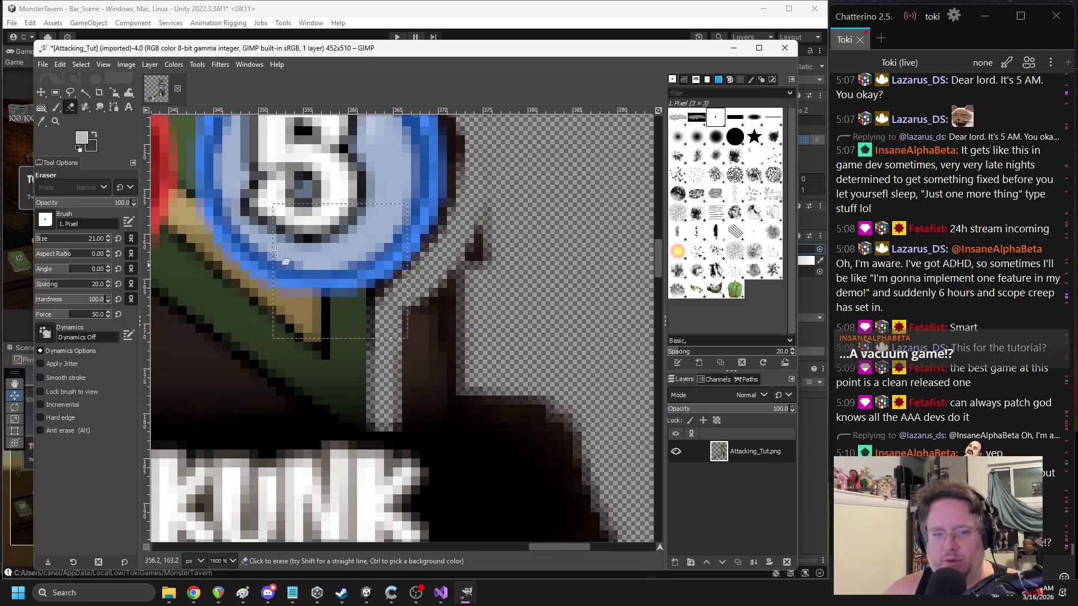
{"action": "mouse_move", "coordinate": [426, 387]}
{"action": "left_mouse_down"}
{"action": "mouse_move", "coordinate": [477, 247]}
{"action": "mouse_move", "coordinate": [411, 364]}
{"action": "left_mouse_up"}
{"action": "scroll", "coordinate": [477, 303], "scroll_direction": "down", "scroll_amount": 1}
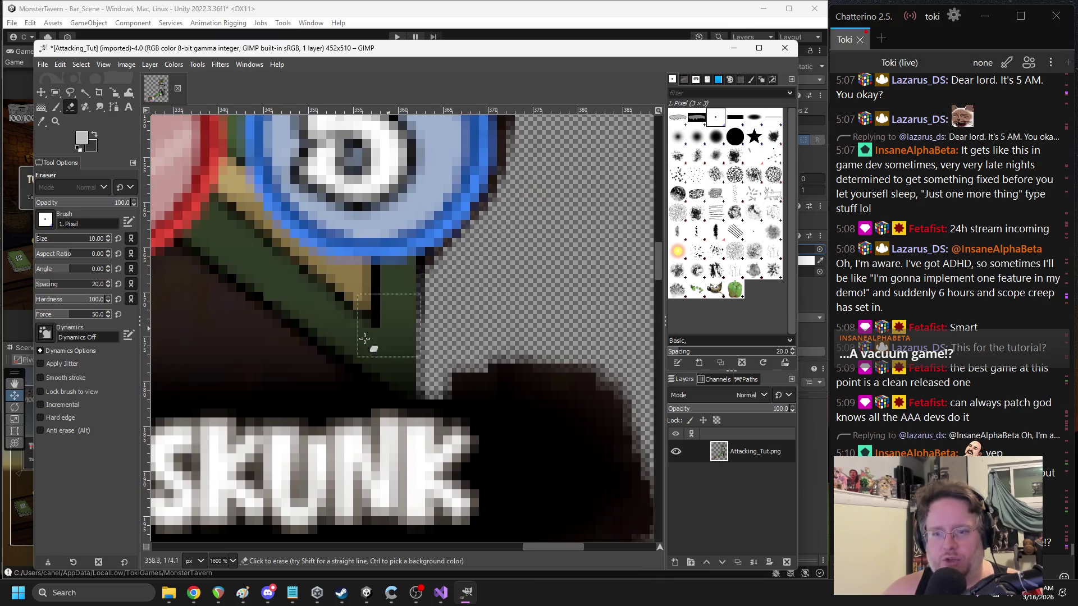
{"action": "scroll", "coordinate": [394, 323], "scroll_direction": "left", "scroll_amount": 5}
{"action": "scroll", "coordinate": [616, 356], "scroll_direction": "down", "scroll_amount": 4}
{"action": "scroll", "coordinate": [497, 293], "scroll_direction": "up", "scroll_amount": 4}
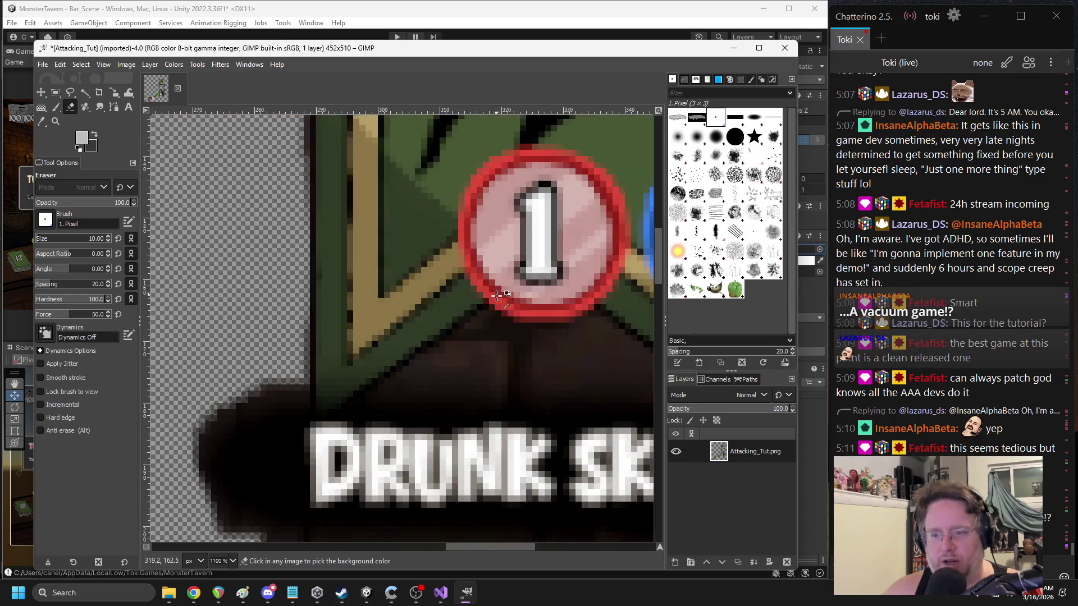
{"action": "scroll", "coordinate": [497, 292], "scroll_direction": "up", "scroll_amount": 1}
{"action": "scroll", "coordinate": [500, 354], "scroll_direction": "down", "scroll_amount": 1}
- Erase the dark brown strips and band beneath the 1 and 5 badges
{"action": "left_click_drag", "start_coordinate": [325, 397], "coordinate": [439, 319]}
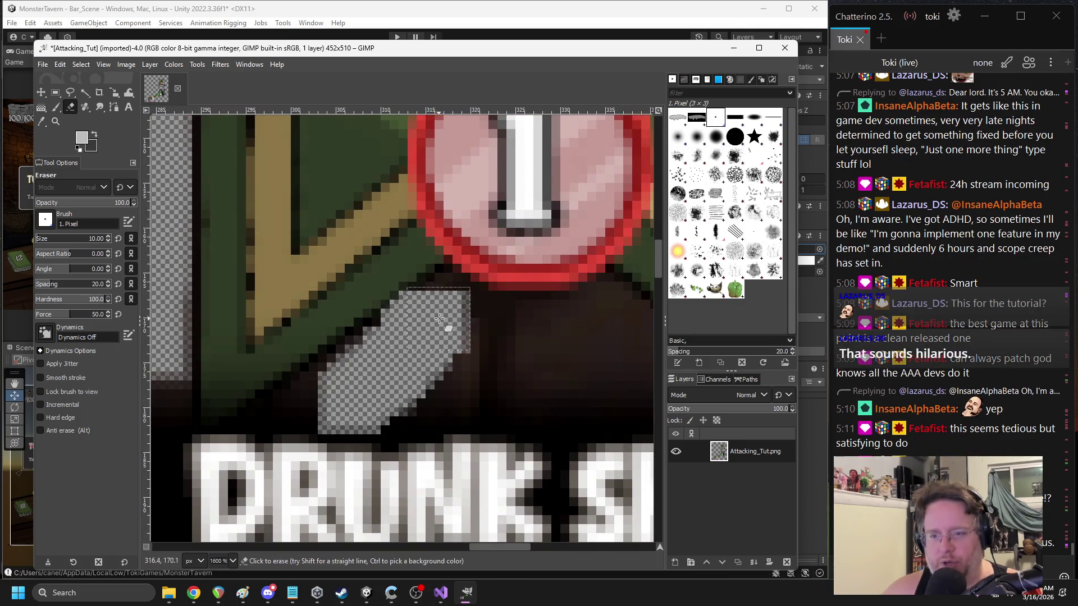
{"action": "scroll", "coordinate": [475, 338], "scroll_direction": "right", "scroll_amount": 2}
{"action": "mouse_move", "coordinate": [357, 323]}
{"action": "left_mouse_down"}
{"action": "mouse_move", "coordinate": [436, 303]}
{"action": "mouse_move", "coordinate": [482, 337]}
{"action": "left_mouse_up"}
{"action": "scroll", "coordinate": [445, 281], "scroll_direction": "down", "scroll_amount": 2}
{"action": "left_click_drag", "start_coordinate": [445, 297], "coordinate": [516, 347]}
{"action": "mouse_move", "coordinate": [439, 332]}
{"action": "left_mouse_down"}
{"action": "mouse_move", "coordinate": [392, 340]}
{"action": "mouse_move", "coordinate": [245, 314]}
{"action": "left_mouse_up"}
- Undo the erasing below the badges so the brown strip is kept
{"action": "scroll", "coordinate": [244, 334], "scroll_direction": "down", "scroll_amount": 5}
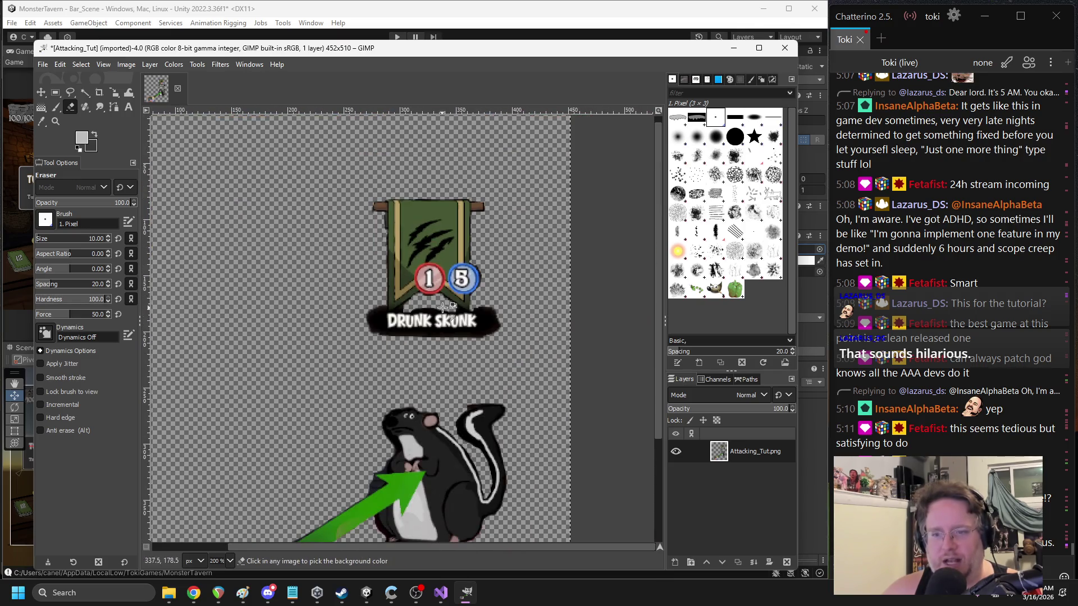
{"action": "scroll", "coordinate": [445, 293], "scroll_direction": "up", "scroll_amount": 2}
{"action": "key", "text": "ctrl+z"}
{"action": "key", "text": "ctrl+z"}
{"action": "key", "text": "ctrl+z"}
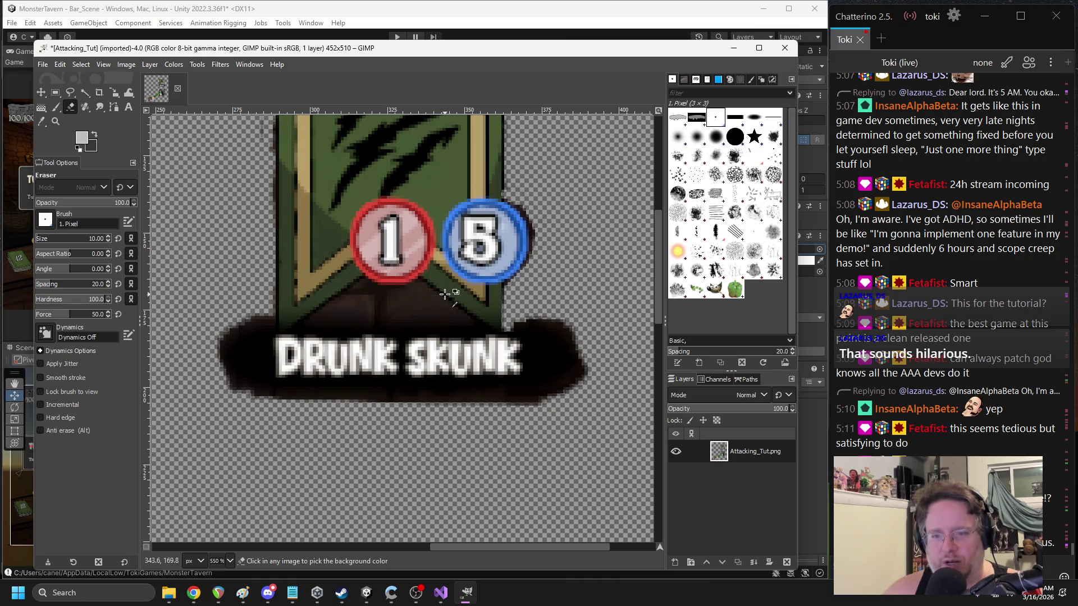
{"action": "scroll", "coordinate": [432, 348], "scroll_direction": "down", "scroll_amount": 1}
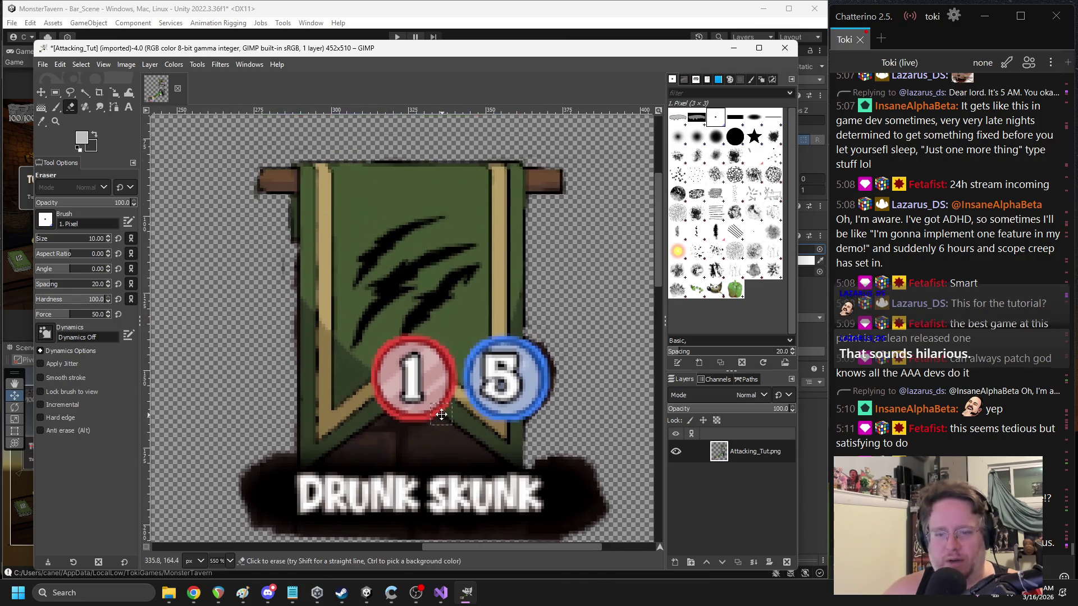
{"action": "scroll", "coordinate": [440, 409], "scroll_direction": "down", "scroll_amount": 4}
{"action": "scroll", "coordinate": [440, 408], "scroll_direction": "down", "scroll_amount": 4}
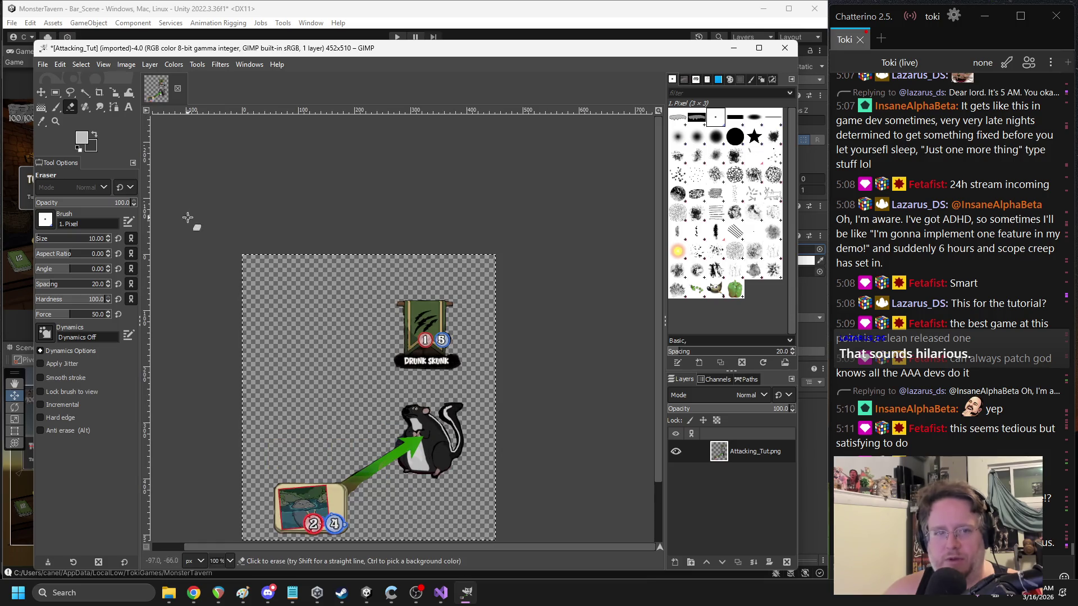
- Erase the whole Drunk Skunk banner and export the image as PNG over Attacking_Tut.png
{"action": "mouse_move", "coordinate": [401, 300]}
{"action": "left_mouse_down"}
{"action": "mouse_move", "coordinate": [427, 345]}
{"action": "mouse_move", "coordinate": [463, 360]}
{"action": "left_mouse_up"}
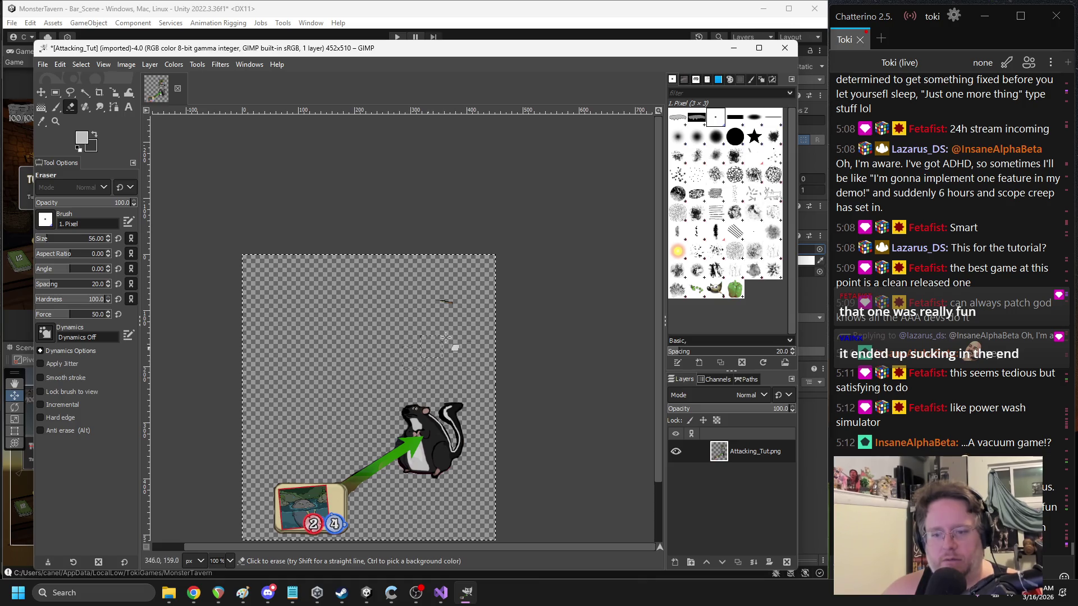
{"action": "left_click", "coordinate": [42, 64]}
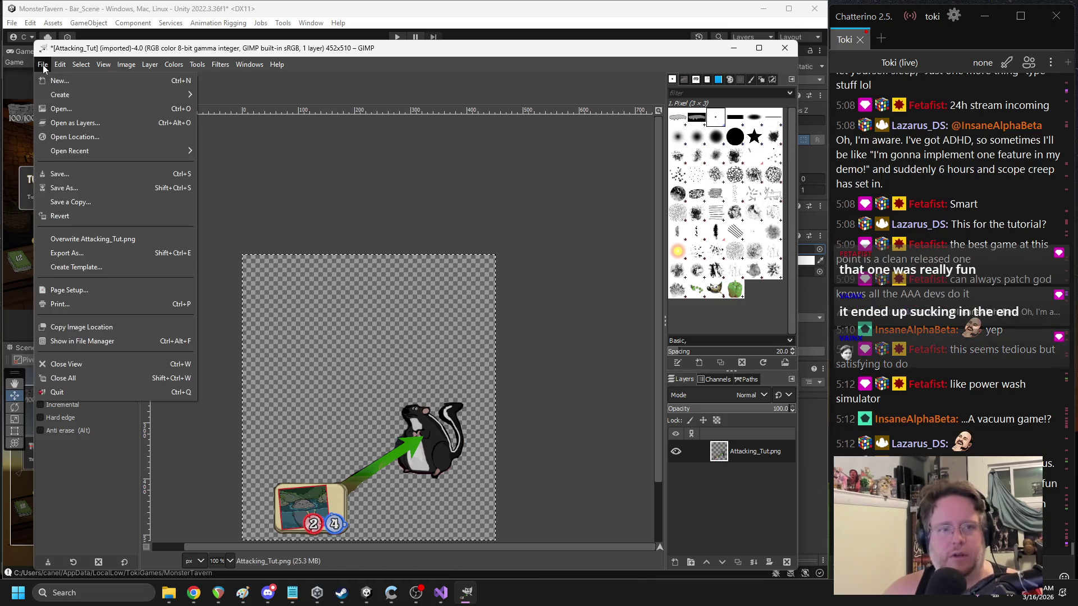
{"action": "left_click", "coordinate": [67, 253]}
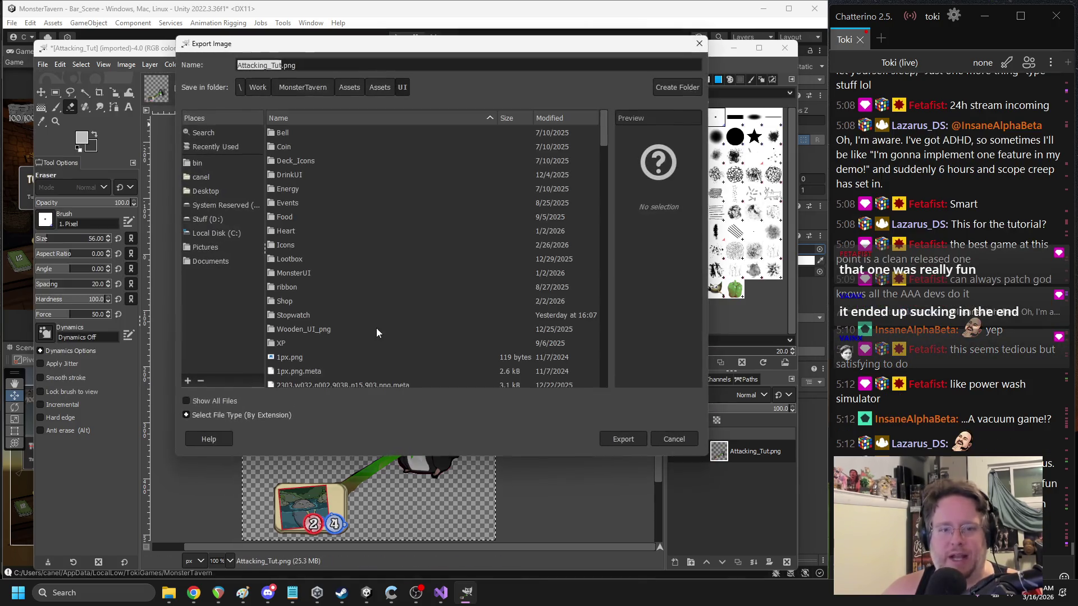
{"action": "left_click", "coordinate": [616, 436]}
{"action": "left_click", "coordinate": [493, 303]}
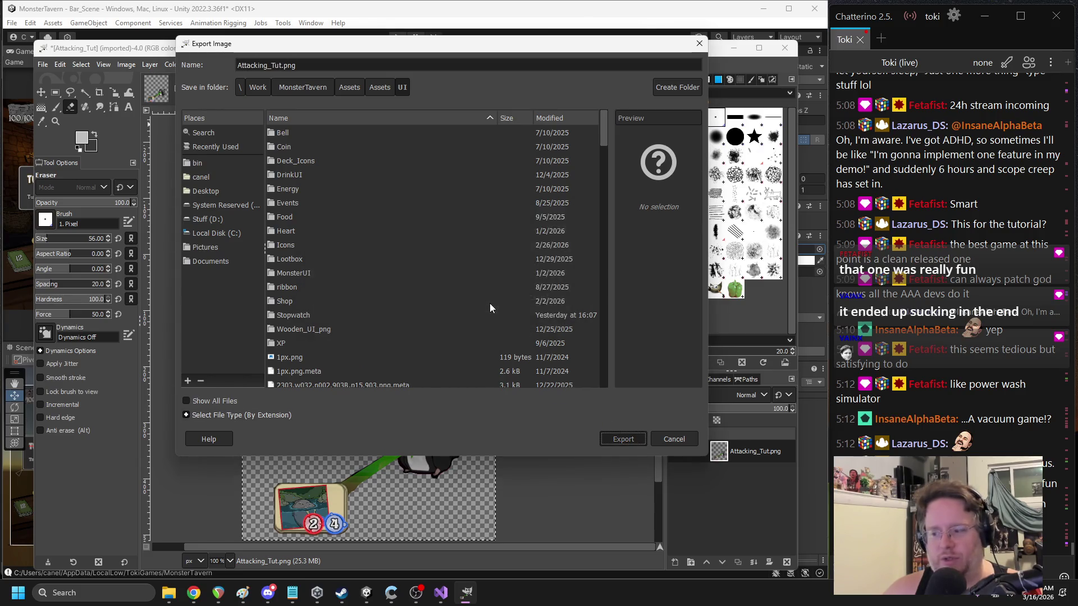
{"action": "left_click", "coordinate": [548, 439]}
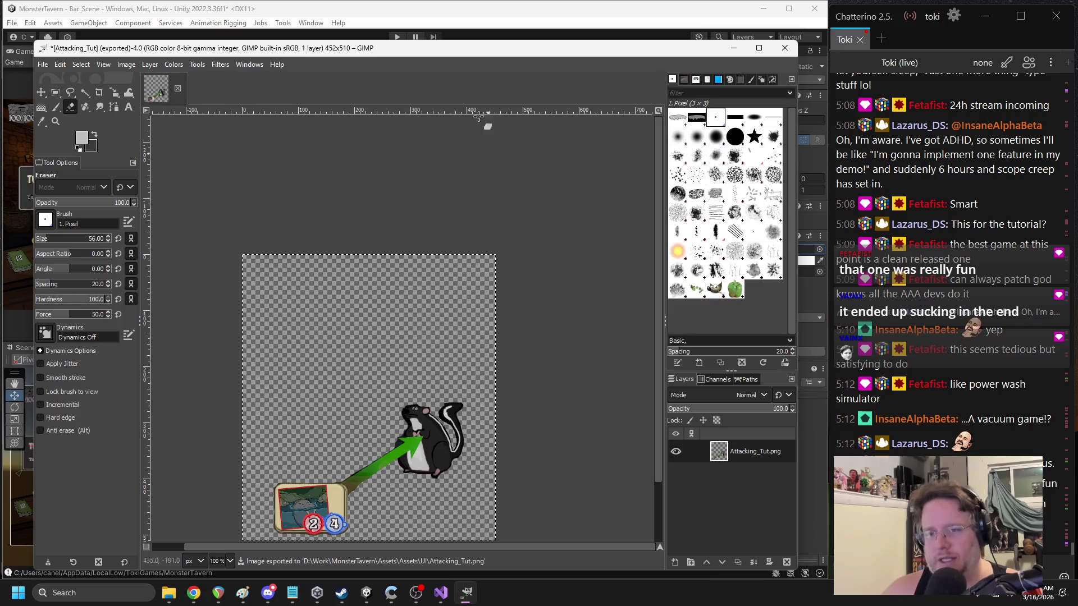
{"action": "left_click", "coordinate": [435, 5]}
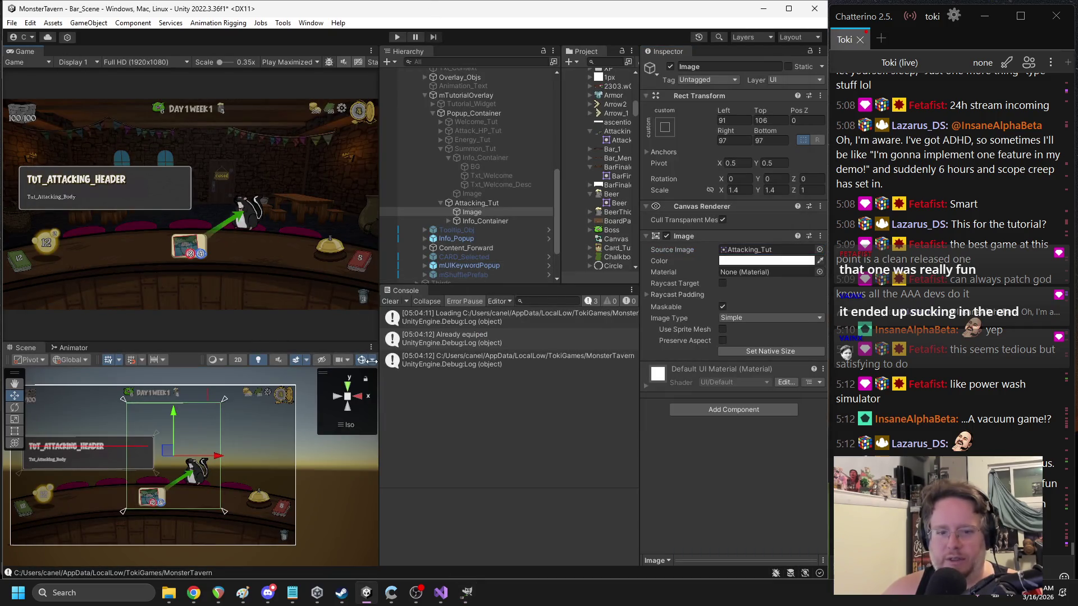
- Check the banner-free tutorial popup in Unity, then bring GIMP back to front
{"action": "scroll", "coordinate": [194, 466], "scroll_direction": "up", "scroll_amount": 5}
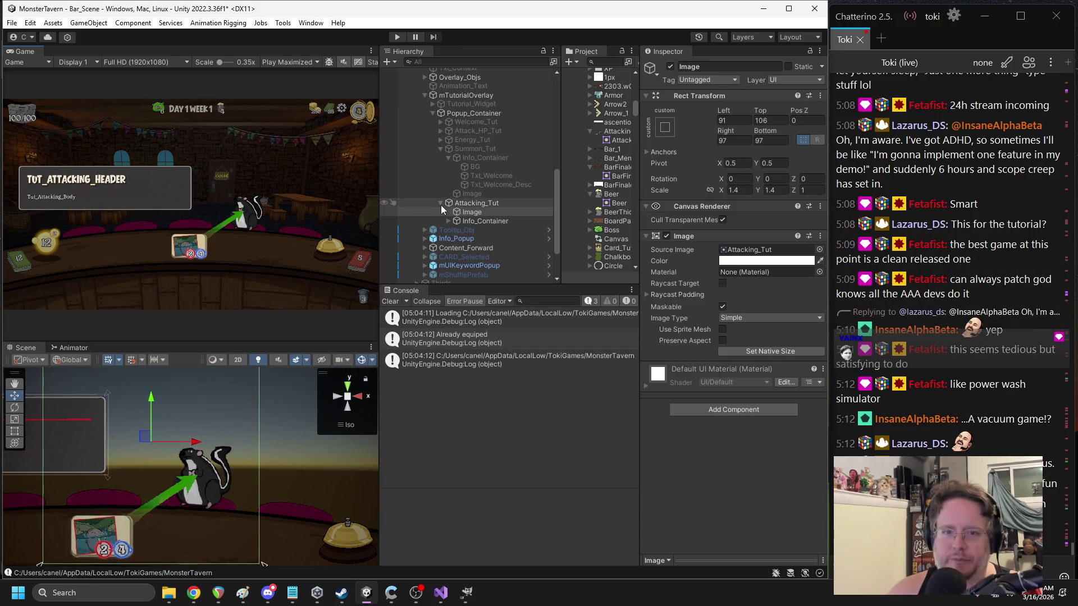
{"action": "left_click", "coordinate": [465, 591]}
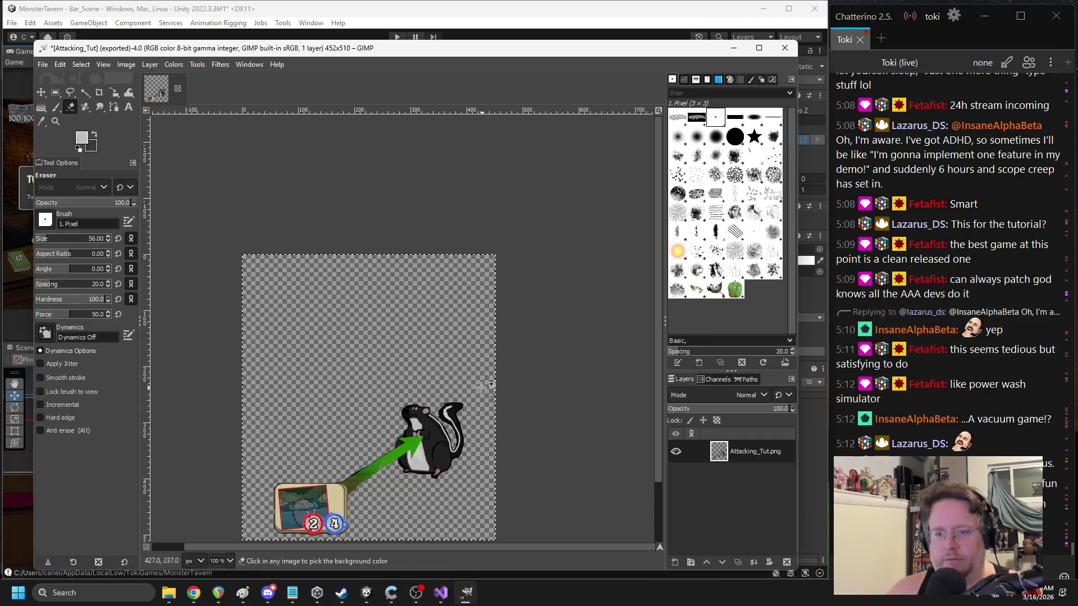
- Re-export the image with the restored banner over Attacking_Tut.png and return to Unity
{"action": "left_click", "coordinate": [45, 64]}
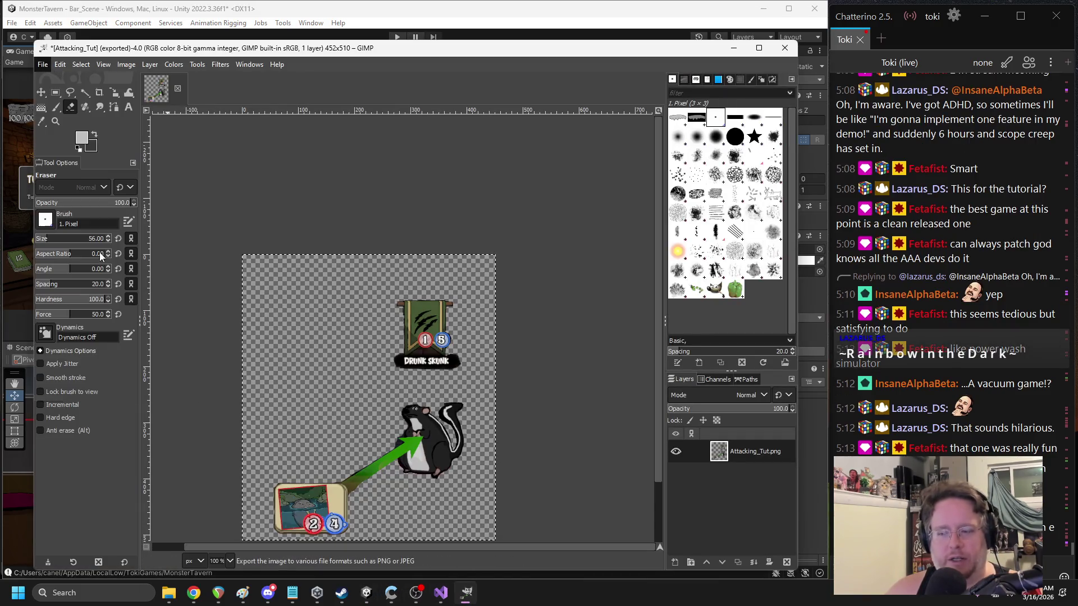
{"action": "left_click", "coordinate": [99, 252]}
{"action": "left_click", "coordinate": [622, 439]}
{"action": "left_click", "coordinate": [487, 297]}
{"action": "left_click", "coordinate": [542, 438]}
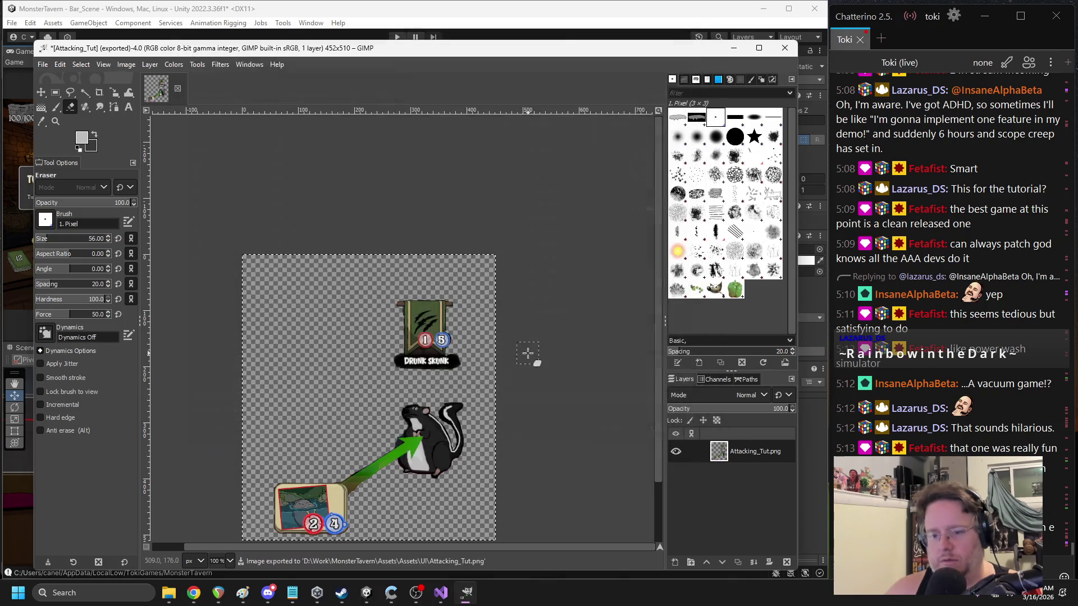
{"action": "left_click", "coordinate": [460, 4]}
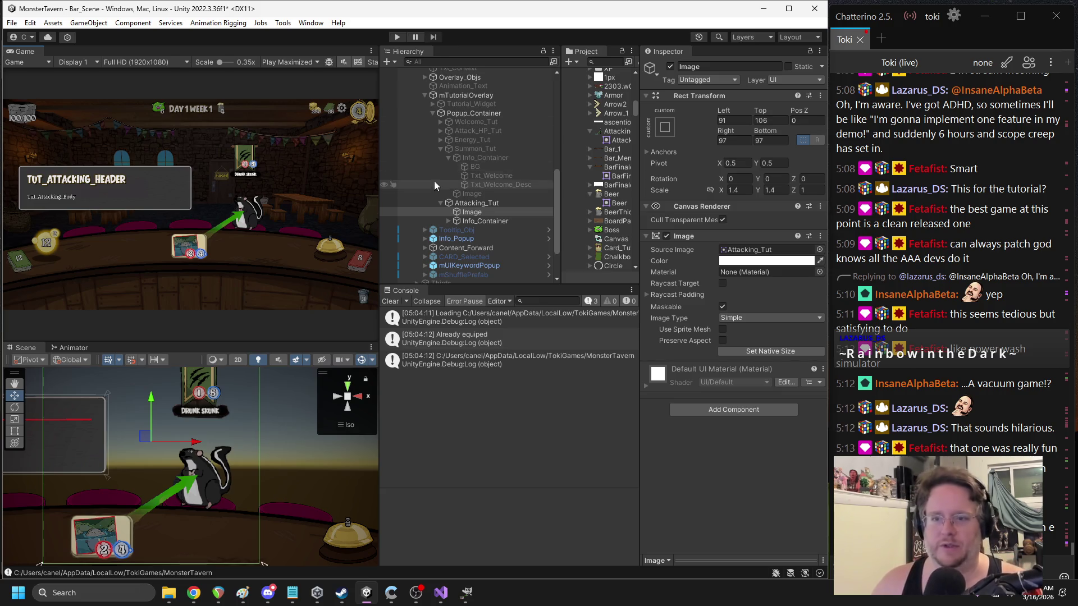
- Deactivate the Attacking_Tut object in the Inspector and start play mode
{"action": "left_click", "coordinate": [459, 204]}
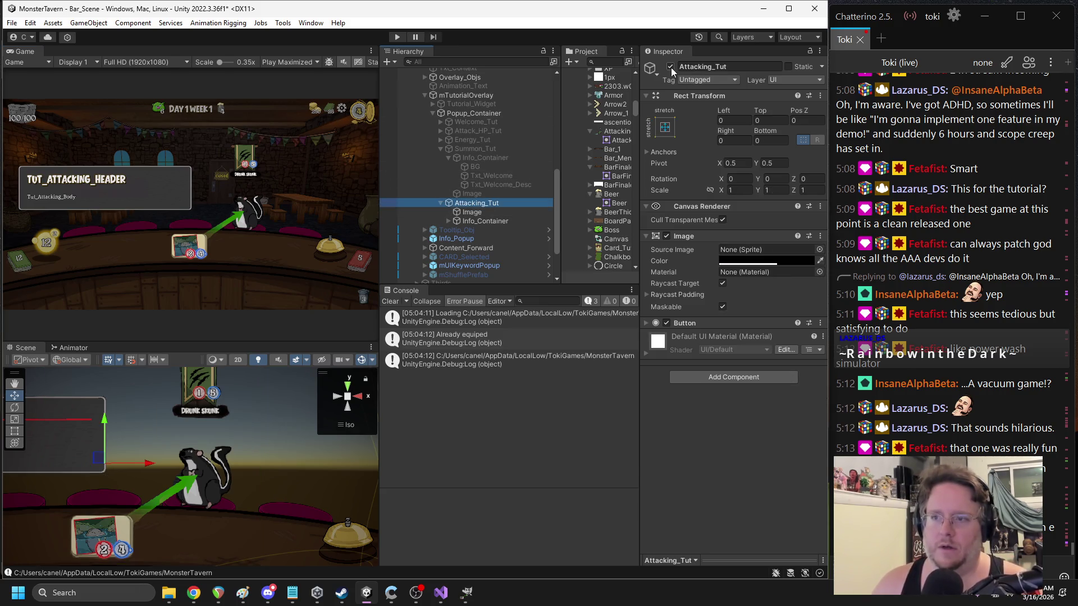
{"action": "left_click", "coordinate": [670, 67]}
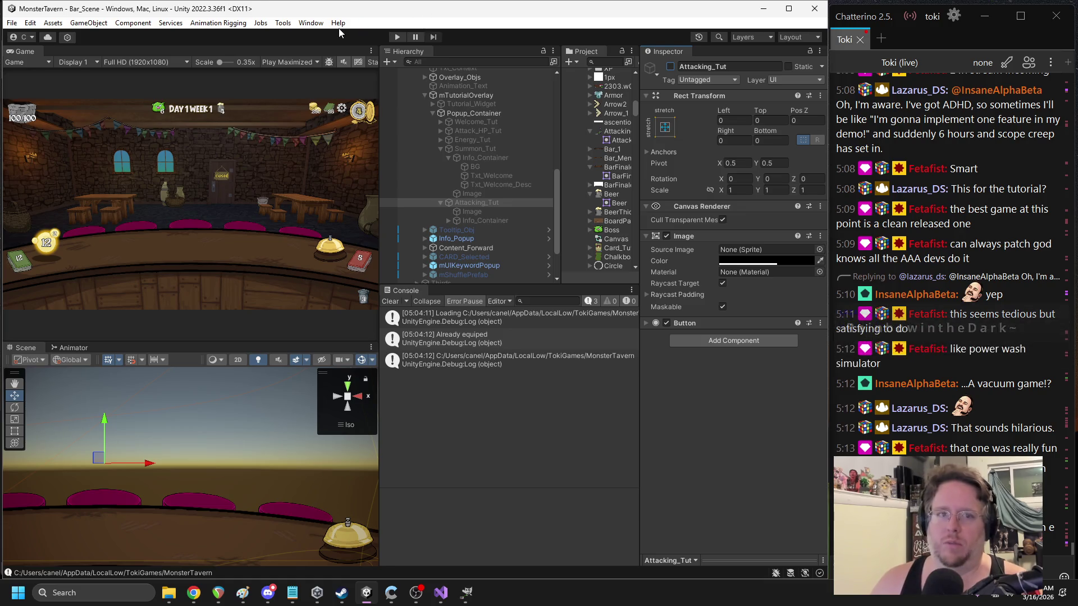
{"action": "left_click", "coordinate": [402, 39]}
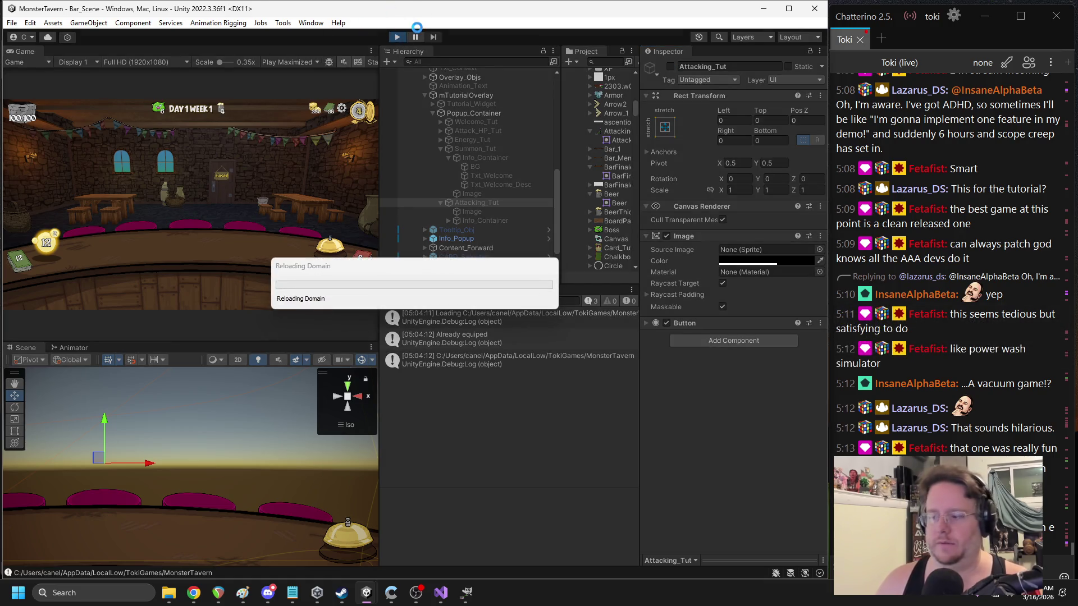
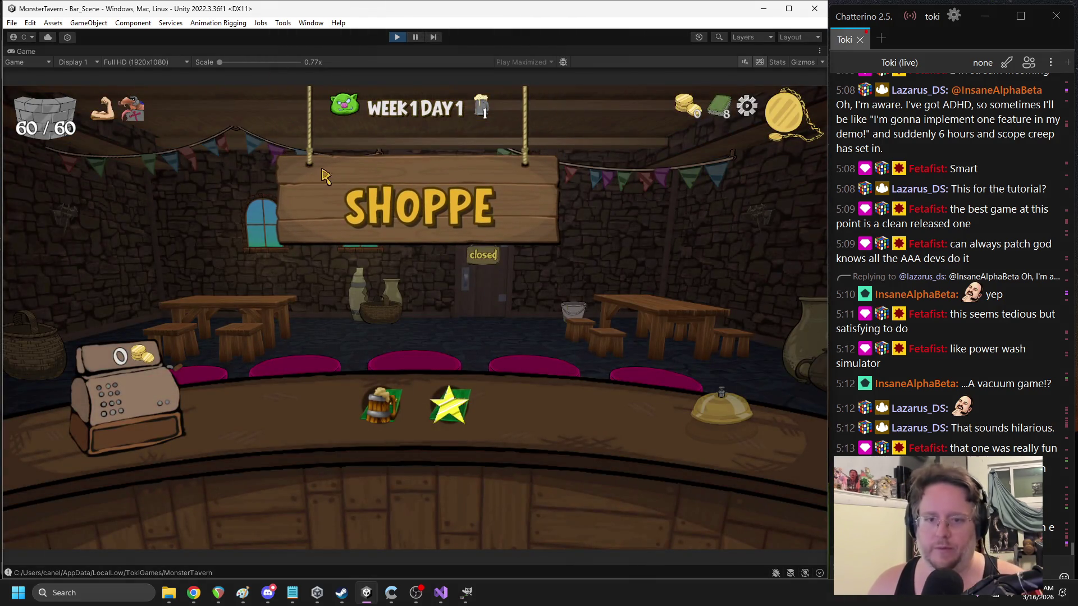
- End the current run from the main menu and begin a new one at Forest Edge Tavern
{"action": "key", "text": "Escape"}
{"action": "left_click", "coordinate": [389, 259]}
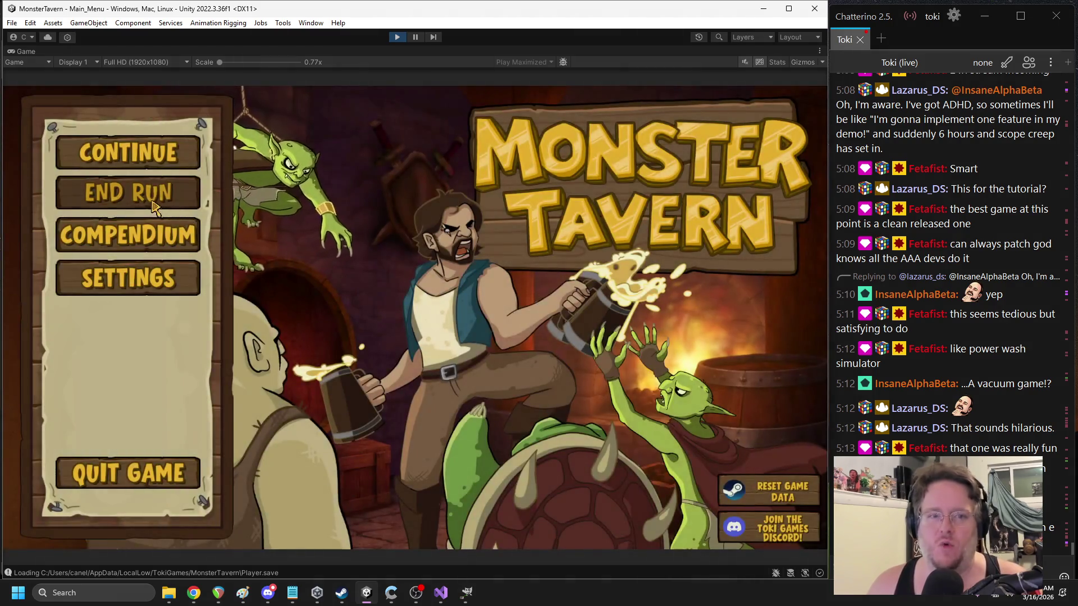
{"action": "left_click", "coordinate": [150, 200]}
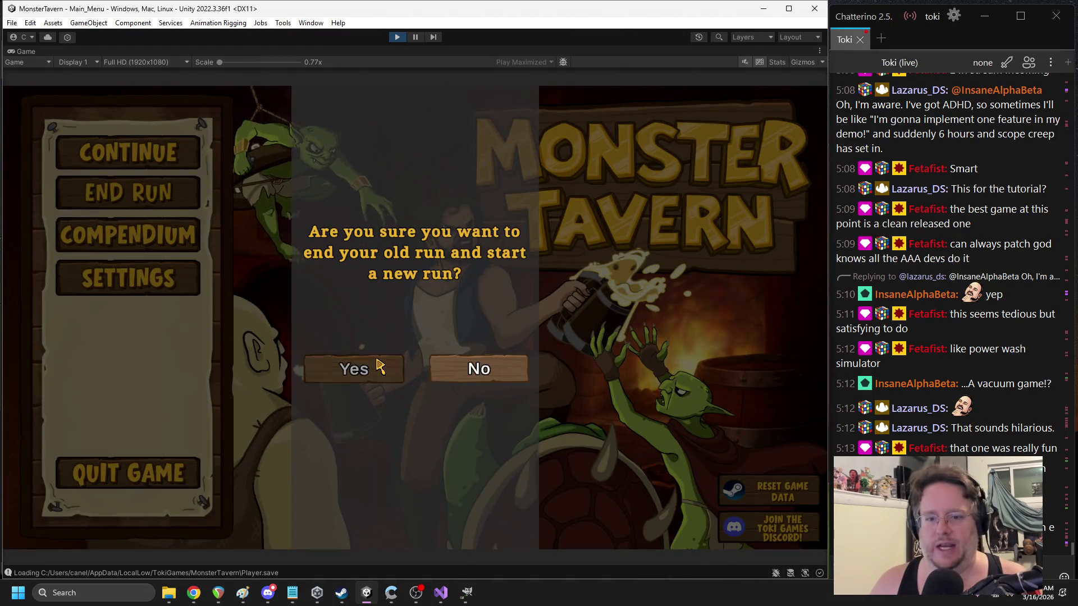
{"action": "left_click", "coordinate": [377, 373]}
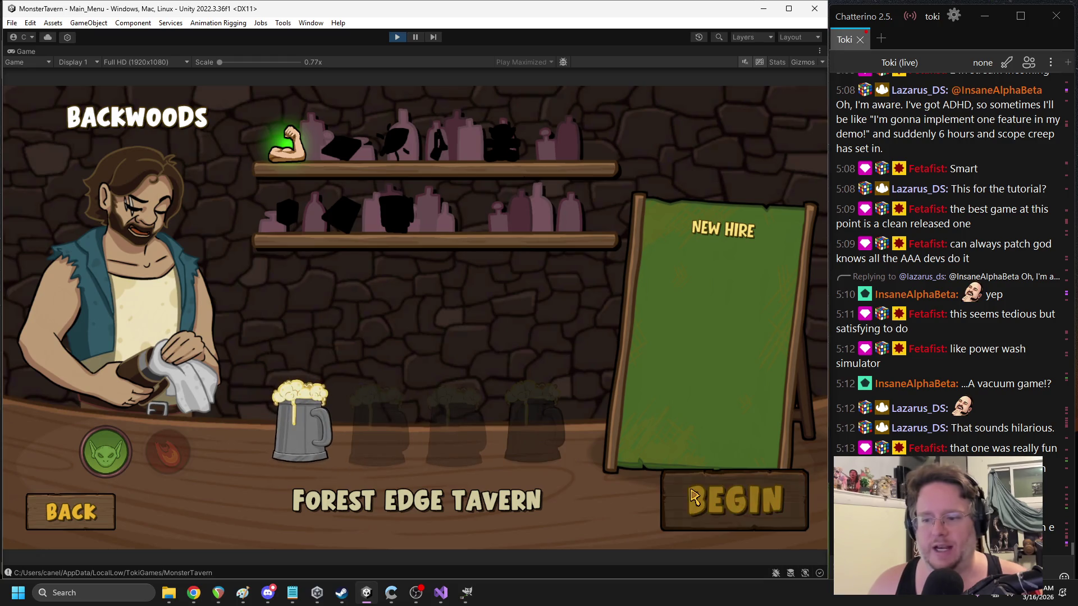
{"action": "left_click", "coordinate": [693, 497]}
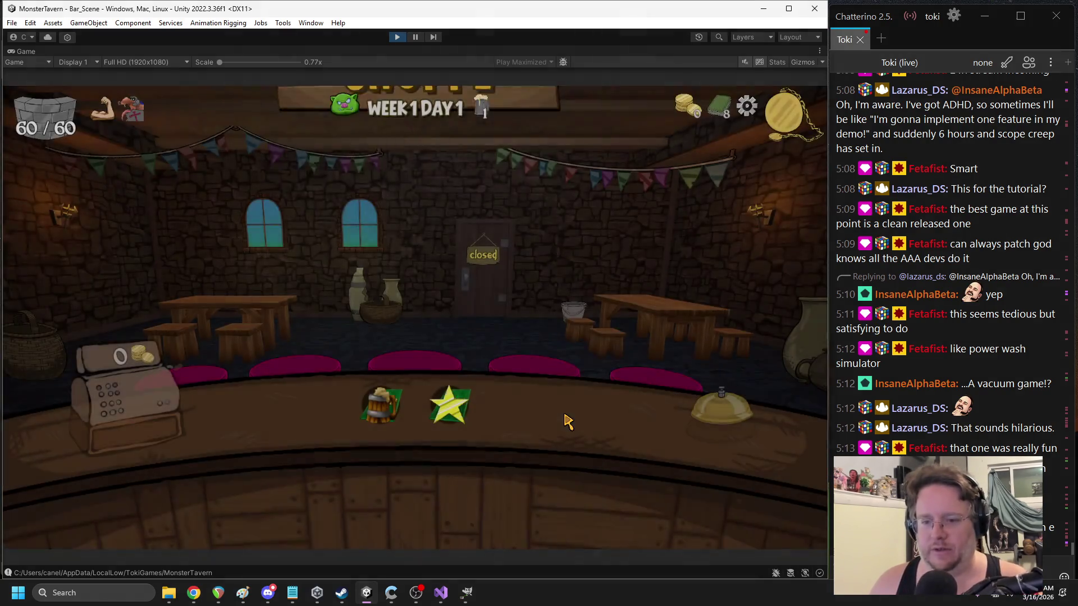
- Go back to the main menu and begin another run at Forest Edge Tavern
{"action": "key", "text": "Escape"}
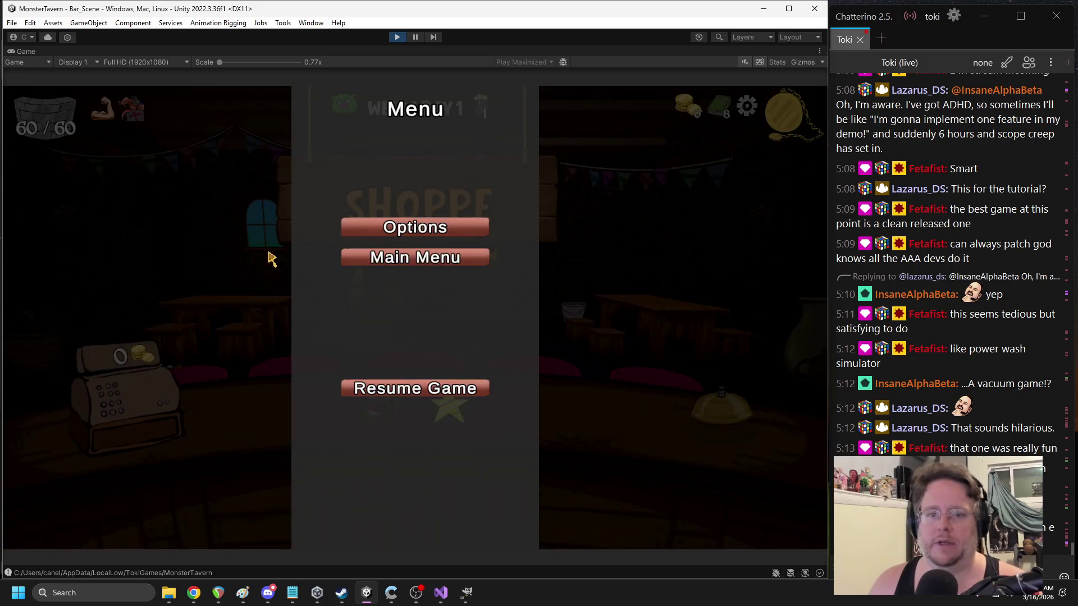
{"action": "left_click", "coordinate": [343, 257]}
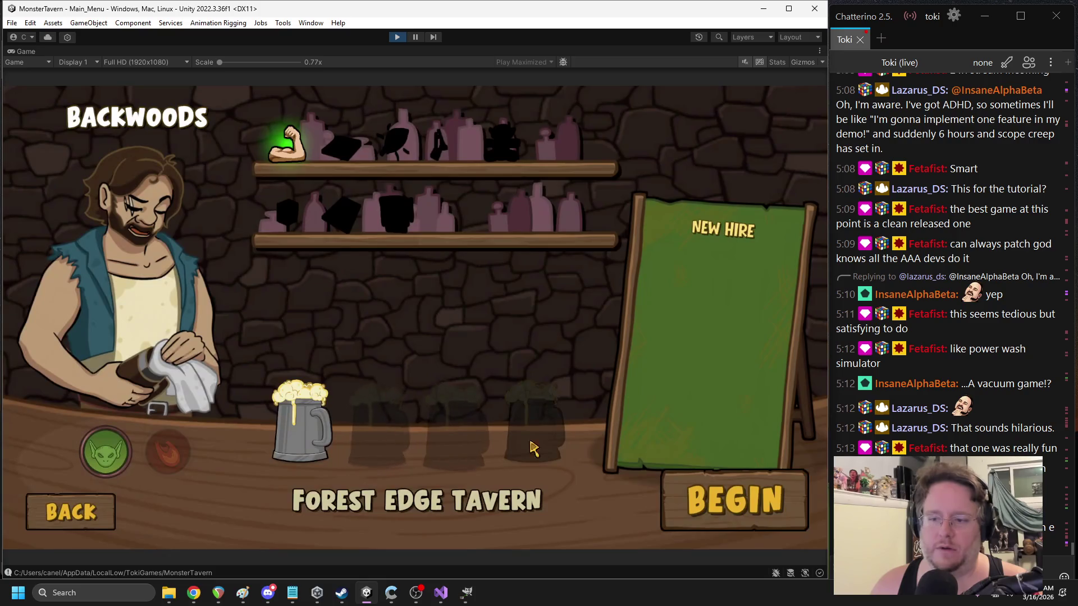
{"action": "left_click", "coordinate": [671, 485]}
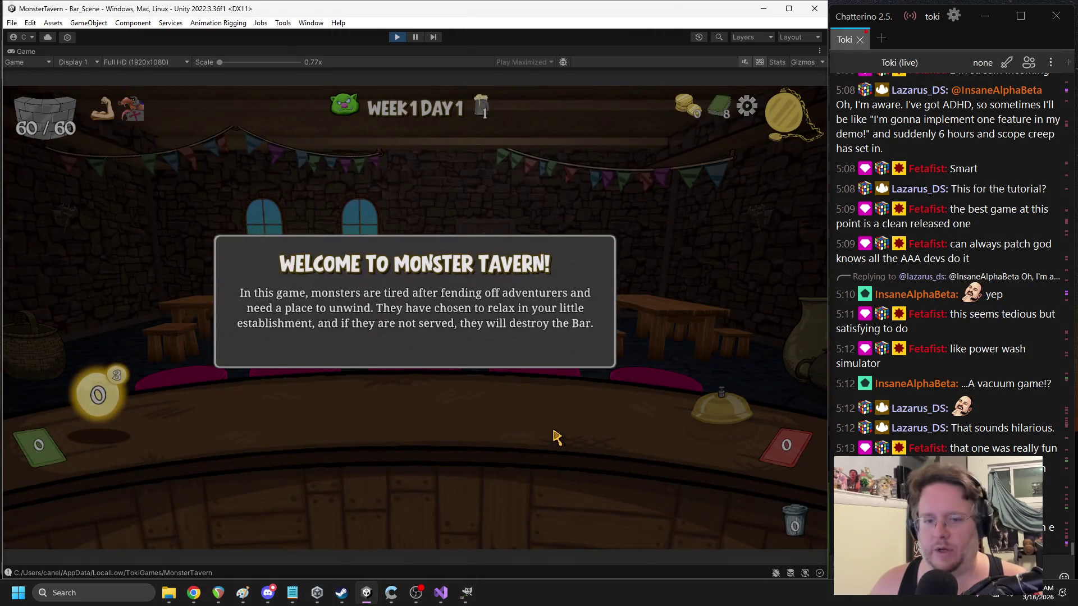
- Advance the tutorial through Energy and Summoning Drinks to Serving Drinks, then pause the game
{"action": "left_click", "coordinate": [518, 335]}
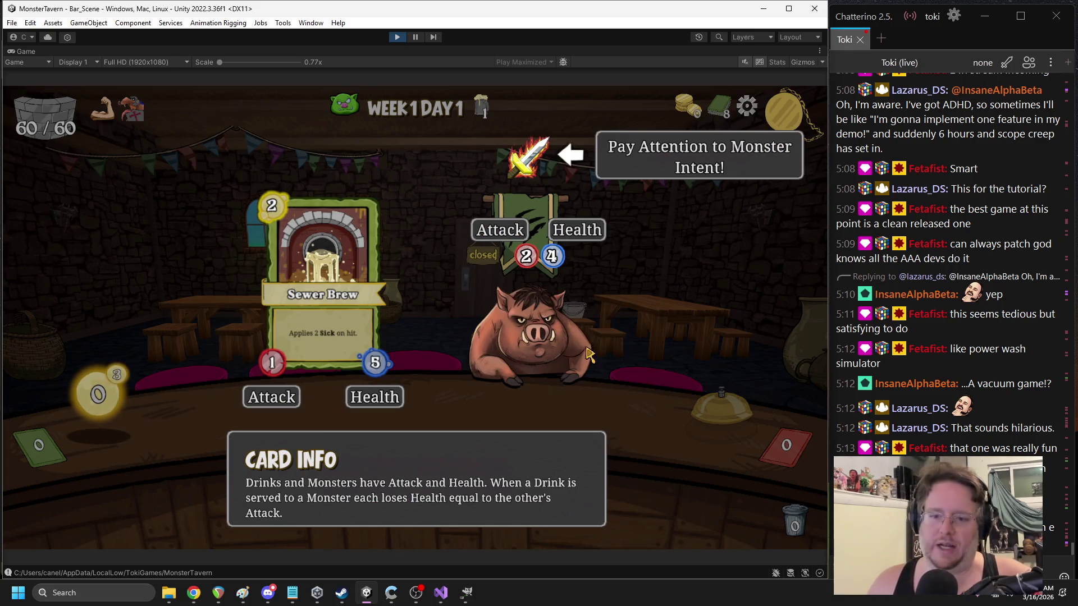
{"action": "left_click", "coordinate": [599, 332]}
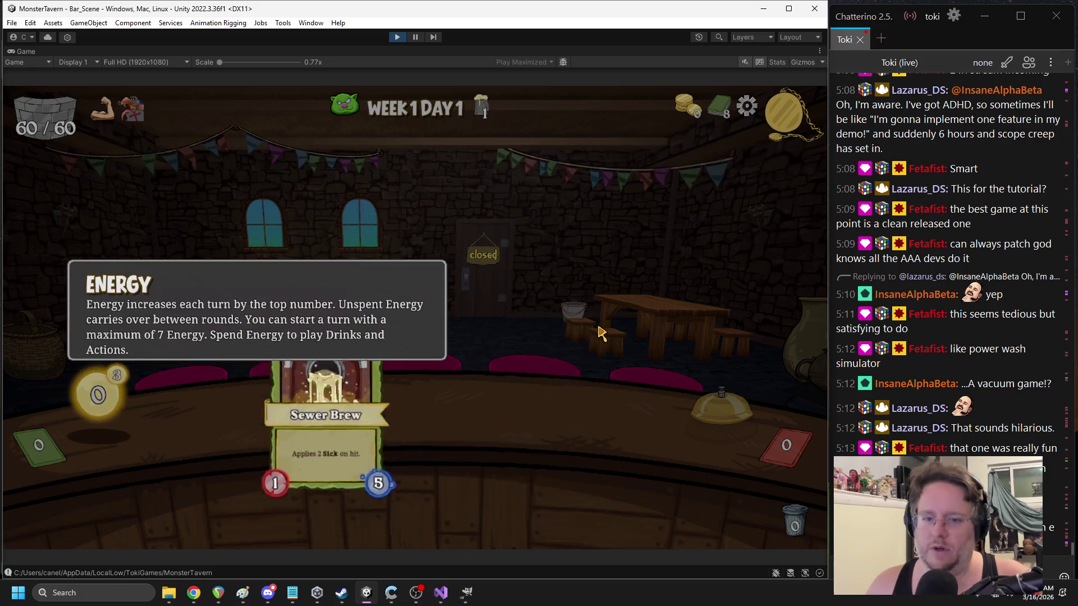
{"action": "left_click", "coordinate": [536, 323]}
{"action": "left_click", "coordinate": [536, 323]}
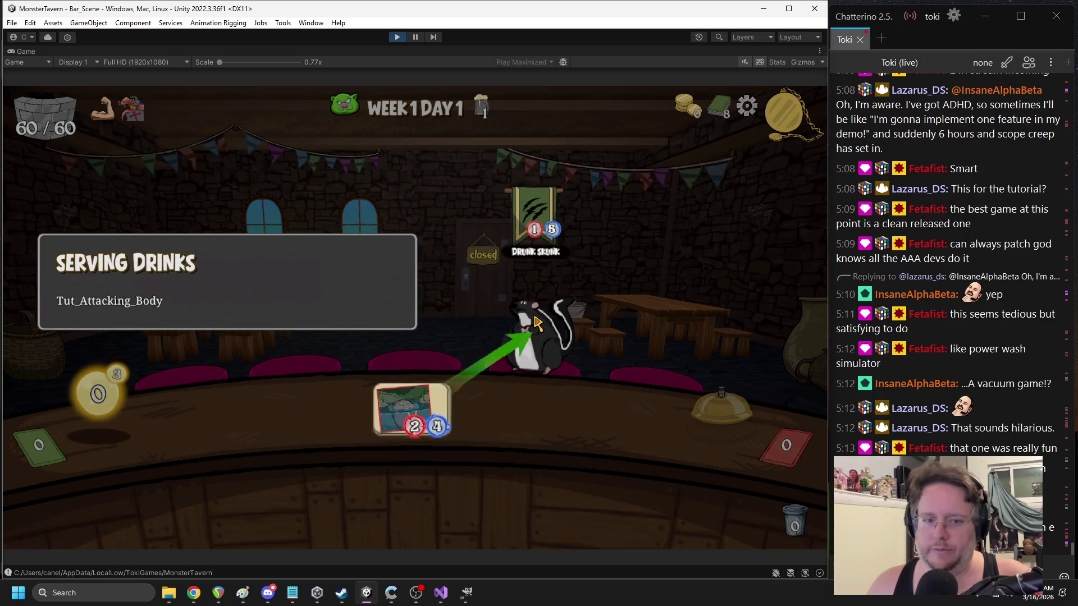
{"action": "left_click", "coordinate": [415, 36]}
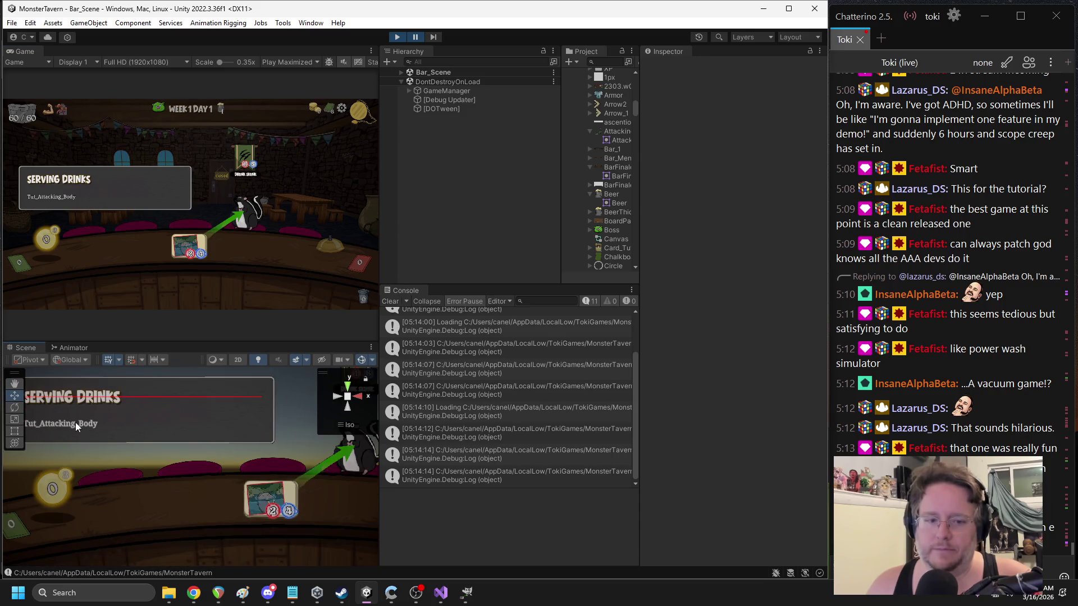
- Cycle through the overlapping UI objects under the tutorial panel to find its text object
{"action": "left_click", "coordinate": [75, 422]}
{"action": "left_click", "coordinate": [75, 422]}
{"action": "left_click", "coordinate": [75, 422]}
{"action": "left_click", "coordinate": [74, 423]}
{"action": "left_click", "coordinate": [75, 423]}
{"action": "left_click", "coordinate": [74, 422]}
{"action": "left_click", "coordinate": [74, 422]}
{"action": "left_click", "coordinate": [74, 422]}
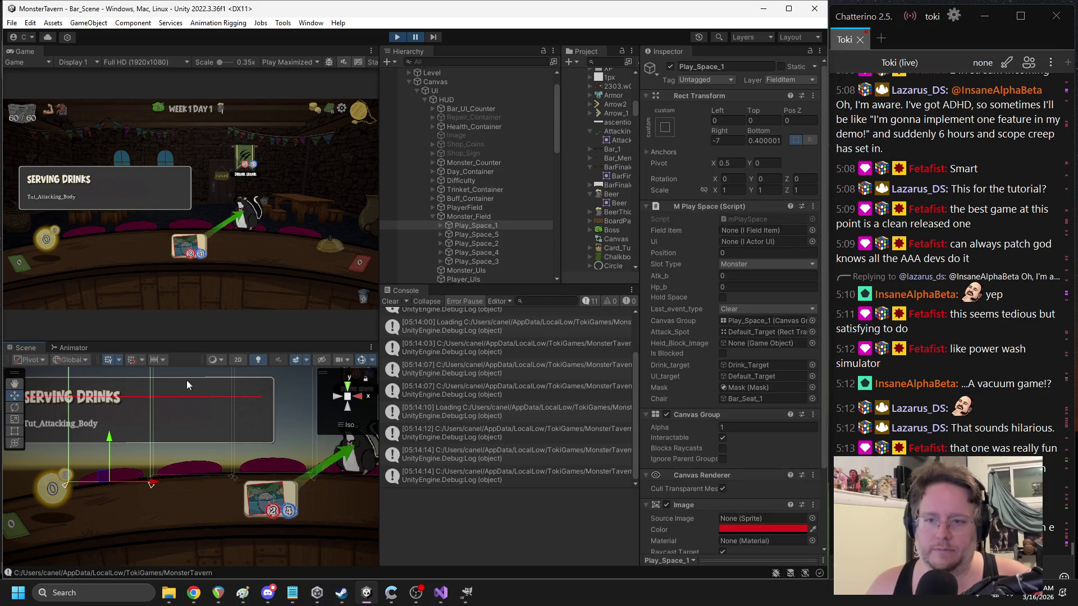
{"action": "scroll", "coordinate": [449, 220], "scroll_direction": "down", "scroll_amount": 5}
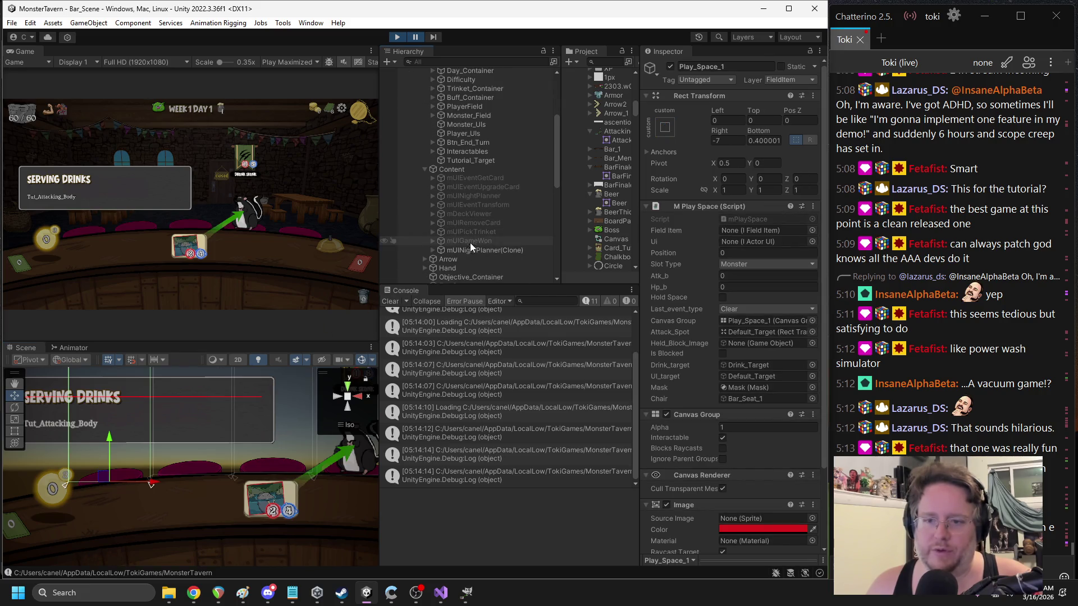
{"action": "scroll", "coordinate": [449, 253], "scroll_direction": "down", "scroll_amount": 5}
{"action": "scroll", "coordinate": [449, 255], "scroll_direction": "down", "scroll_amount": 3}
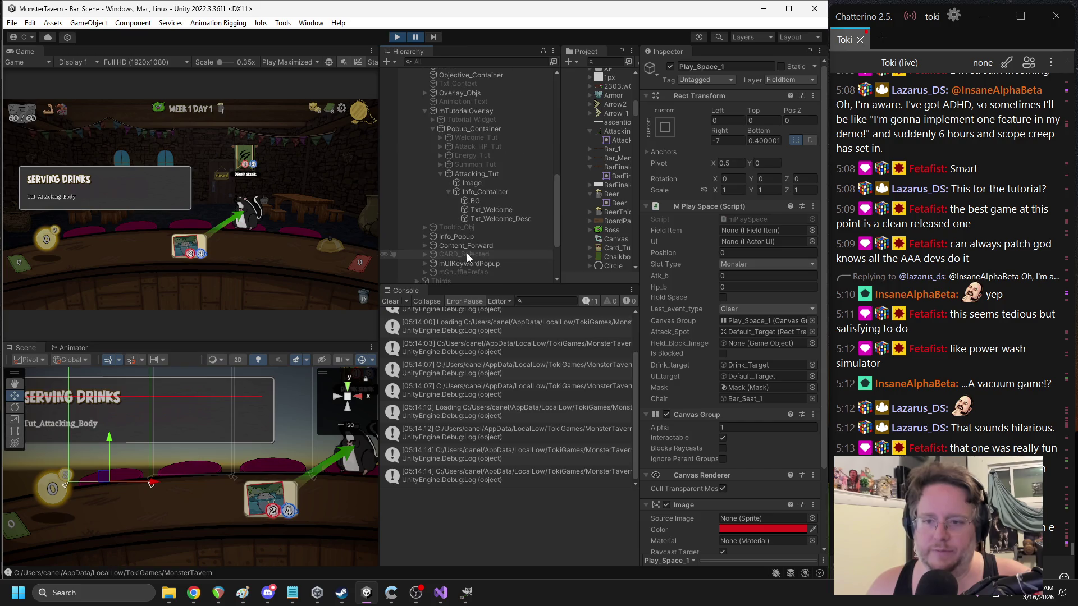
- Select the running tutorial's Txt_Welcome_Desc and search Add Component for a localizer
{"action": "left_click", "coordinate": [490, 217]}
{"action": "left_click", "coordinate": [712, 248]}
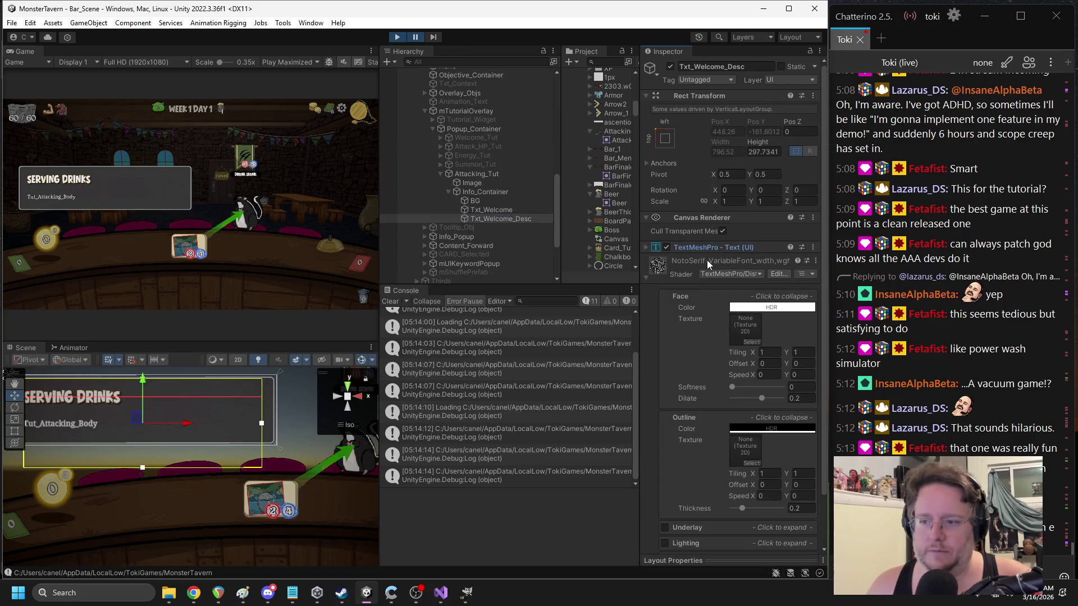
{"action": "left_click", "coordinate": [706, 261]}
{"action": "left_click", "coordinate": [705, 301]}
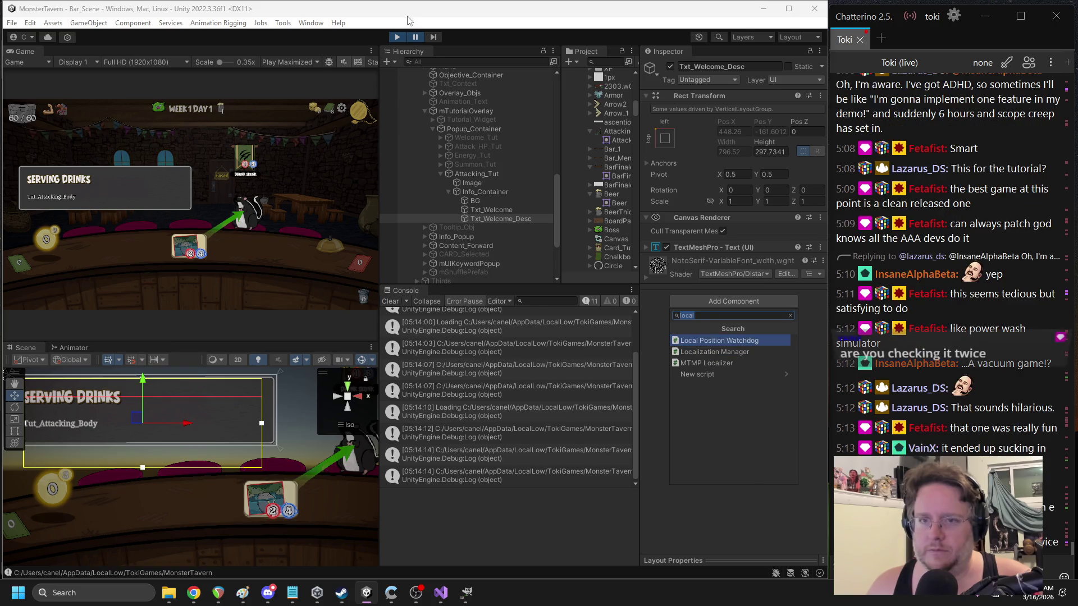
- Out of Play mode, add an MTMP Localizer to Attacking_Tut's Info_Container > Txt_Welcome_Desc
{"action": "key", "text": "ctrl+p"}
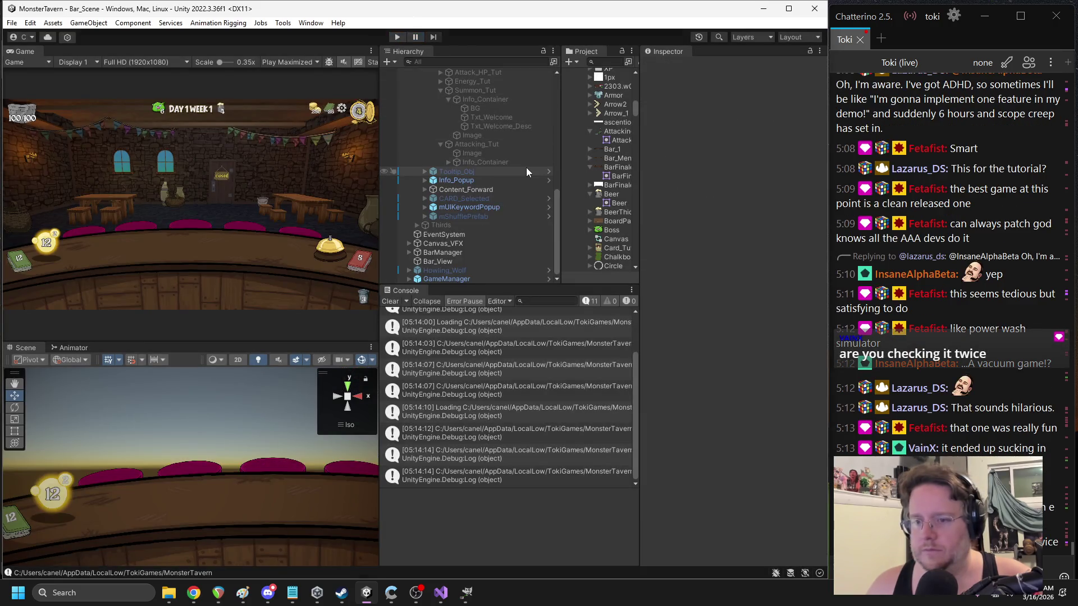
{"action": "left_click", "coordinate": [481, 156]}
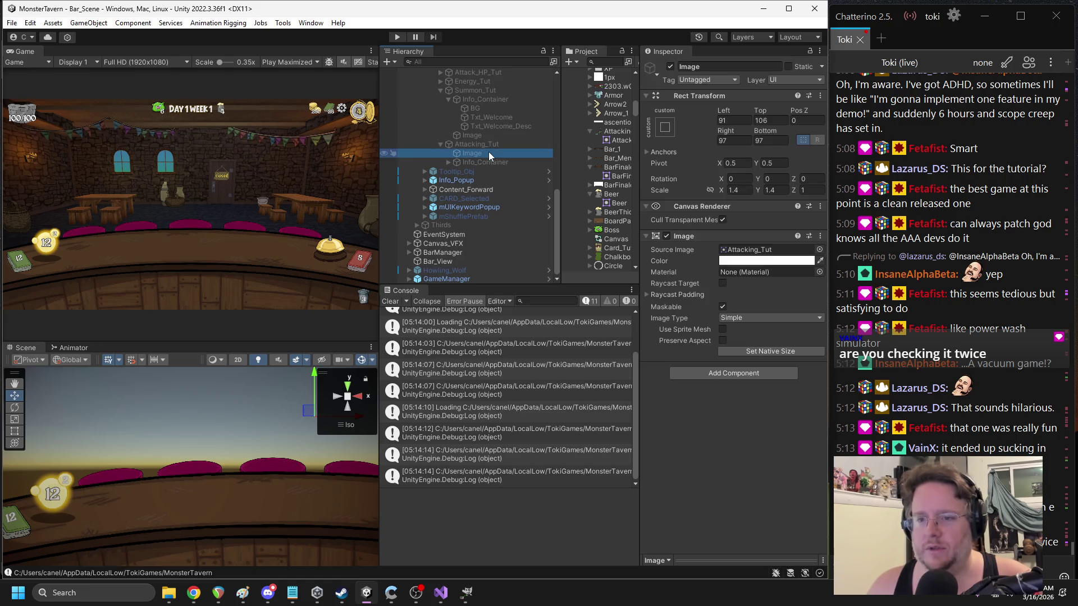
{"action": "left_click", "coordinate": [448, 162]}
{"action": "left_click", "coordinate": [486, 187]}
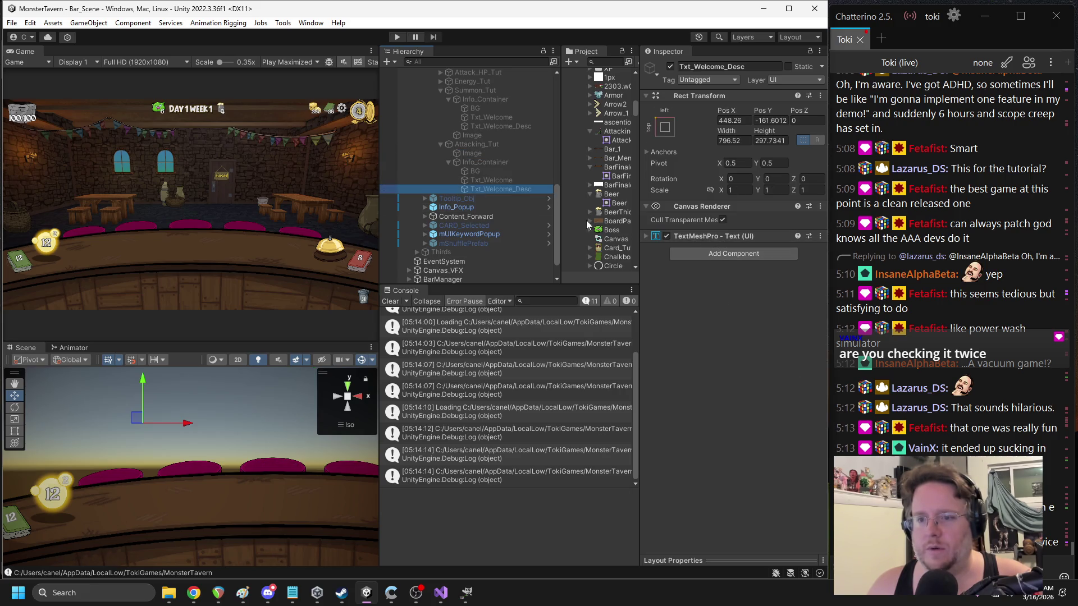
{"action": "left_click", "coordinate": [703, 254]}
{"action": "left_click", "coordinate": [724, 306]}
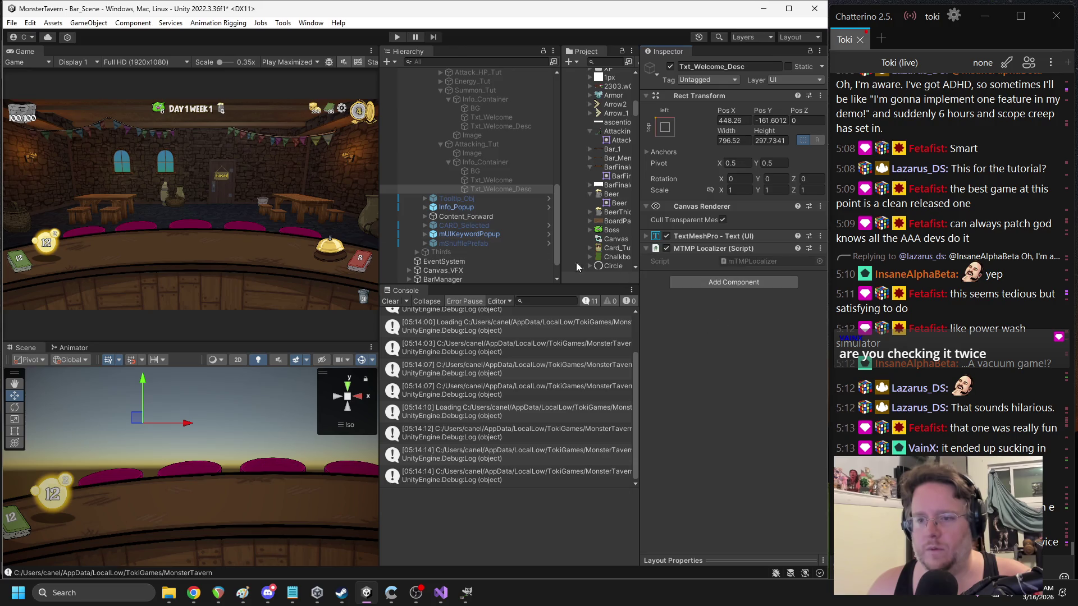
- Compare the Attacking titles with Summon_Tut's Txt_Welcome texts, then run the game
{"action": "left_click", "coordinate": [491, 181]}
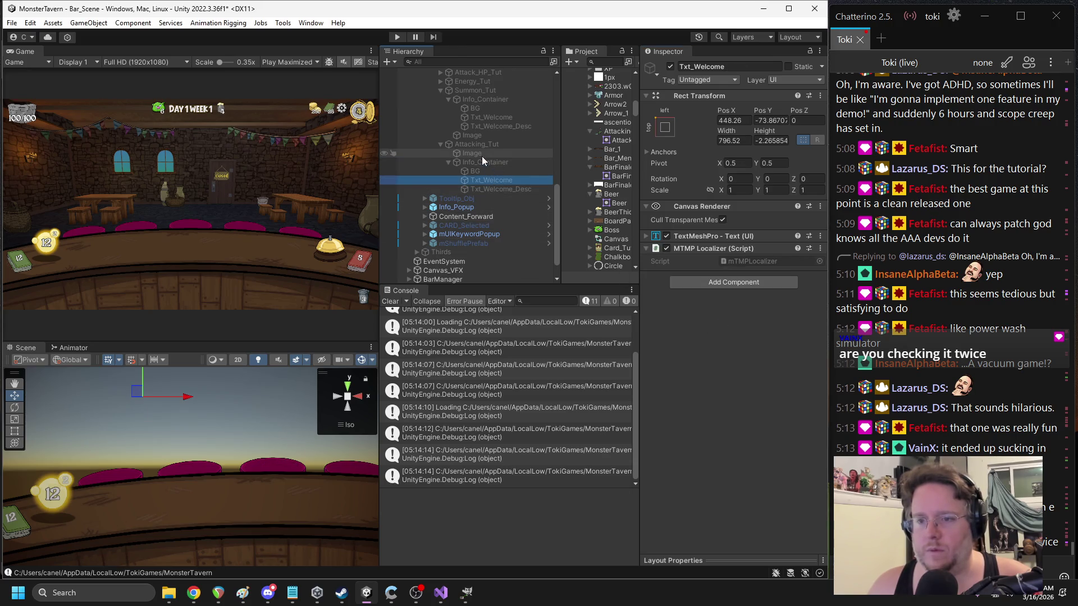
{"action": "scroll", "coordinate": [481, 156], "scroll_direction": "up", "scroll_amount": 2}
{"action": "left_click", "coordinate": [492, 159]}
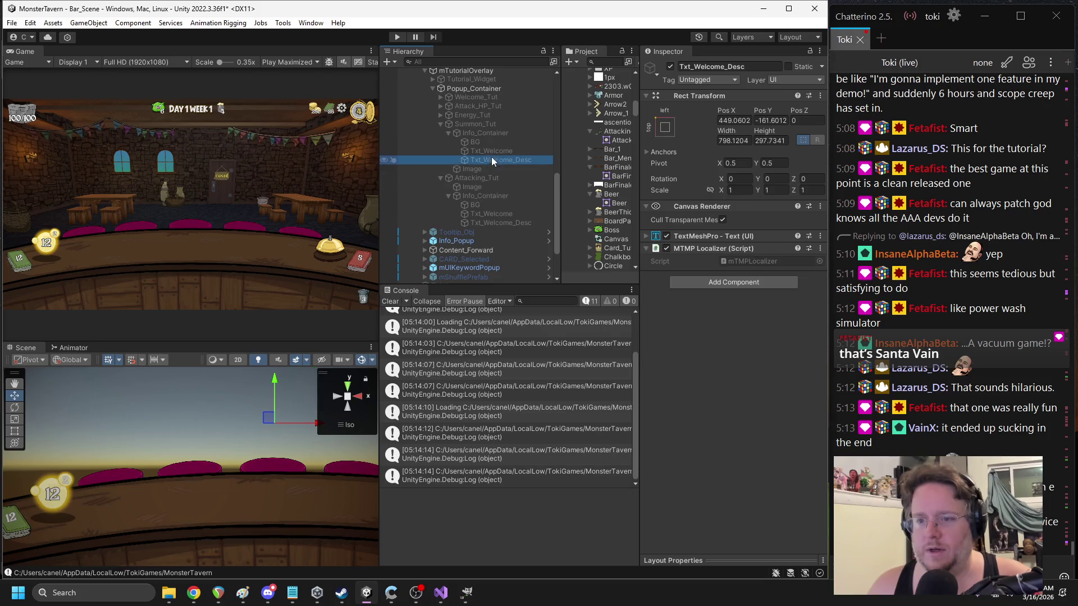
{"action": "left_click", "coordinate": [489, 152]}
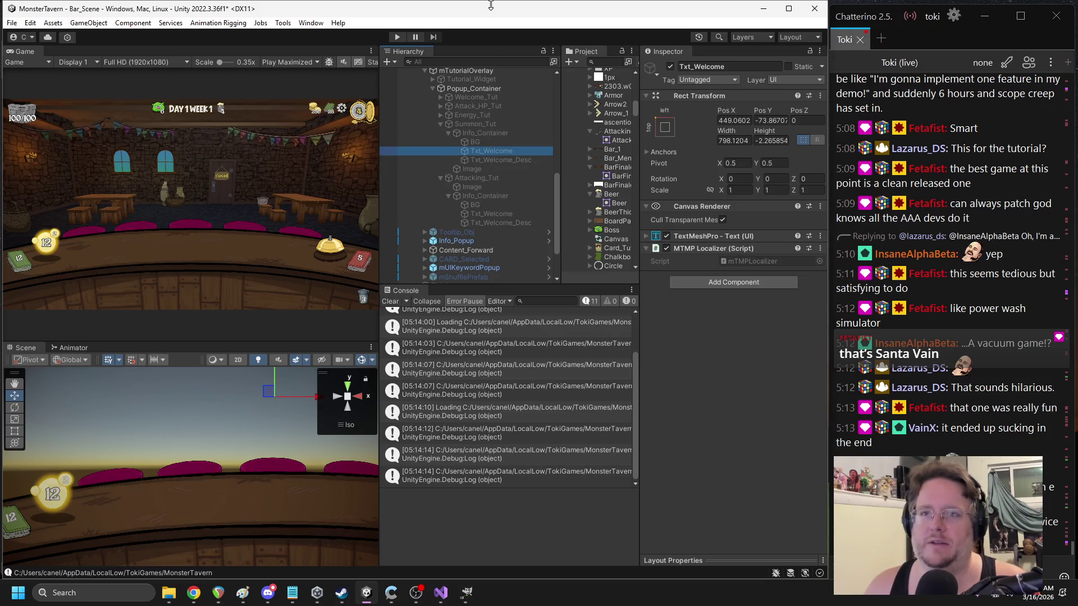
{"action": "left_click", "coordinate": [396, 37]}
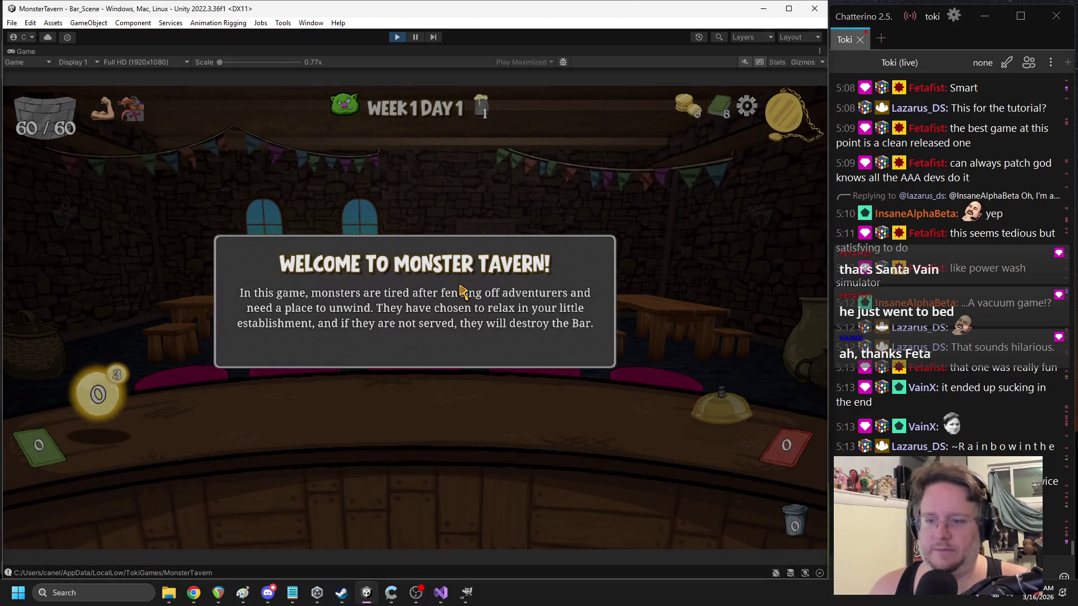
- Advance the tutorial past Card Info and Energy to Serving Drinks, then stop Play mode
{"action": "left_click", "coordinate": [460, 289]}
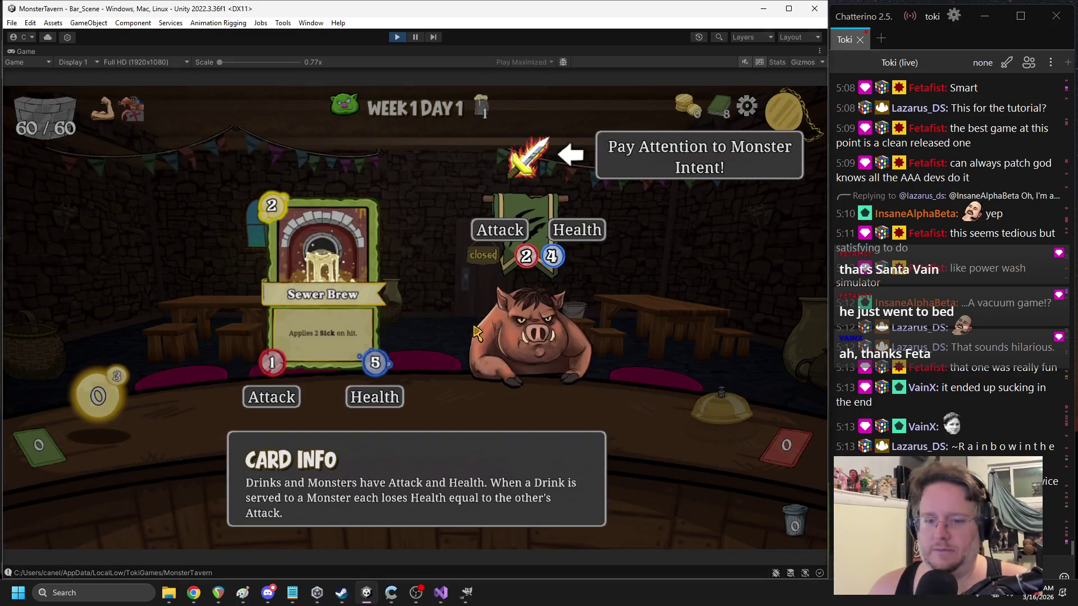
{"action": "left_click", "coordinate": [598, 354]}
{"action": "left_click", "coordinate": [578, 352]}
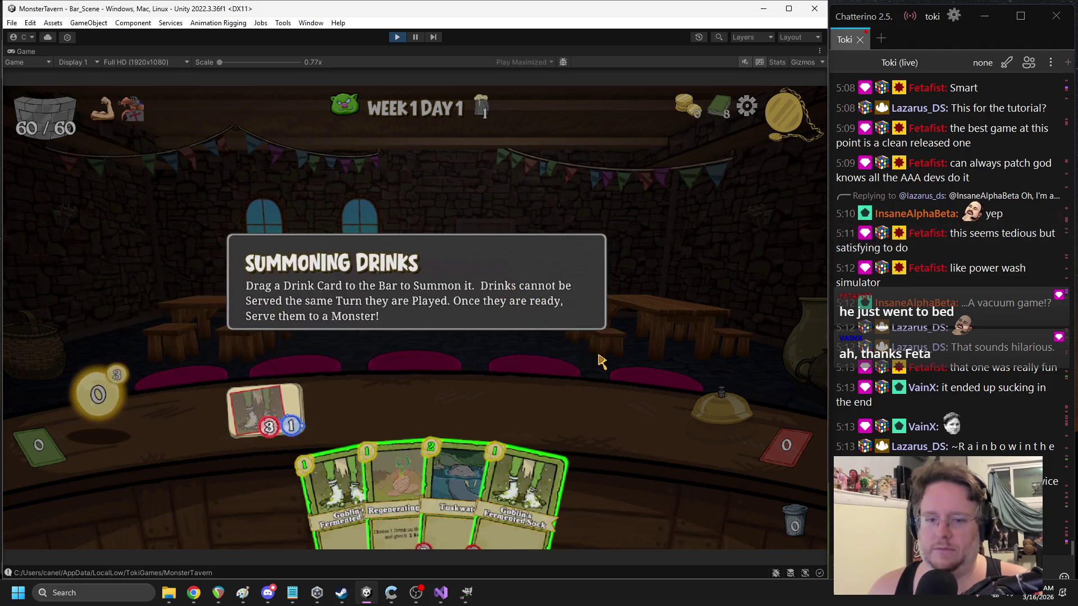
{"action": "left_click", "coordinate": [611, 353]}
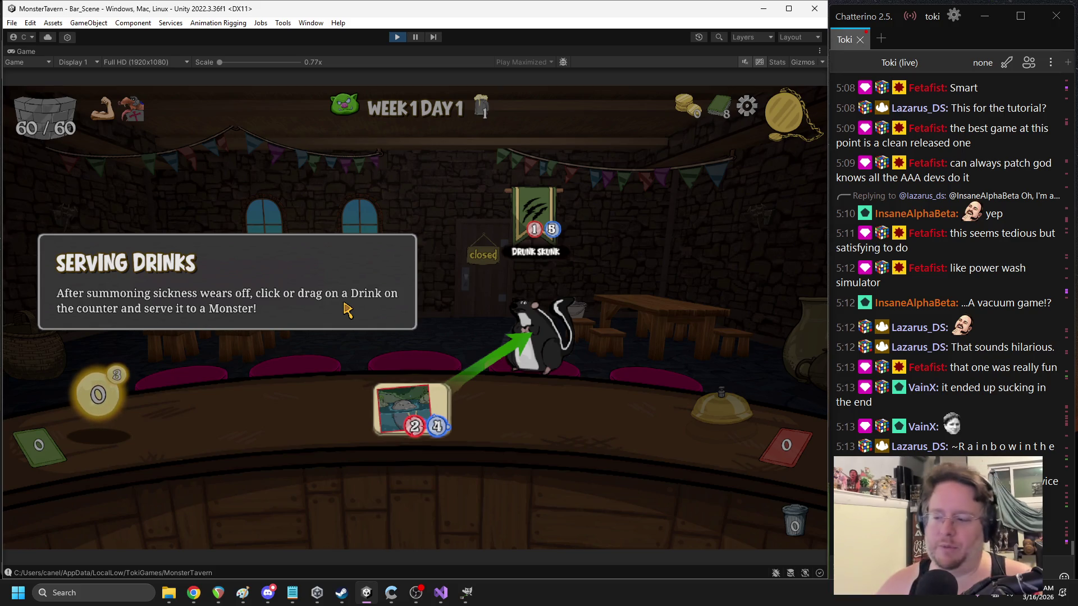
{"action": "left_click", "coordinate": [396, 38]}
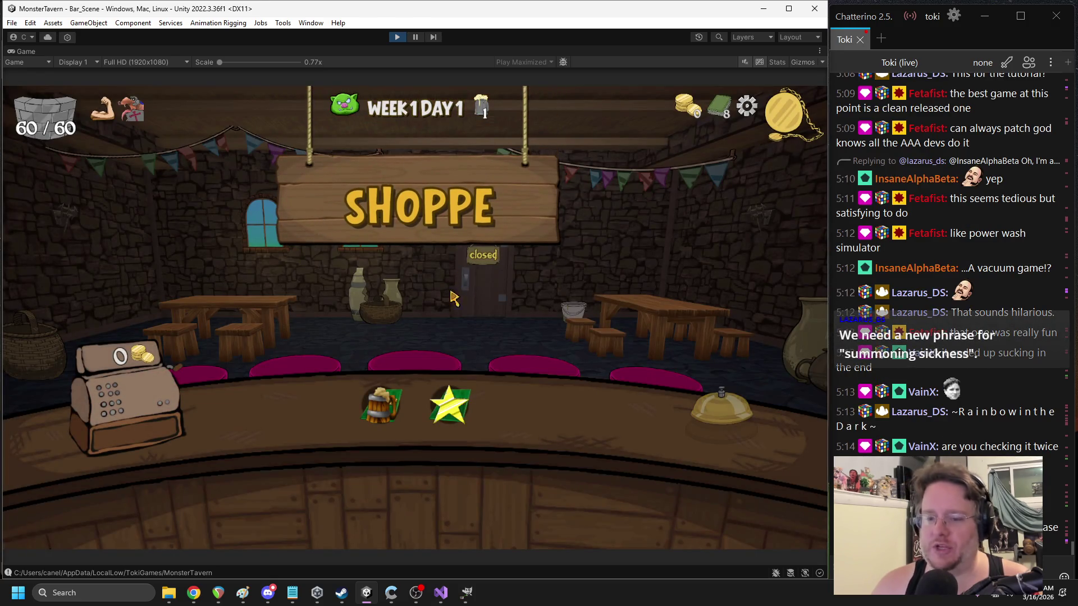
- Play the mug and star cards, pick Coffee Shot, end the turn, and stop the playtest
{"action": "left_click", "coordinate": [379, 405]}
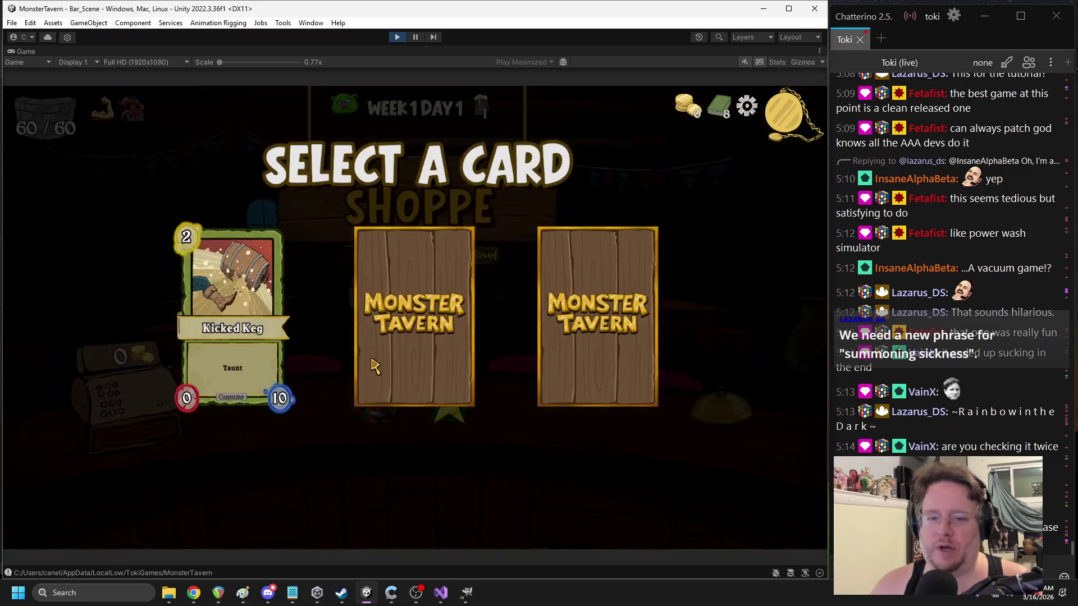
{"action": "left_click", "coordinate": [421, 325]}
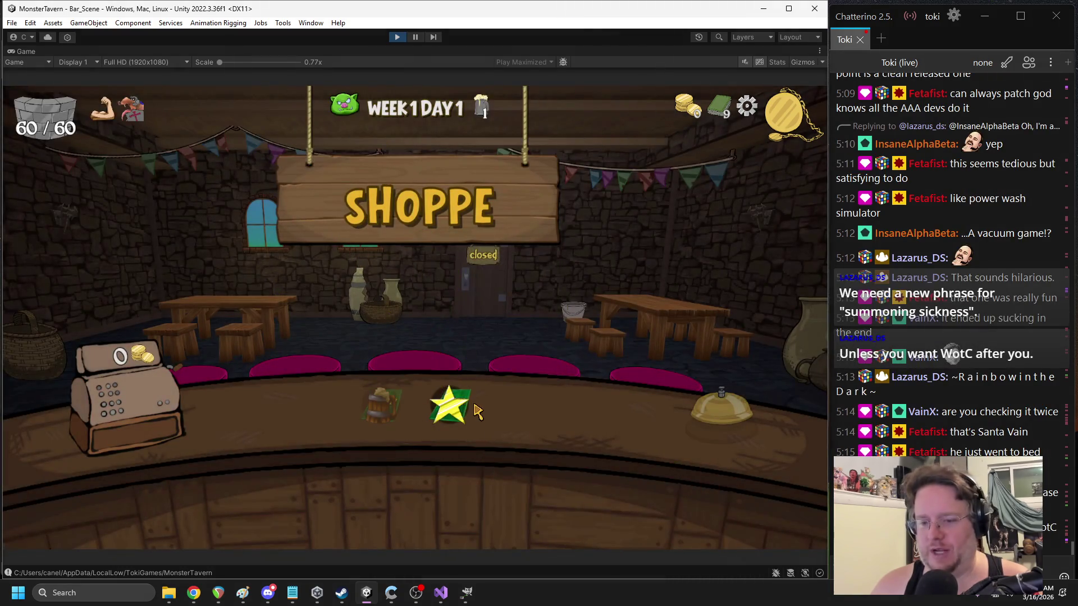
{"action": "left_click", "coordinate": [456, 407]}
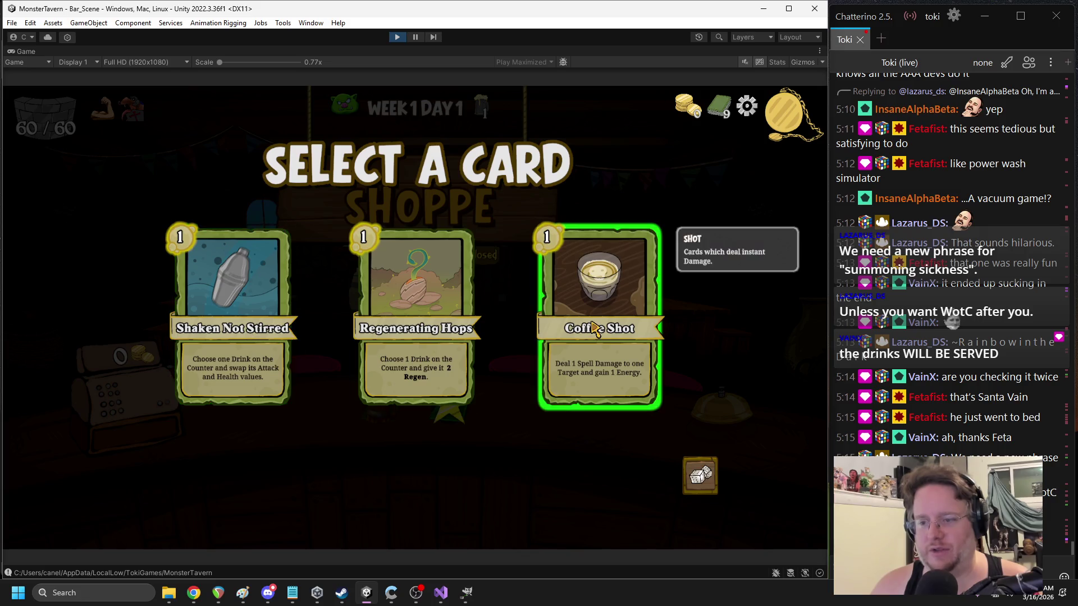
{"action": "left_click", "coordinate": [578, 342]}
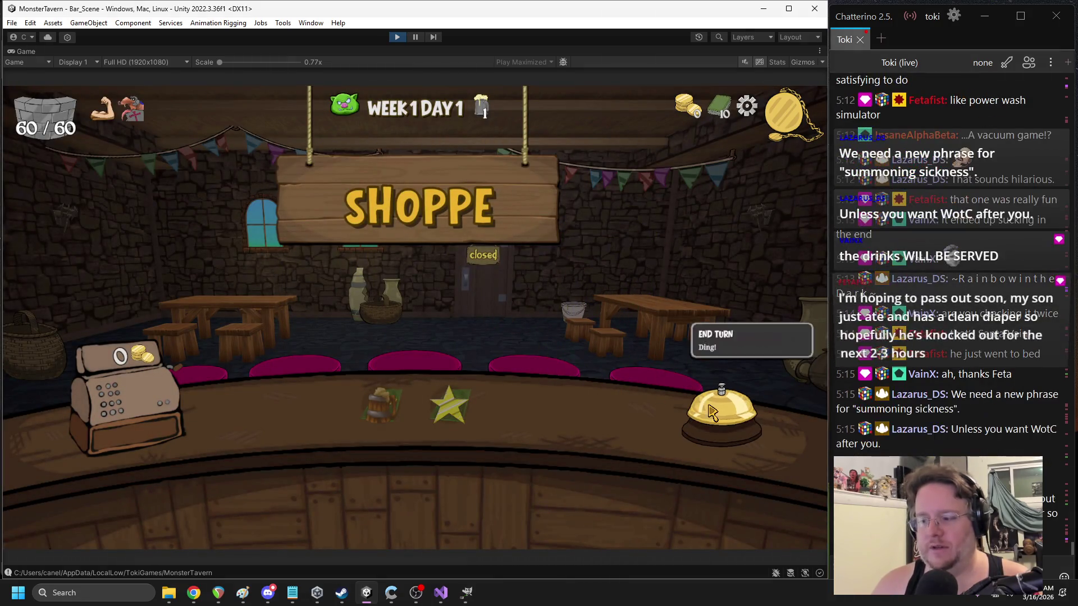
{"action": "left_click", "coordinate": [701, 393]}
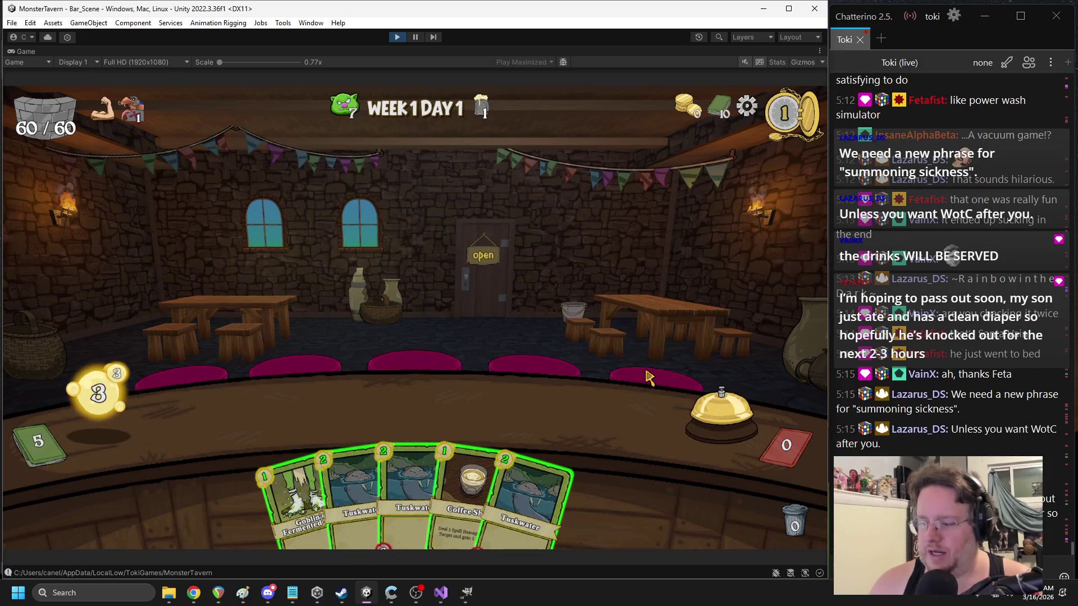
{"action": "left_click", "coordinate": [398, 37]}
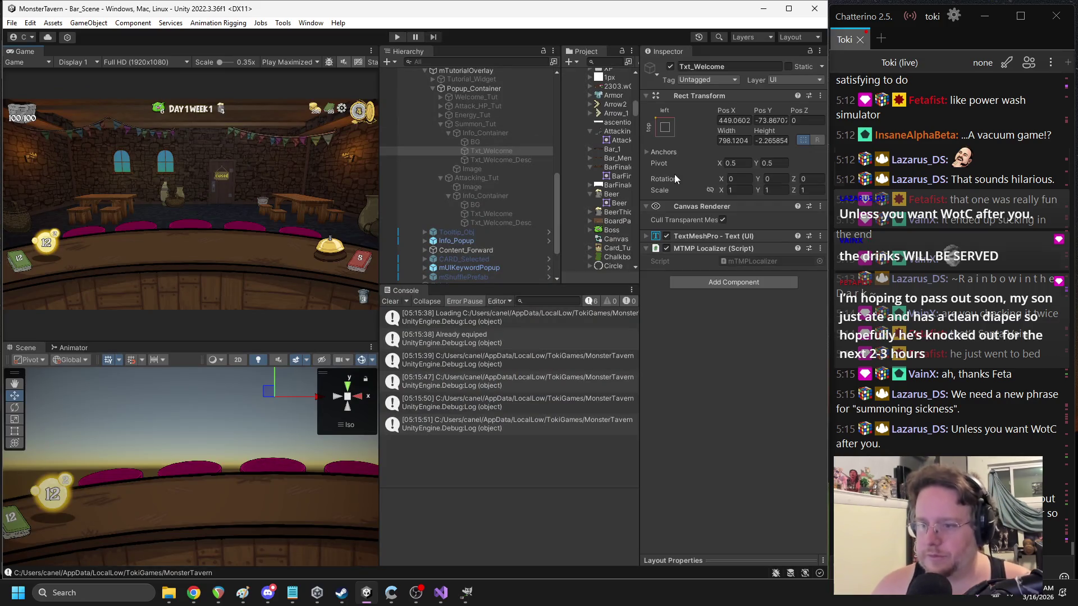
- Widen the Hierarchy, fold mTutorialOverlay and HUD away, and select the UI object
{"action": "mouse_move", "coordinate": [561, 174]}
{"action": "left_mouse_down"}
{"action": "mouse_move", "coordinate": [662, 180]}
{"action": "mouse_move", "coordinate": [530, 185]}
{"action": "mouse_move", "coordinate": [559, 191]}
{"action": "left_mouse_up"}
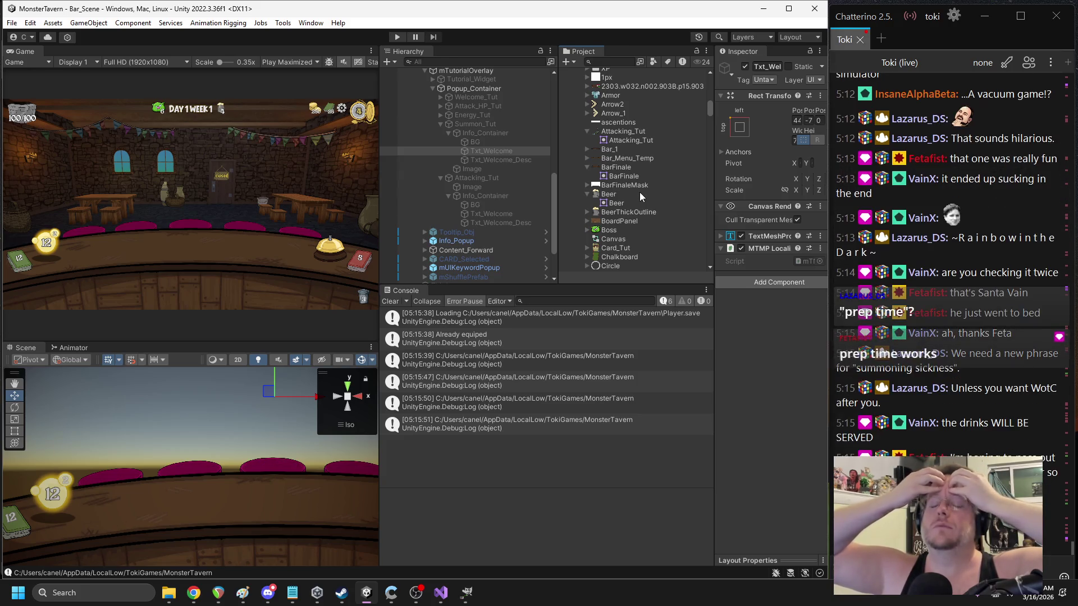
{"action": "key", "text": "alt+Tab"}
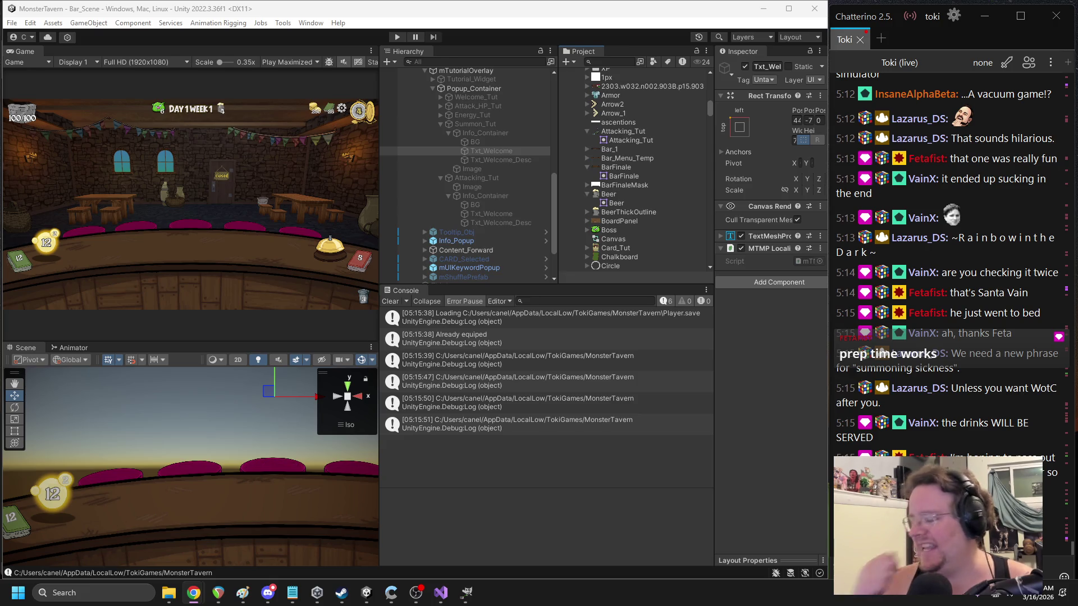
{"action": "left_click", "coordinate": [607, 56]}
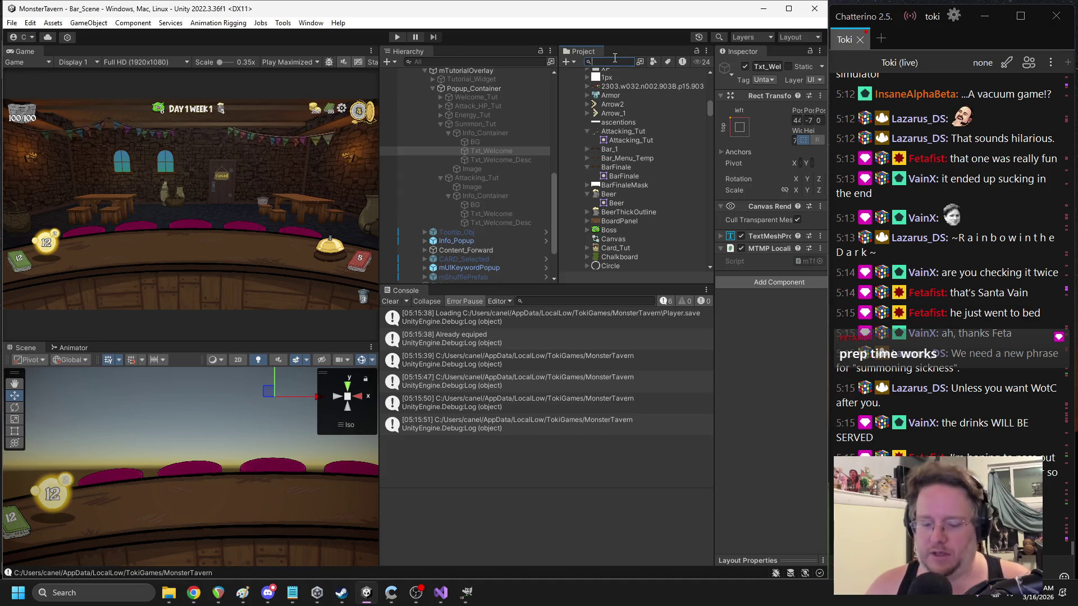
{"action": "scroll", "coordinate": [491, 115], "scroll_direction": "up", "scroll_amount": 3}
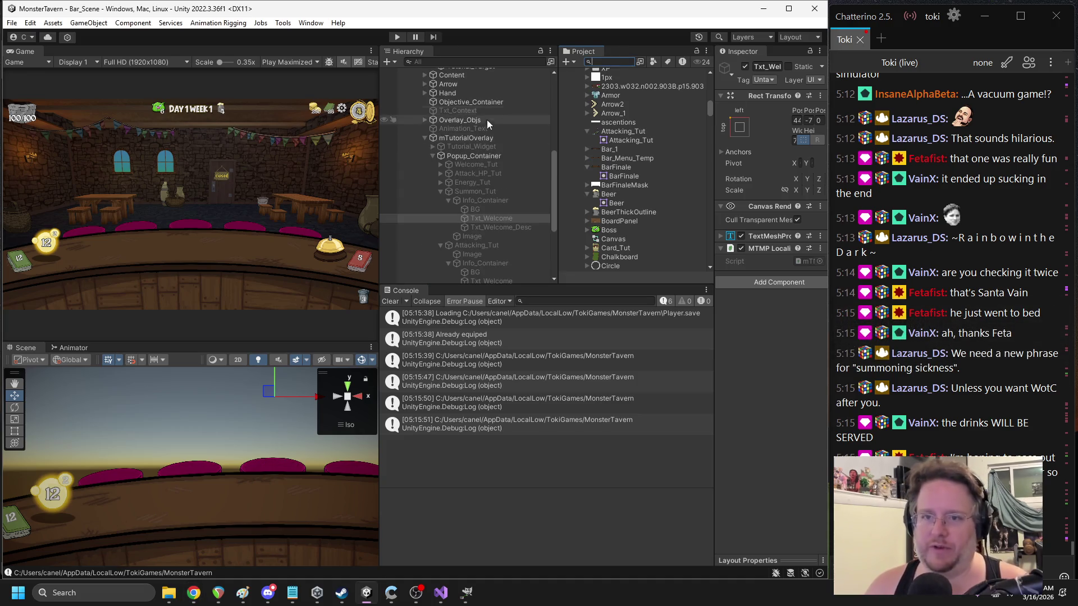
{"action": "left_click", "coordinate": [424, 138]}
{"action": "scroll", "coordinate": [449, 140], "scroll_direction": "up", "scroll_amount": 5}
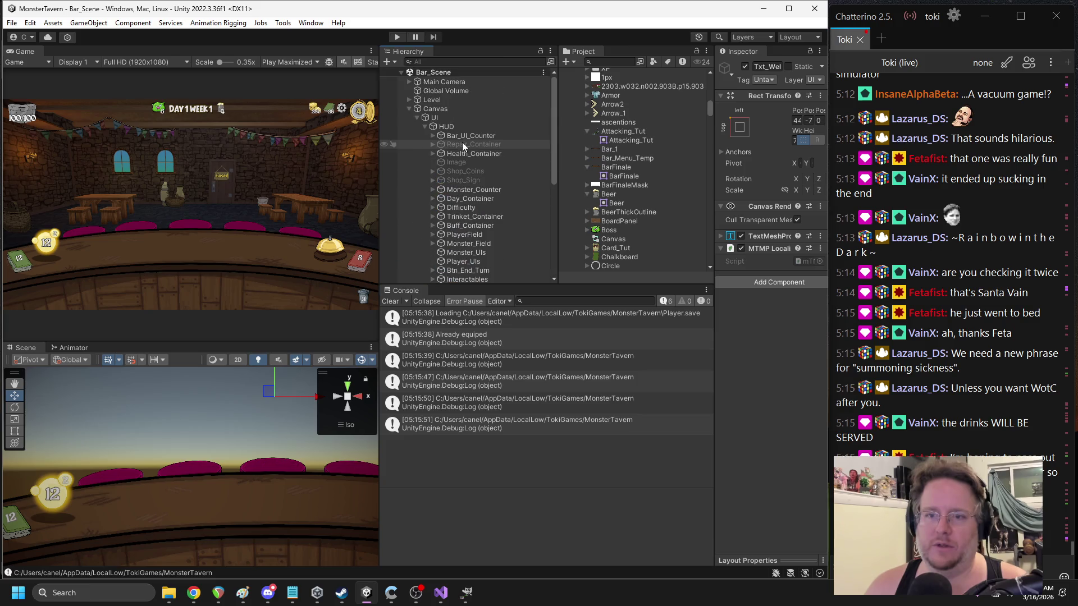
{"action": "left_click", "coordinate": [439, 120]}
{"action": "left_click", "coordinate": [424, 127]}
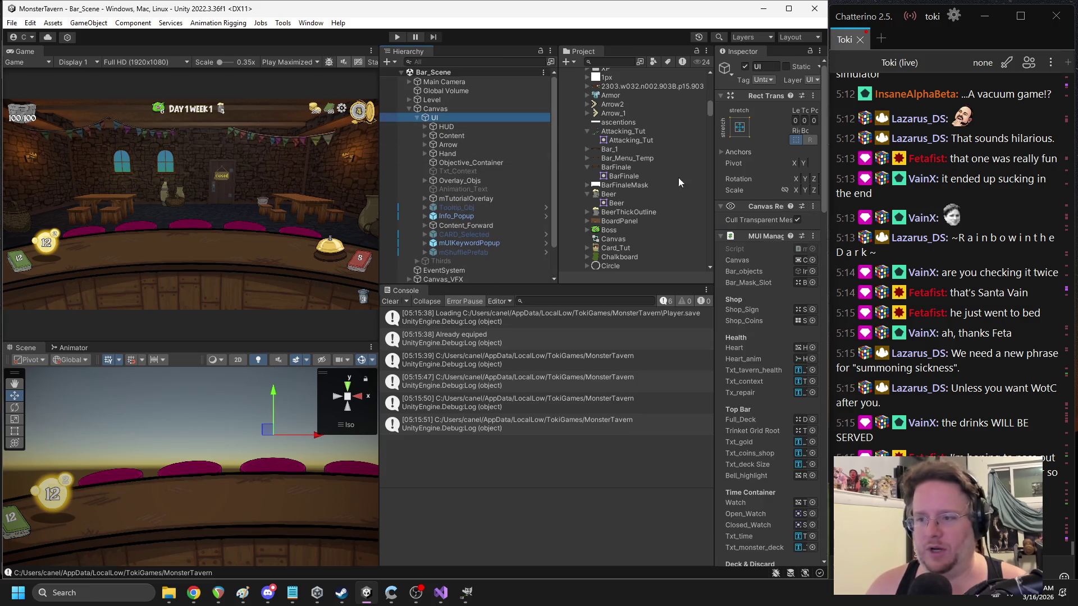
- Widen the Inspector and scroll through UI's MUI Manager fields
{"action": "left_click_drag", "start_coordinate": [708, 181], "coordinate": [619, 181]}
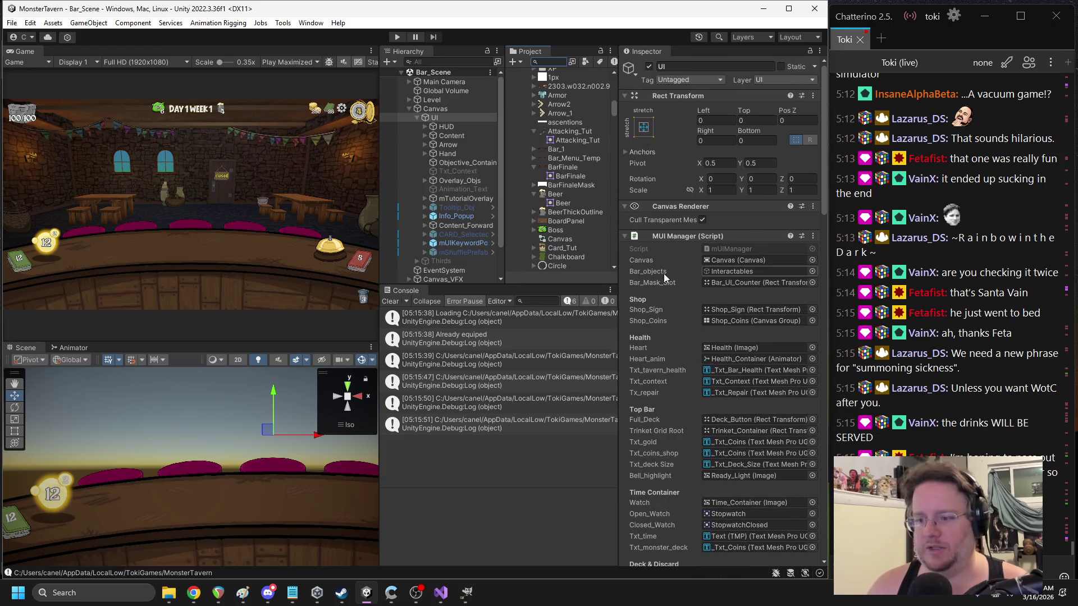
{"action": "scroll", "coordinate": [674, 310], "scroll_direction": "down", "scroll_amount": 3}
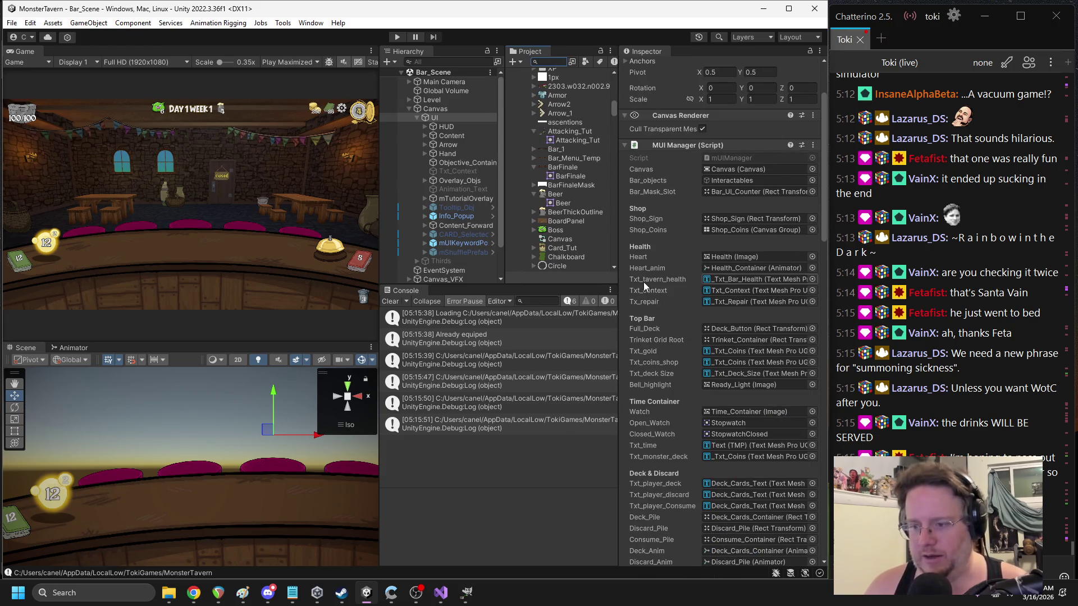
{"action": "scroll", "coordinate": [654, 268], "scroll_direction": "down", "scroll_amount": 4}
{"action": "scroll", "coordinate": [655, 268], "scroll_direction": "down", "scroll_amount": 9}
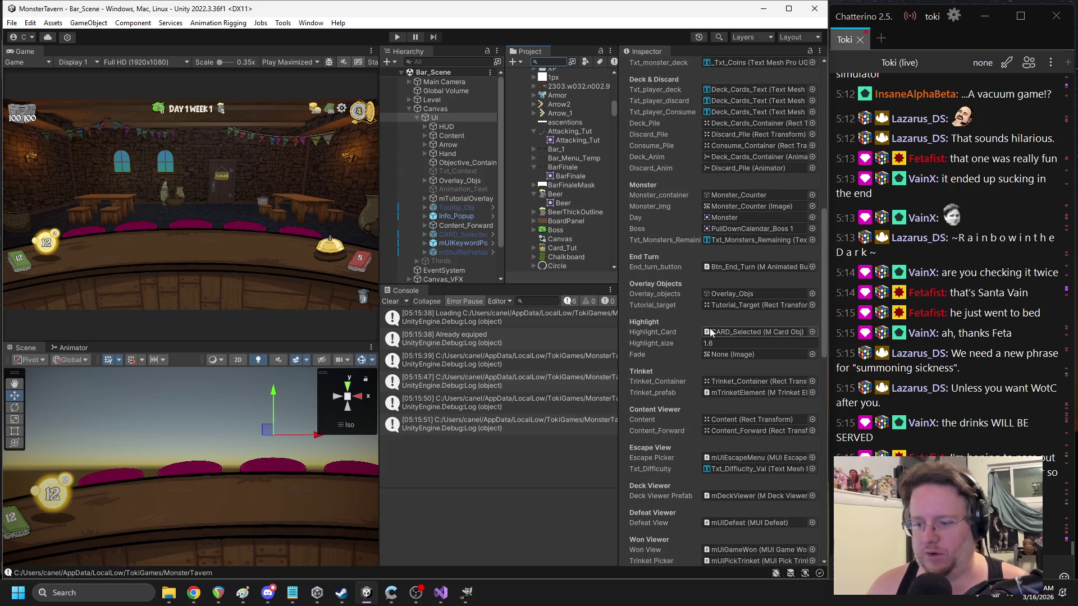
{"action": "scroll", "coordinate": [721, 359], "scroll_direction": "down", "scroll_amount": 2}
{"action": "scroll", "coordinate": [739, 400], "scroll_direction": "down", "scroll_amount": 4}
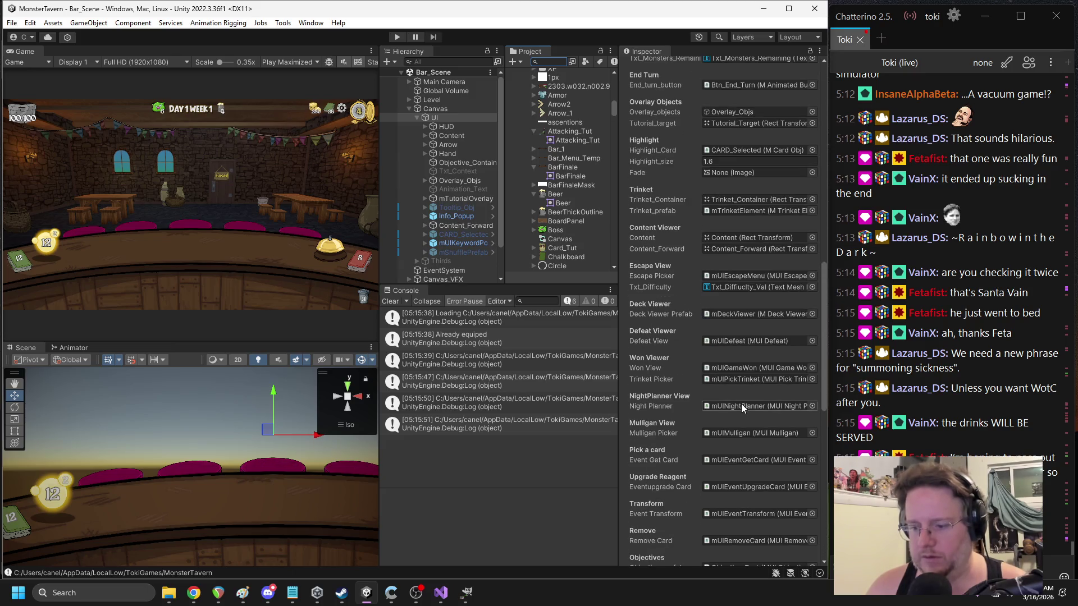
{"action": "scroll", "coordinate": [741, 403], "scroll_direction": "down", "scroll_amount": 3}
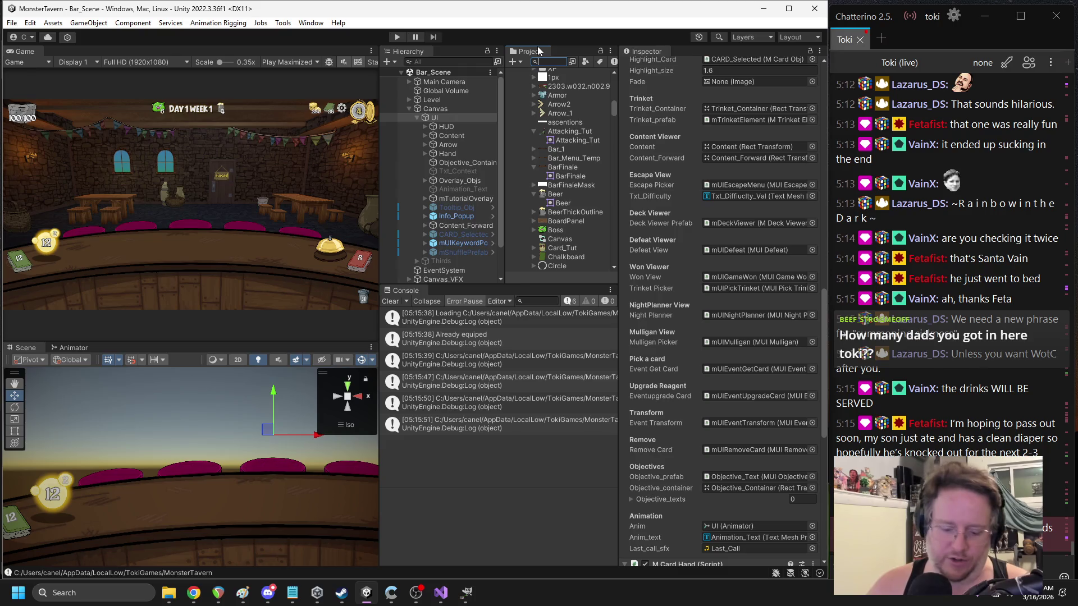
- Clear the asset search, expand UI > Content, and open the mUIGameWon prefab
{"action": "type", "text": "bsvic"}
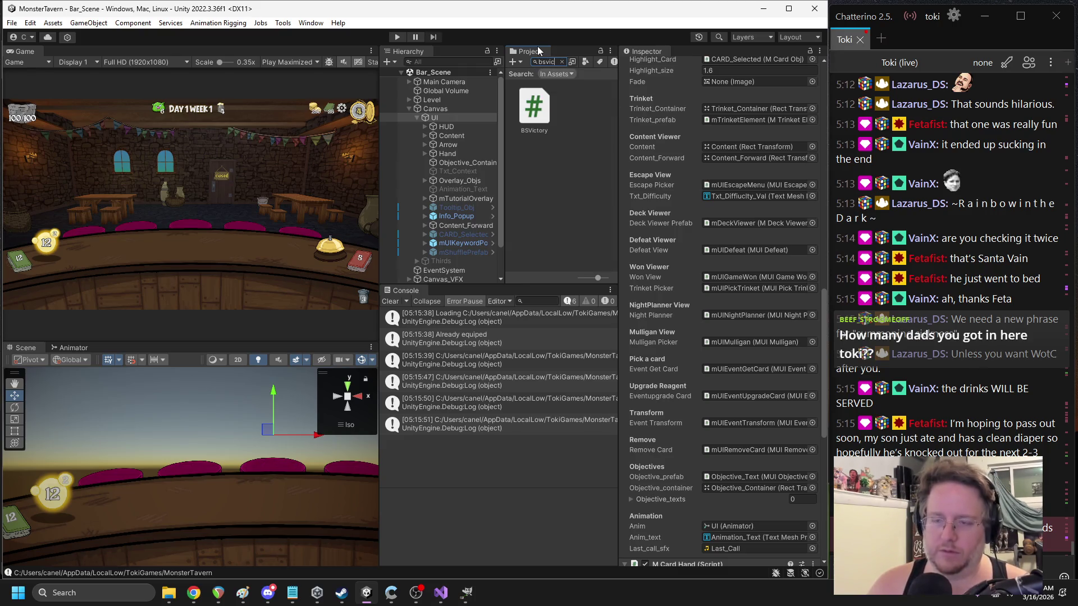
{"action": "key", "text": "BackSpace"}
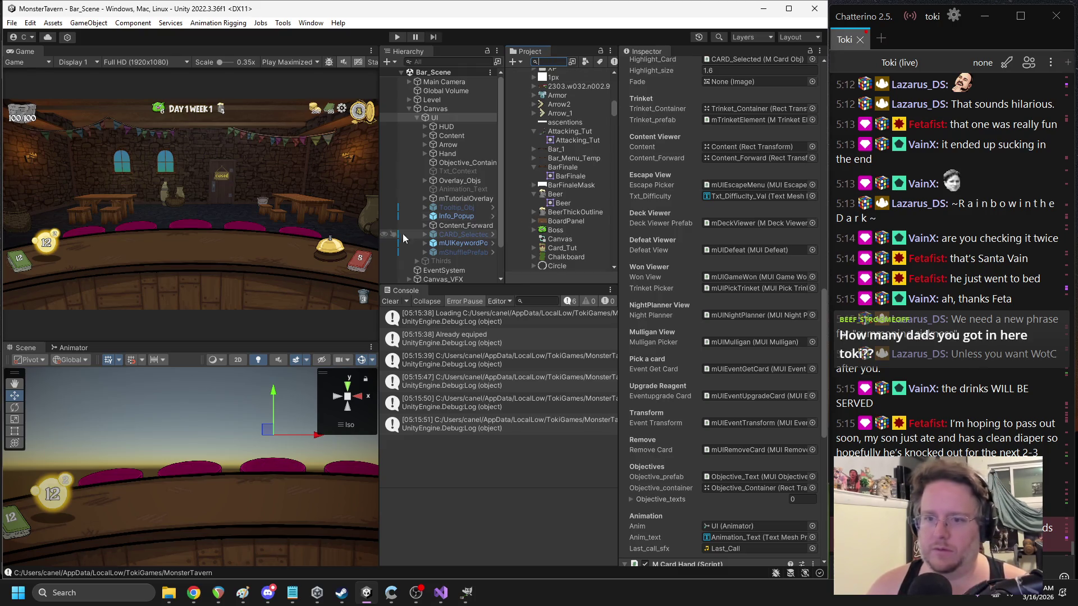
{"action": "left_click", "coordinate": [418, 118]}
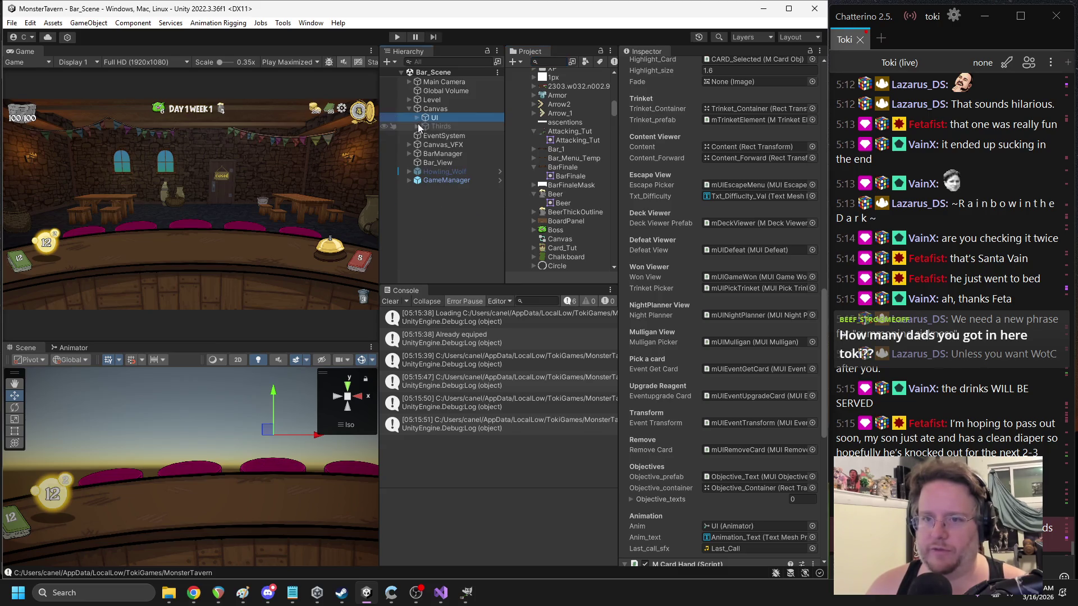
{"action": "left_click", "coordinate": [417, 118]}
{"action": "left_click", "coordinate": [424, 134]}
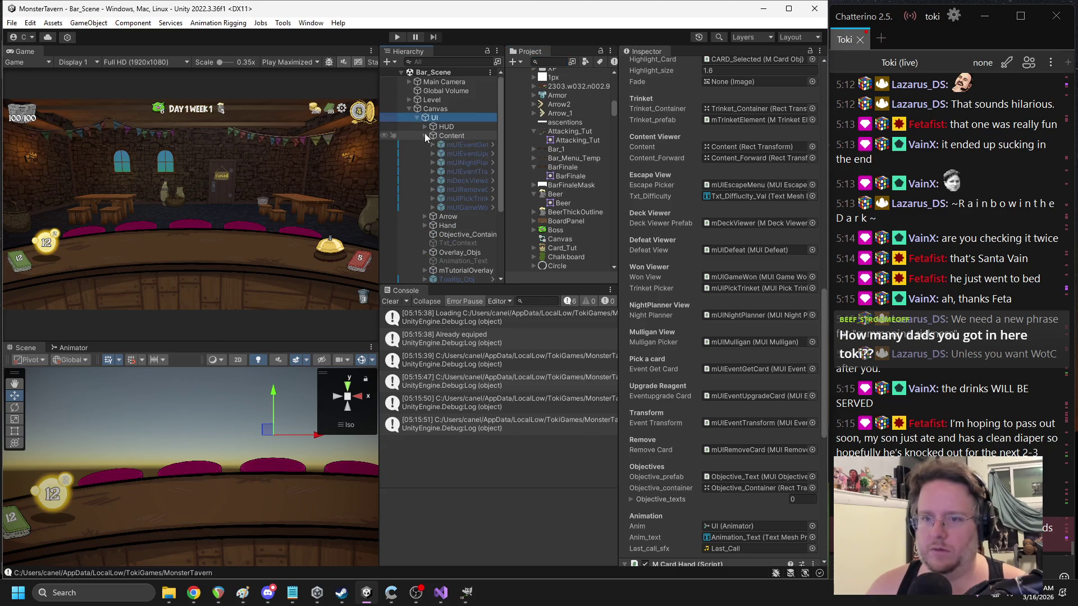
{"action": "left_click", "coordinate": [460, 207]}
{"action": "left_click", "coordinate": [803, 110]}
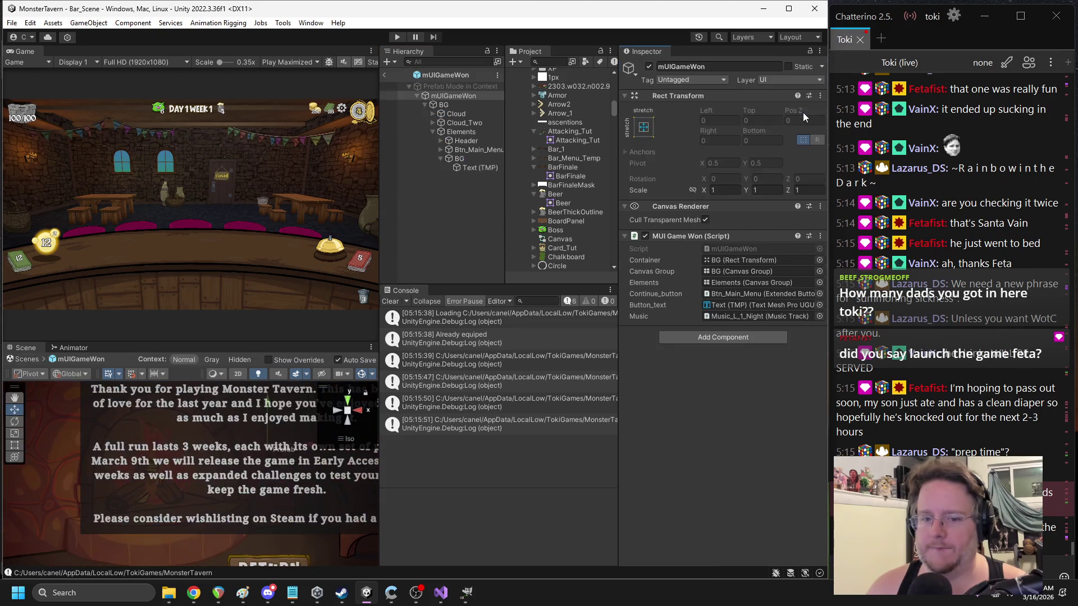
- Change the VICTORY header's text from Victory to Txt_Victory, dropping a briefly added localizer
{"action": "left_click", "coordinate": [183, 437]}
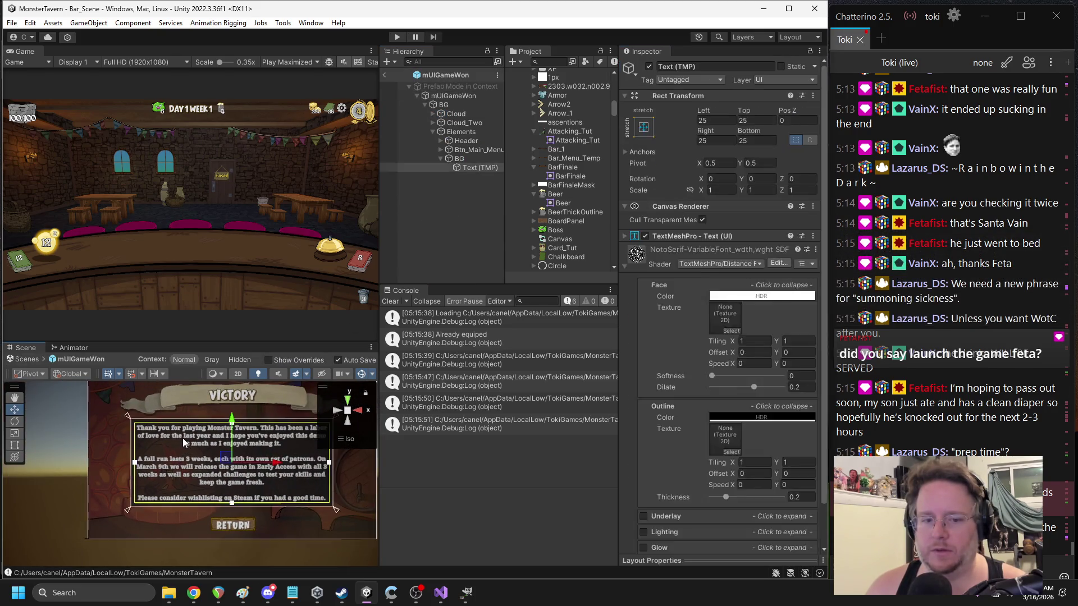
{"action": "left_click", "coordinate": [230, 401]}
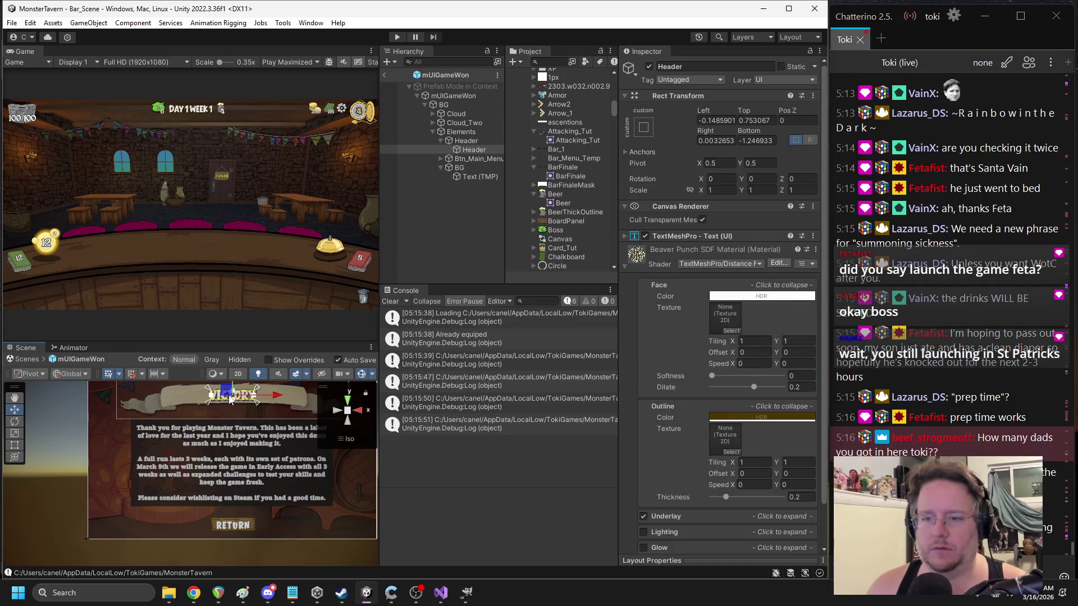
{"action": "left_click", "coordinate": [679, 252]}
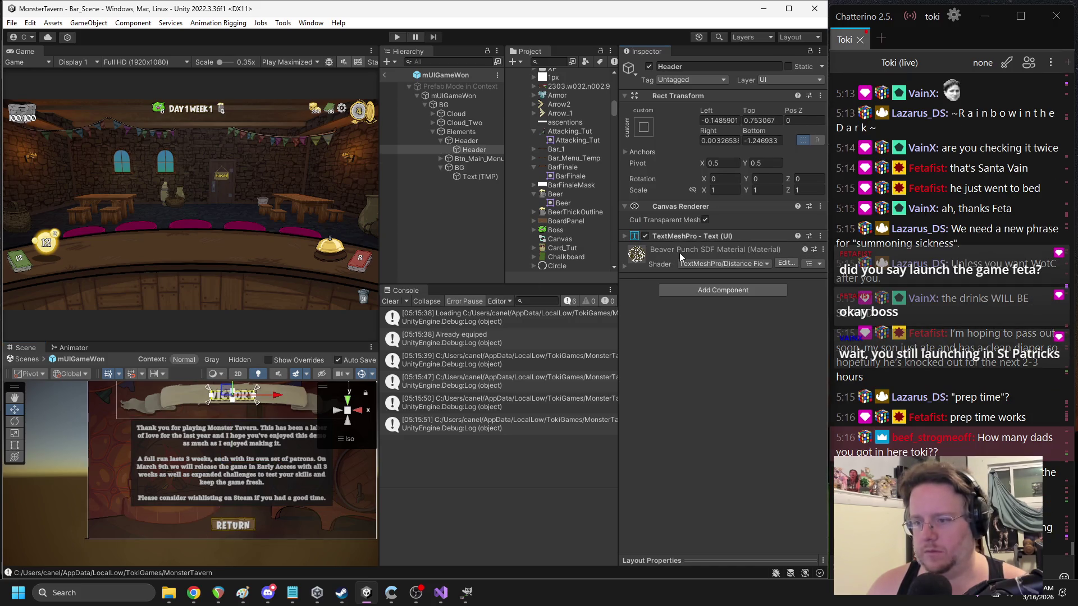
{"action": "left_click", "coordinate": [689, 287]}
{"action": "left_click", "coordinate": [693, 352]}
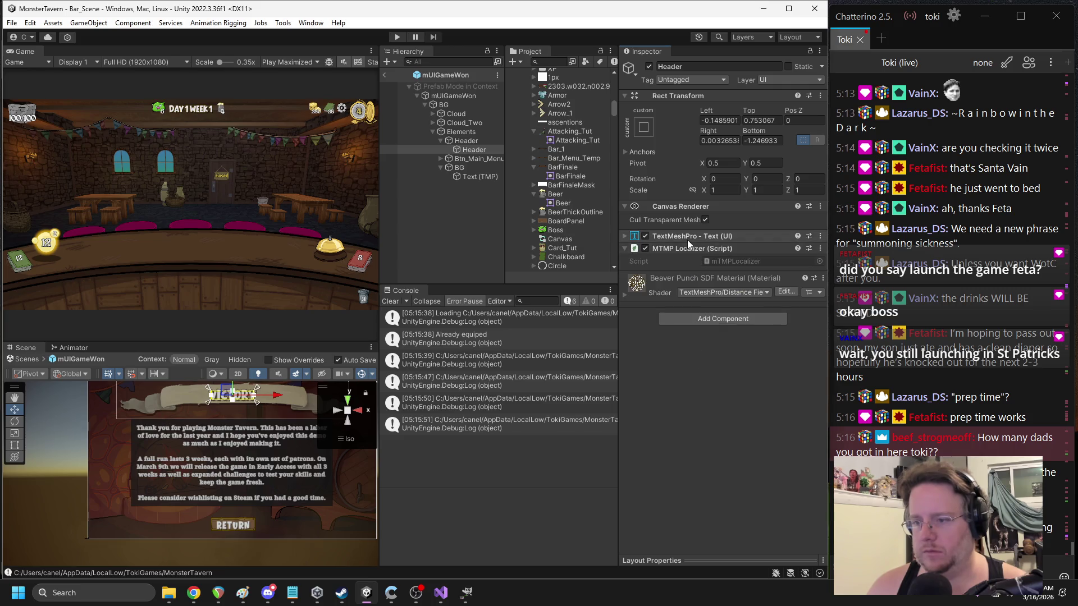
{"action": "key", "text": "ctrl+z"}
{"action": "left_click", "coordinate": [691, 278]}
{"action": "key", "text": "ctrl+a"}
{"action": "type", "text": "T"}
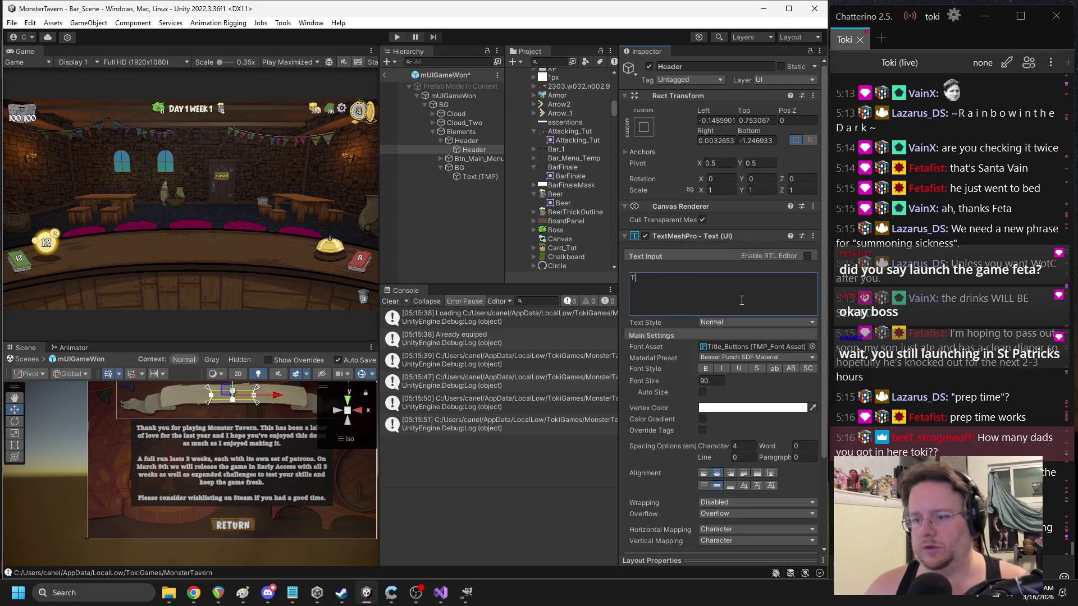
{"action": "type", "text": "xt_Victory"}
{"action": "key", "text": "ctrl+a"}
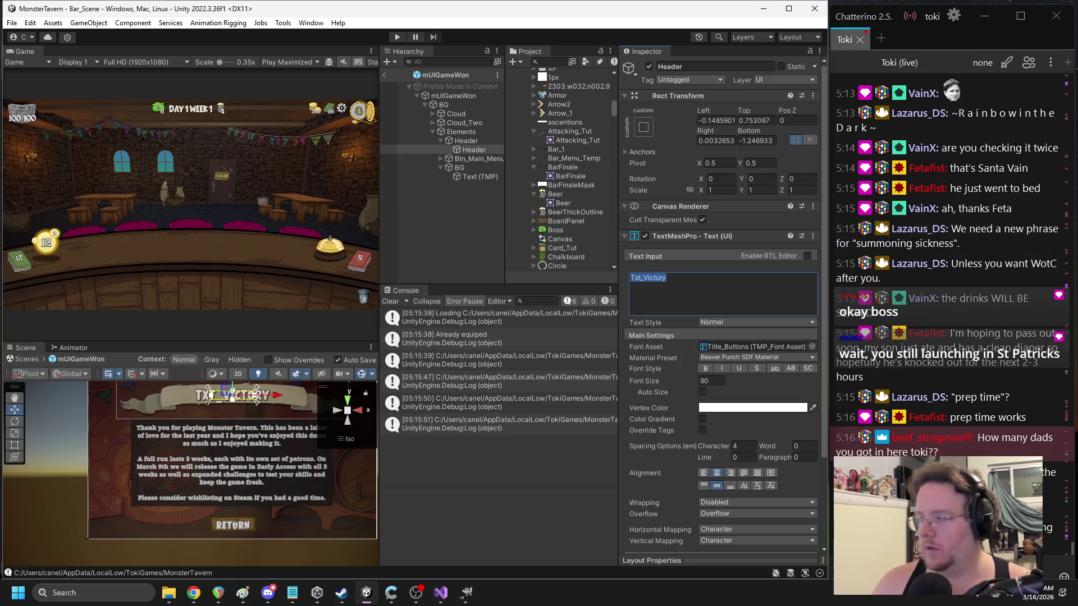
- Select the victory body text object and its text for replacement
{"action": "key", "text": "alt+Tab"}
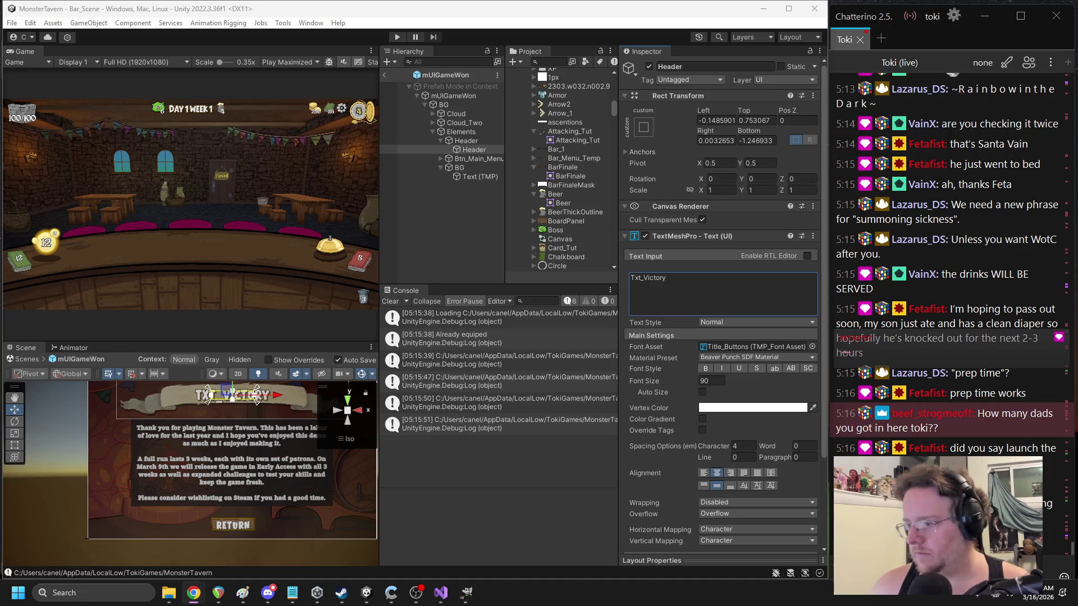
{"action": "left_click", "coordinate": [478, 176]}
{"action": "left_click", "coordinate": [670, 307]}
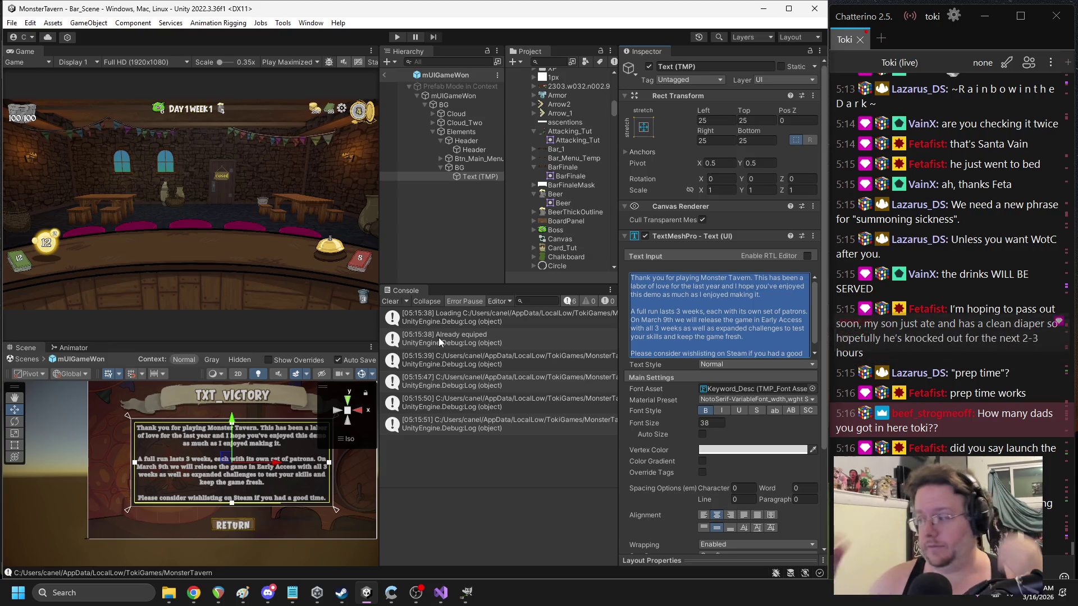
- Clear the victory body text and paste in the thank-you message from the browser
{"action": "left_click", "coordinate": [659, 288]}
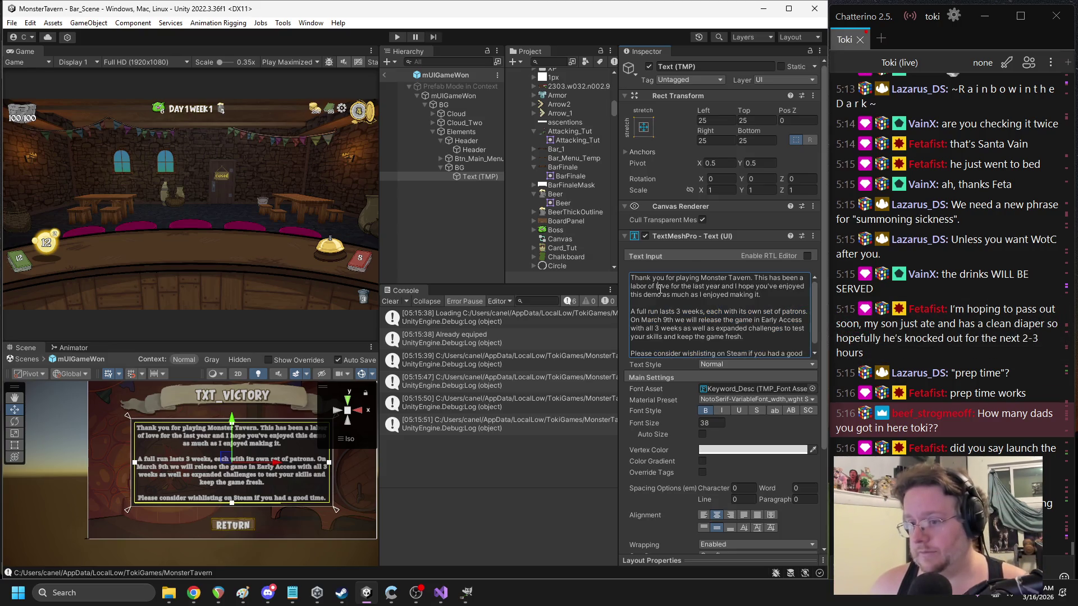
{"action": "key", "text": "ctrl+a"}
{"action": "key", "text": "BackSpace"}
{"action": "key", "text": "alt+Tab"}
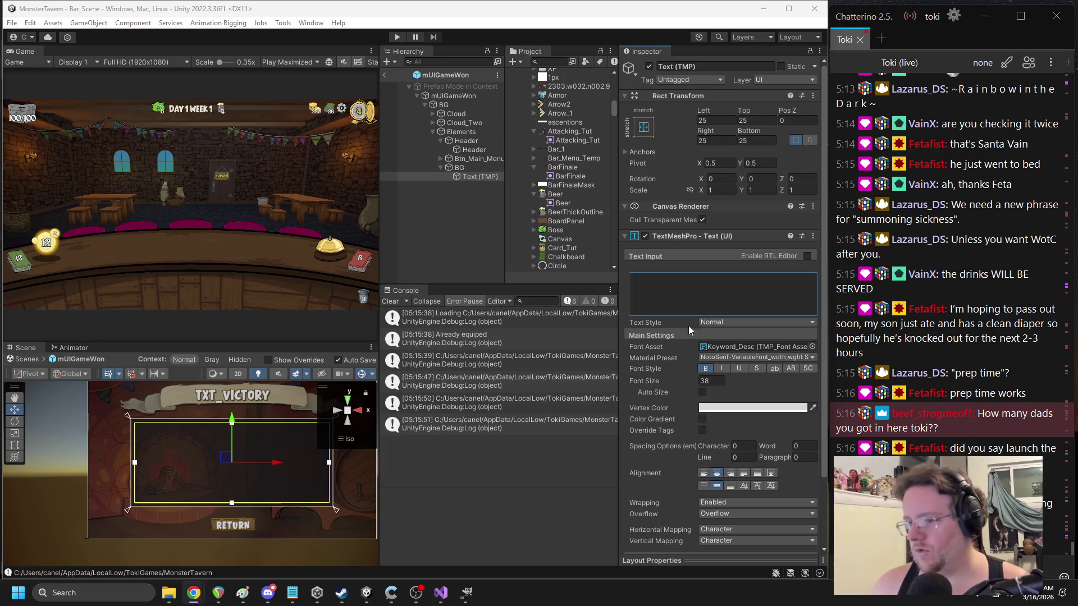
{"action": "left_click", "coordinate": [676, 288]}
{"action": "type", "text": "Thank you for playing Monster Tavern. This has been a labor of love for the last year and I hope you've enjoyed this demo as much as I enjoyed making it.  A full run lasts 3 weeks, each with its own set of patrons. On March 9th we will release the game in Early Access with all 3 weeks as well as expanded challenges to test your skills and keep the game fresh.  Please consider wishlisting on Steam if you had a good time."}
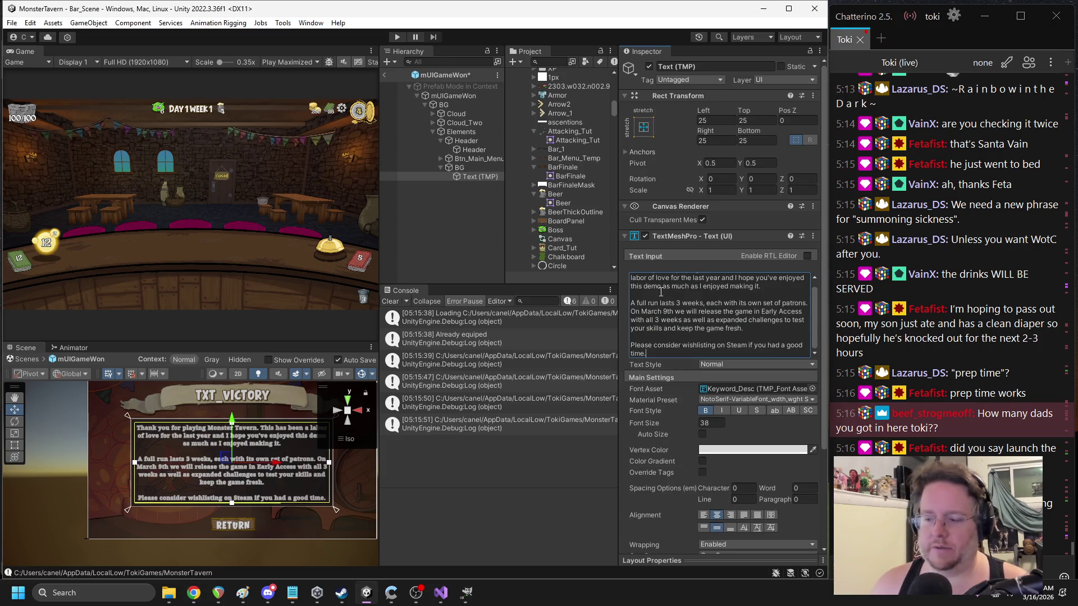
- Rewrite the message as a congratulations explaining the pre-launch power outage, then return to the scene
{"action": "key", "text": "alt+Tab"}
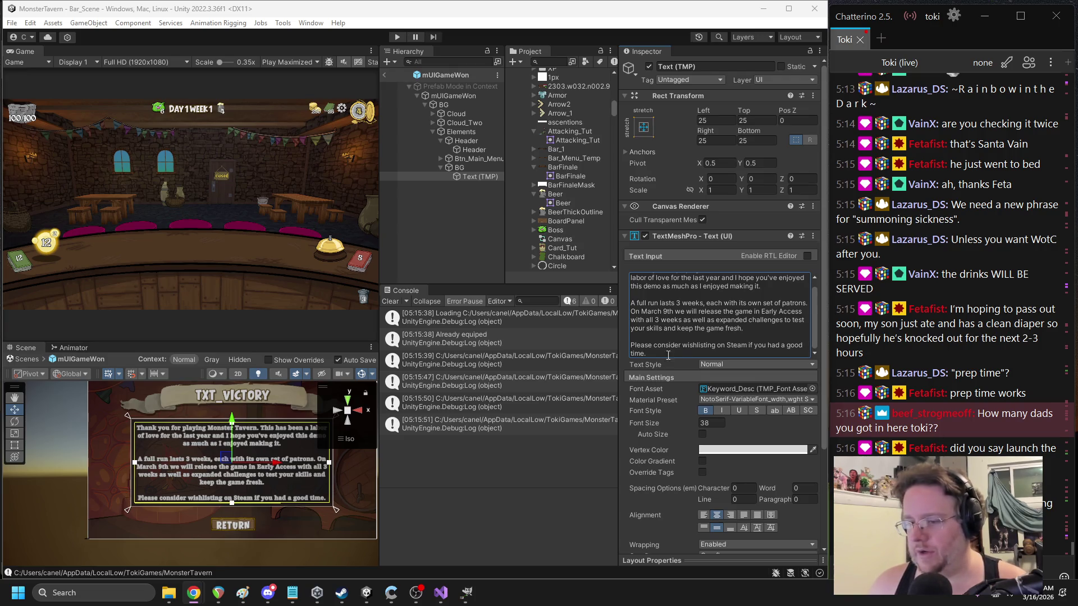
{"action": "left_click", "coordinate": [686, 329]}
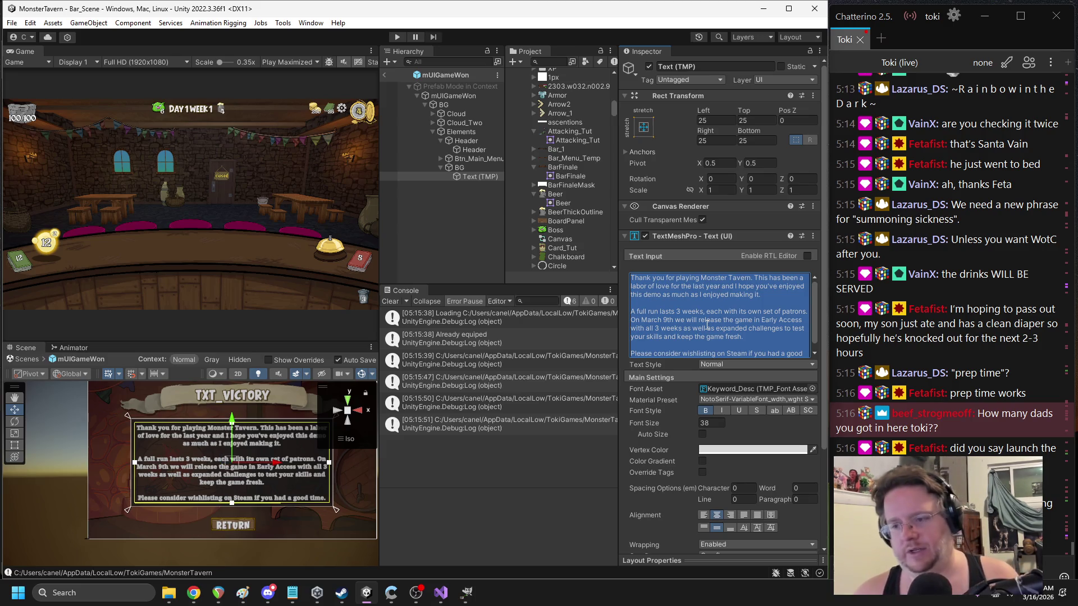
{"action": "type", "text": "If thi"}
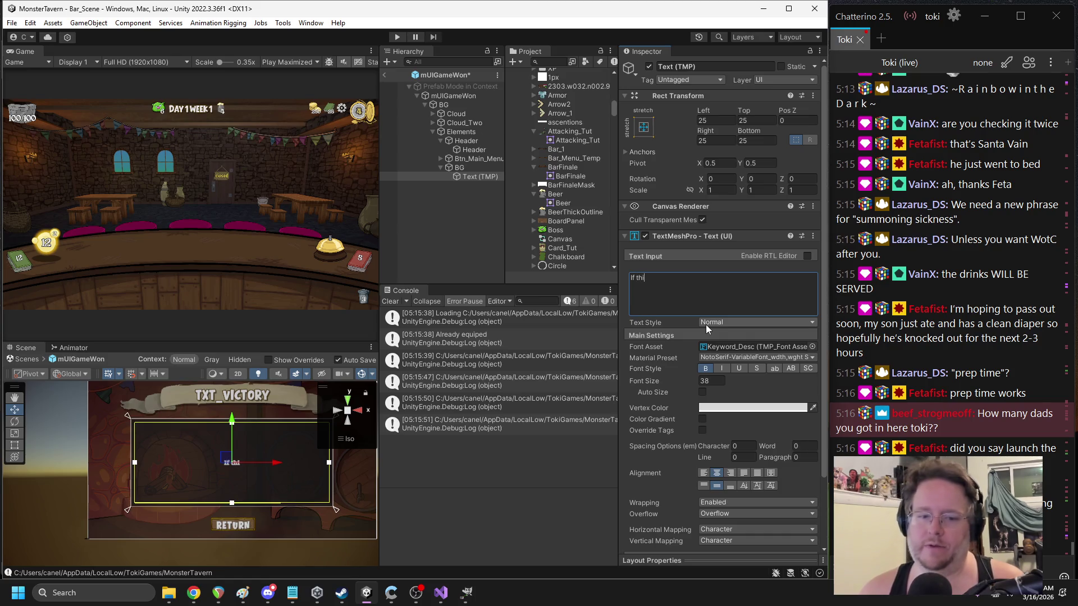
{"action": "type", "text": "Congradu"}
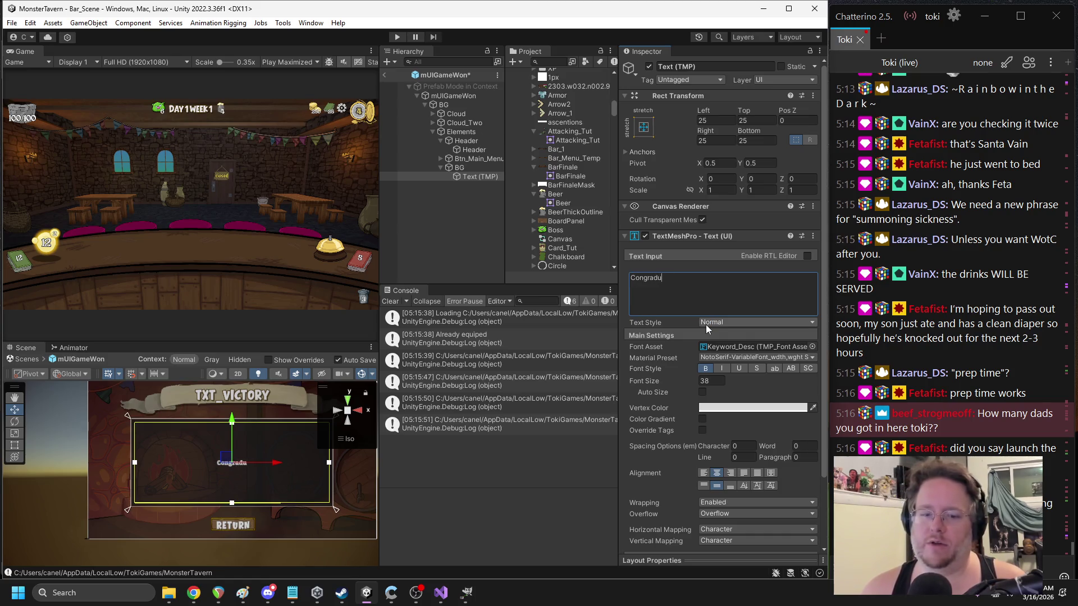
{"action": "type", "text": "lations on your vic"}
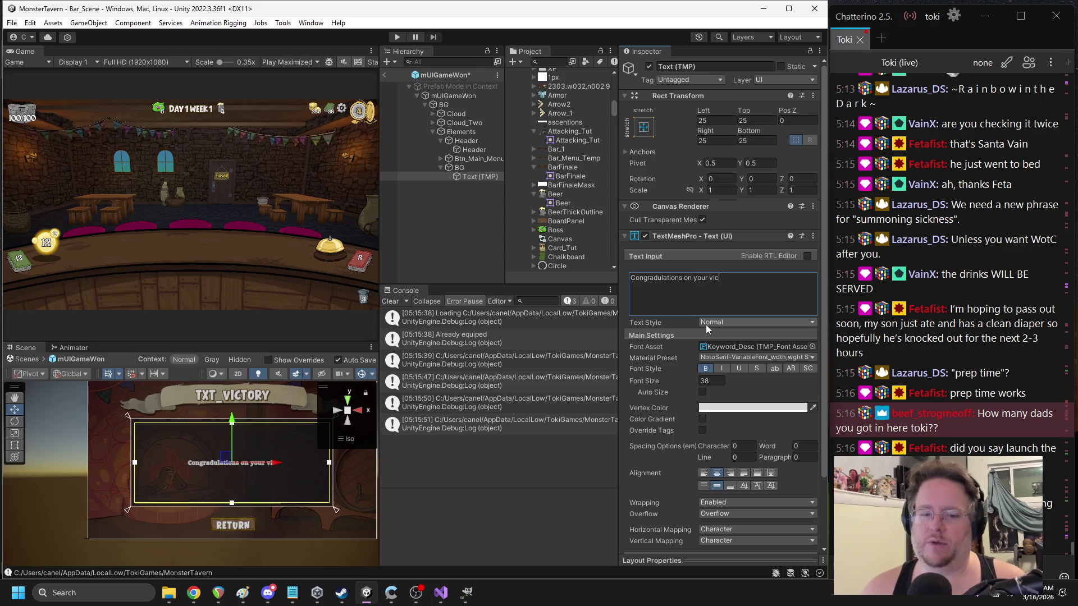
{"action": "type", "text": "tory. If this sc"}
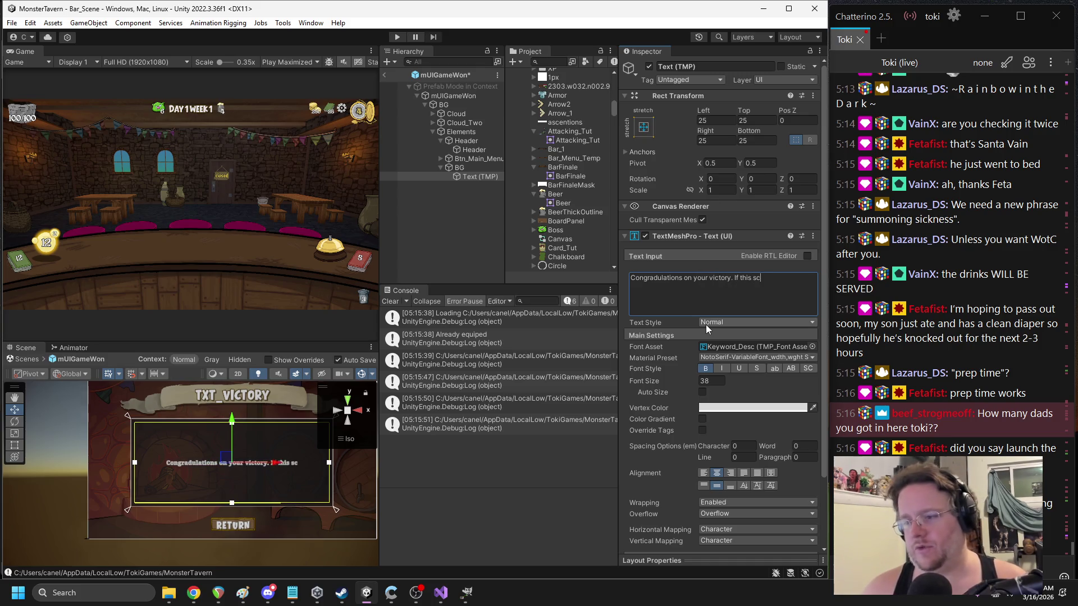
{"action": "type", "text": "reen is still here TOki I"}
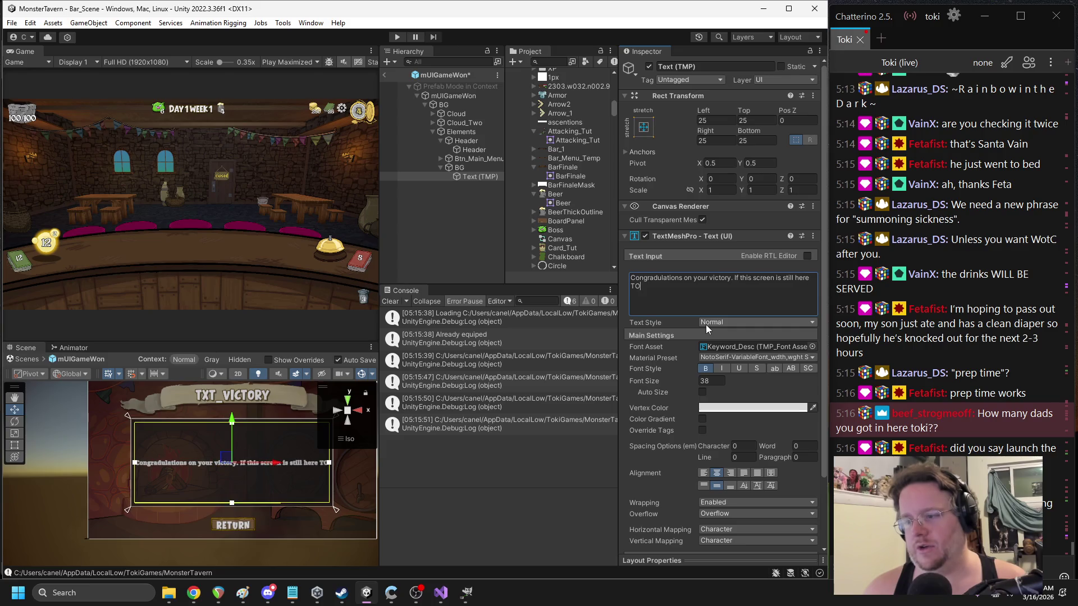
{"action": "key", "text": "BackSpace"}
{"action": "key", "text": "BackSpace"}
{"action": "key", "text": "BackSpace"}
{"action": "type", "text": "ok"}
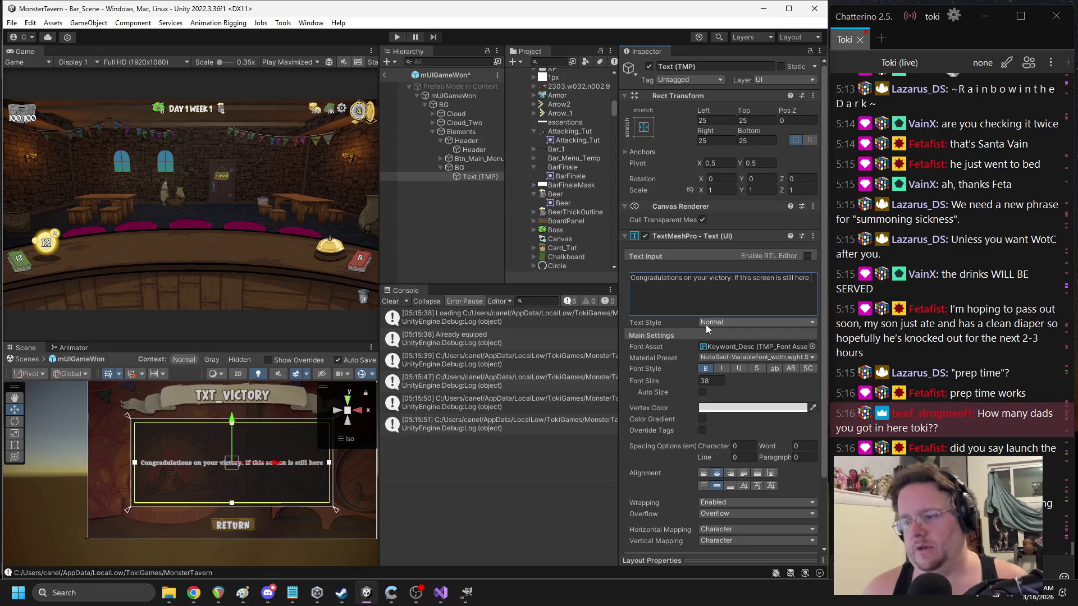
{"action": "type", "text": "is power"}
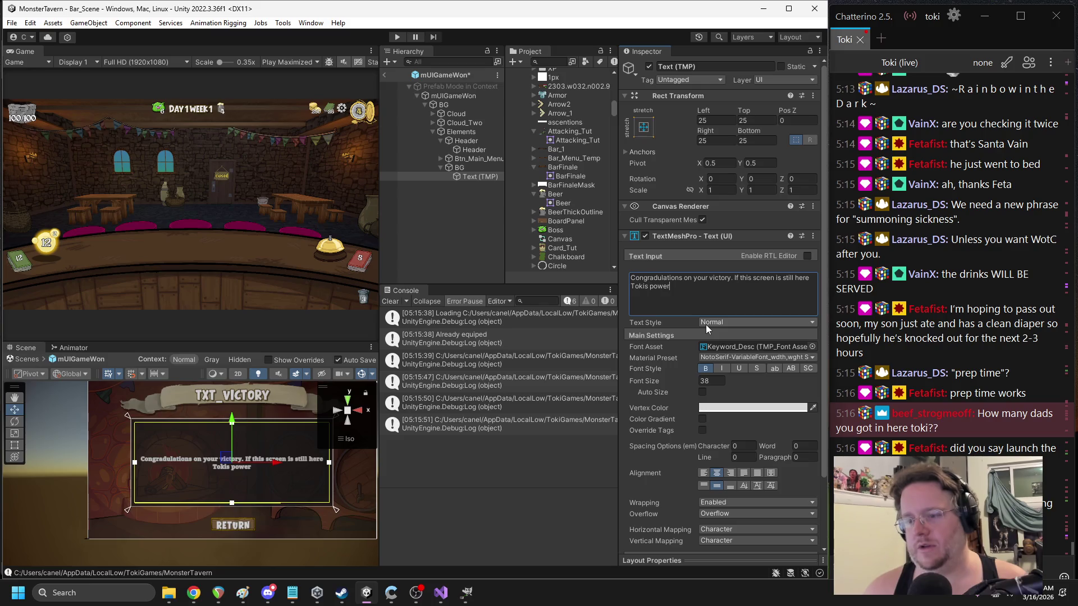
{"action": "type", "text": " went out the day before launch and he was unable "}
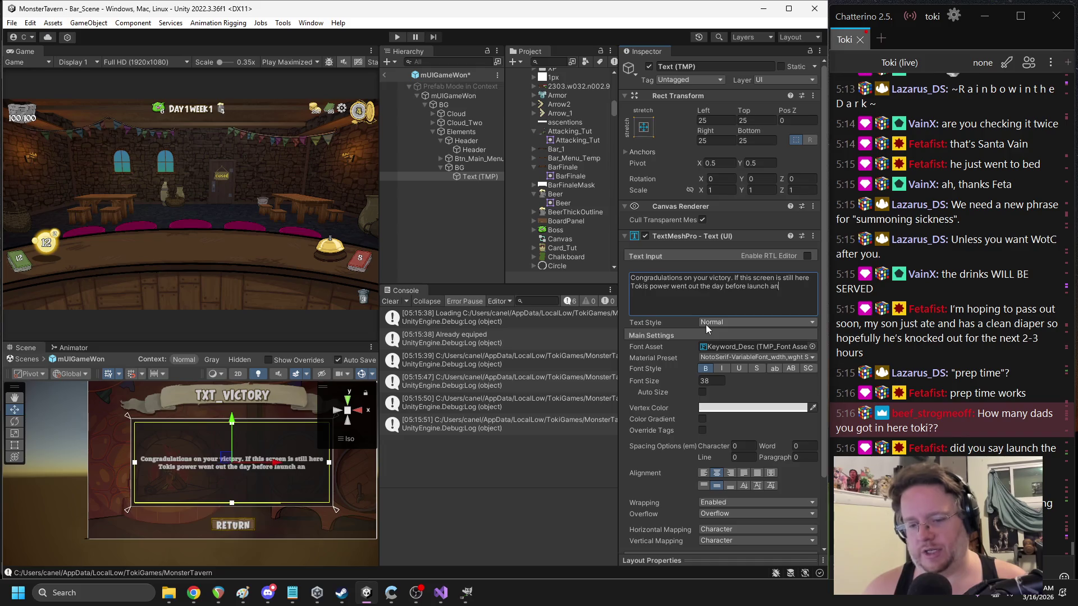
{"action": "type", "text": "to"}
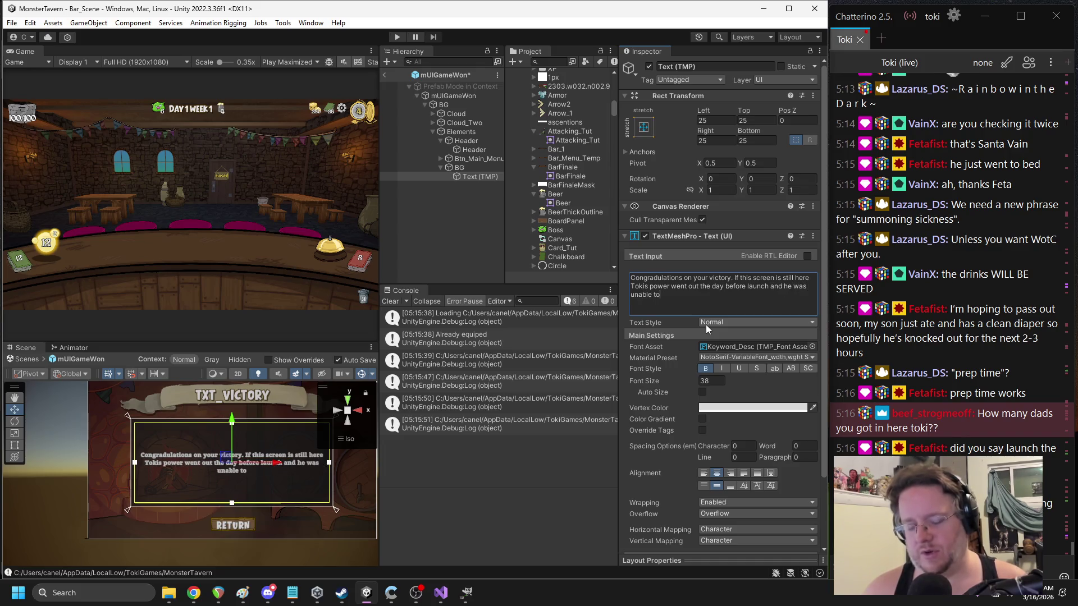
{"action": "type", "text": " create a proper victory screen. Do not let this take from your achievement."}
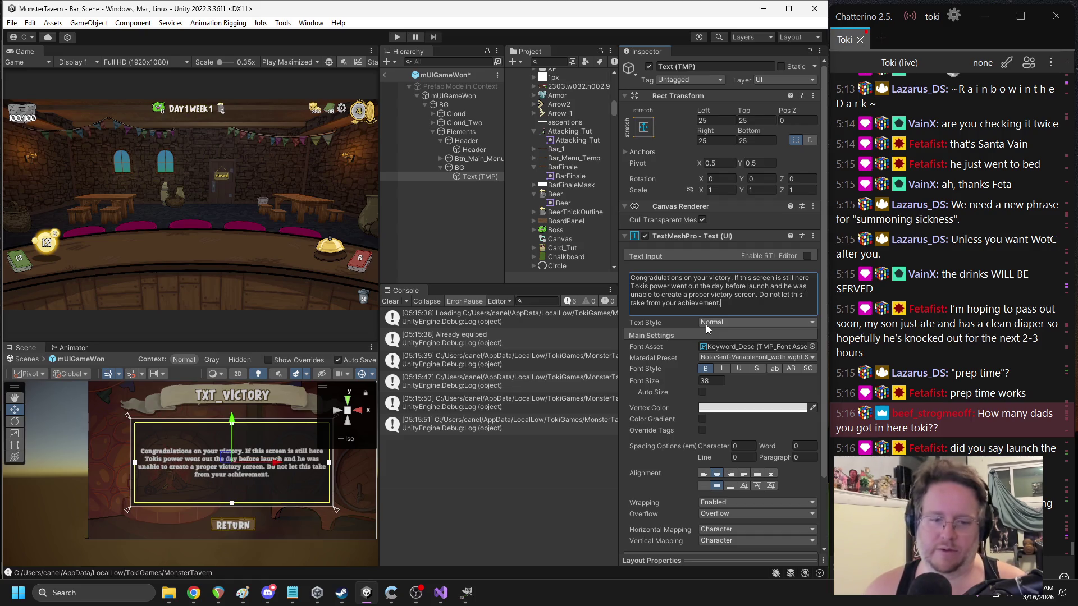
{"action": "type", "text": " T"}
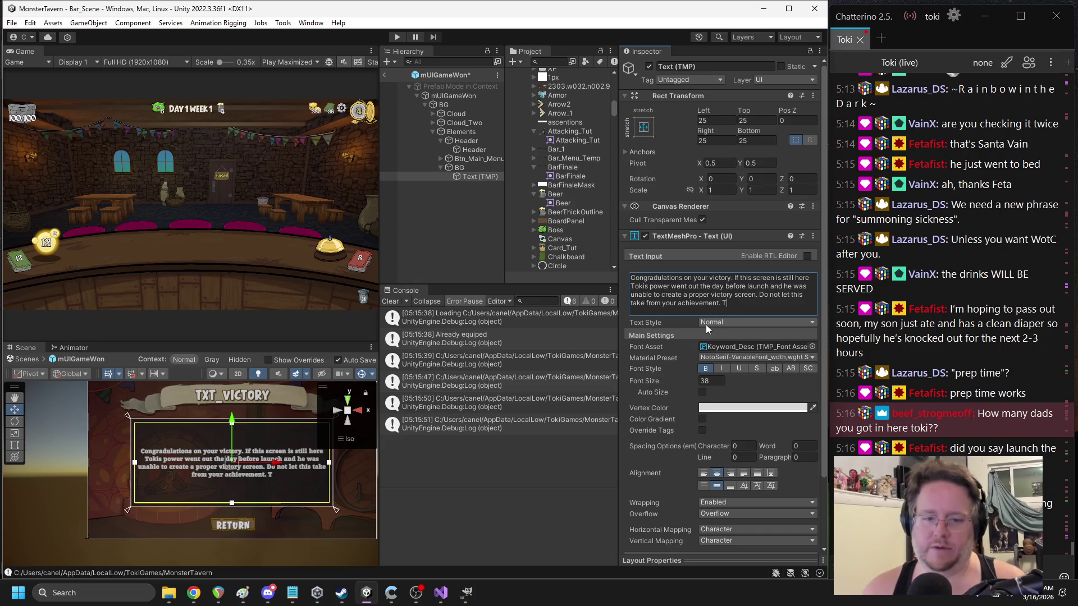
{"action": "type", "text": "hank you for playing"}
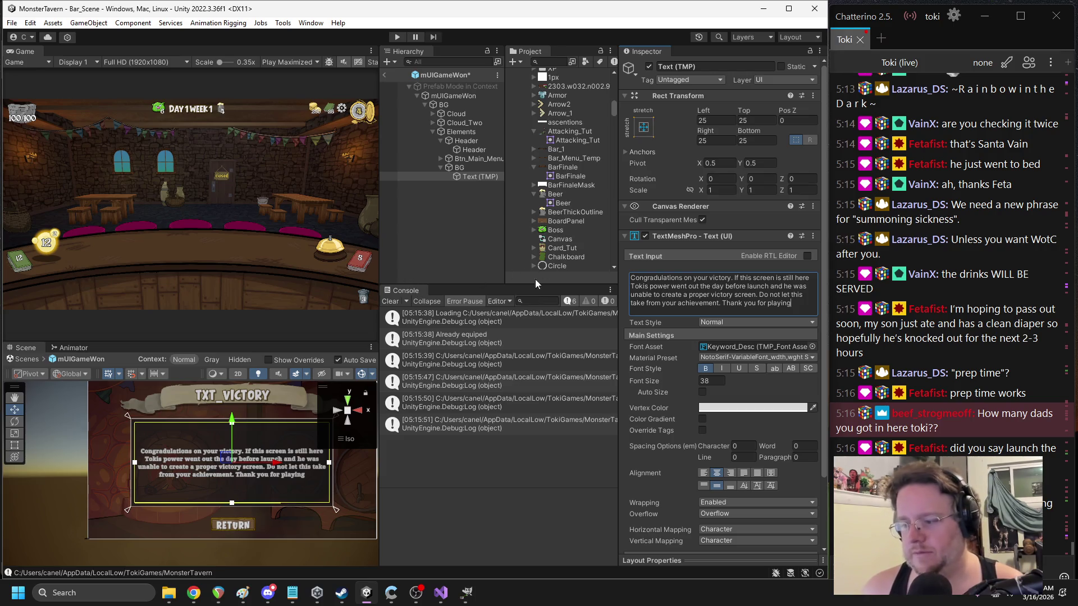
{"action": "left_click", "coordinate": [384, 74]}
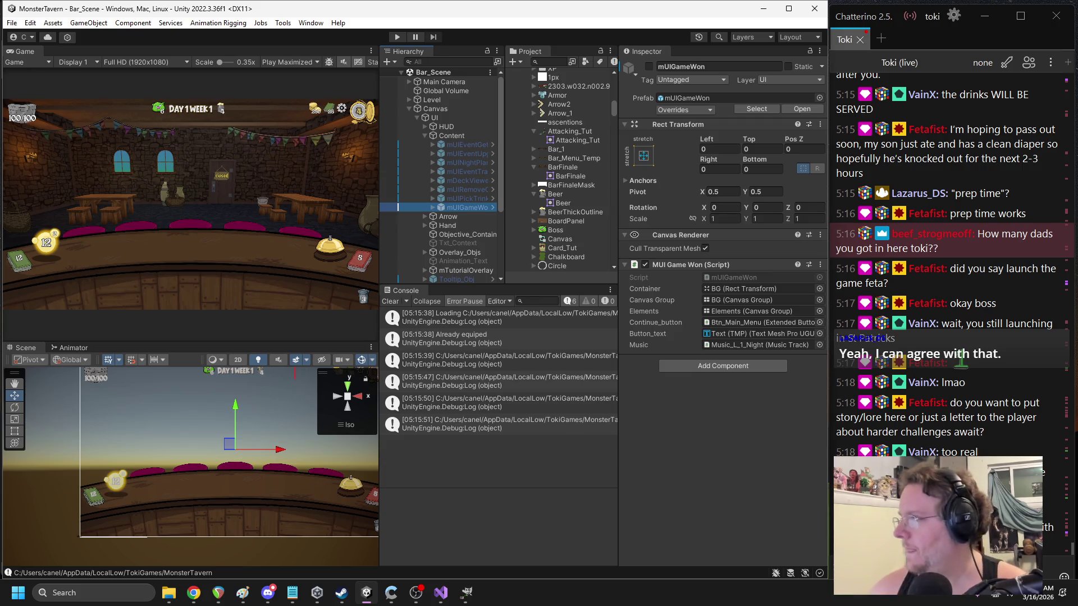
- Find and open the Second_Rate_Console prefab and expand its M Trinket settings
{"action": "left_click", "coordinate": [194, 593]}
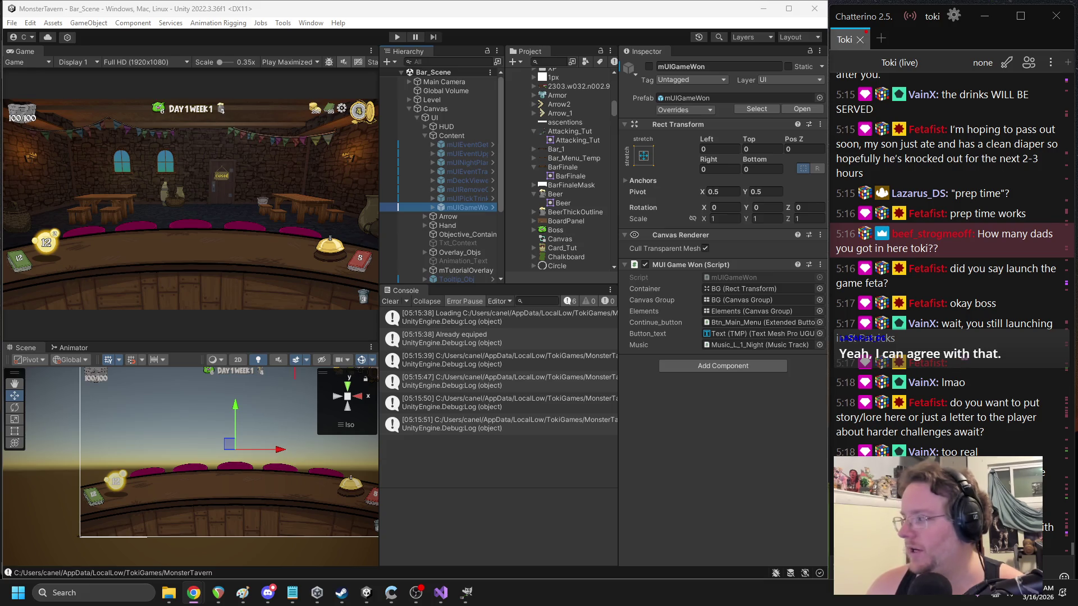
{"action": "left_click", "coordinate": [552, 65]}
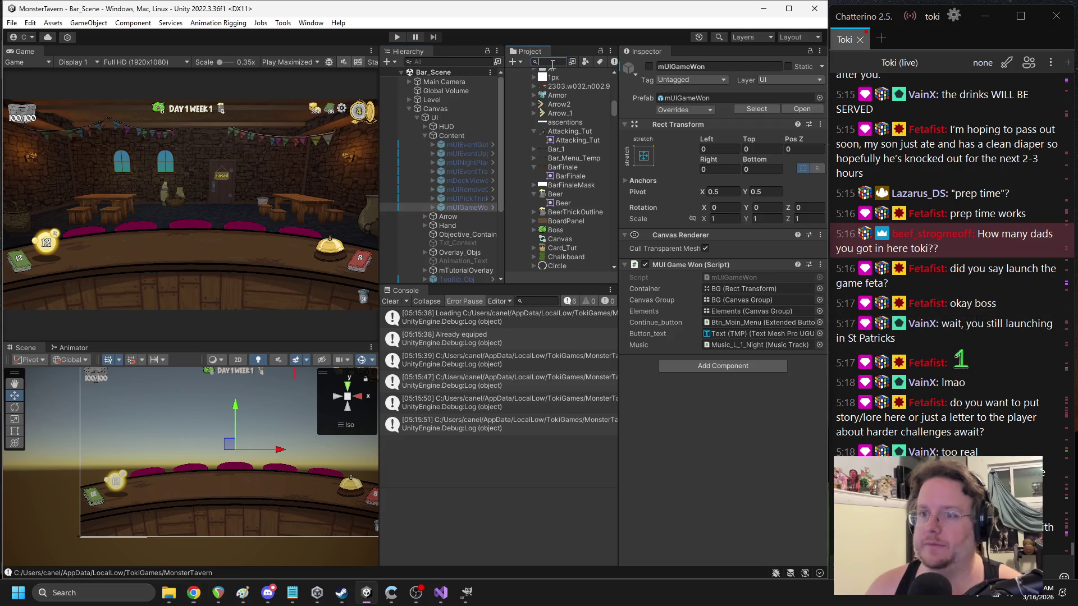
{"action": "type", "text": "second_ra"}
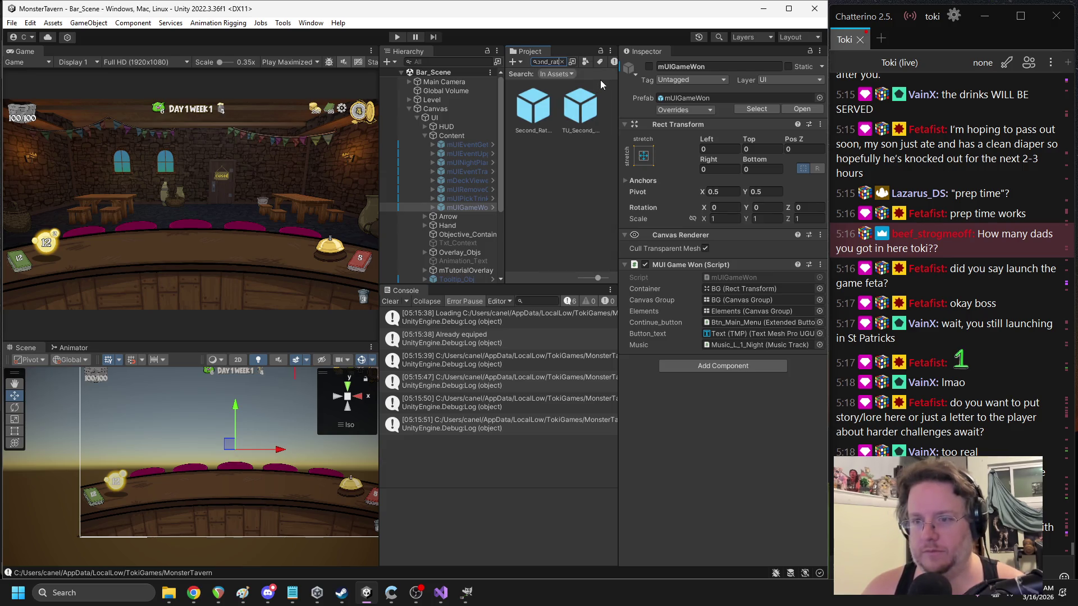
{"action": "left_click", "coordinate": [534, 107]}
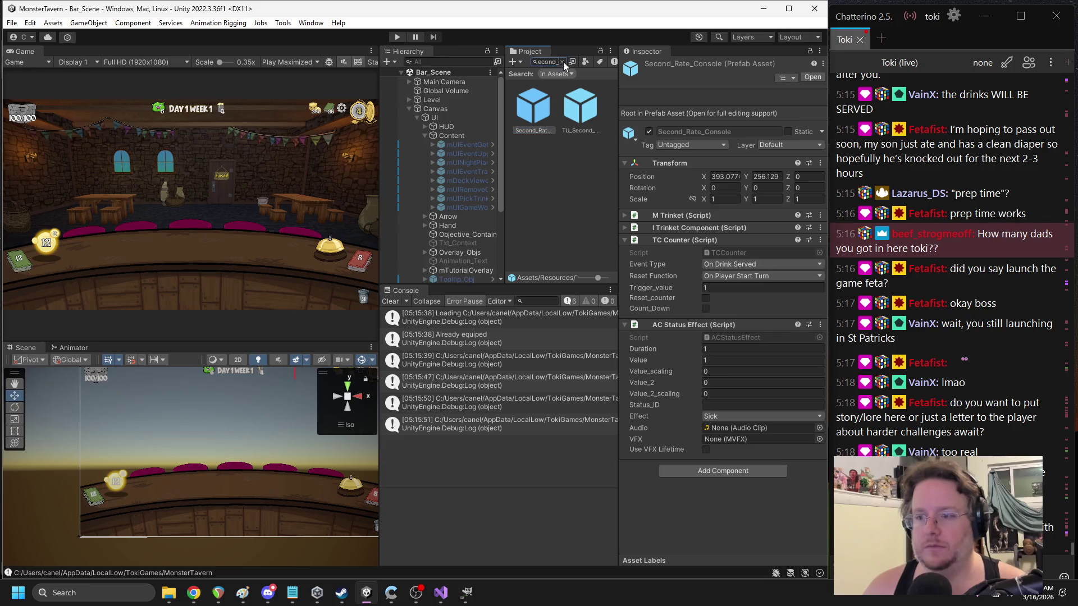
{"action": "left_click", "coordinate": [562, 61]}
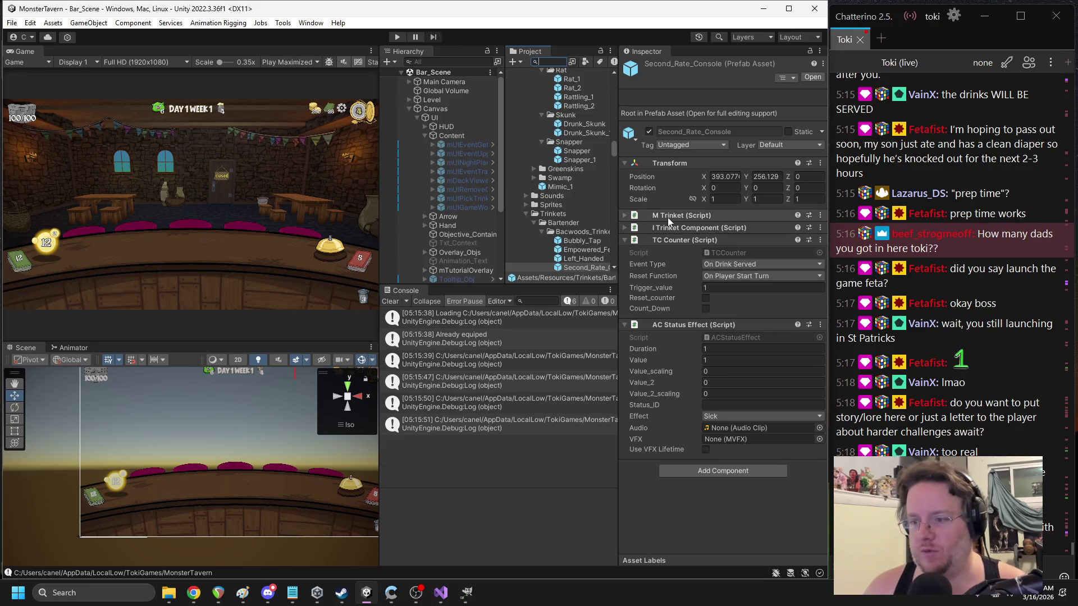
{"action": "left_click", "coordinate": [668, 218]}
{"action": "left_click", "coordinate": [725, 241]}
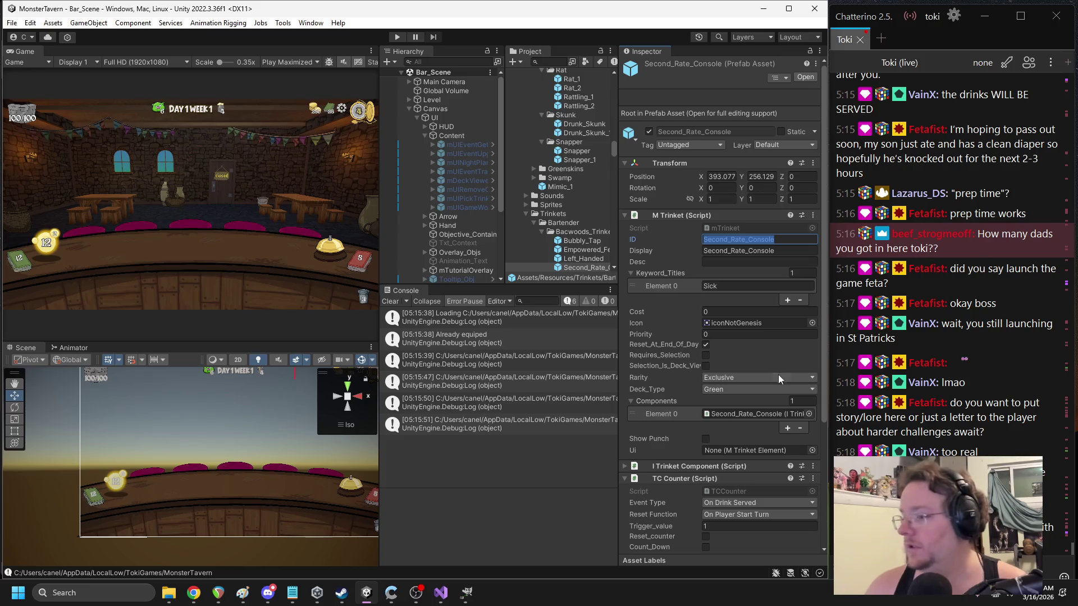
- Remove the TC Counter component from the trinket
{"action": "scroll", "coordinate": [739, 386], "scroll_direction": "down", "scroll_amount": 4}
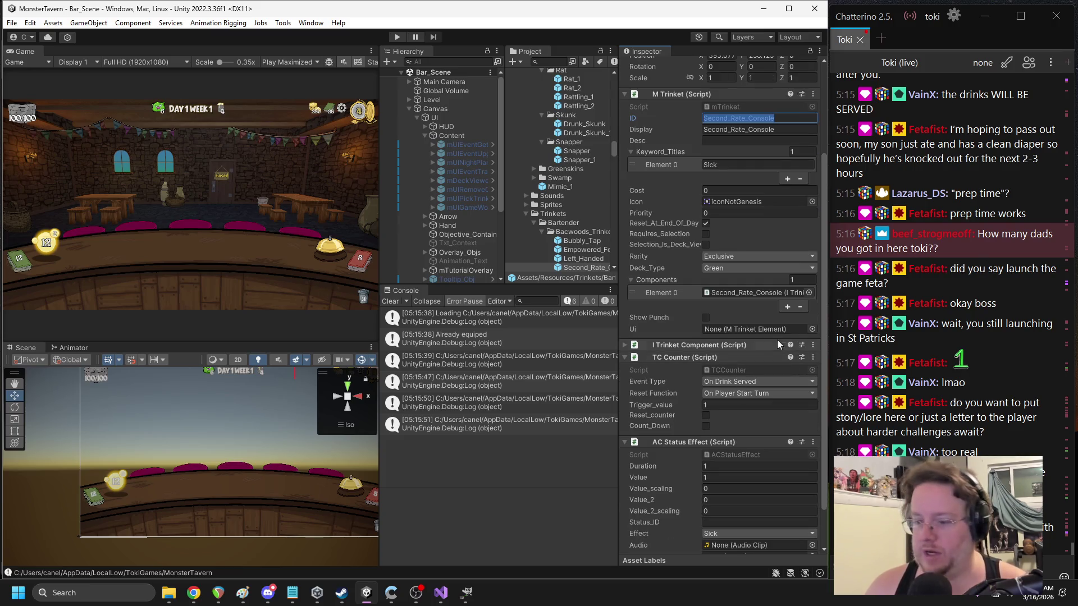
{"action": "scroll", "coordinate": [760, 334], "scroll_direction": "down", "scroll_amount": 2}
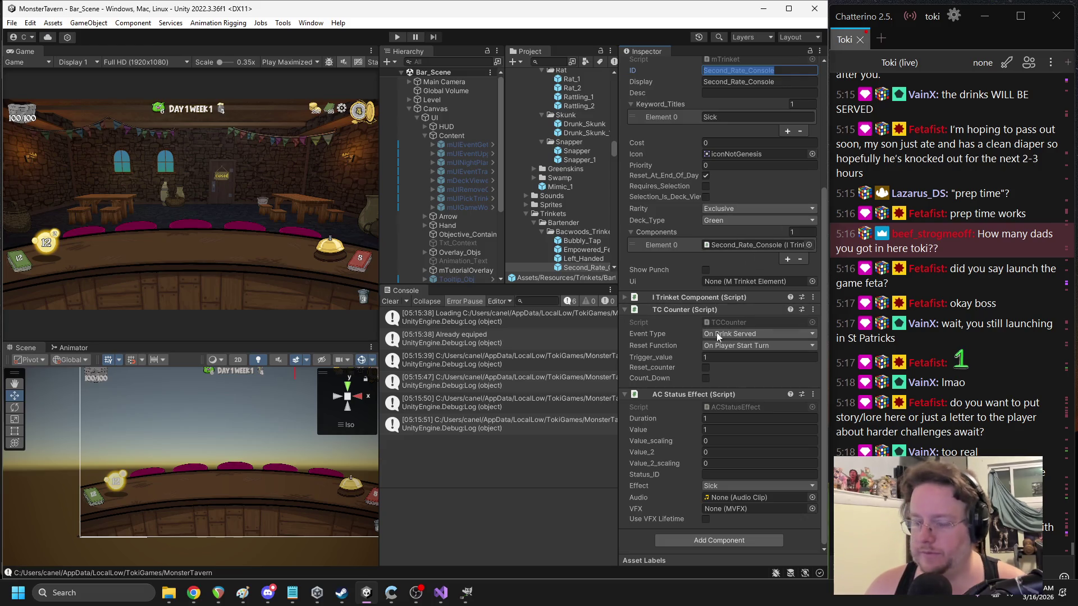
{"action": "right_click", "coordinate": [679, 314]}
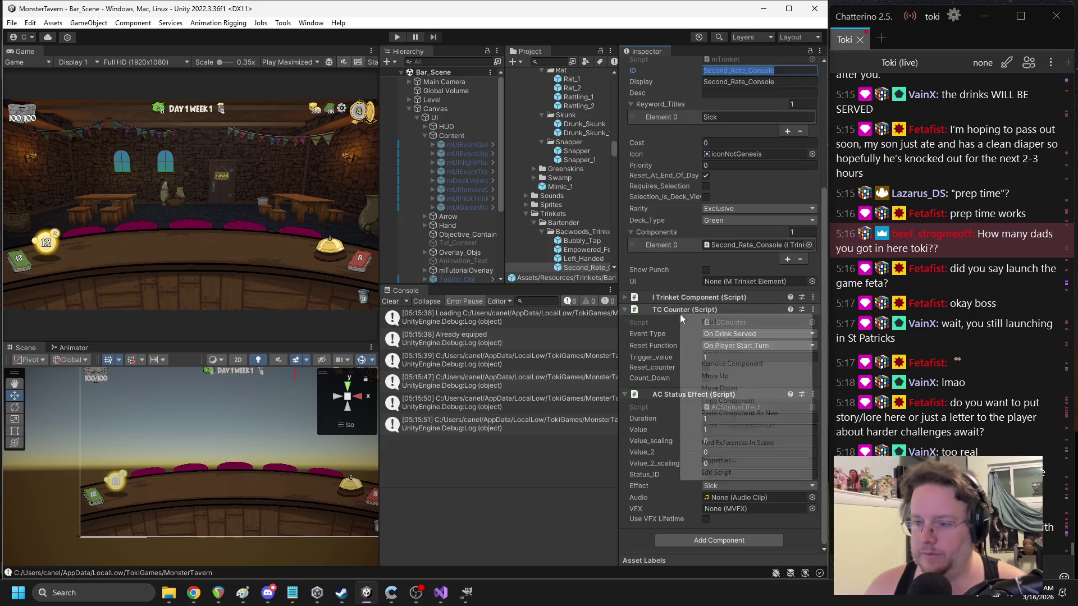
{"action": "left_click", "coordinate": [723, 364]}
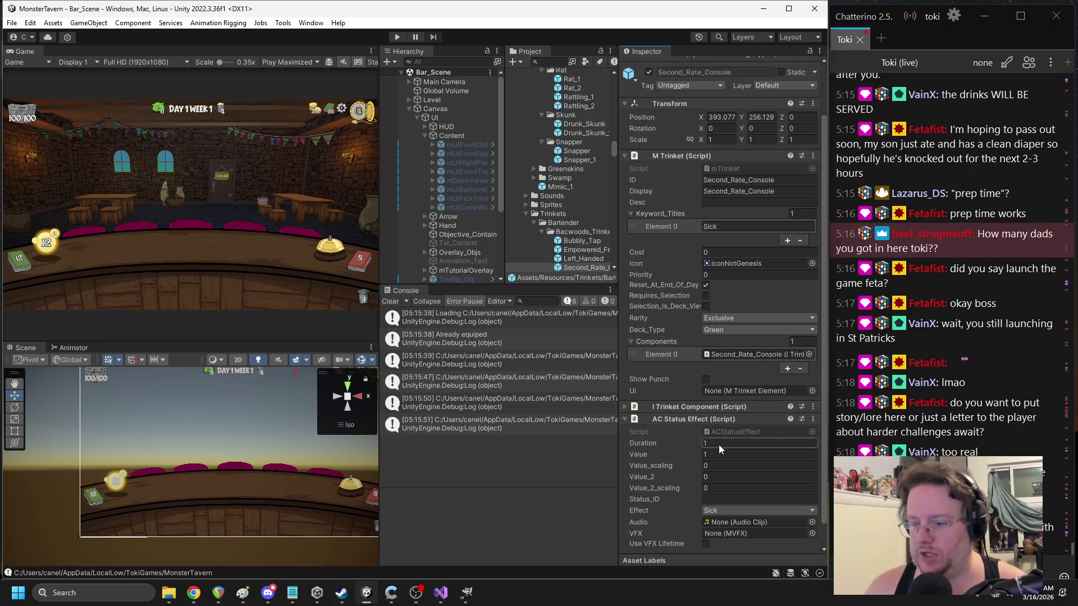
{"action": "key", "text": "ctrl+z"}
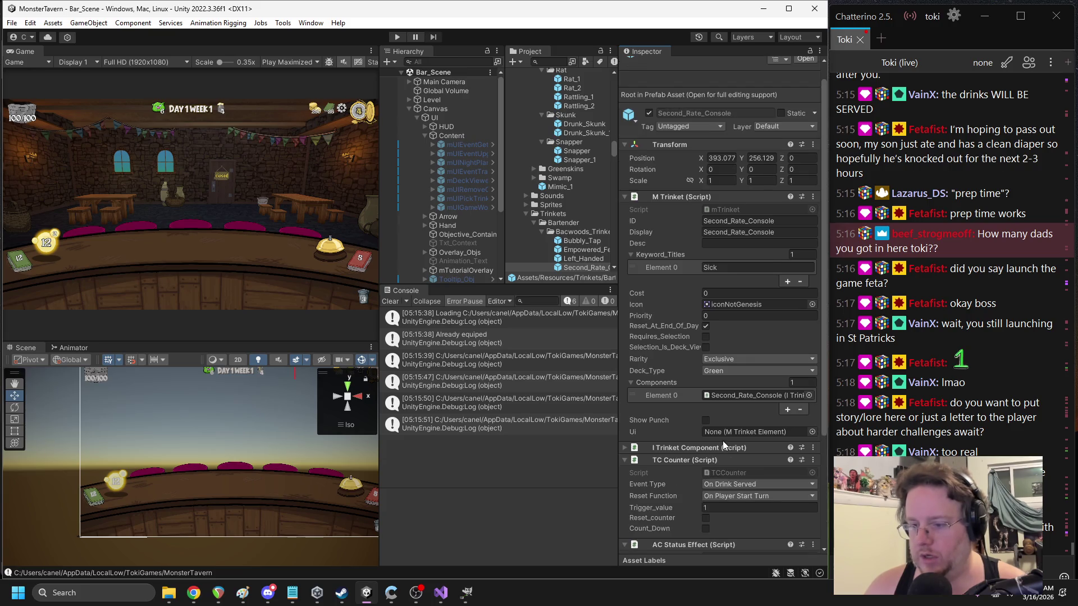
{"action": "scroll", "coordinate": [718, 483], "scroll_direction": "down", "scroll_amount": 3}
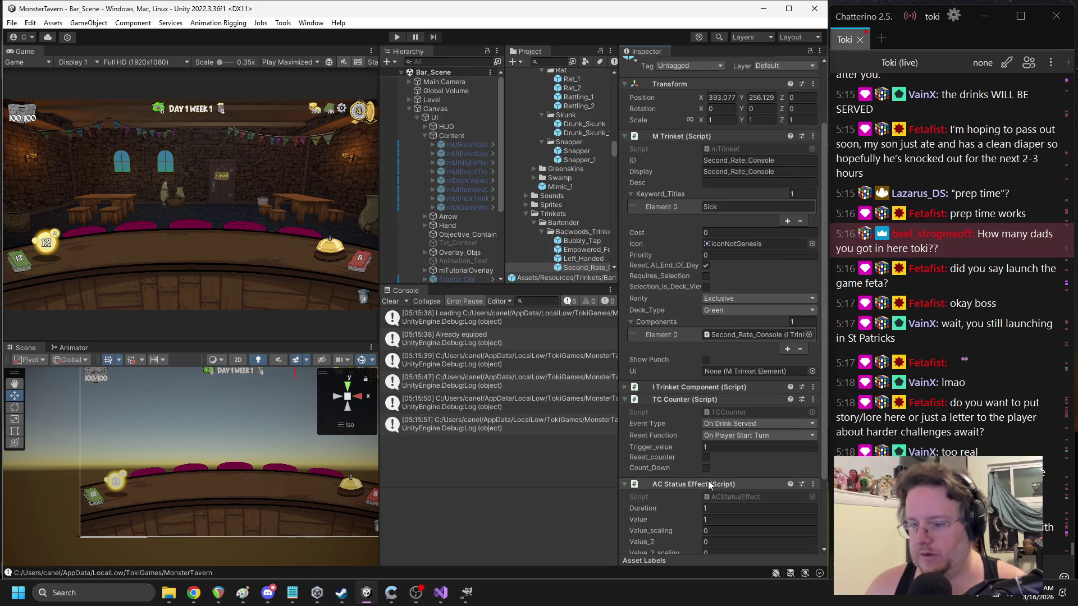
{"action": "right_click", "coordinate": [677, 399]}
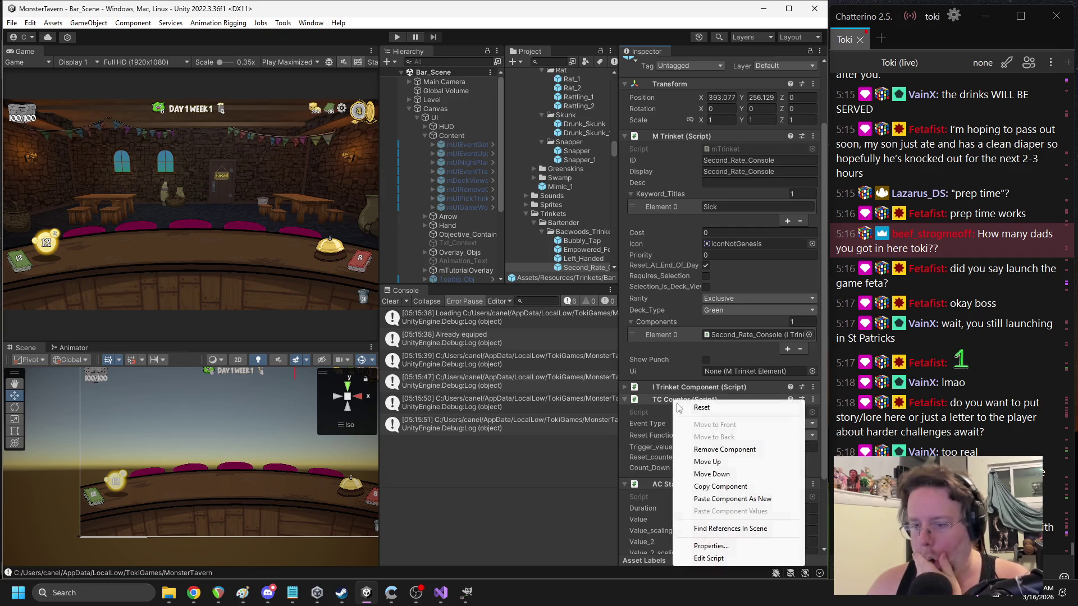
{"action": "left_click", "coordinate": [719, 450]}
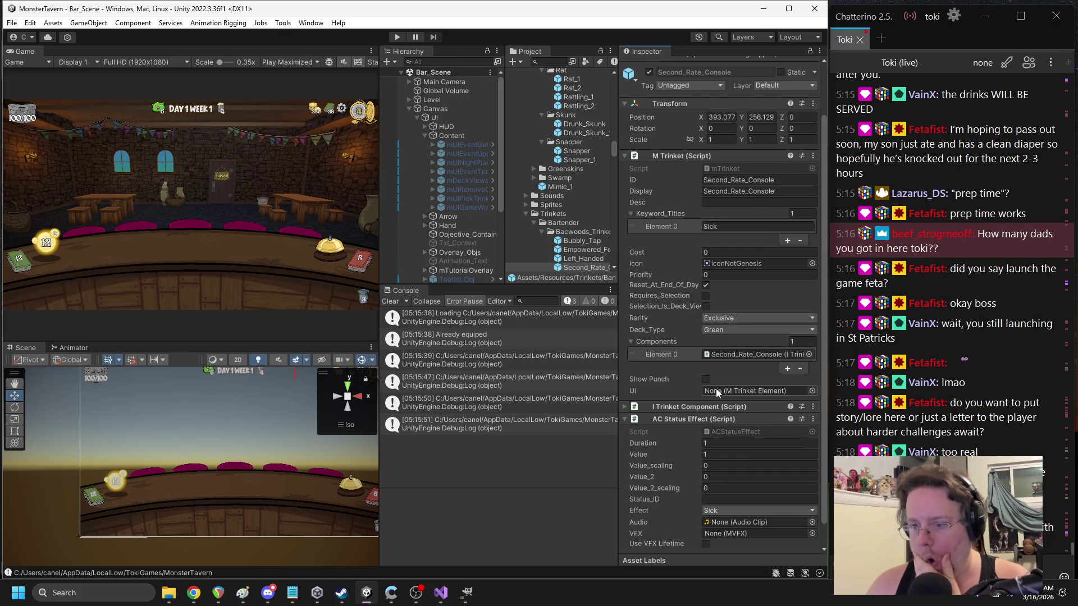
{"action": "left_click", "coordinate": [703, 406]}
- Make the trinket fire On Monster Summon with trigger value 1, resetting each new turn
{"action": "scroll", "coordinate": [704, 407], "scroll_direction": "down", "scroll_amount": 6}
{"action": "left_click", "coordinate": [755, 309]}
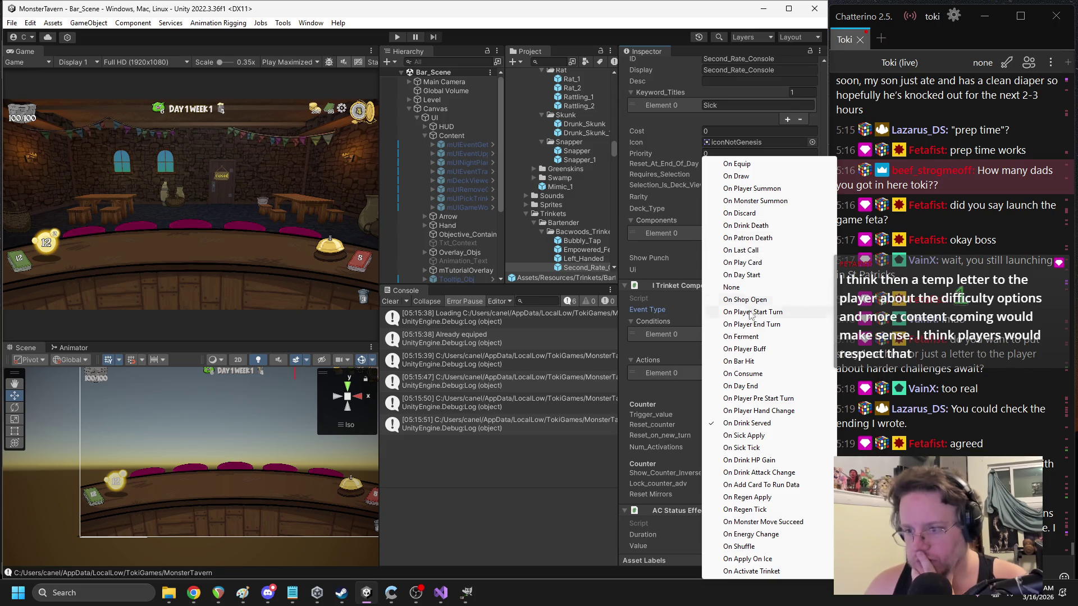
{"action": "left_click", "coordinate": [754, 203]}
{"action": "scroll", "coordinate": [739, 311], "scroll_direction": "down", "scroll_amount": 1}
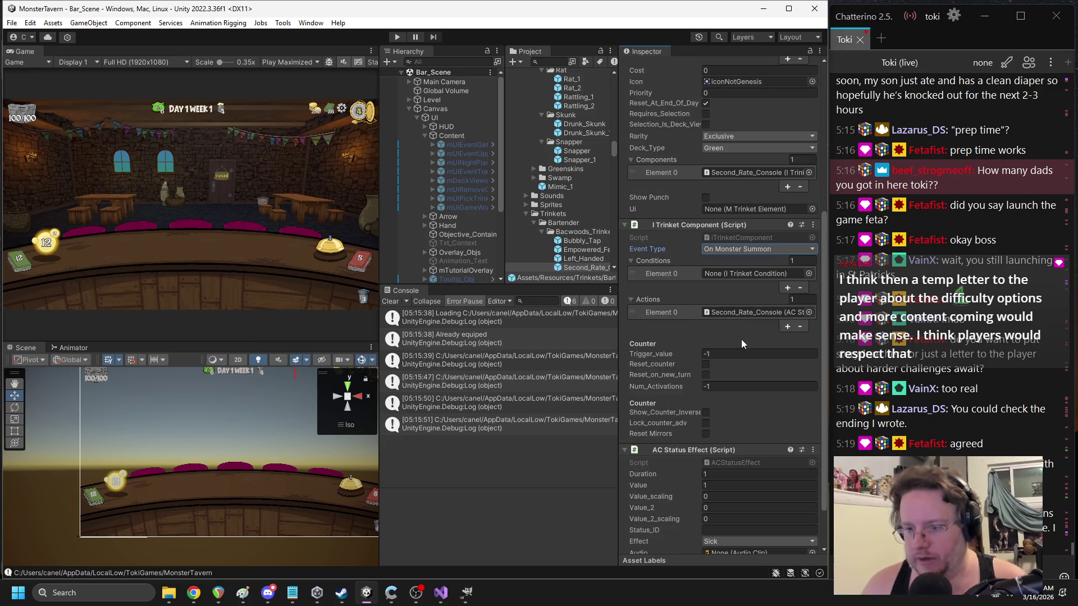
{"action": "left_click", "coordinate": [730, 355]}
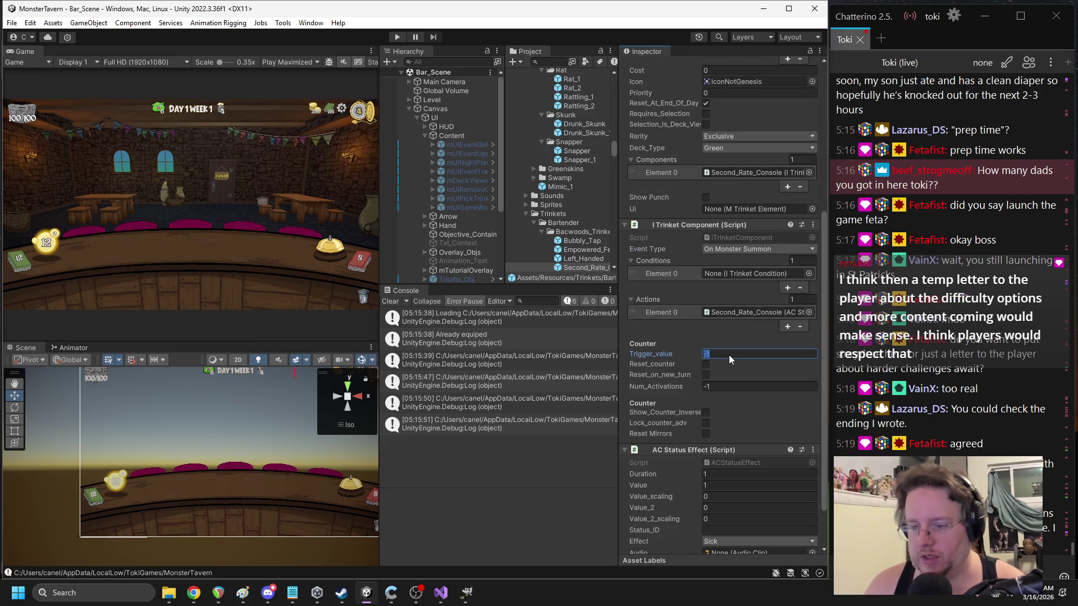
{"action": "type", "text": "1"}
{"action": "left_click", "coordinate": [706, 375]}
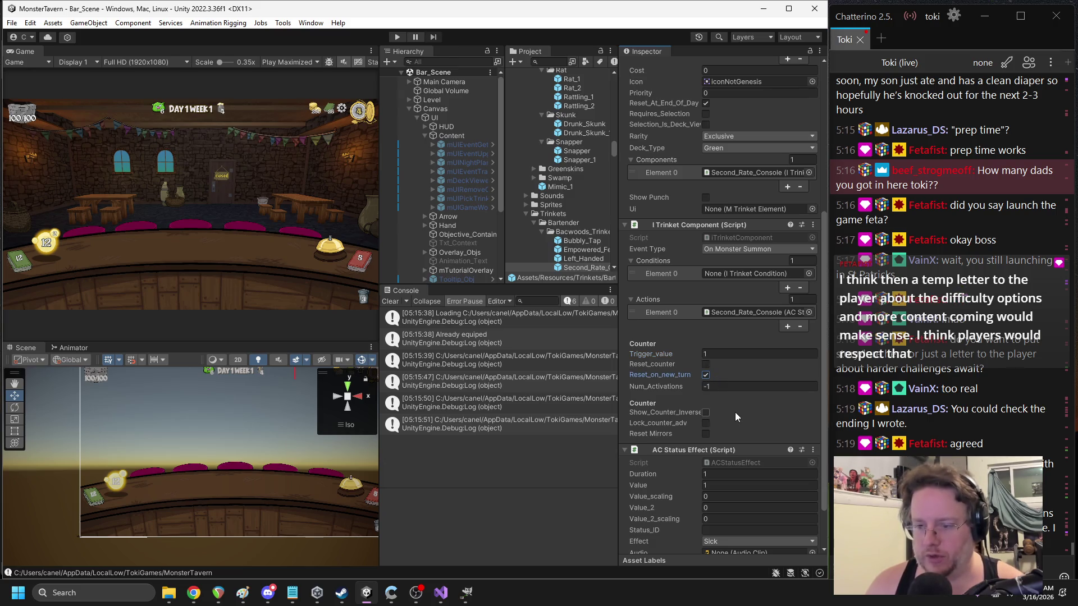
- Set the Sick effect's duration and value to 2 and empty the Conditions list
{"action": "scroll", "coordinate": [732, 407], "scroll_direction": "down", "scroll_amount": 2}
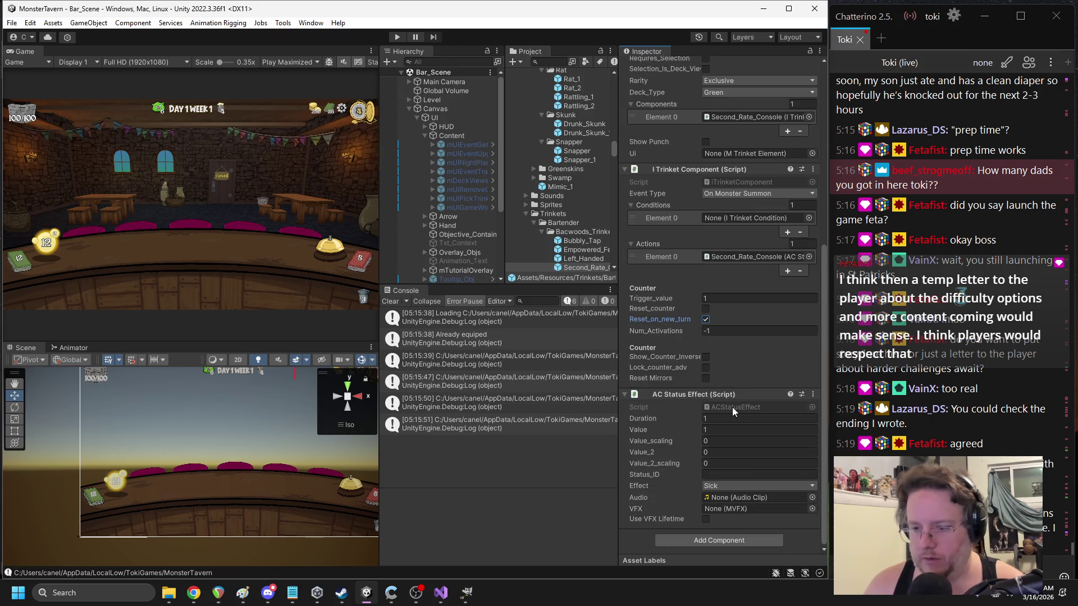
{"action": "left_click", "coordinate": [711, 428]}
{"action": "type", "text": "2"}
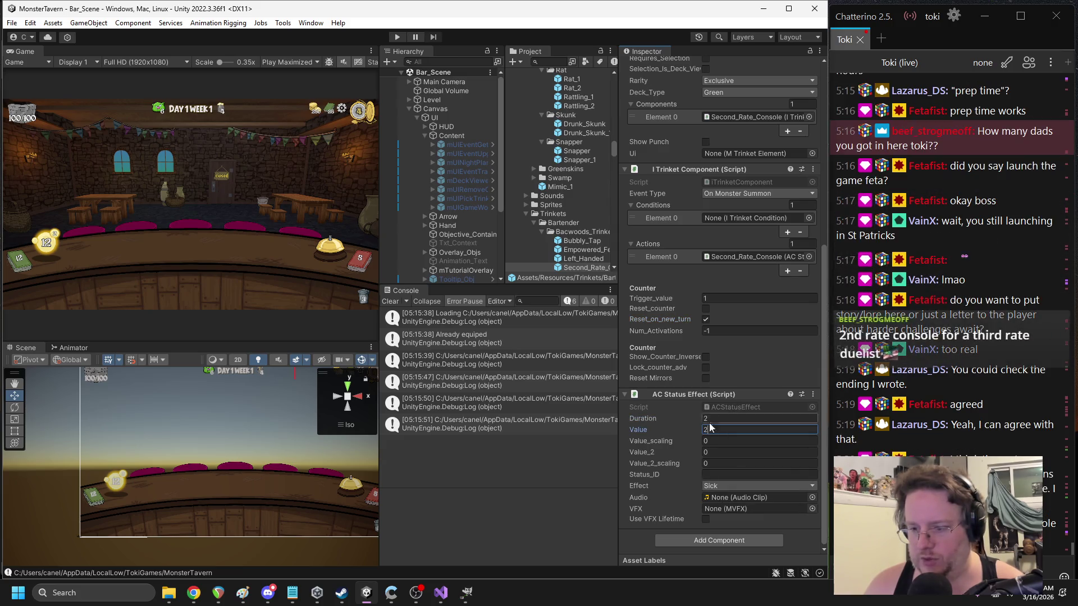
{"action": "mouse_move", "coordinate": [668, 396]}
{"action": "left_mouse_down"}
{"action": "mouse_move", "coordinate": [719, 271]}
{"action": "mouse_move", "coordinate": [700, 408]}
{"action": "mouse_move", "coordinate": [725, 335]}
{"action": "mouse_move", "coordinate": [729, 380]}
{"action": "mouse_move", "coordinate": [725, 302]}
{"action": "mouse_move", "coordinate": [772, 272]}
{"action": "left_mouse_up"}
{"action": "left_click", "coordinate": [801, 256]}
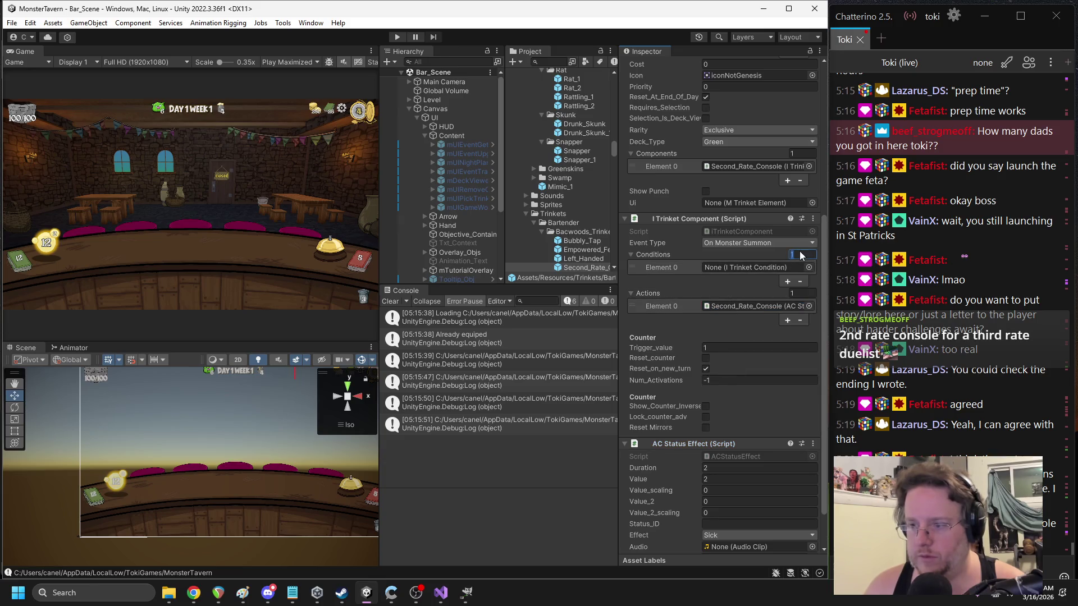
{"action": "type", "text": "0"}
{"action": "key", "text": "Return"}
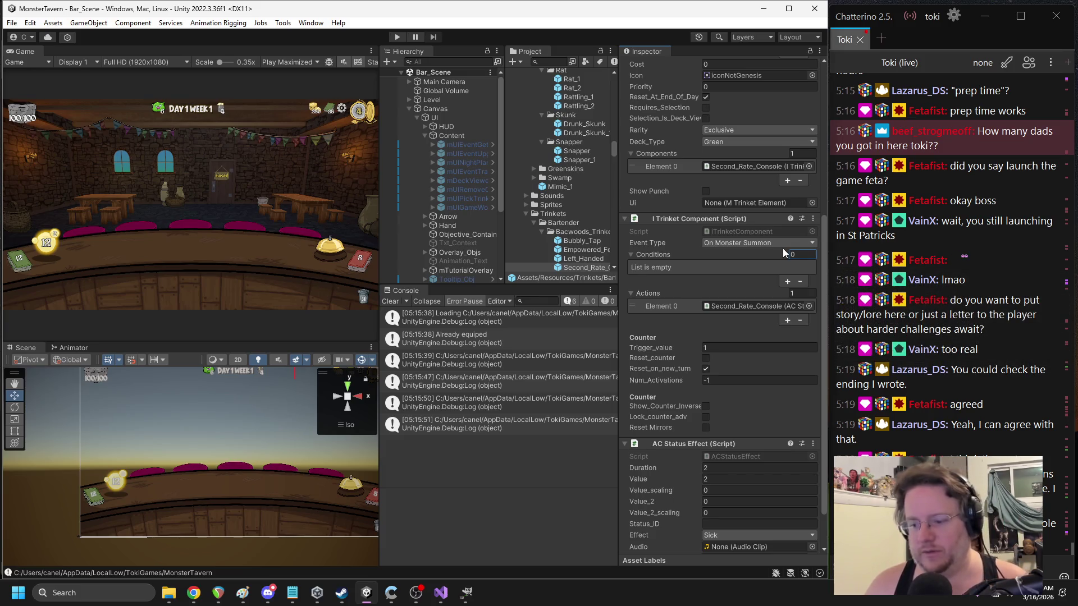
- Locate the trinket's iconNotGenesis image and open it in an image editor
{"action": "scroll", "coordinate": [708, 194], "scroll_direction": "up", "scroll_amount": 4}
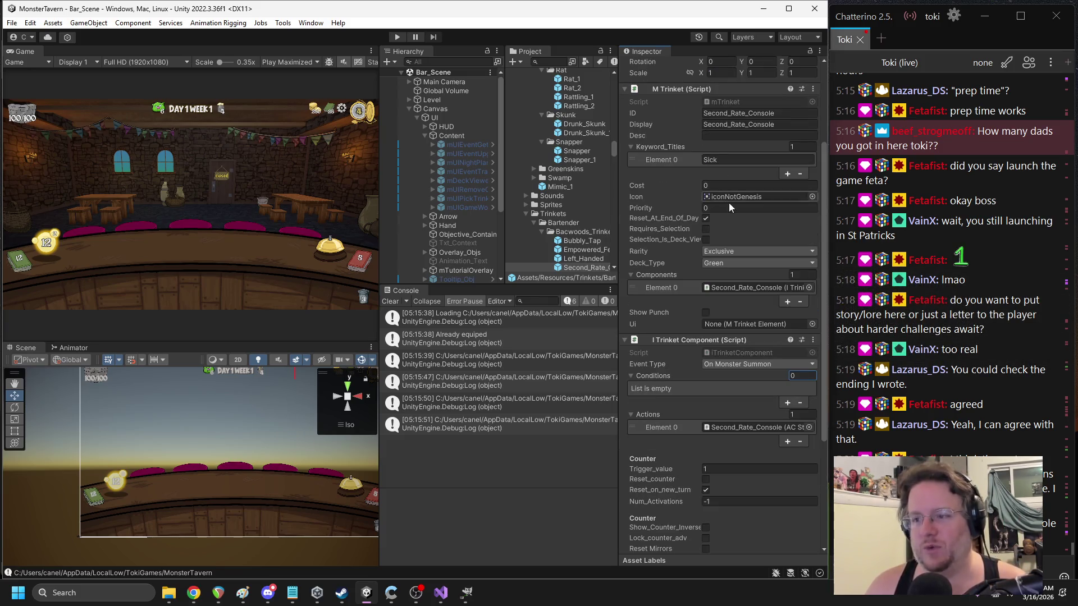
{"action": "left_click", "coordinate": [730, 198]}
{"action": "scroll", "coordinate": [729, 200], "scroll_direction": "up", "scroll_amount": 1}
{"action": "double_click", "coordinate": [572, 164]}
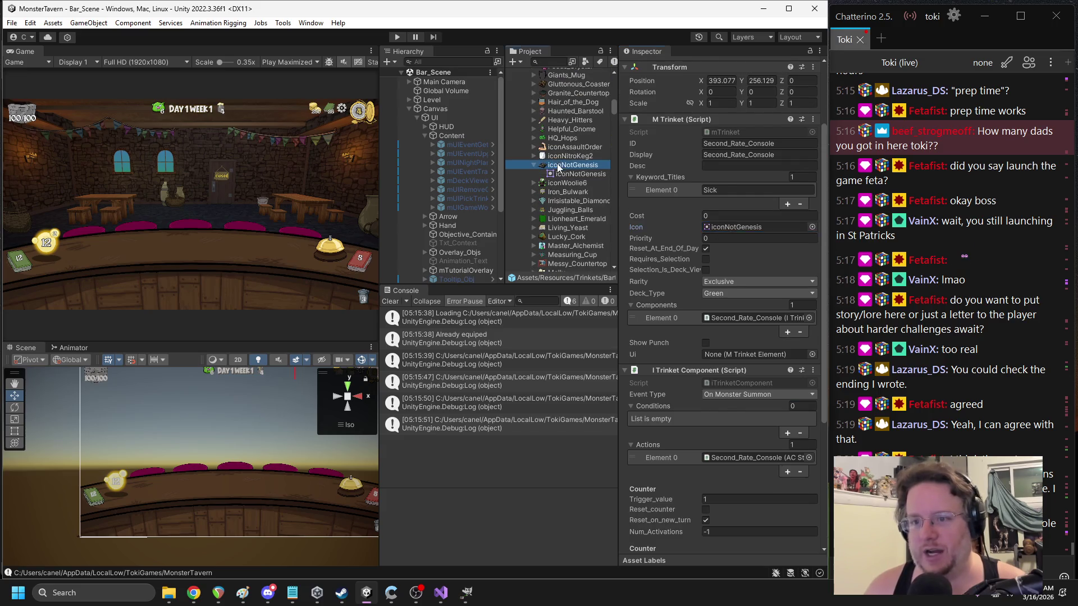
- Look over iconNotGenesis.png in Paint, then go back to Unity and start Play mode
{"action": "scroll", "coordinate": [315, 226], "scroll_direction": "down", "scroll_amount": 1, "text": "ctrl"}
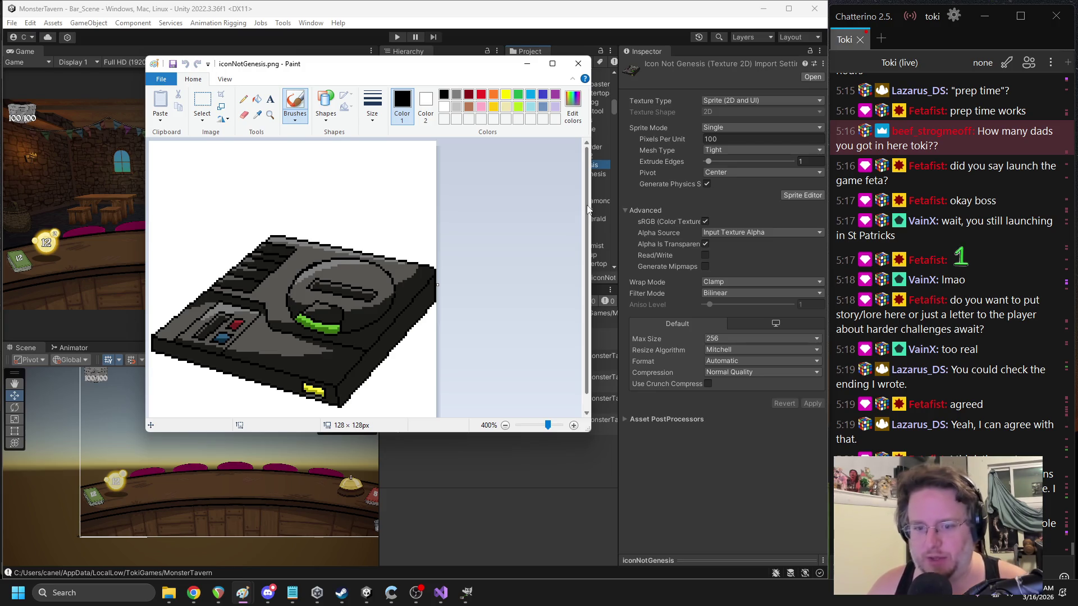
{"action": "left_click", "coordinate": [595, 191]}
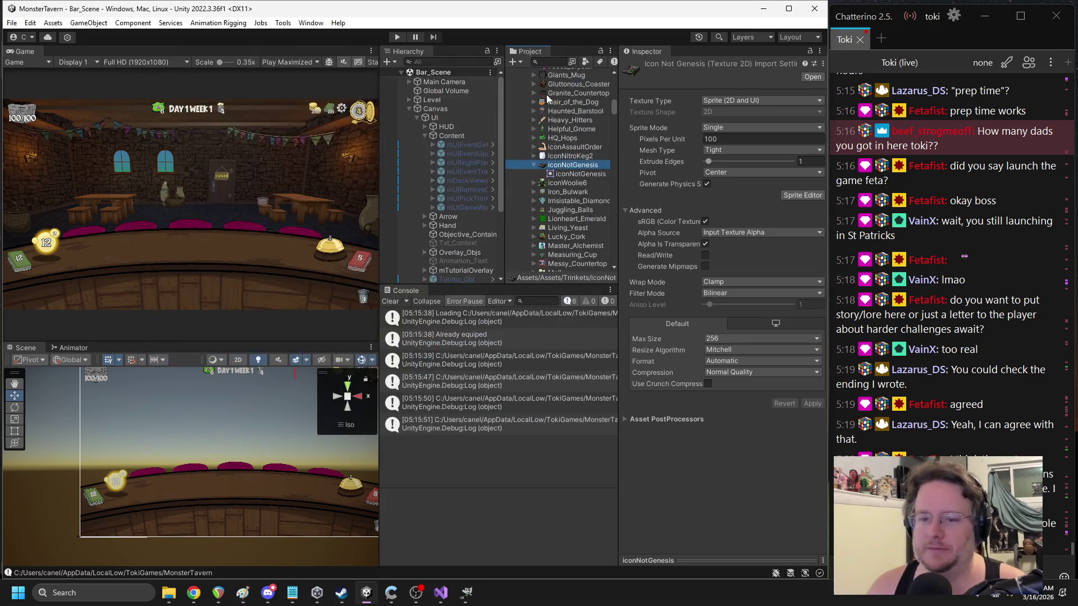
{"action": "left_click", "coordinate": [397, 37]}
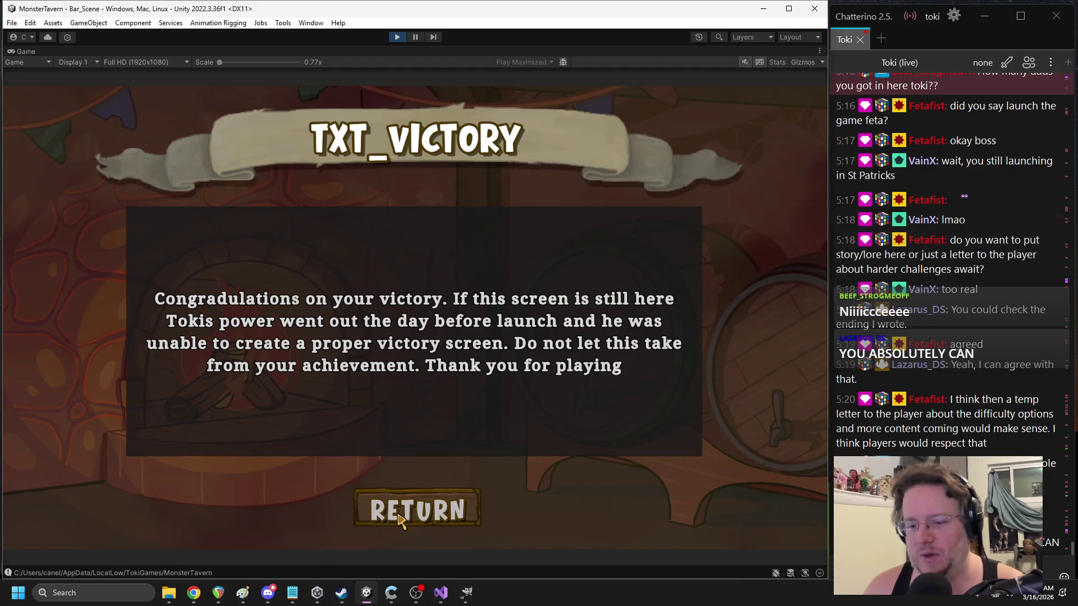
- Return from the victory screen, start a new run, and begin at Forest Edge Tavern
{"action": "left_click", "coordinate": [416, 508]}
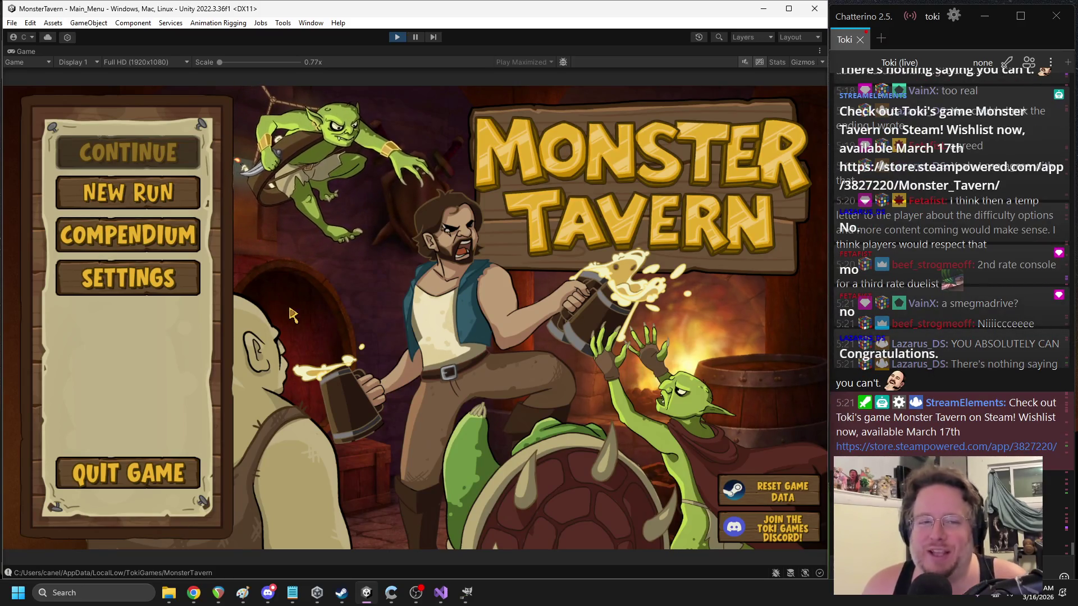
{"action": "left_click", "coordinate": [158, 211]}
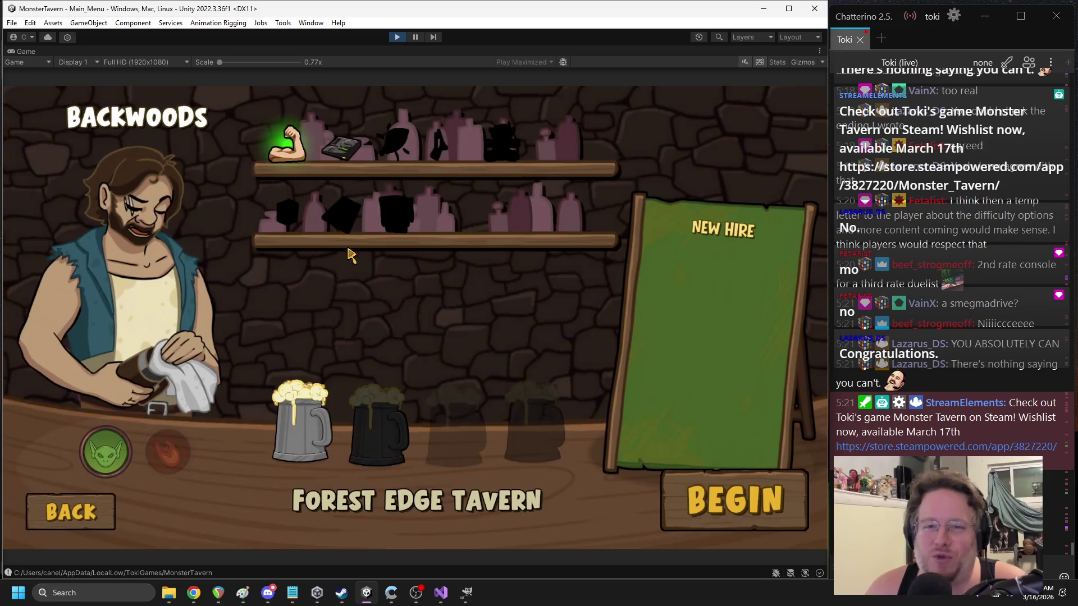
{"action": "mouse_move", "coordinate": [348, 168]}
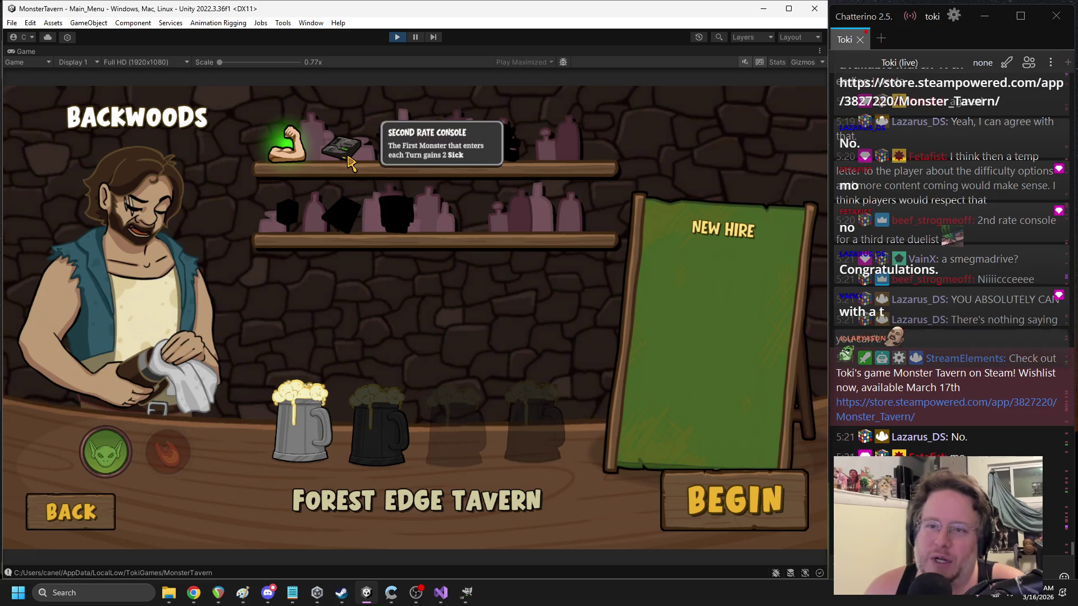
{"action": "left_click", "coordinate": [697, 500]}
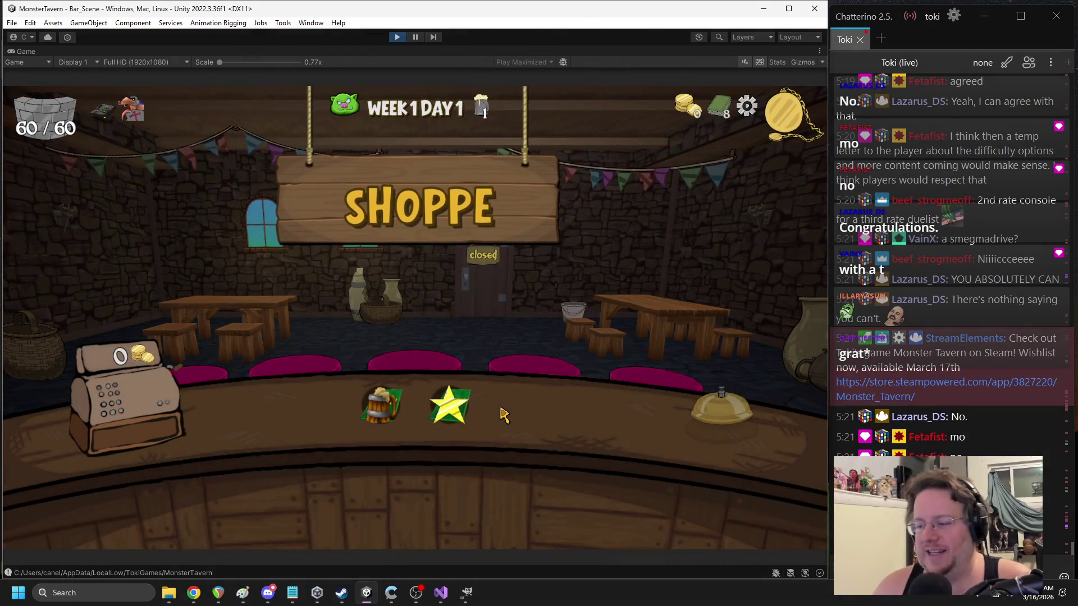
- Take Sewer Brew and Wild Fermentation from the card reward choices
{"action": "left_click", "coordinate": [382, 400]}
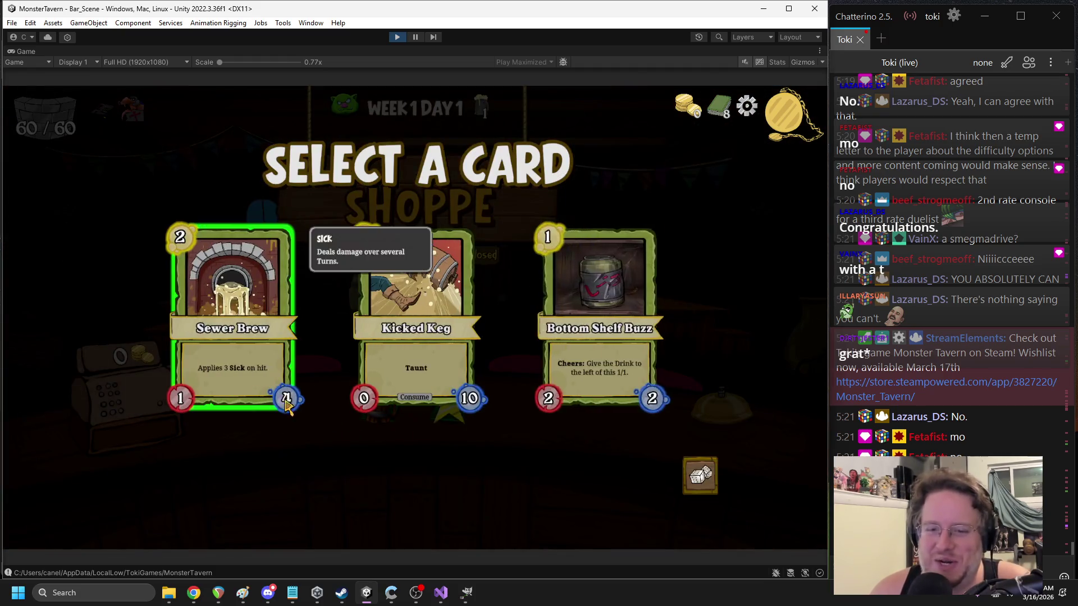
{"action": "left_click", "coordinate": [295, 401]}
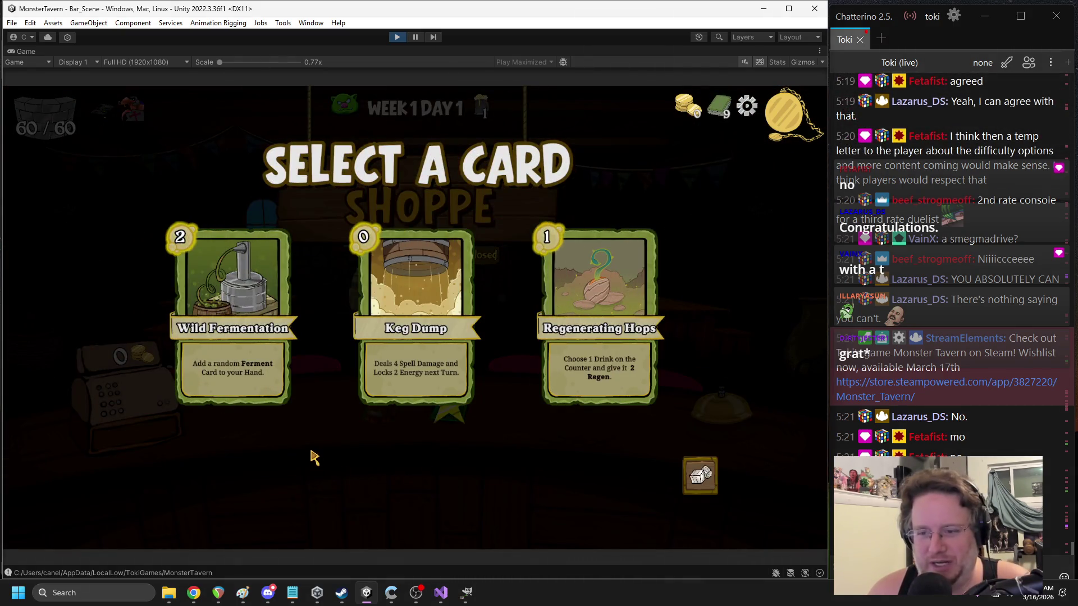
{"action": "left_click", "coordinate": [264, 365]}
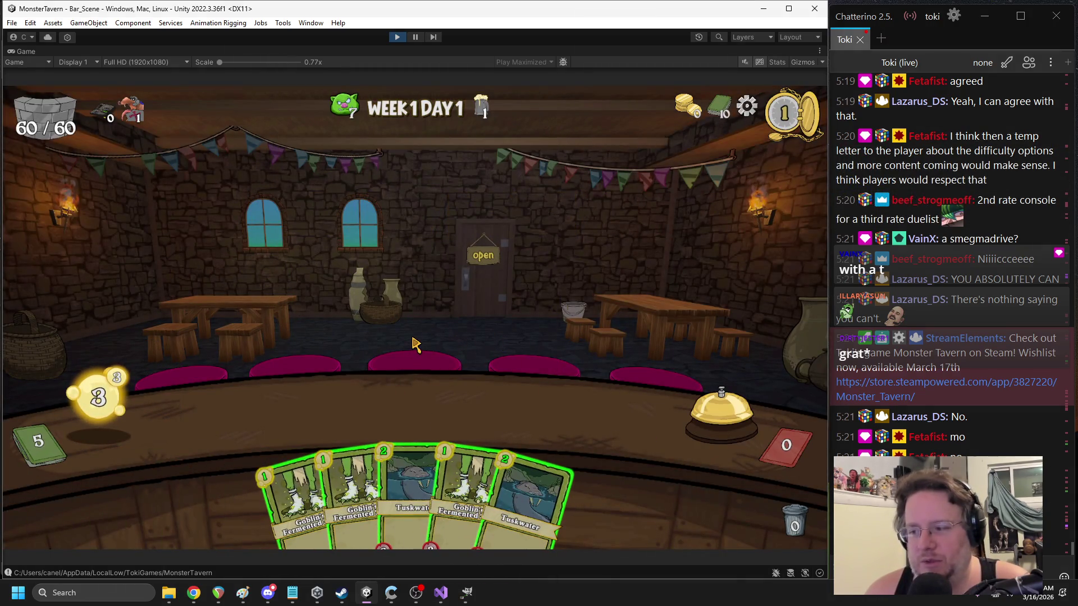
- Play Tuskwater, Goblin Fermented, Sewer Brew and Wild Fermentation, then serve the right customer
{"action": "left_click_drag", "start_coordinate": [413, 494], "coordinate": [256, 416]}
{"action": "left_click_drag", "start_coordinate": [466, 494], "coordinate": [337, 412]}
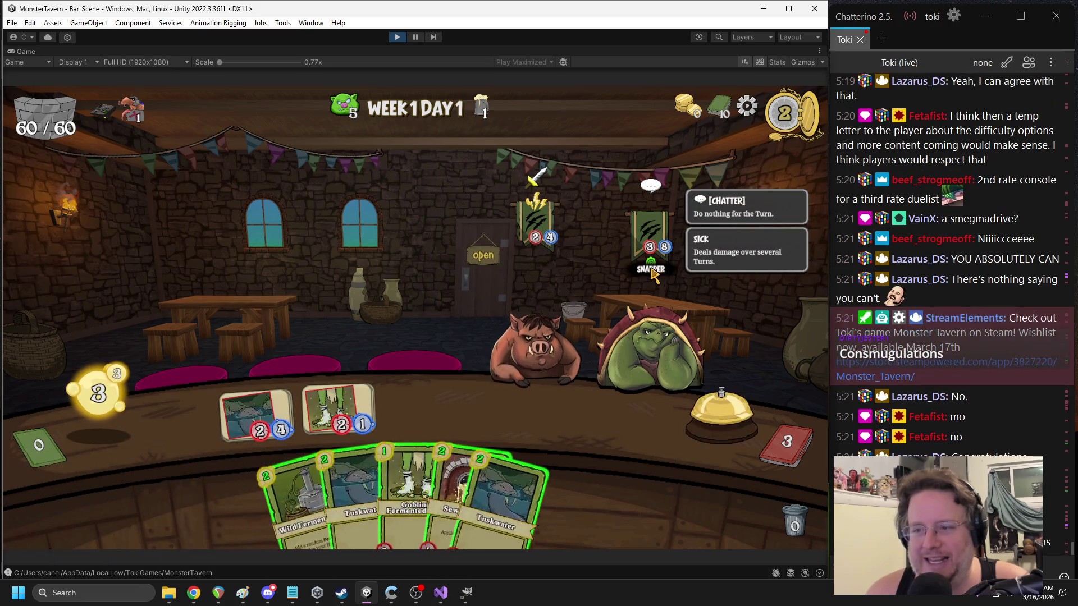
{"action": "mouse_move", "coordinate": [466, 494]}
{"action": "left_mouse_down"}
{"action": "mouse_move", "coordinate": [449, 416]}
{"action": "mouse_move", "coordinate": [421, 404]}
{"action": "left_mouse_up"}
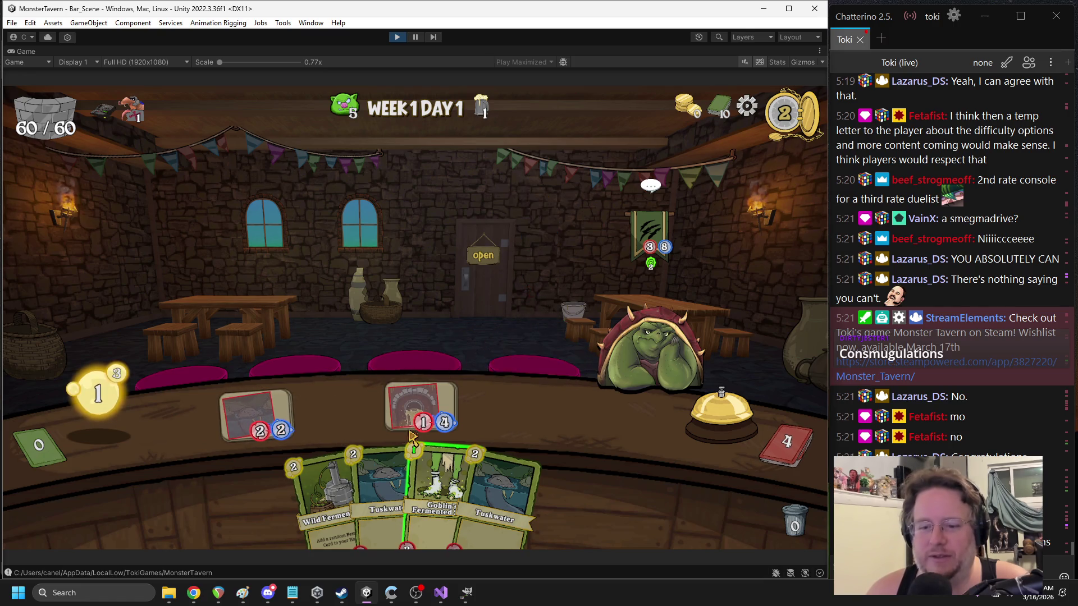
{"action": "left_click_drag", "start_coordinate": [438, 494], "coordinate": [449, 415]}
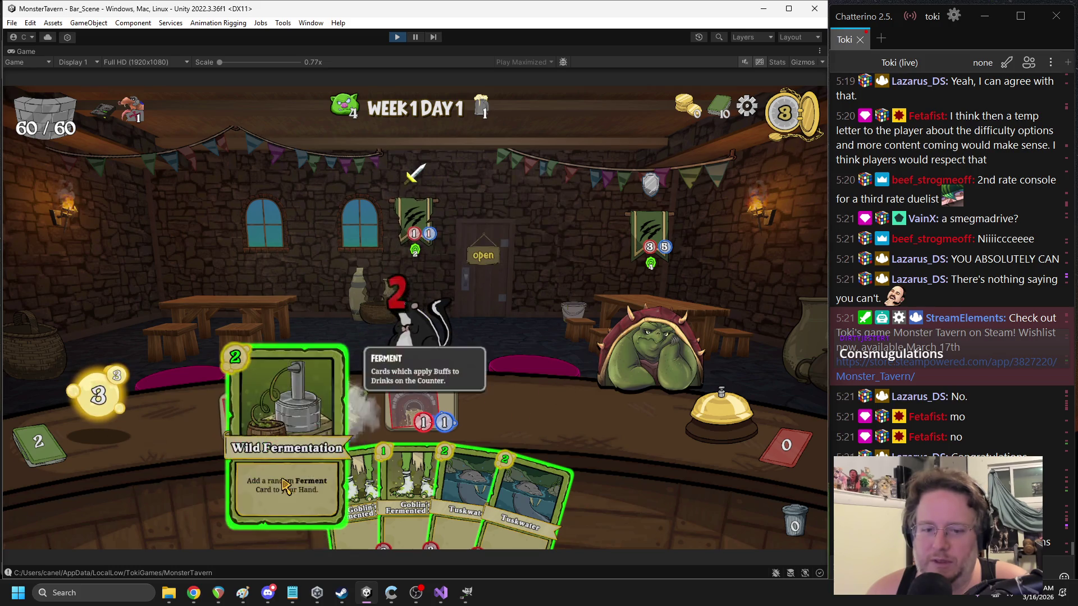
{"action": "left_click_drag", "start_coordinate": [296, 491], "coordinate": [329, 389]}
{"action": "left_click_drag", "start_coordinate": [298, 494], "coordinate": [336, 406]}
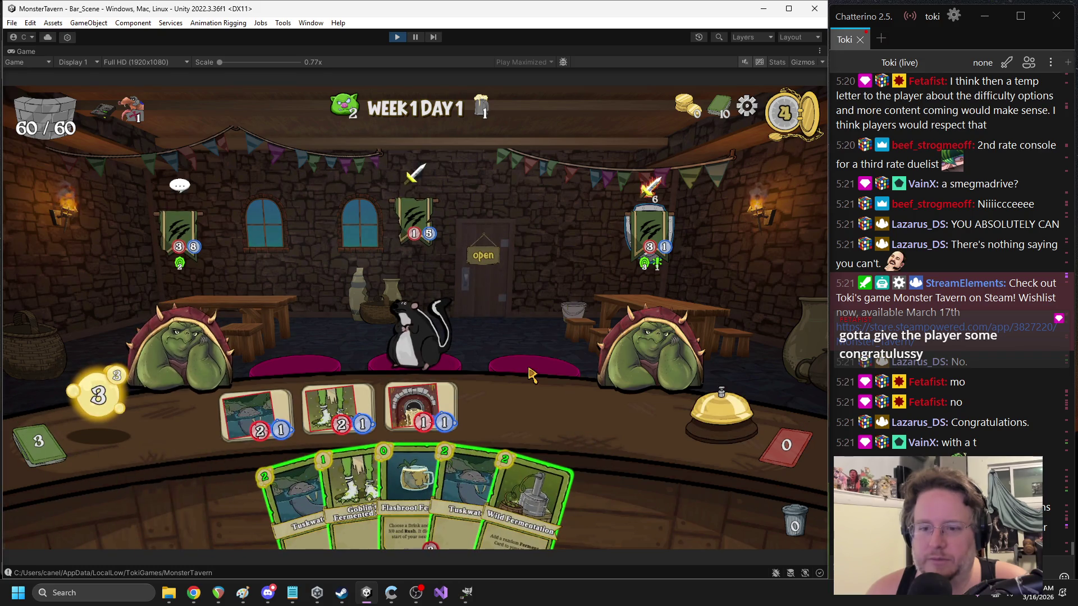
{"action": "left_click_drag", "start_coordinate": [362, 405], "coordinate": [651, 337]}
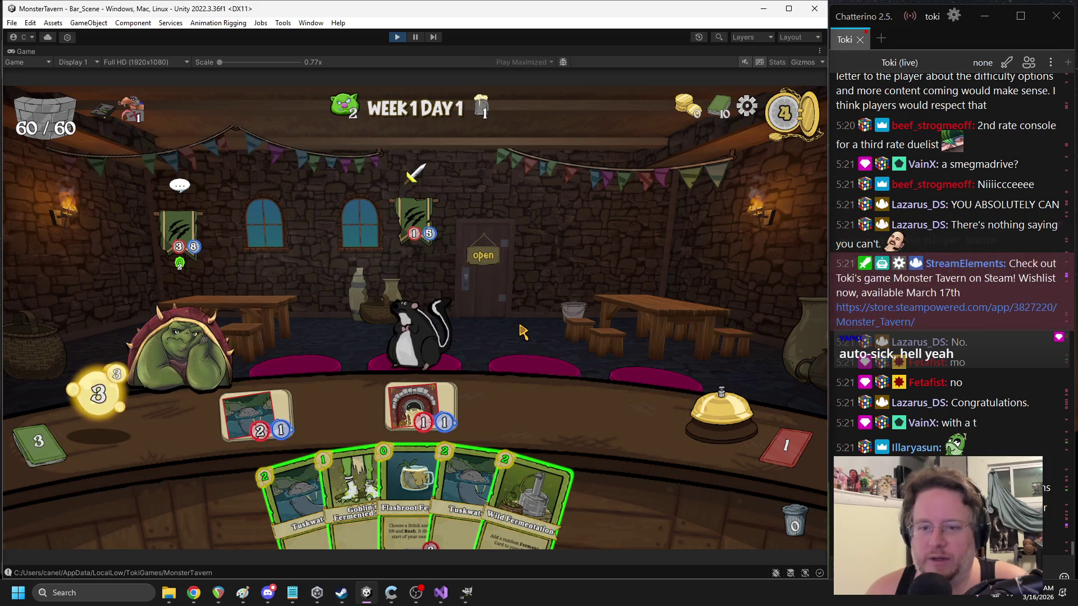
- Apply Flashroot Ferment to the skunk drink and take Kicked Keg from the day's cards
{"action": "key", "text": "alt+Tab"}
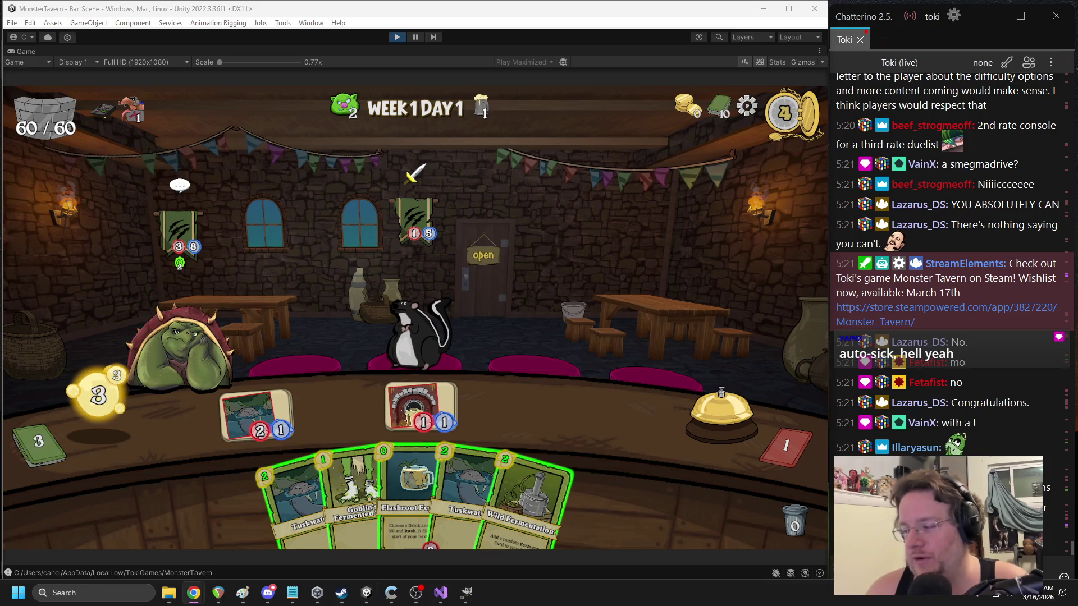
{"action": "left_click", "coordinate": [452, 273]}
{"action": "mouse_move", "coordinate": [413, 451]}
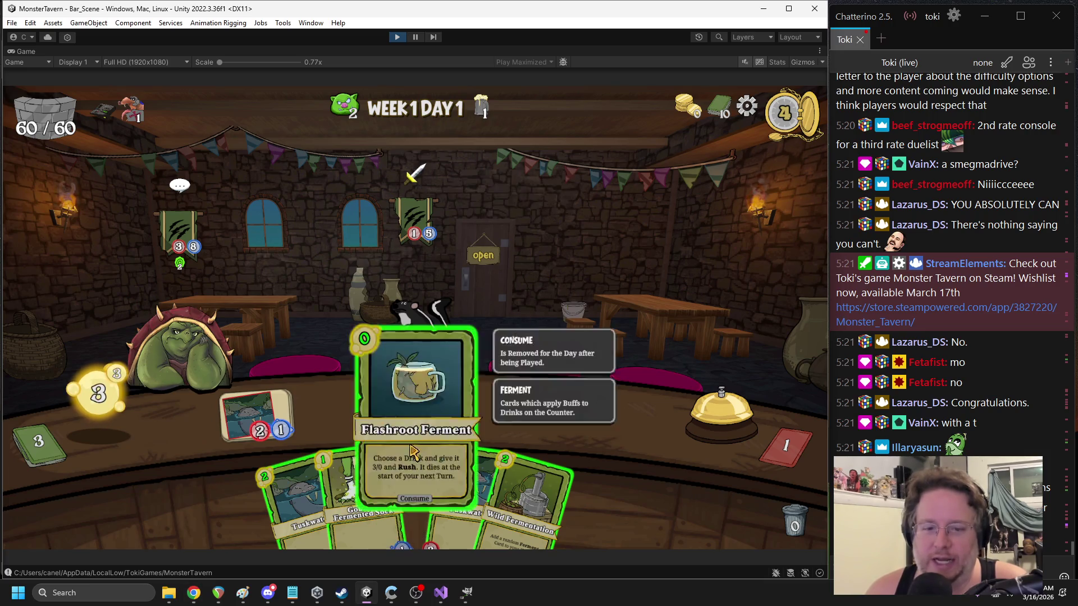
{"action": "left_click_drag", "start_coordinate": [412, 451], "coordinate": [419, 334]}
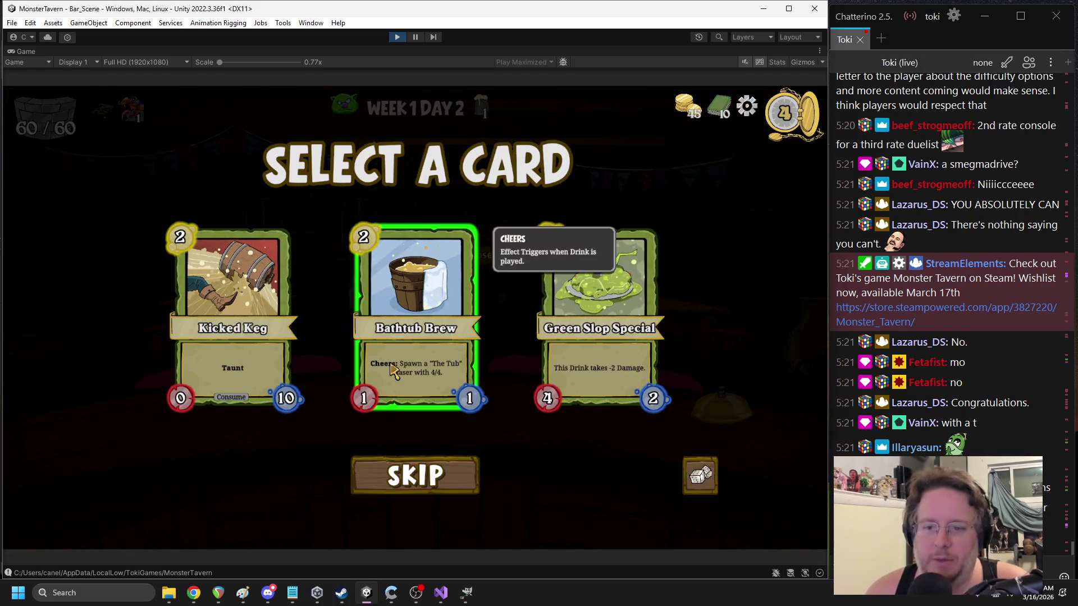
{"action": "left_click", "coordinate": [230, 280]}
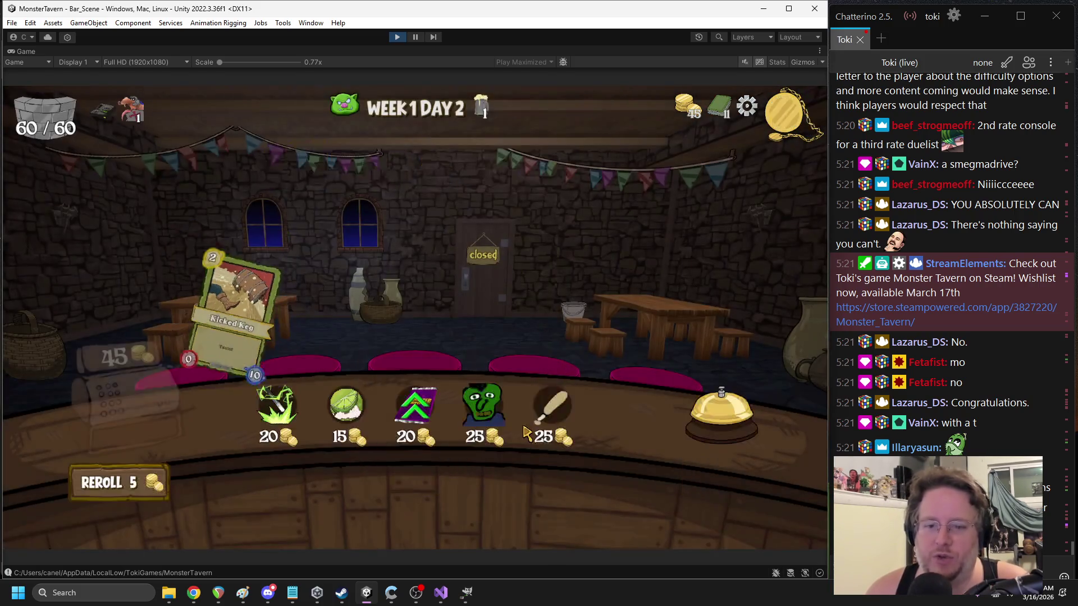
- Buy the Attribute Pack and the Simple Chaser card in the shop
{"action": "left_click", "coordinate": [432, 429]}
{"action": "left_click", "coordinate": [540, 270]}
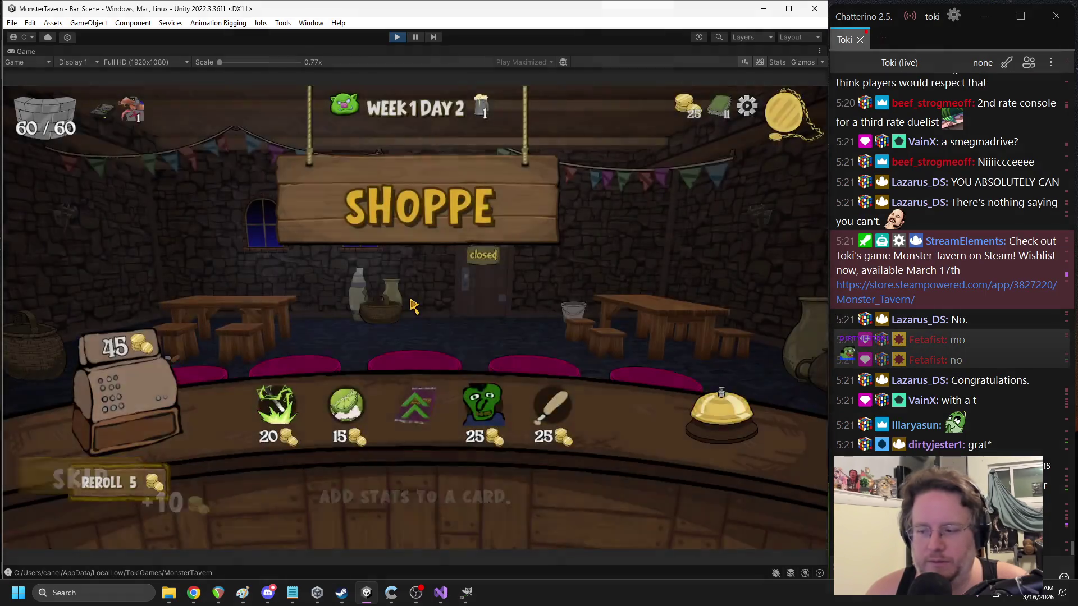
{"action": "left_click", "coordinate": [355, 414]}
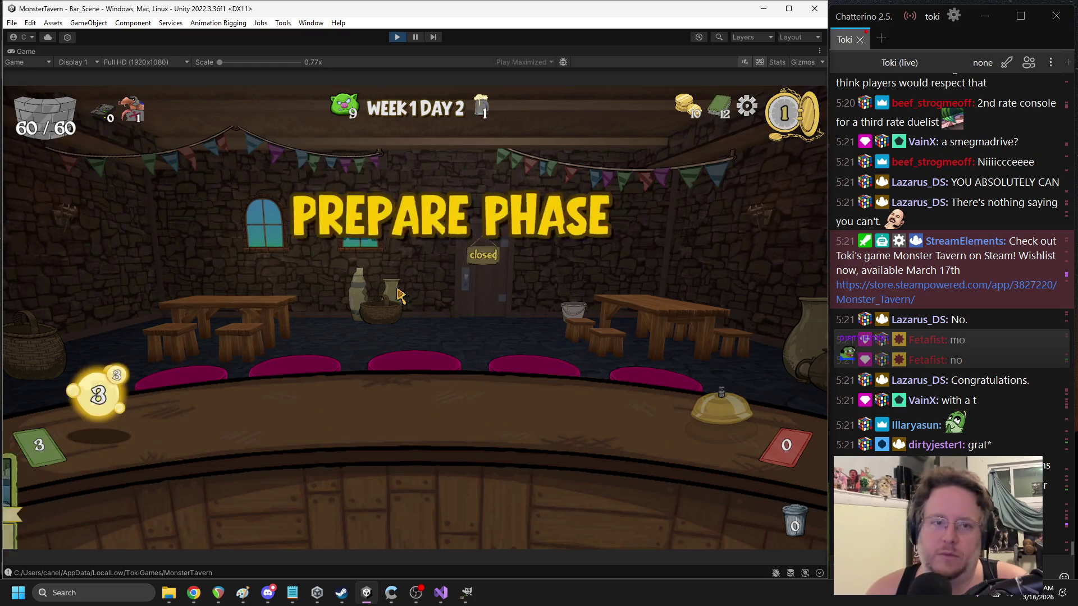
- Play Sewer Brew and Goblin's Fermented Sock onto the bar, then stop the playtest
{"action": "mouse_move", "coordinate": [108, 125]}
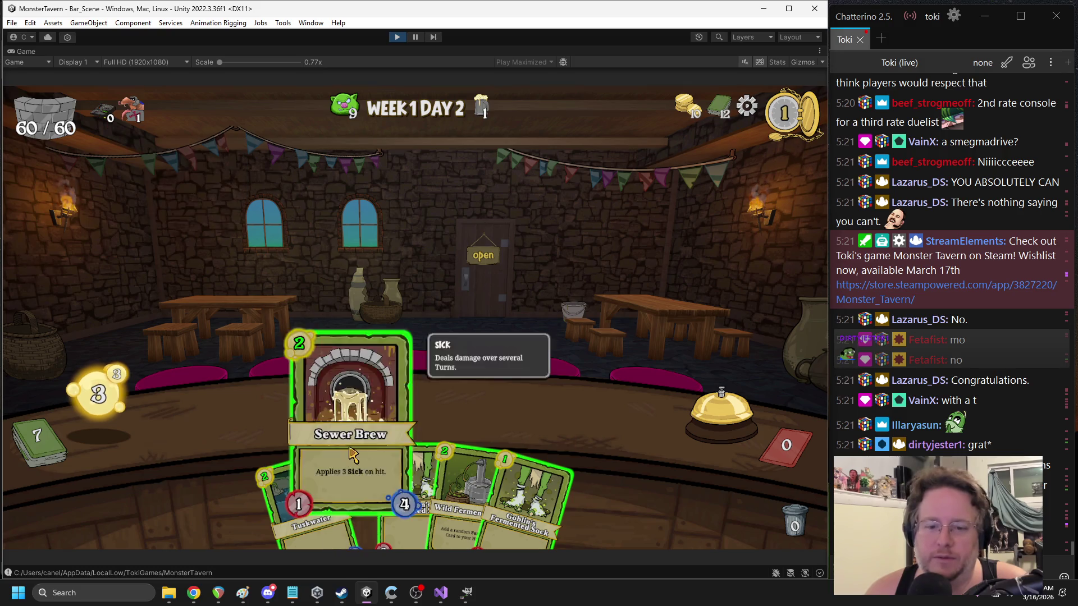
{"action": "left_click_drag", "start_coordinate": [351, 452], "coordinate": [255, 416]}
{"action": "mouse_move", "coordinate": [100, 111]}
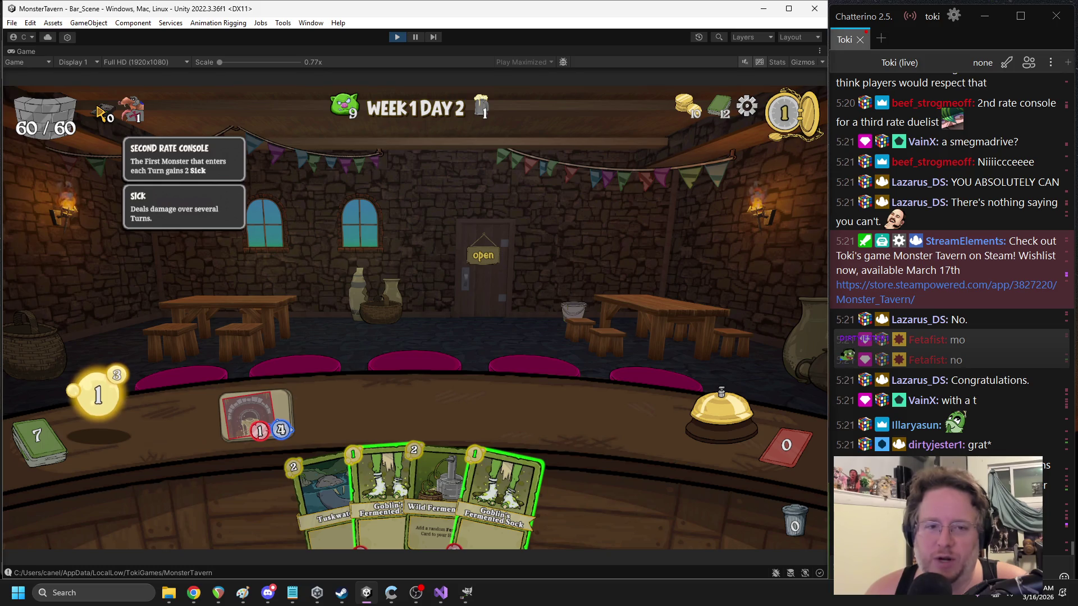
{"action": "mouse_move", "coordinate": [500, 494]}
{"action": "left_mouse_down"}
{"action": "mouse_move", "coordinate": [472, 393]}
{"action": "mouse_move", "coordinate": [494, 388]}
{"action": "left_mouse_up"}
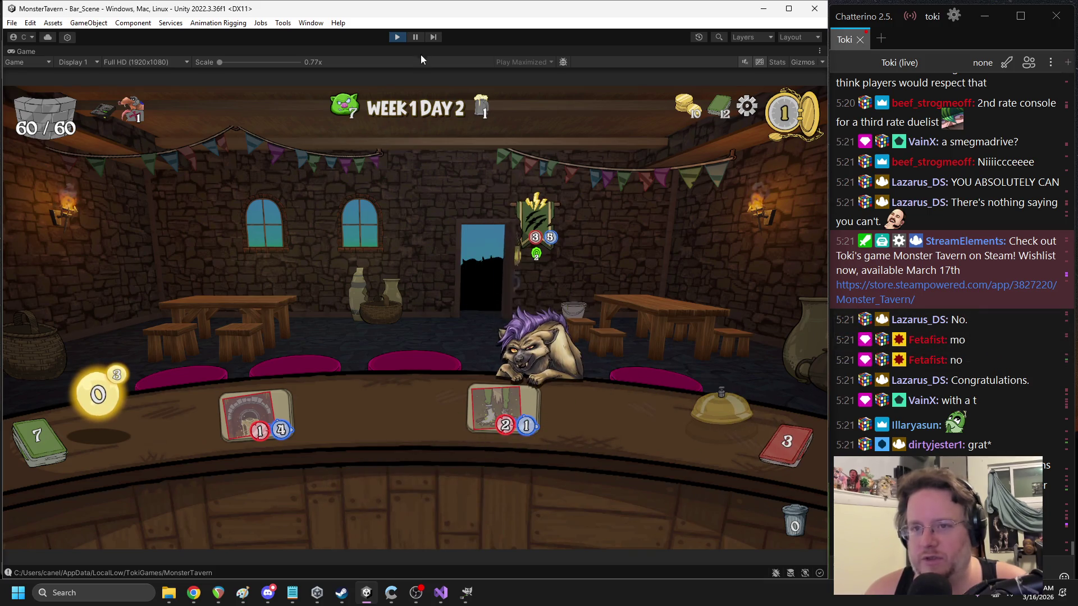
{"action": "left_click", "coordinate": [397, 37]}
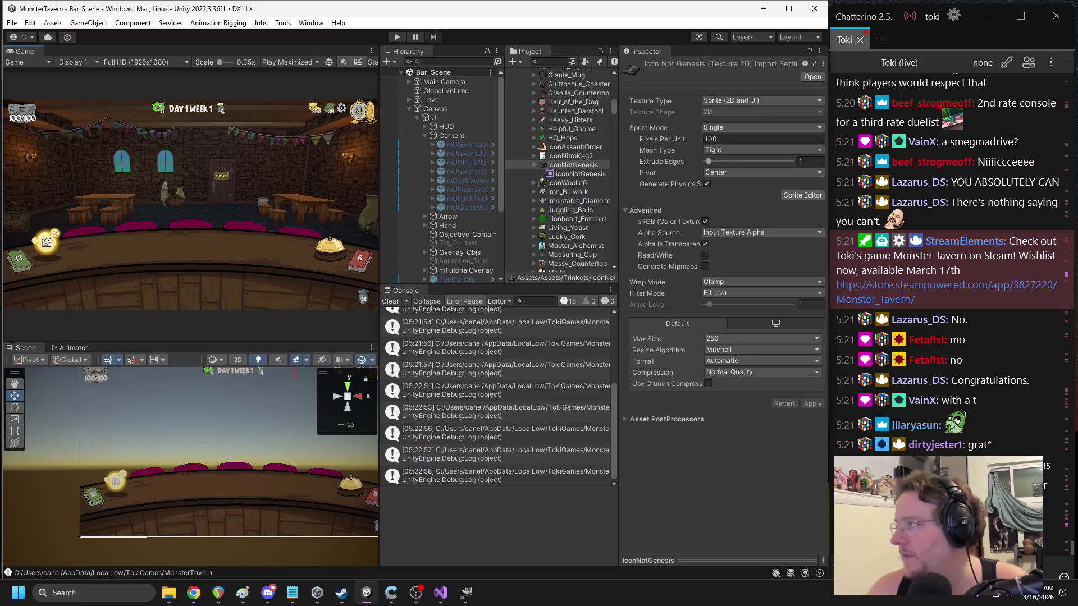
- Return to the editor and start a Project search for sfx assets
{"action": "key", "text": "alt+Tab"}
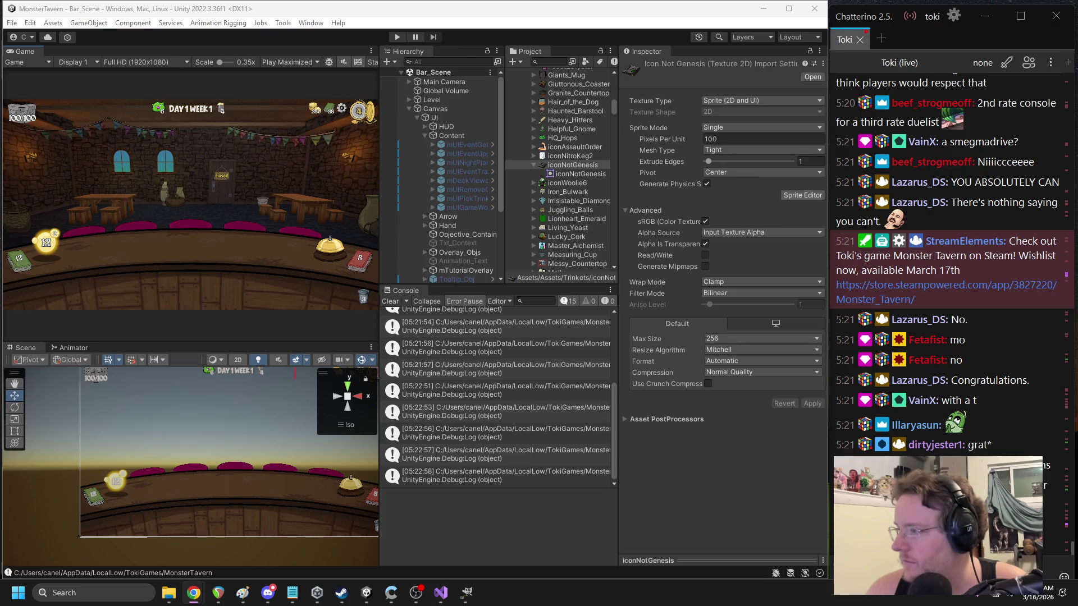
{"action": "left_click", "coordinate": [549, 61]}
{"action": "type", "text": "sfx"}
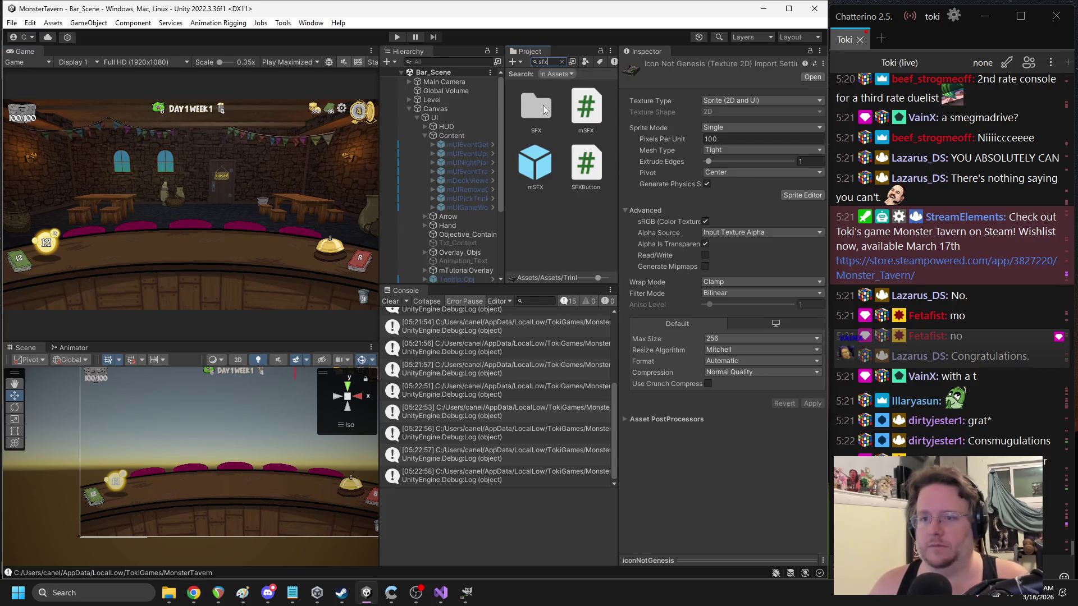
- Open the SFX folder from the search results and select the bell-ring-390294 clip
{"action": "left_click", "coordinate": [531, 115]}
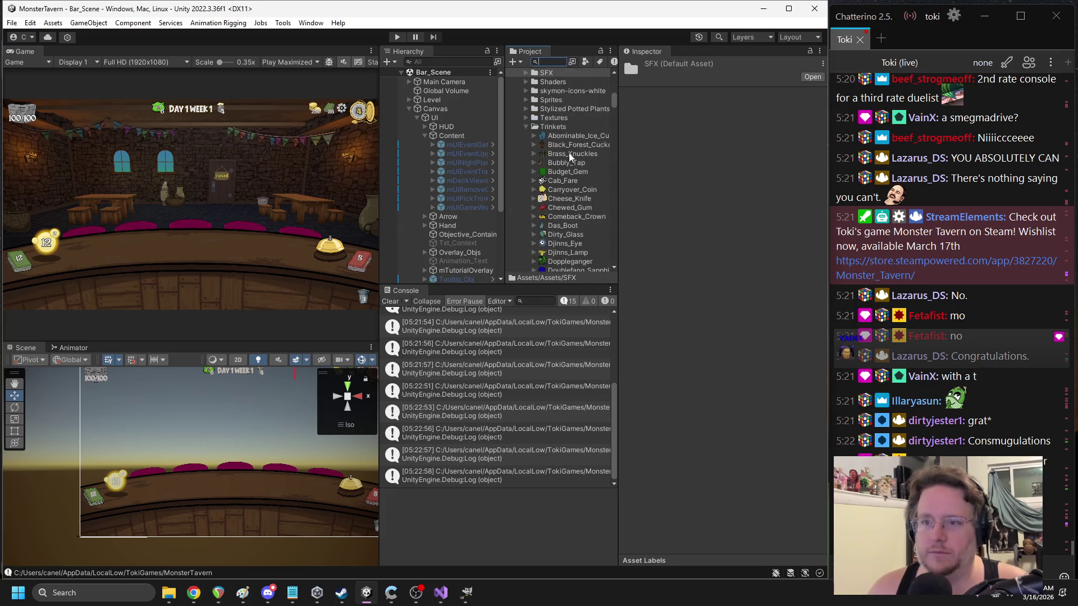
{"action": "left_click", "coordinate": [526, 140]}
{"action": "left_click", "coordinate": [575, 167]}
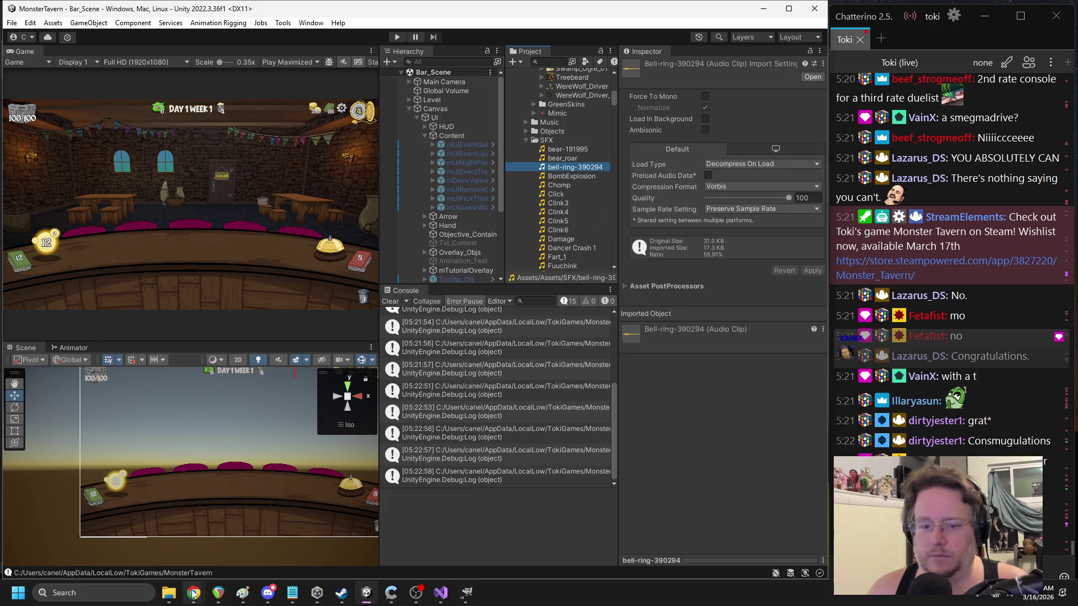
- Import the card swipe sound into SFX and rename it Card_Swipe
{"action": "mouse_move", "coordinate": [169, 593]}
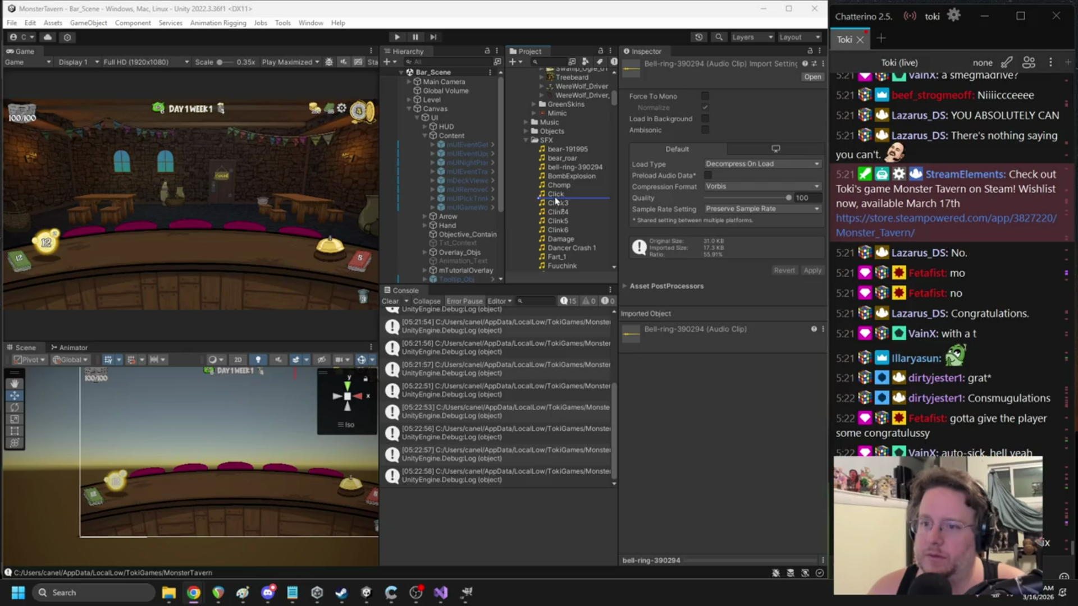
{"action": "left_click_drag", "start_coordinate": [556, 200], "coordinate": [568, 204]}
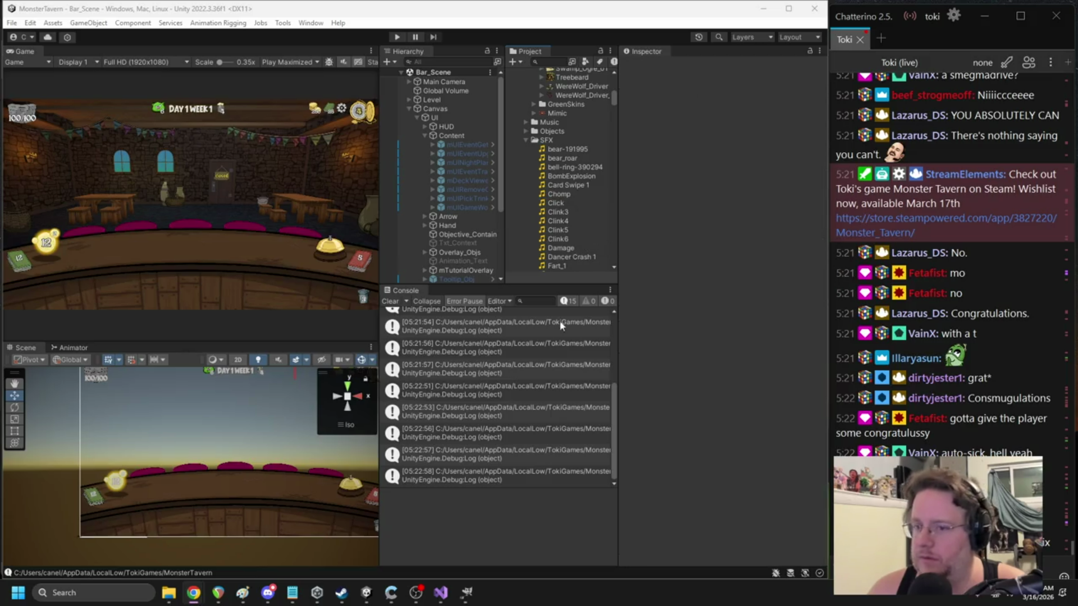
{"action": "left_click", "coordinate": [573, 185]}
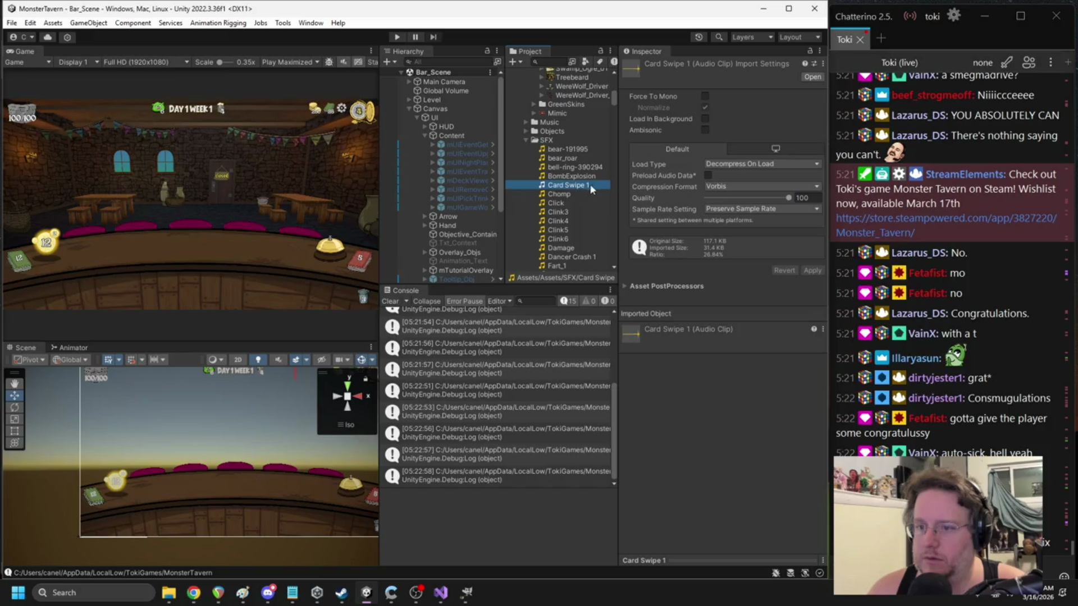
{"action": "left_click", "coordinate": [595, 184]}
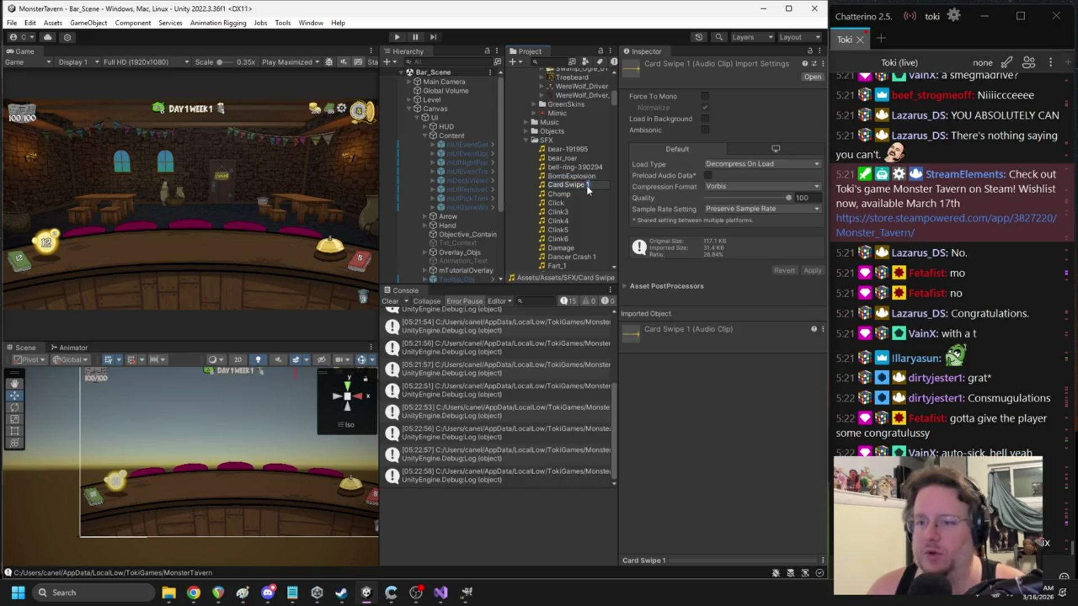
{"action": "type", "text": "_Swipe"}
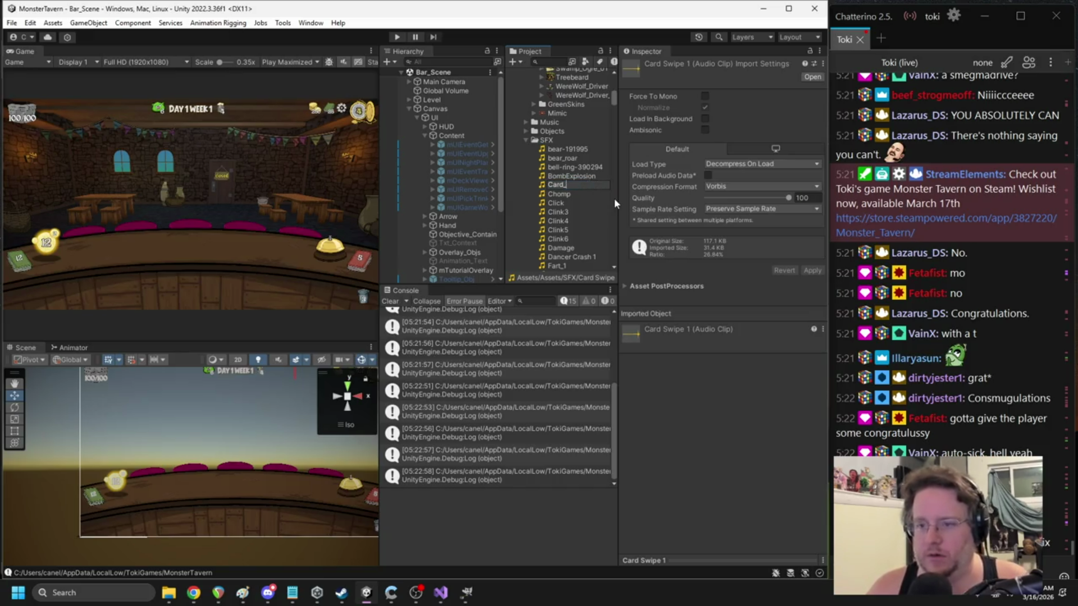
{"action": "key", "text": "Return"}
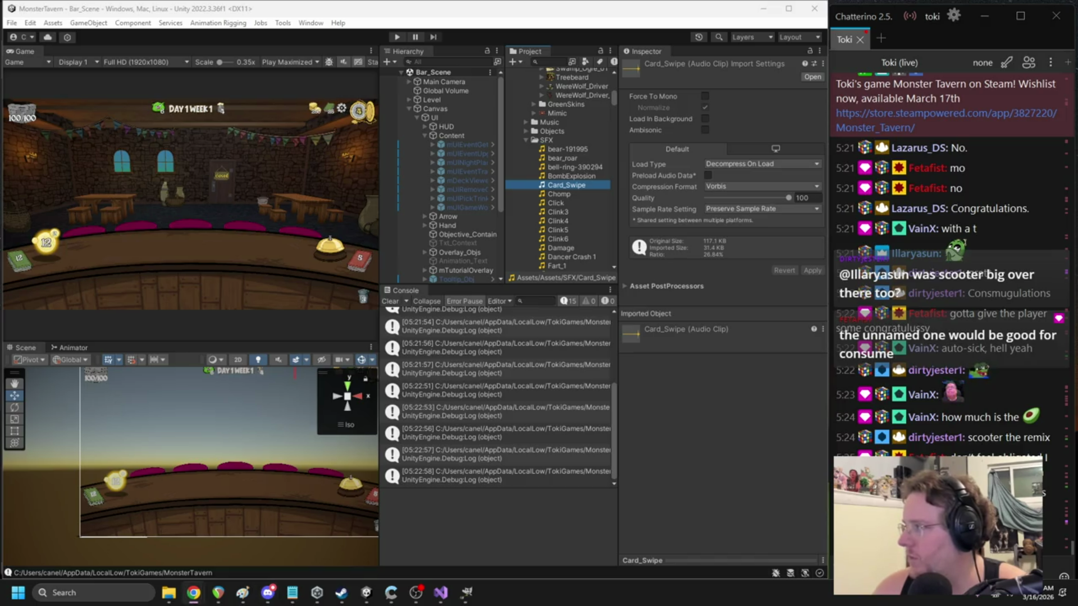
- Inspect the Discard 1 and Fart_1 clips, then search the project for cardhand
{"action": "left_click_drag", "start_coordinate": [560, 185], "coordinate": [558, 204]}
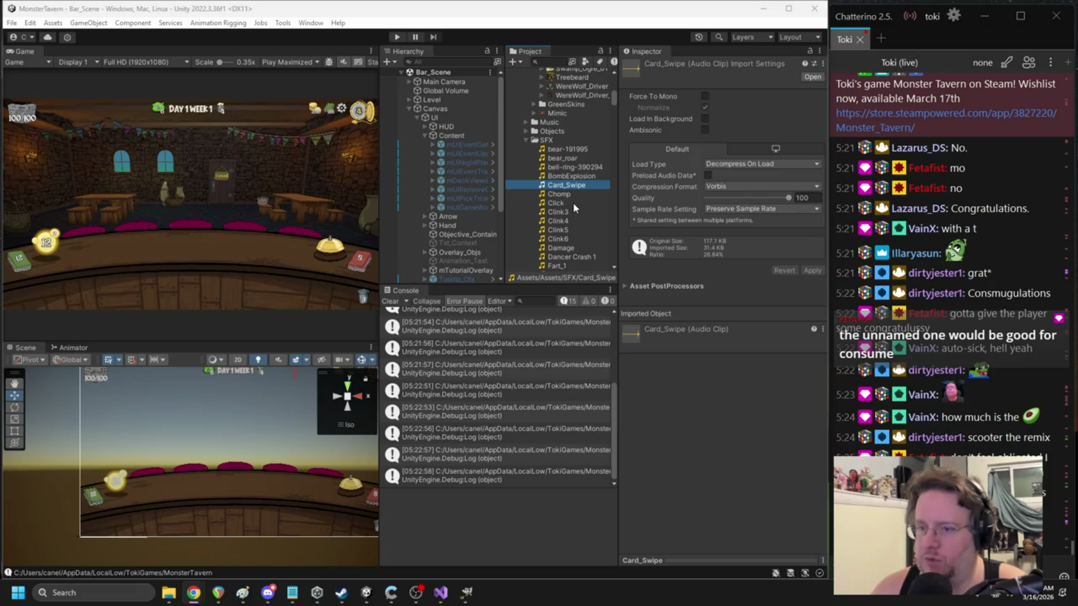
{"action": "scroll", "coordinate": [573, 203], "scroll_direction": "down", "scroll_amount": 5}
{"action": "scroll", "coordinate": [573, 205], "scroll_direction": "up", "scroll_amount": 3}
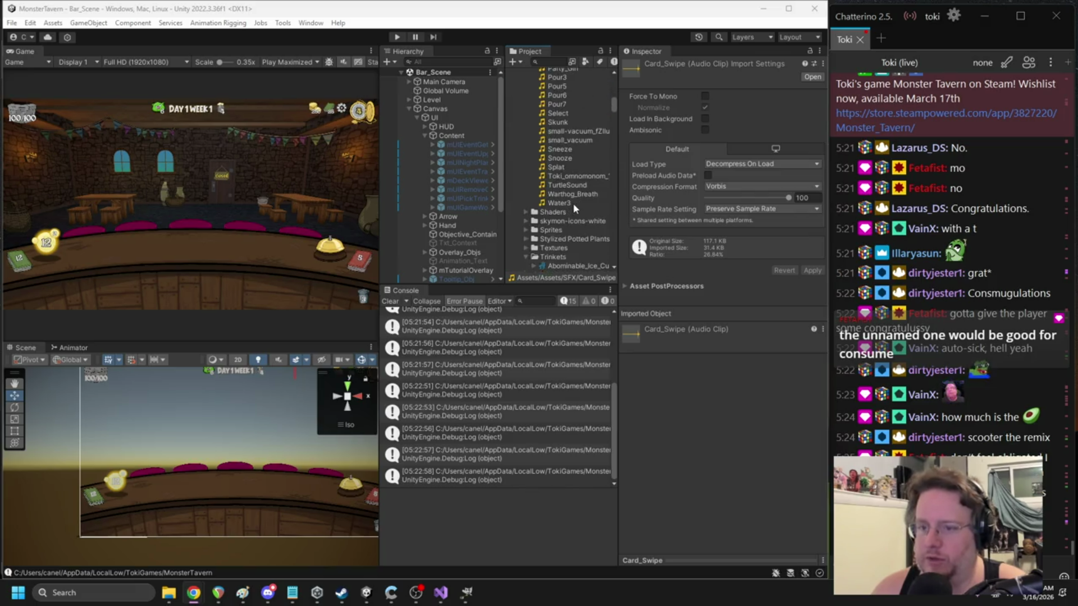
{"action": "scroll", "coordinate": [574, 209], "scroll_direction": "up", "scroll_amount": 2}
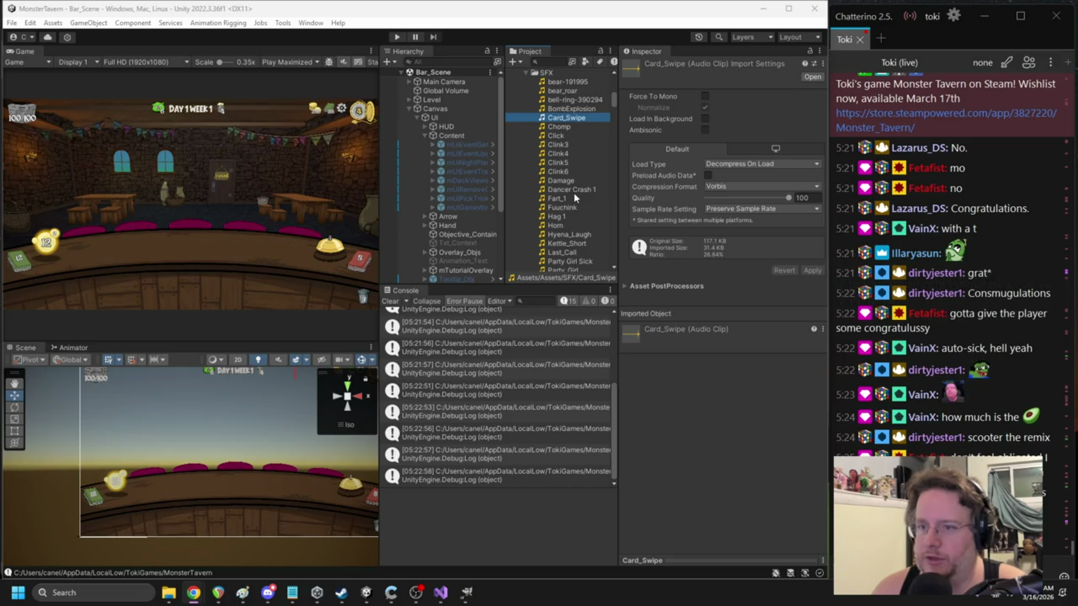
{"action": "scroll", "coordinate": [574, 194], "scroll_direction": "down", "scroll_amount": 10}
{"action": "scroll", "coordinate": [574, 194], "scroll_direction": "up", "scroll_amount": 4}
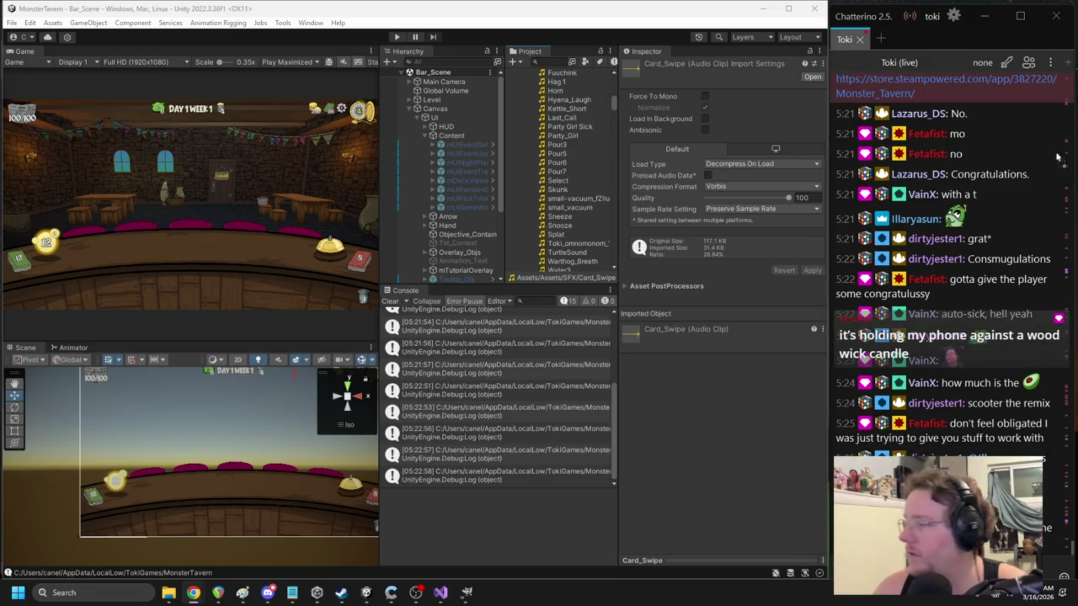
{"action": "scroll", "coordinate": [557, 160], "scroll_direction": "up", "scroll_amount": 1}
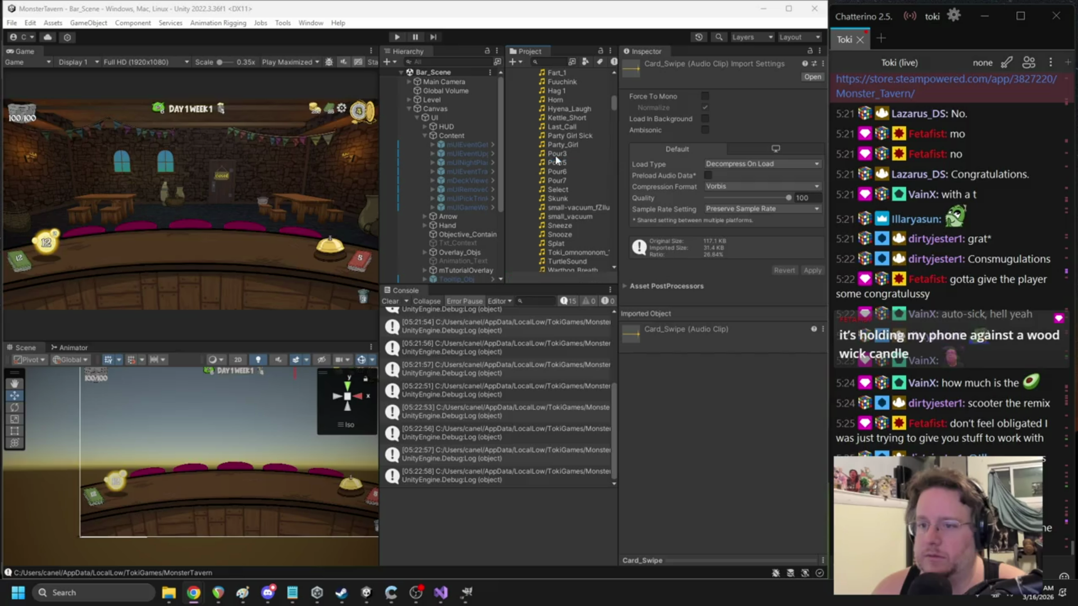
{"action": "scroll", "coordinate": [576, 154], "scroll_direction": "up", "scroll_amount": 5}
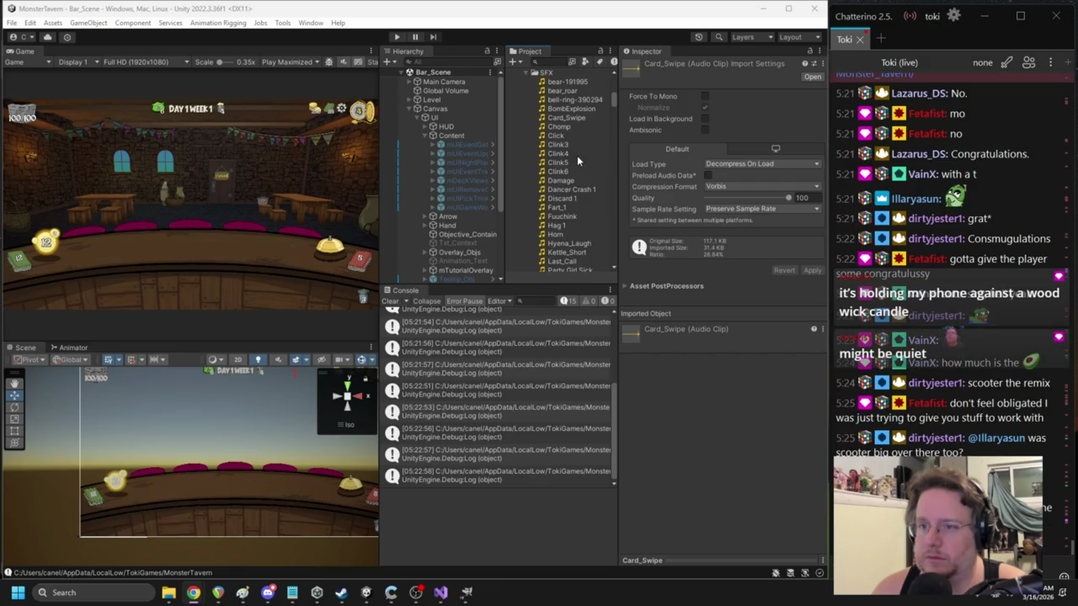
{"action": "left_click", "coordinate": [569, 201]}
{"action": "left_click", "coordinate": [574, 209]}
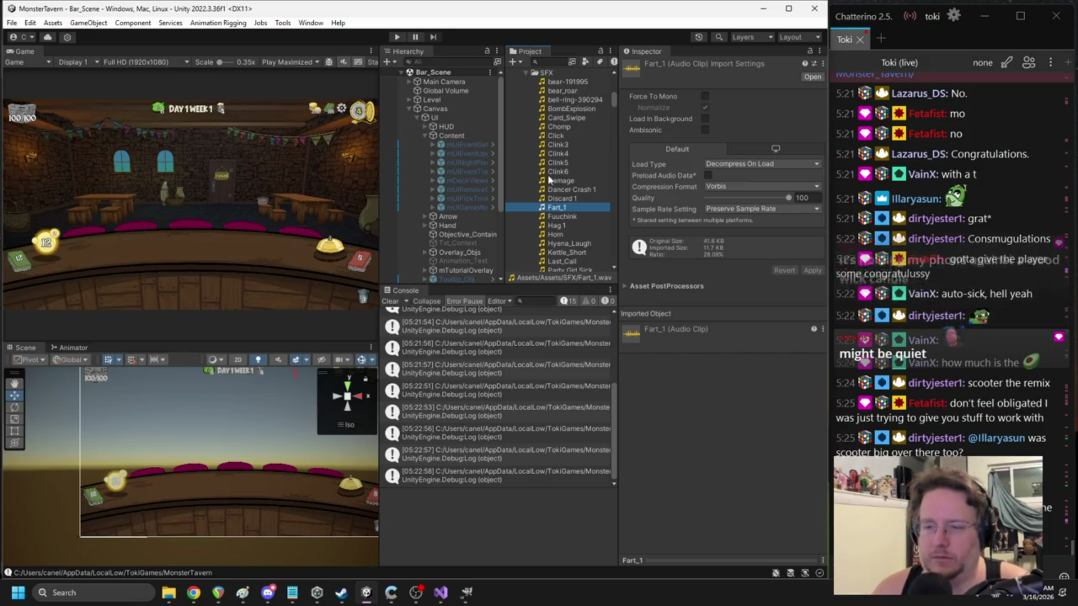
{"action": "scroll", "coordinate": [544, 179], "scroll_direction": "down", "scroll_amount": 10}
{"action": "scroll", "coordinate": [547, 187], "scroll_direction": "up", "scroll_amount": 6}
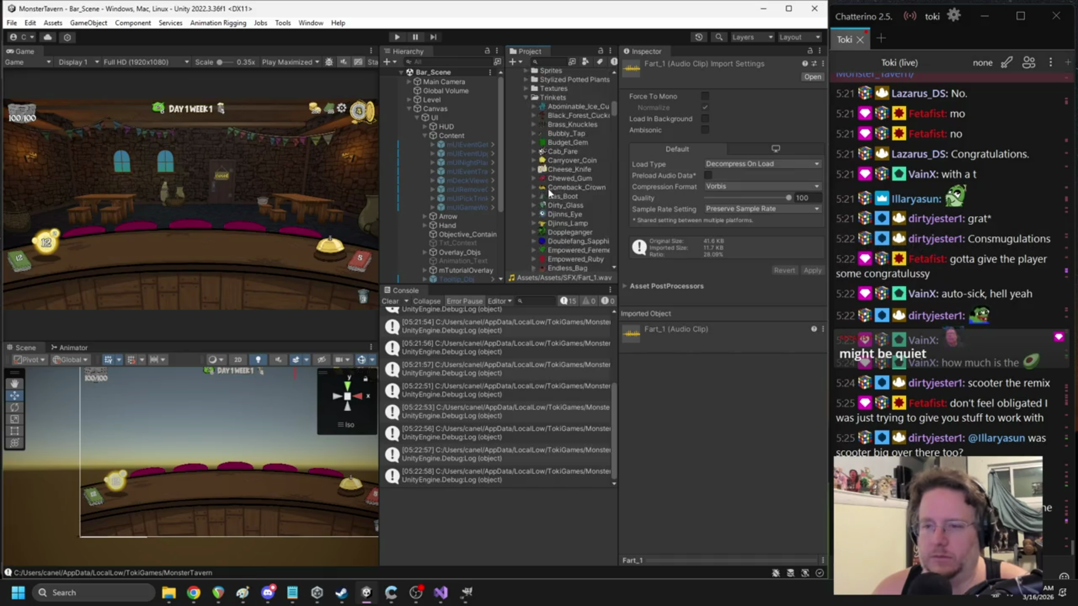
{"action": "left_click", "coordinate": [527, 165]}
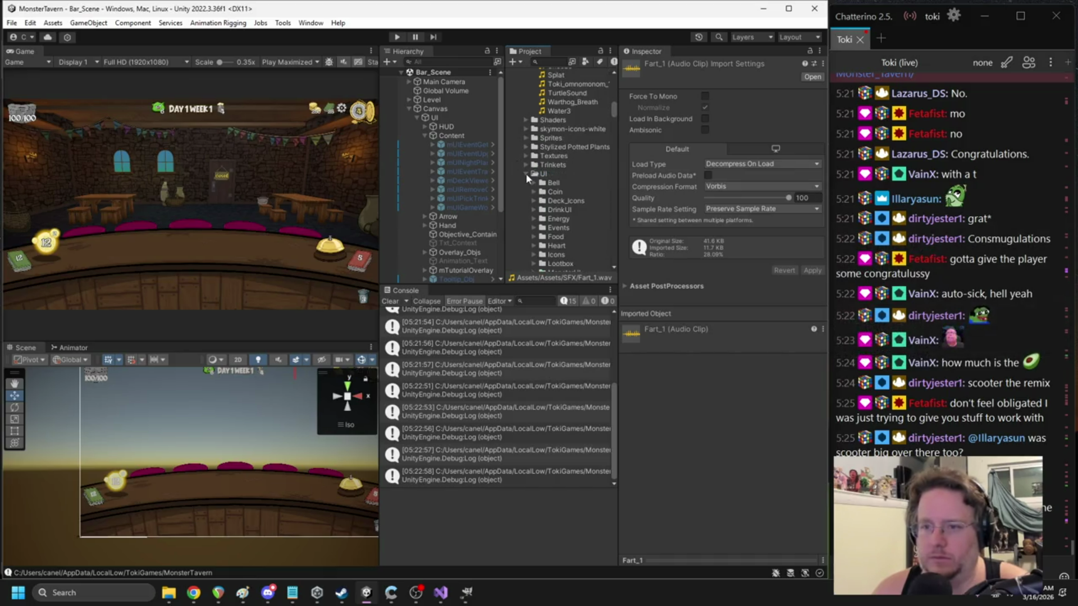
{"action": "type", "text": "cardhand"}
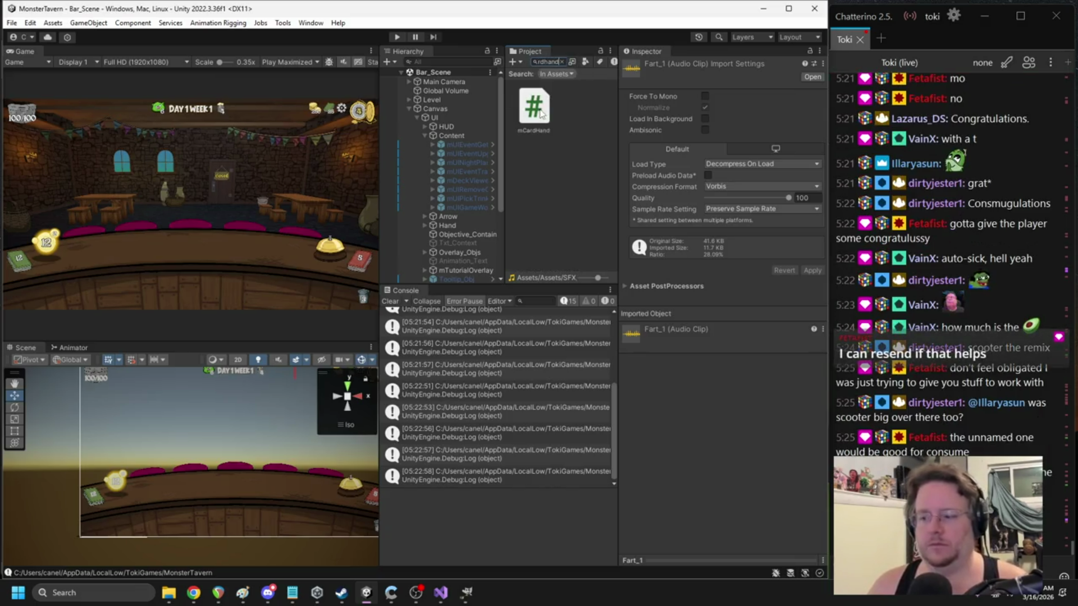
- Open the mCardHand script and copy the deal_one0 PlaySound call
{"action": "double_click", "coordinate": [534, 107]}
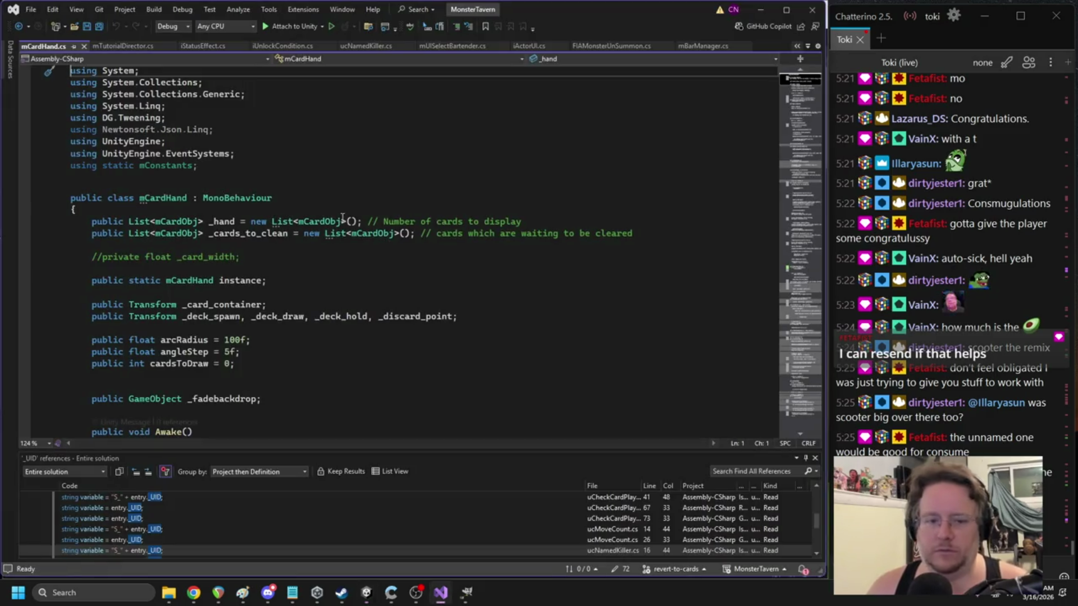
{"action": "scroll", "coordinate": [343, 217], "scroll_direction": "down", "scroll_amount": 20}
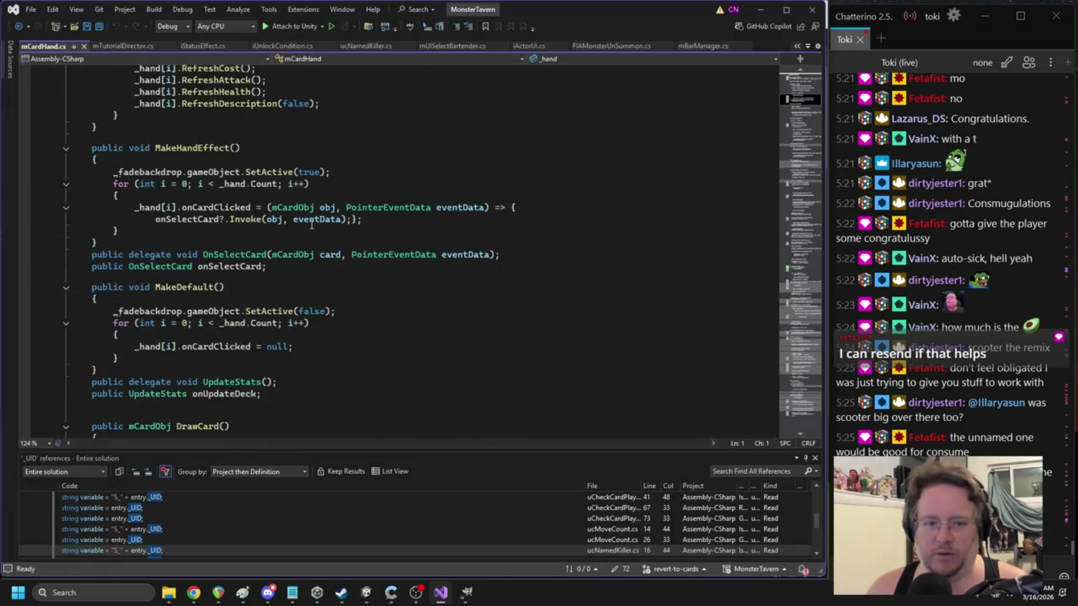
{"action": "scroll", "coordinate": [312, 225], "scroll_direction": "up", "scroll_amount": 2}
{"action": "scroll", "coordinate": [281, 191], "scroll_direction": "down", "scroll_amount": 11}
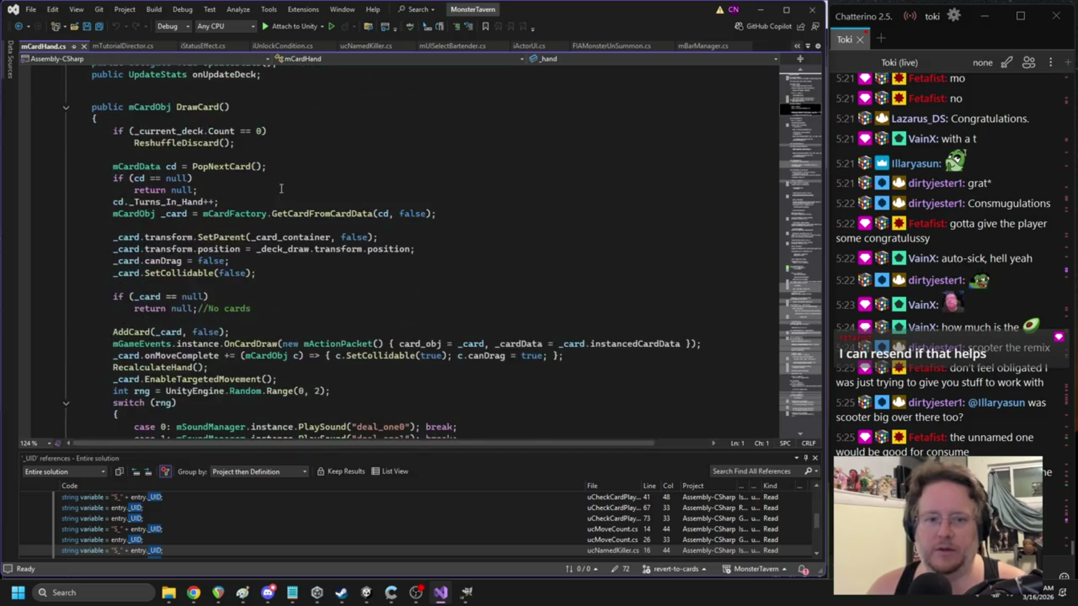
{"action": "scroll", "coordinate": [327, 276], "scroll_direction": "down", "scroll_amount": 2}
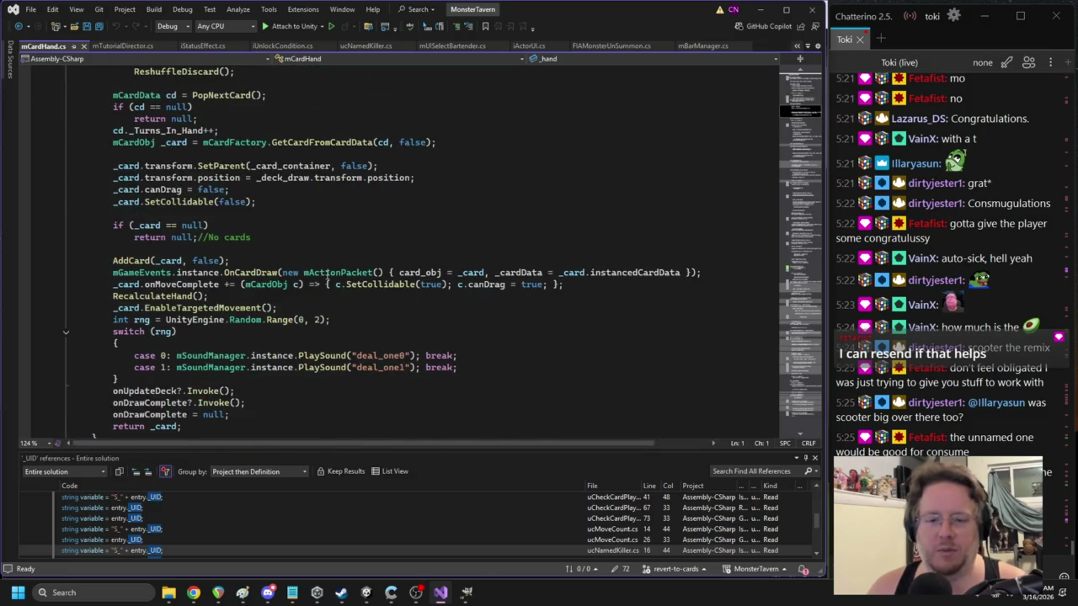
{"action": "double_click", "coordinate": [369, 369]}
{"action": "left_click", "coordinate": [335, 368]}
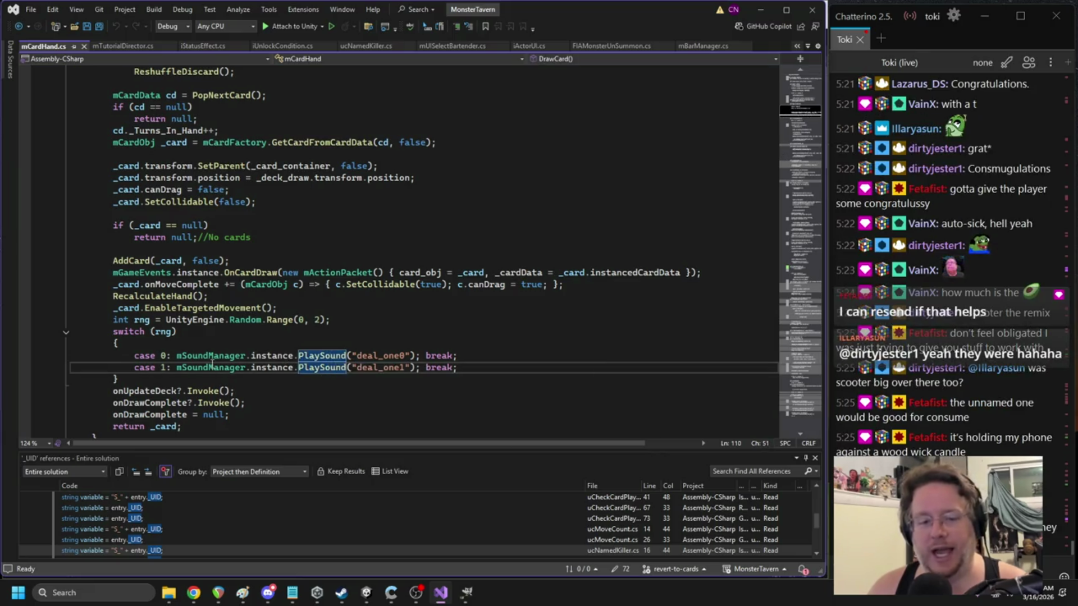
{"action": "left_click_drag", "start_coordinate": [176, 355], "coordinate": [415, 356]}
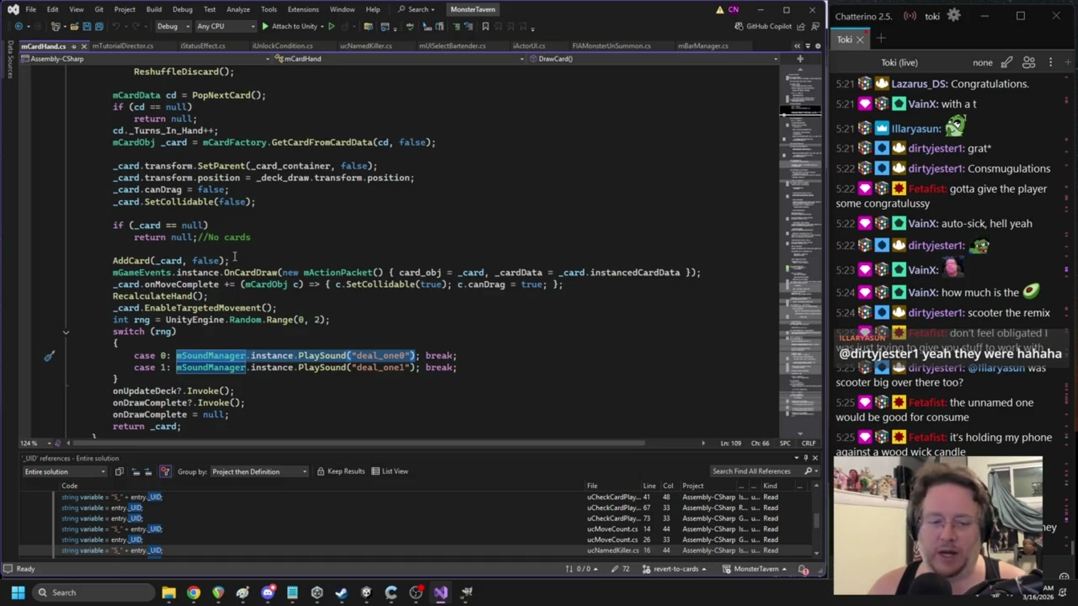
- Fold the StartPlayerTurnRoutine, StartGainCard and AddCard methods
{"action": "scroll", "coordinate": [235, 256], "scroll_direction": "down", "scroll_amount": 7}
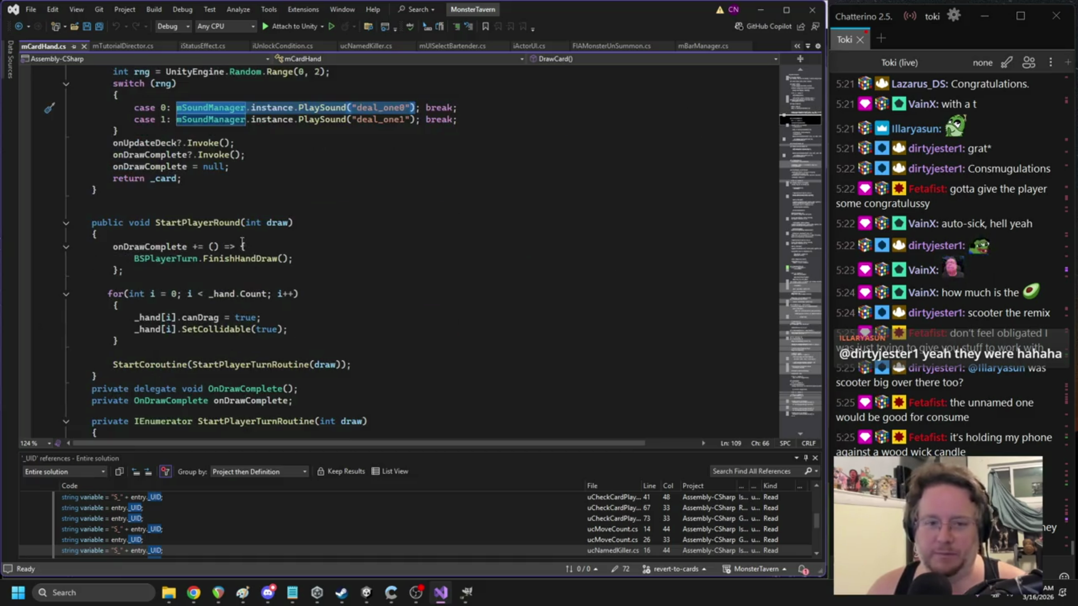
{"action": "scroll", "coordinate": [241, 242], "scroll_direction": "down", "scroll_amount": 5}
{"action": "left_click", "coordinate": [65, 243]}
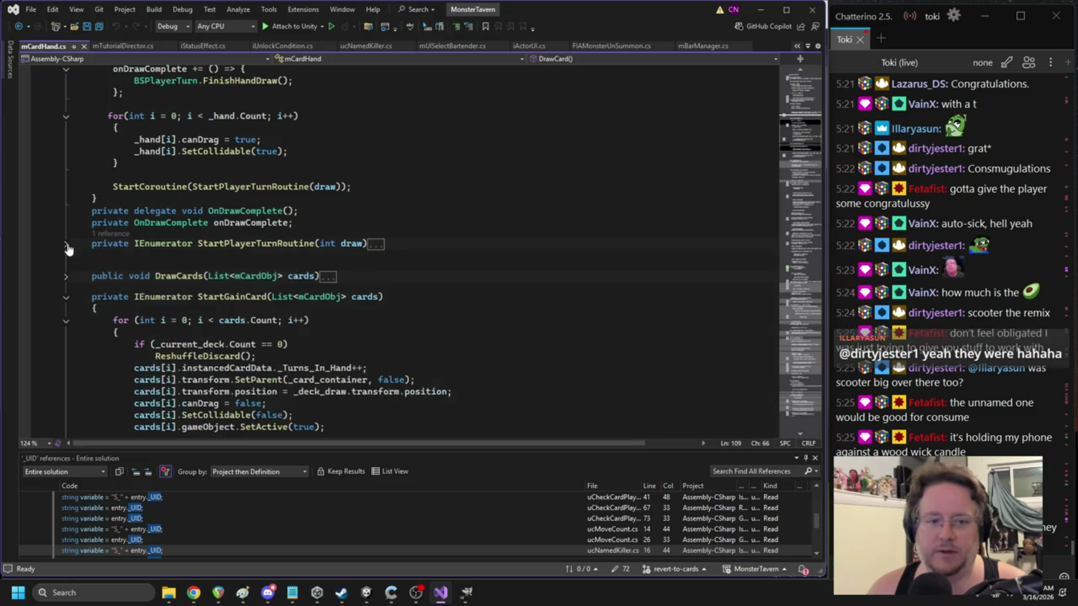
{"action": "left_click", "coordinate": [66, 297]}
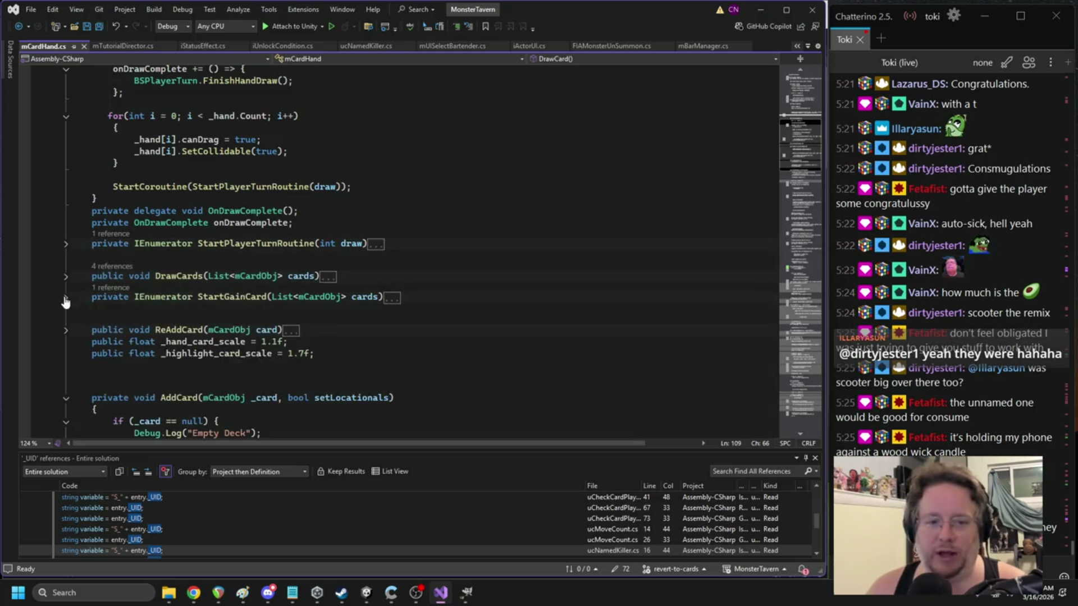
{"action": "scroll", "coordinate": [135, 290], "scroll_direction": "down", "scroll_amount": 2}
{"action": "left_click", "coordinate": [65, 327]}
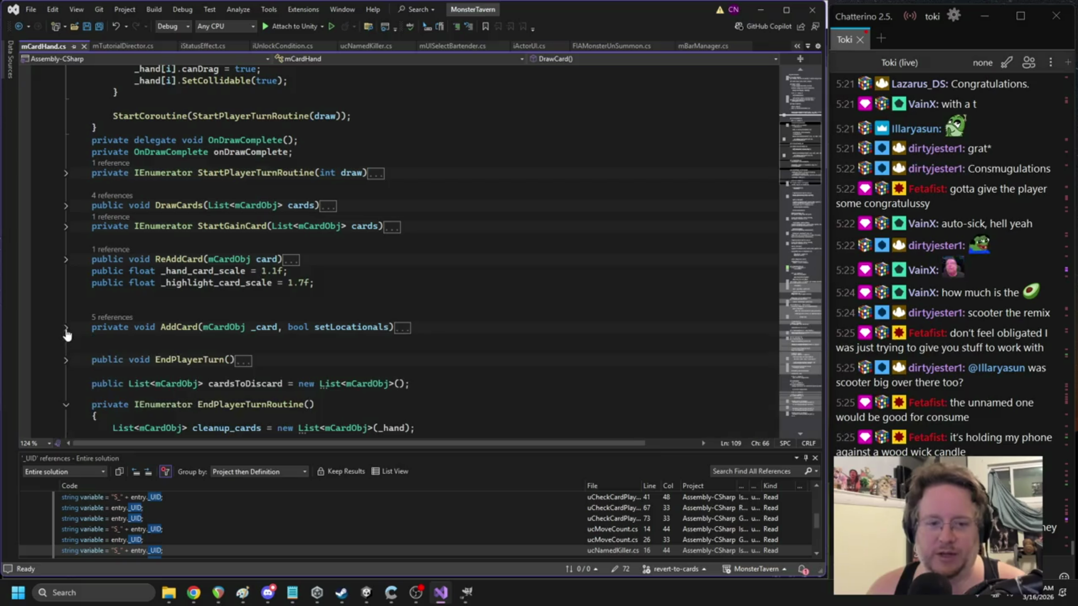
- Scroll to the discard tween code and select cardsToDiscard to trace its uses
{"action": "scroll", "coordinate": [141, 315], "scroll_direction": "down", "scroll_amount": 2}
{"action": "scroll", "coordinate": [242, 280], "scroll_direction": "down", "scroll_amount": 2}
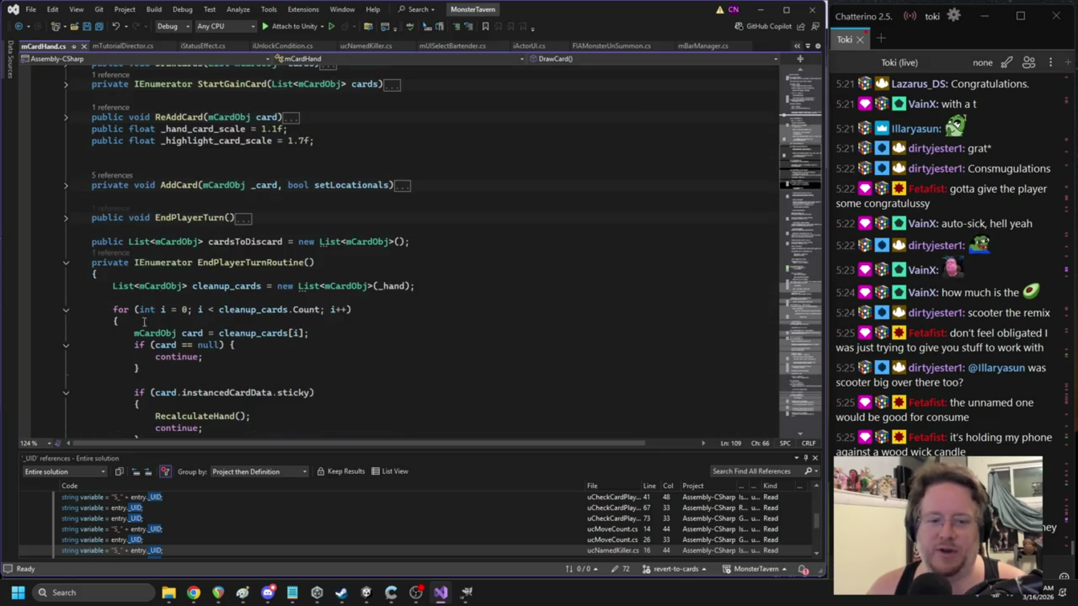
{"action": "scroll", "coordinate": [202, 275], "scroll_direction": "down", "scroll_amount": 11}
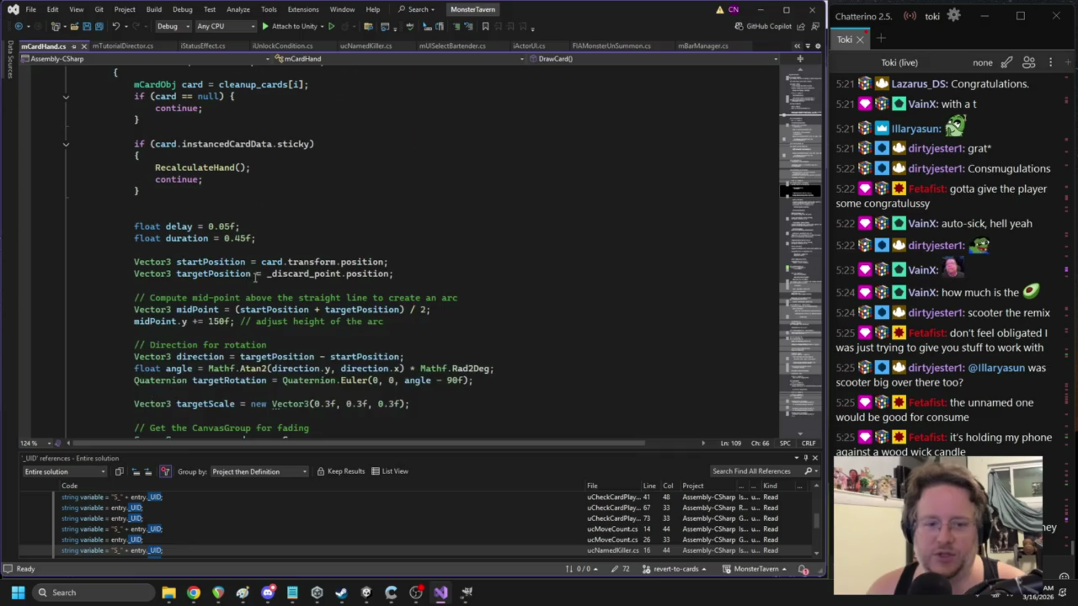
{"action": "scroll", "coordinate": [344, 274], "scroll_direction": "down", "scroll_amount": 1}
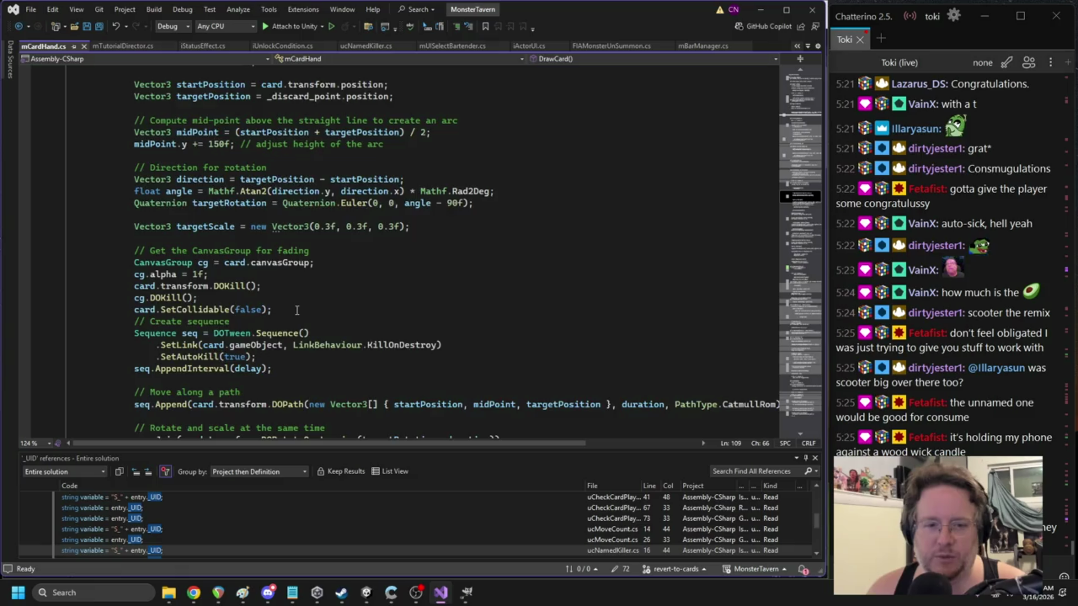
{"action": "scroll", "coordinate": [297, 310], "scroll_direction": "down", "scroll_amount": 2}
{"action": "scroll", "coordinate": [296, 310], "scroll_direction": "down", "scroll_amount": 11}
{"action": "scroll", "coordinate": [297, 306], "scroll_direction": "up", "scroll_amount": 1}
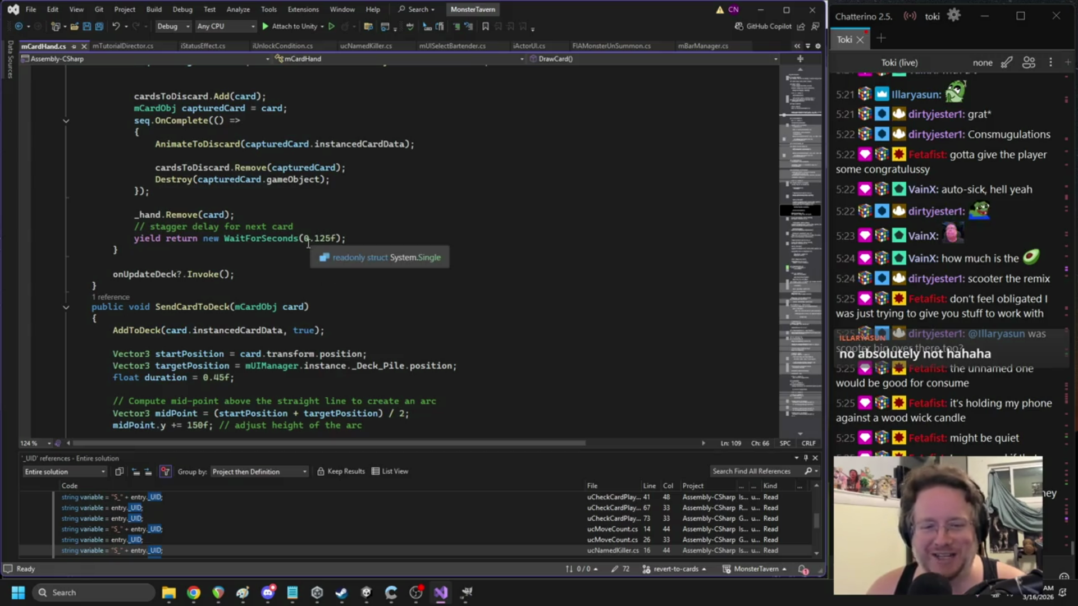
{"action": "scroll", "coordinate": [297, 241], "scroll_direction": "up", "scroll_amount": 4}
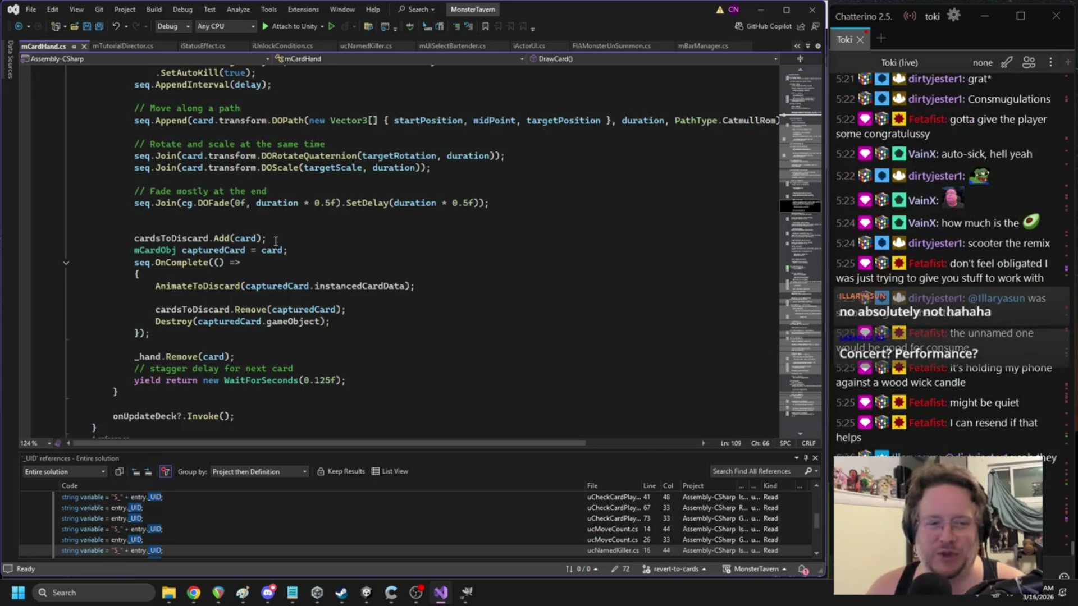
{"action": "scroll", "coordinate": [275, 241], "scroll_direction": "up", "scroll_amount": 9}
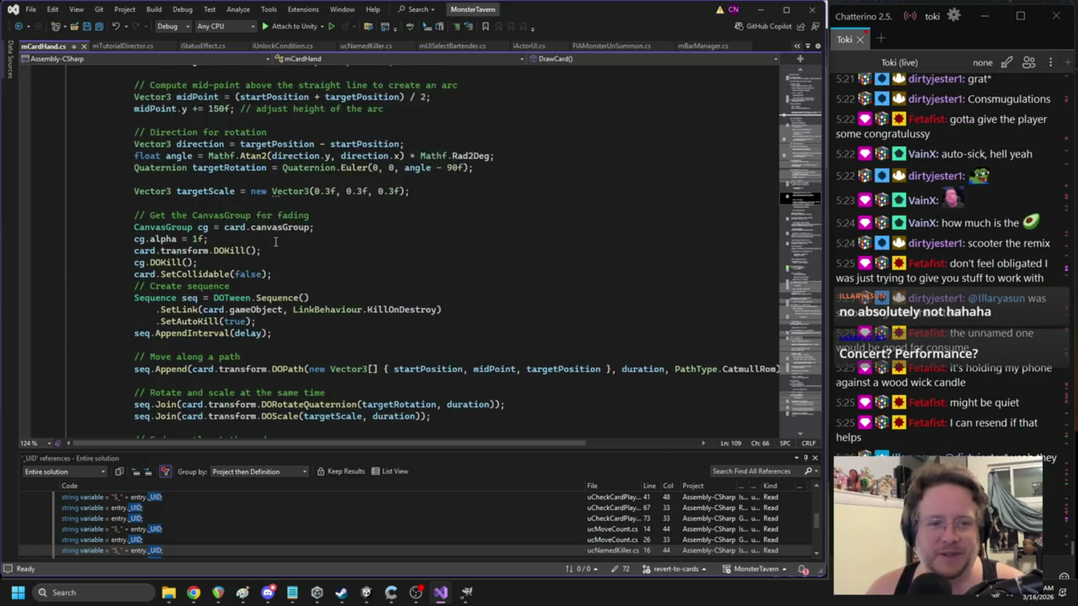
{"action": "scroll", "coordinate": [275, 241], "scroll_direction": "up", "scroll_amount": 6}
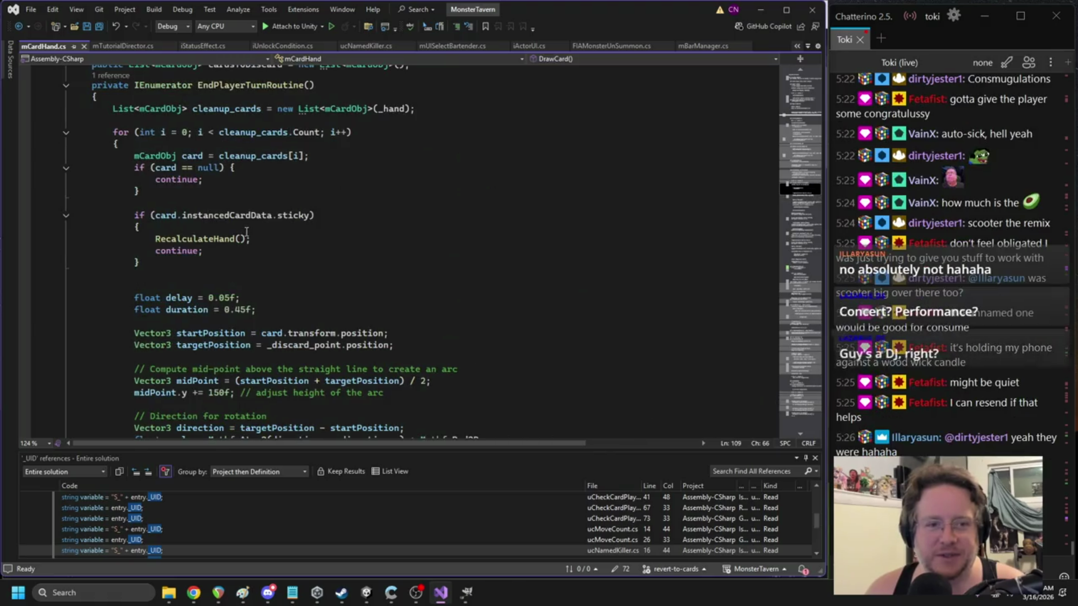
{"action": "scroll", "coordinate": [278, 223], "scroll_direction": "down", "scroll_amount": 13}
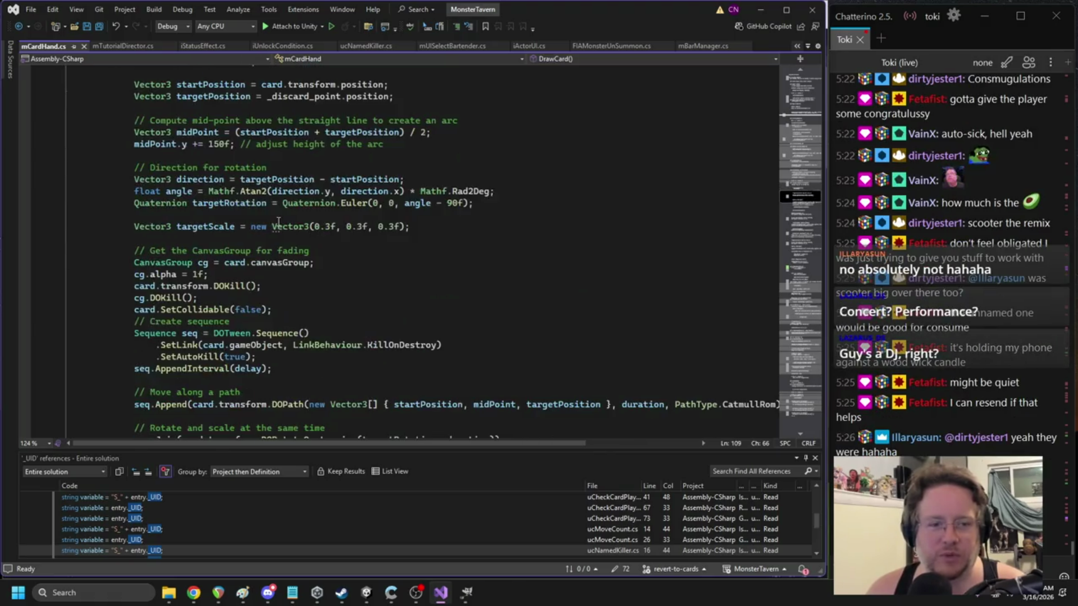
{"action": "scroll", "coordinate": [279, 223], "scroll_direction": "down", "scroll_amount": 3}
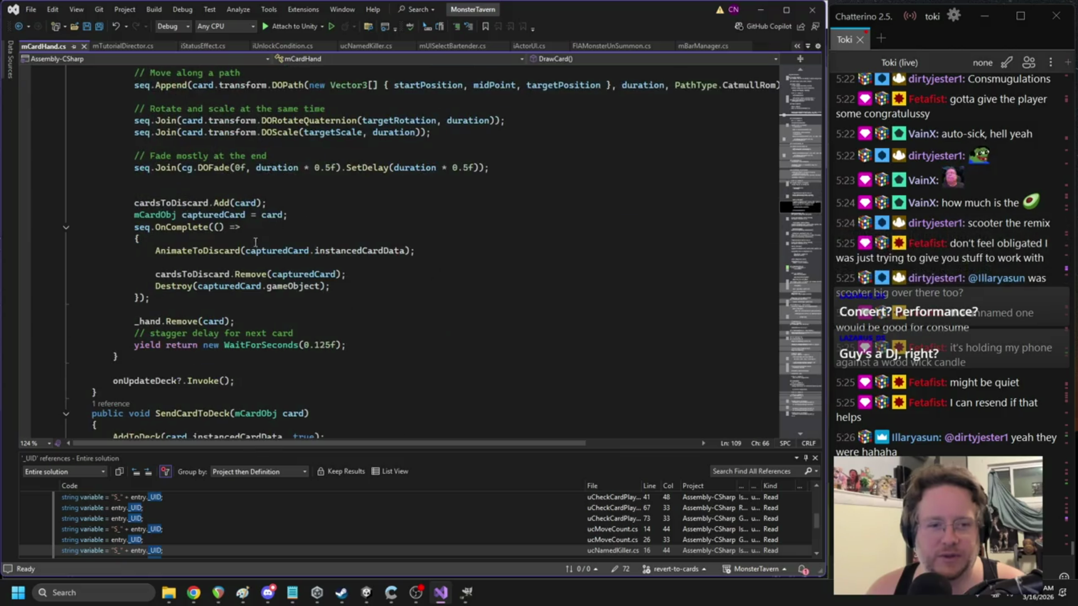
{"action": "double_click", "coordinate": [207, 275]}
- Go to the AnimateToDiscard definition and paste the PlaySound call above AddToDiscard
{"action": "left_click", "coordinate": [214, 262]}
{"action": "left_click", "coordinate": [306, 270]}
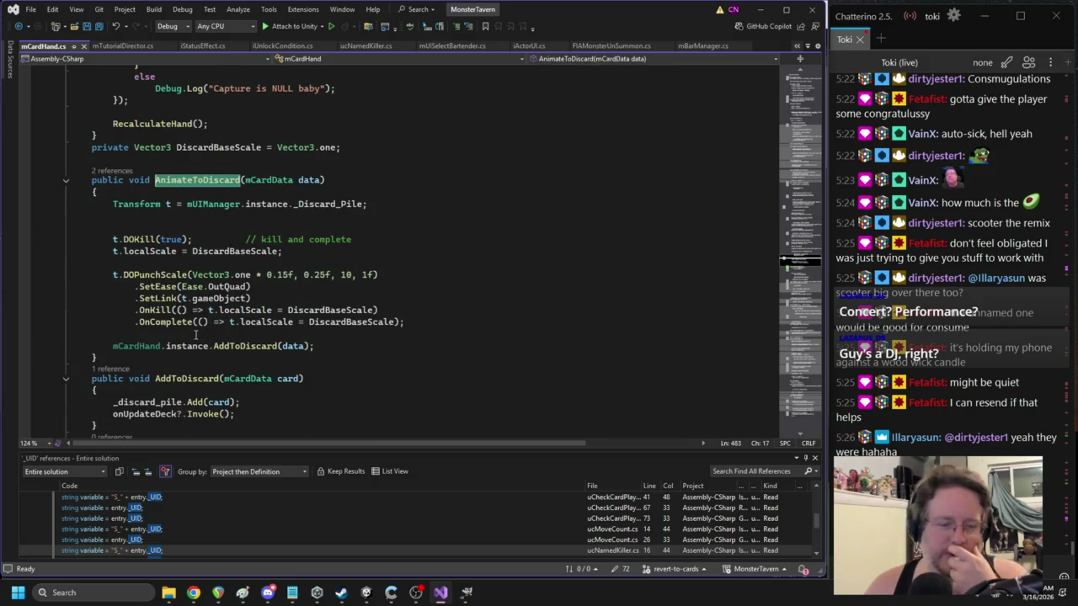
{"action": "left_click", "coordinate": [196, 335]}
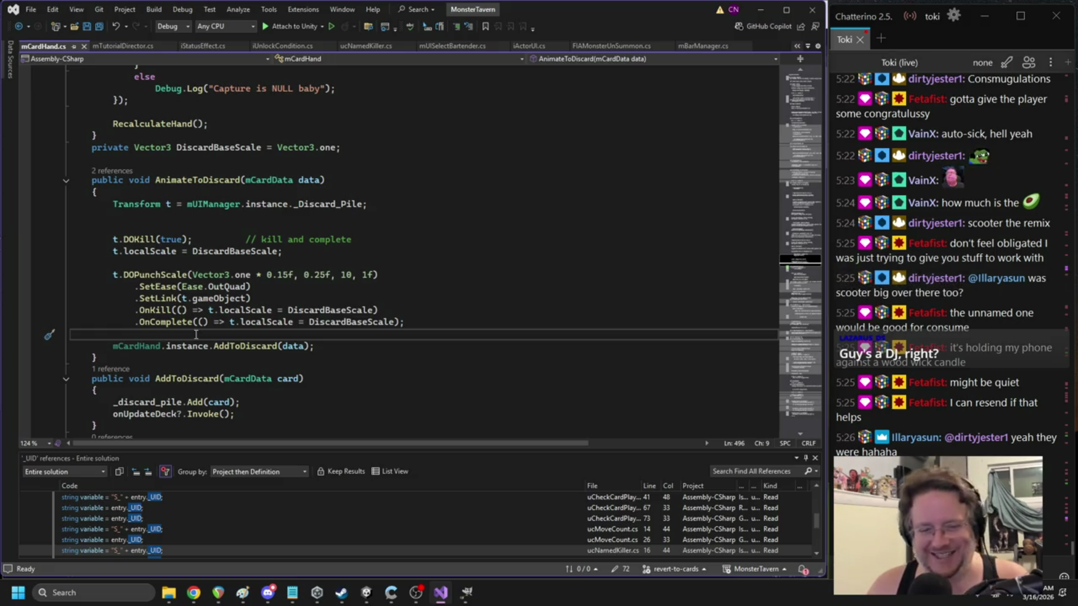
{"action": "key", "text": "Tab"}
- Change the pasted call's sound name to discard_1 and bring Unity to the front
{"action": "double_click", "coordinate": [310, 336]}
{"action": "type", "text": ";"}
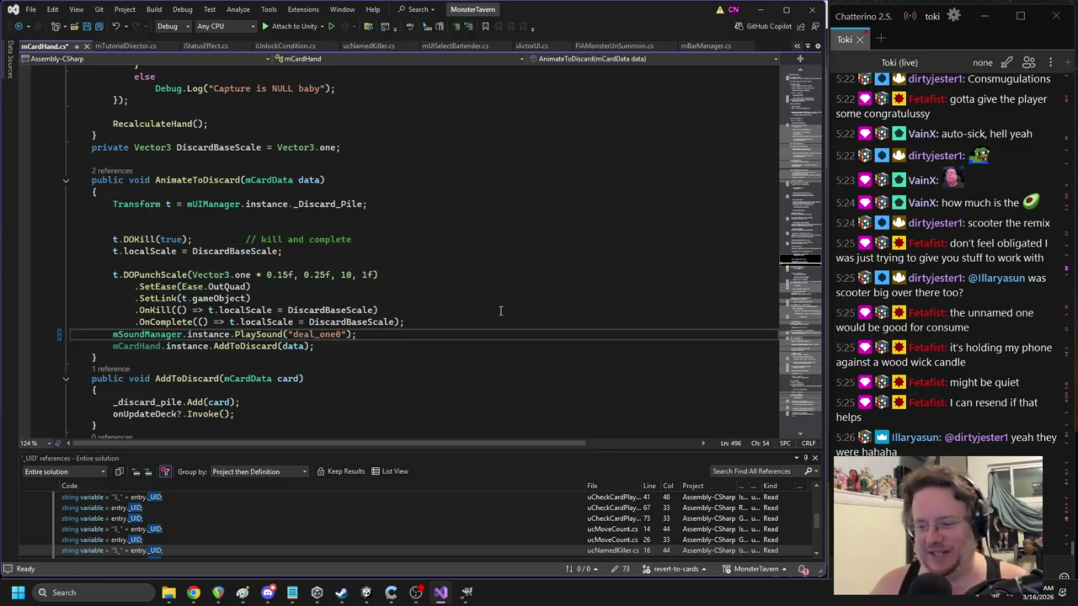
{"action": "double_click", "coordinate": [337, 335]}
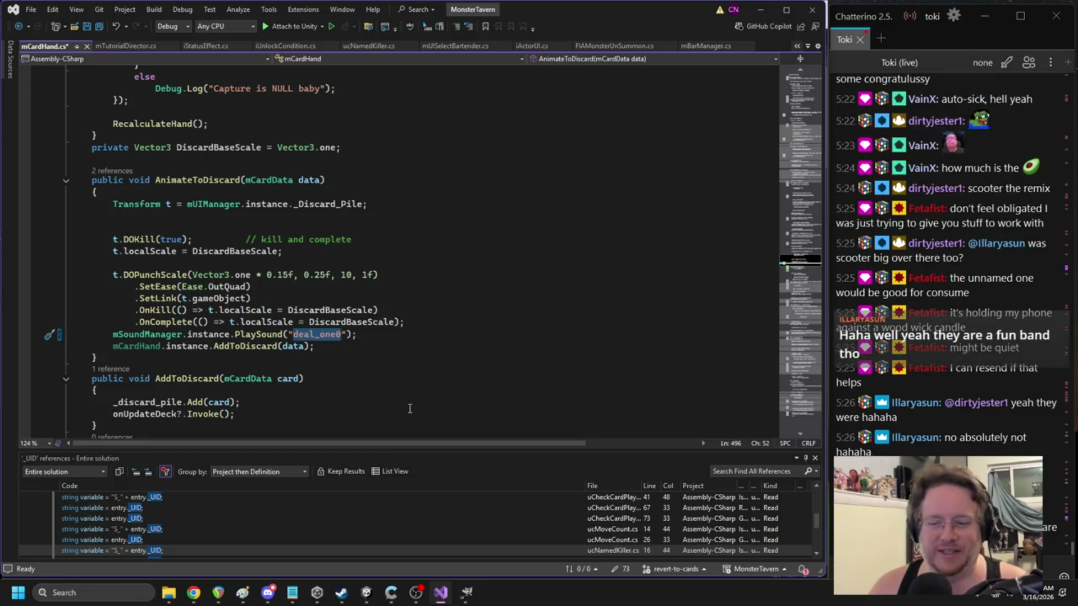
{"action": "type", "text": "D"}
{"action": "key", "text": "BackSpace"}
{"action": "type", "text": "discard_1"}
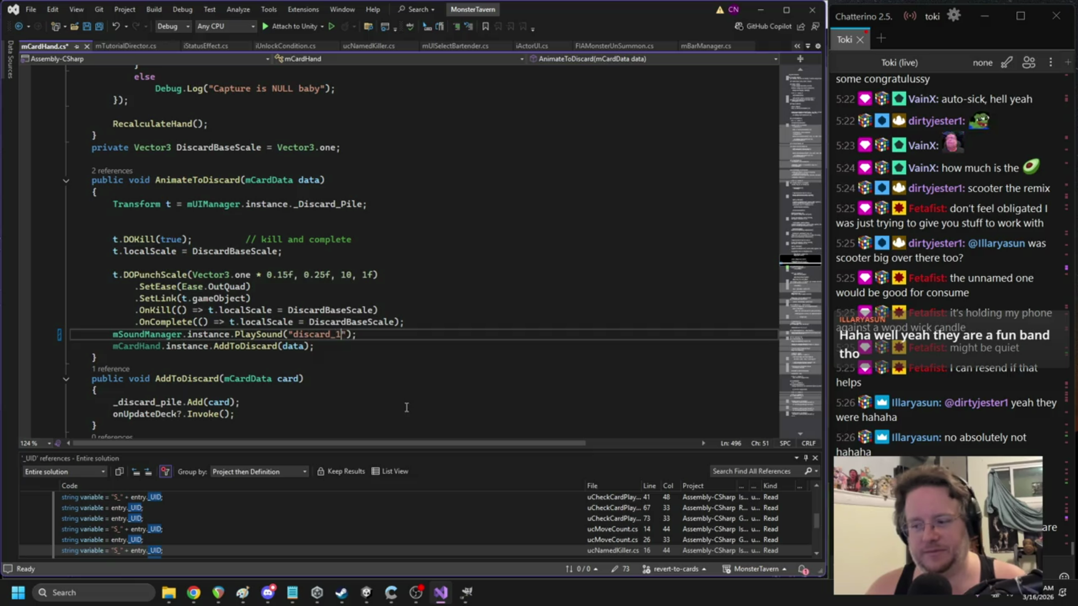
{"action": "double_click", "coordinate": [318, 335]}
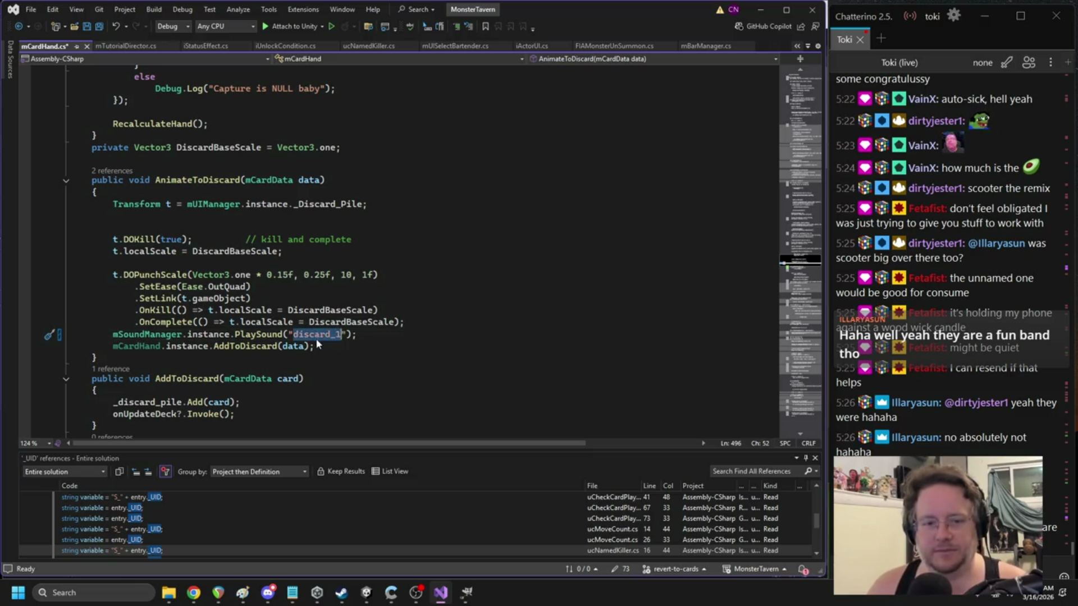
{"action": "left_click", "coordinate": [359, 335]}
{"action": "left_click", "coordinate": [366, 592]}
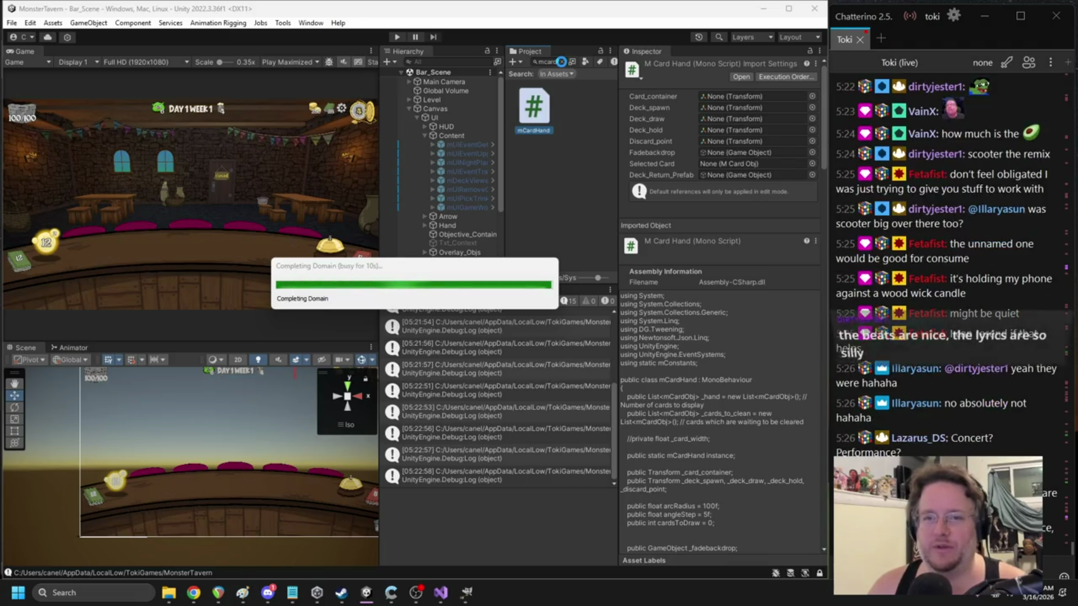
- Clear the Project search and collapse Trinkets, Monsters and Cards to reach the Sounds folder
{"action": "left_click", "coordinate": [561, 62]}
{"action": "scroll", "coordinate": [570, 131], "scroll_direction": "up", "scroll_amount": 5}
{"action": "scroll", "coordinate": [571, 133], "scroll_direction": "up", "scroll_amount": 2}
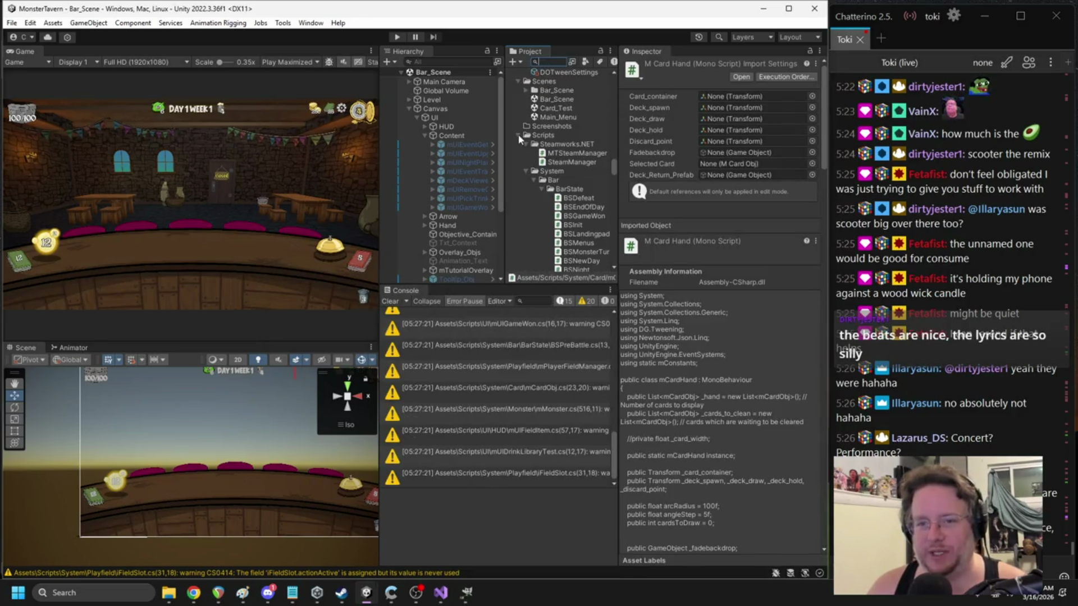
{"action": "scroll", "coordinate": [578, 145], "scroll_direction": "up", "scroll_amount": 4}
{"action": "scroll", "coordinate": [579, 149], "scroll_direction": "up", "scroll_amount": 10}
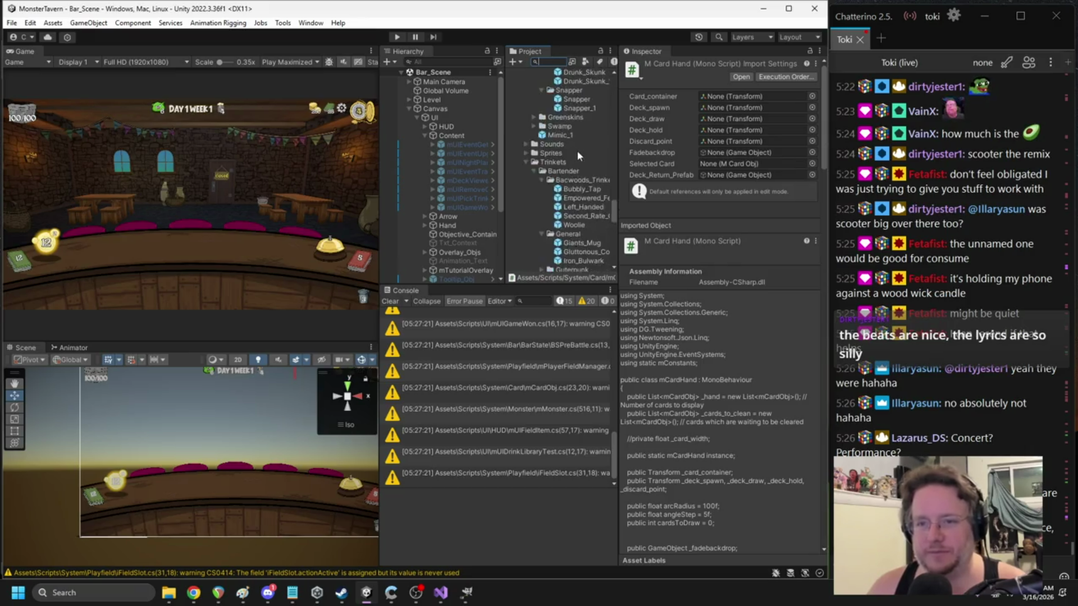
{"action": "left_click", "coordinate": [526, 230]}
{"action": "scroll", "coordinate": [527, 224], "scroll_direction": "down", "scroll_amount": 3}
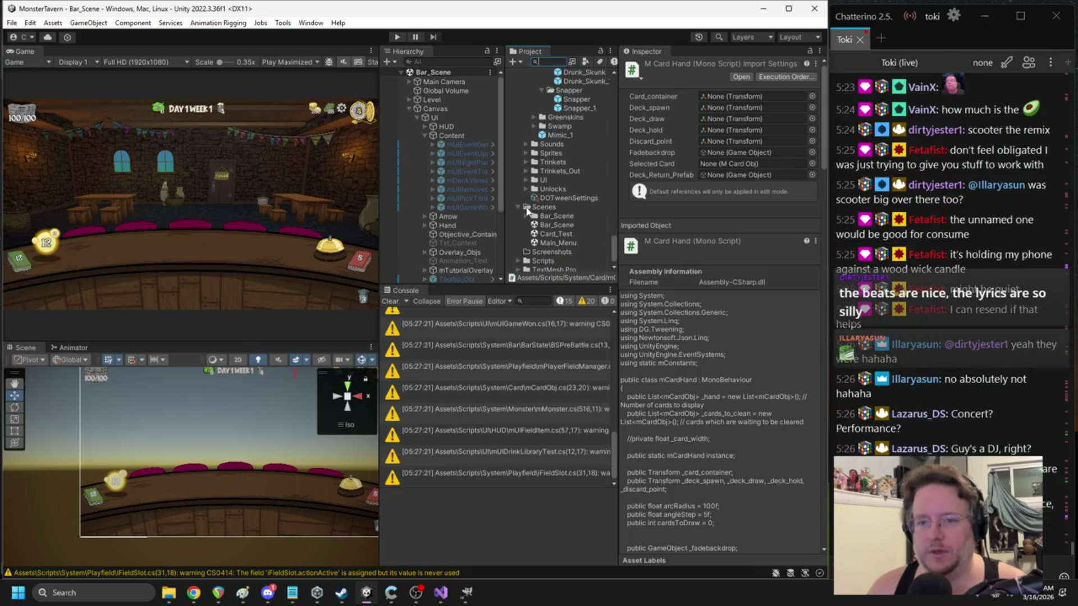
{"action": "scroll", "coordinate": [533, 207], "scroll_direction": "up", "scroll_amount": 5}
{"action": "scroll", "coordinate": [553, 194], "scroll_direction": "up", "scroll_amount": 3}
{"action": "left_click", "coordinate": [527, 183]}
{"action": "scroll", "coordinate": [537, 201], "scroll_direction": "up", "scroll_amount": 15}
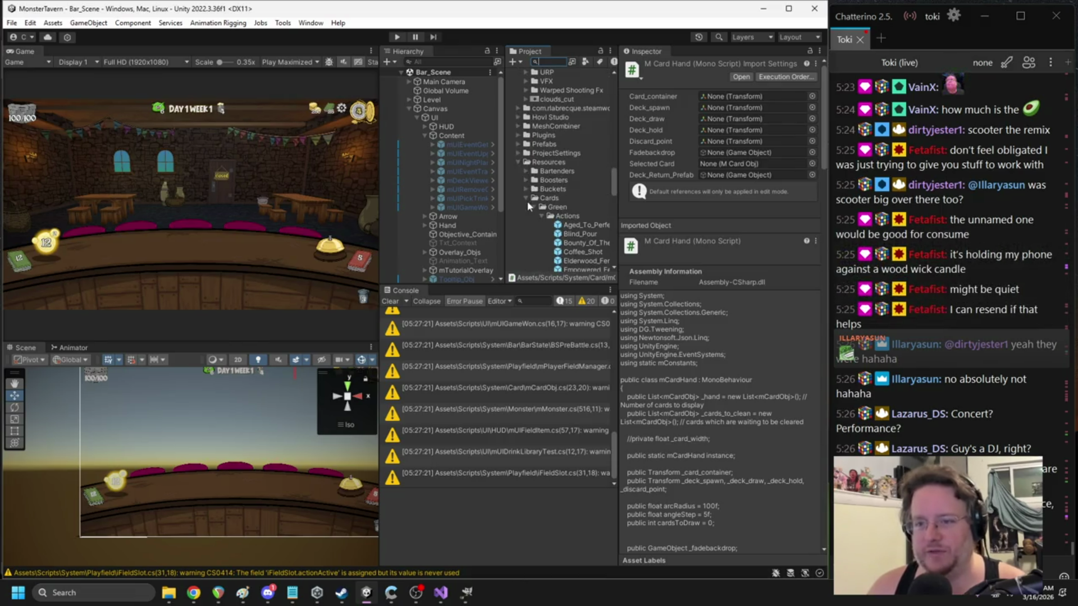
{"action": "left_click", "coordinate": [527, 202]}
{"action": "scroll", "coordinate": [572, 224], "scroll_direction": "down", "scroll_amount": 4}
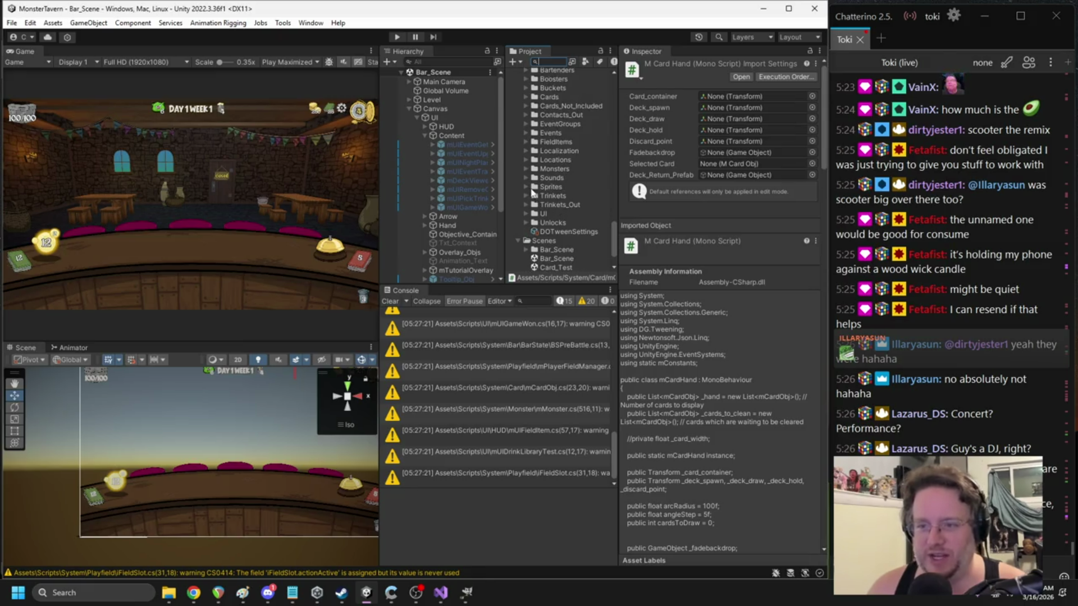
{"action": "left_click", "coordinate": [527, 178]}
{"action": "scroll", "coordinate": [571, 202], "scroll_direction": "down", "scroll_amount": 3}
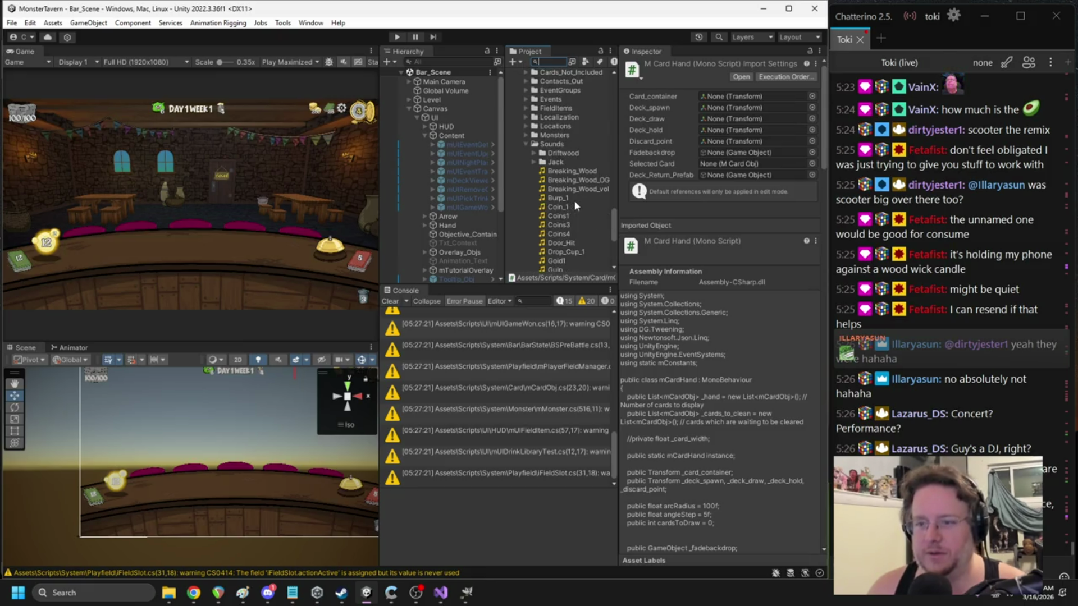
{"action": "scroll", "coordinate": [574, 205], "scroll_direction": "down", "scroll_amount": 10}
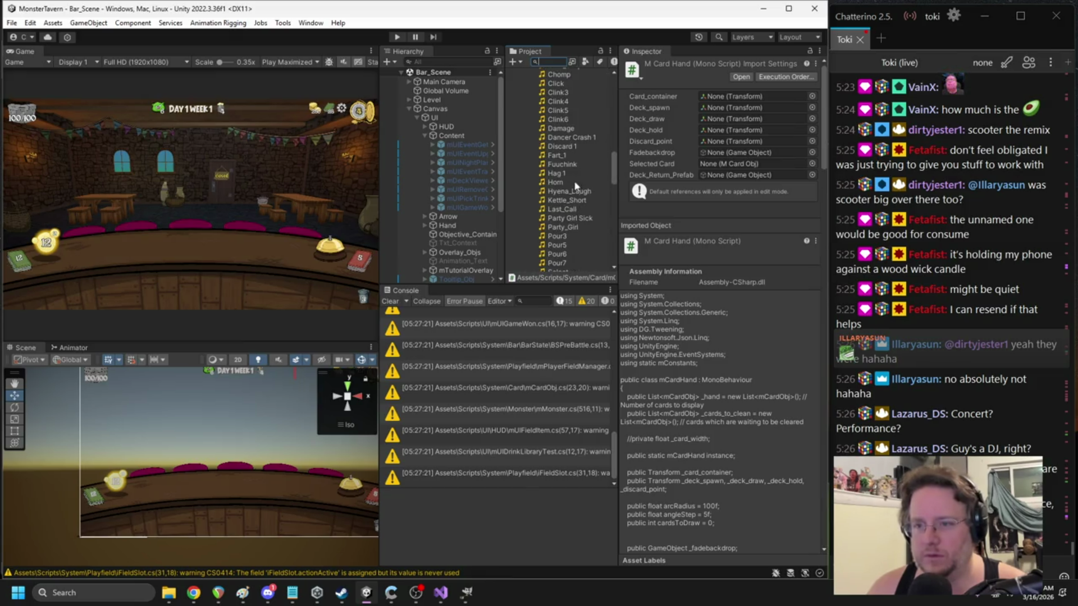
- Rename Discard 1 to discard_1, move it into Resources/Sounds, and start a playtest
{"action": "left_click", "coordinate": [568, 147]}
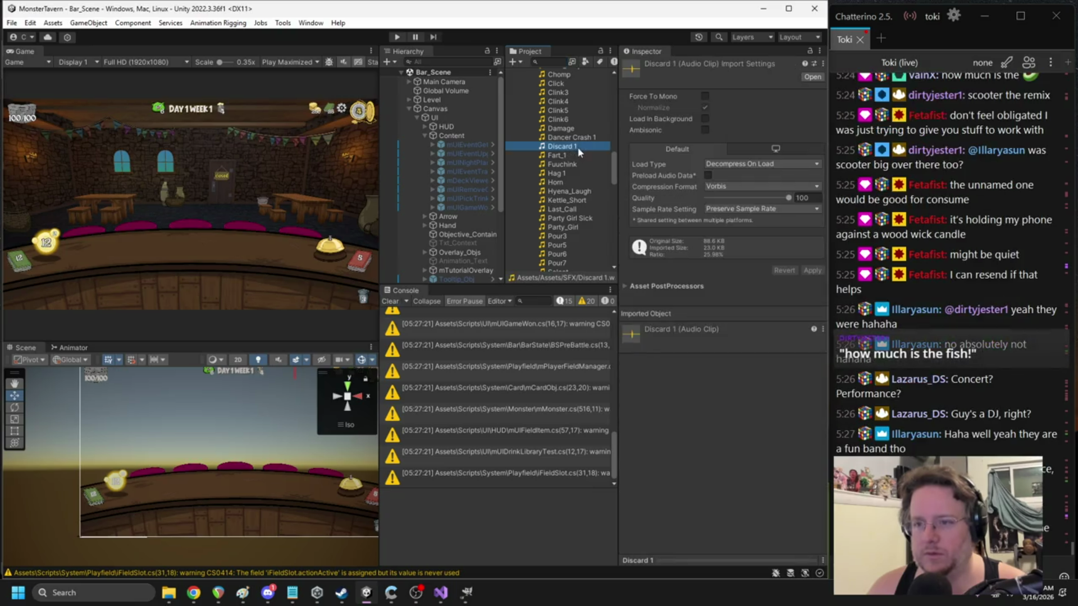
{"action": "key", "text": "F2"}
{"action": "type", "text": "discard_1"}
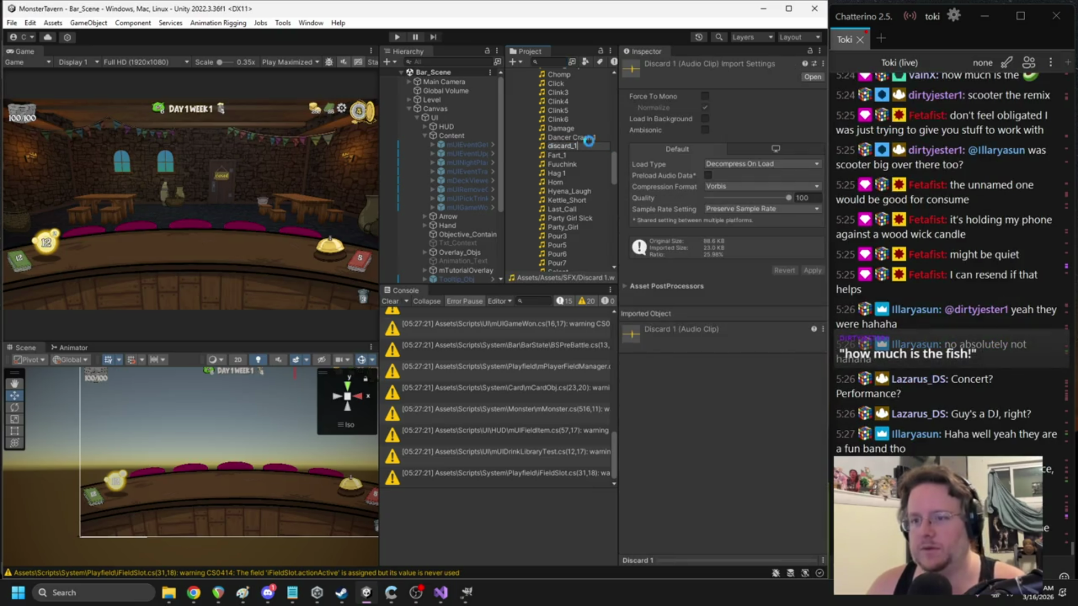
{"action": "key", "text": "Return"}
{"action": "scroll", "coordinate": [561, 225], "scroll_direction": "up", "scroll_amount": 15}
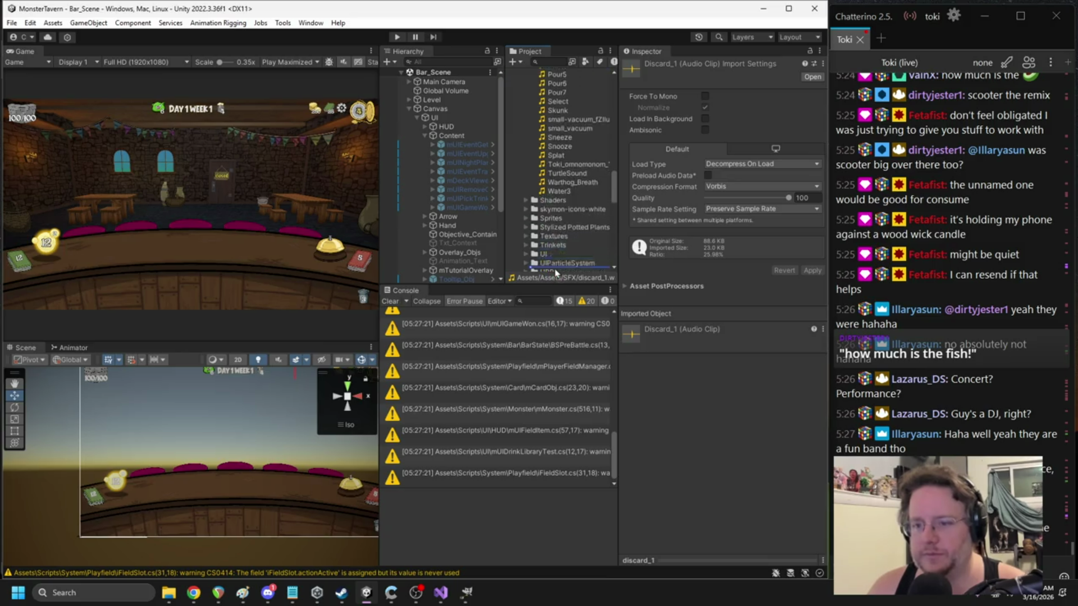
{"action": "scroll", "coordinate": [556, 264], "scroll_direction": "down", "scroll_amount": 6}
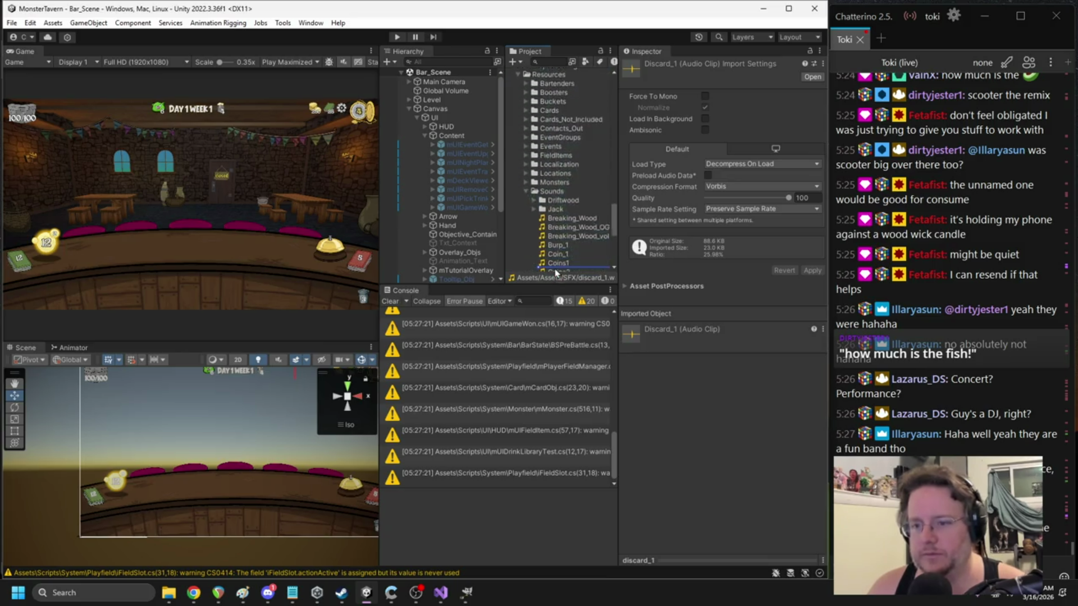
{"action": "left_click_drag", "start_coordinate": [558, 245], "coordinate": [558, 246]}
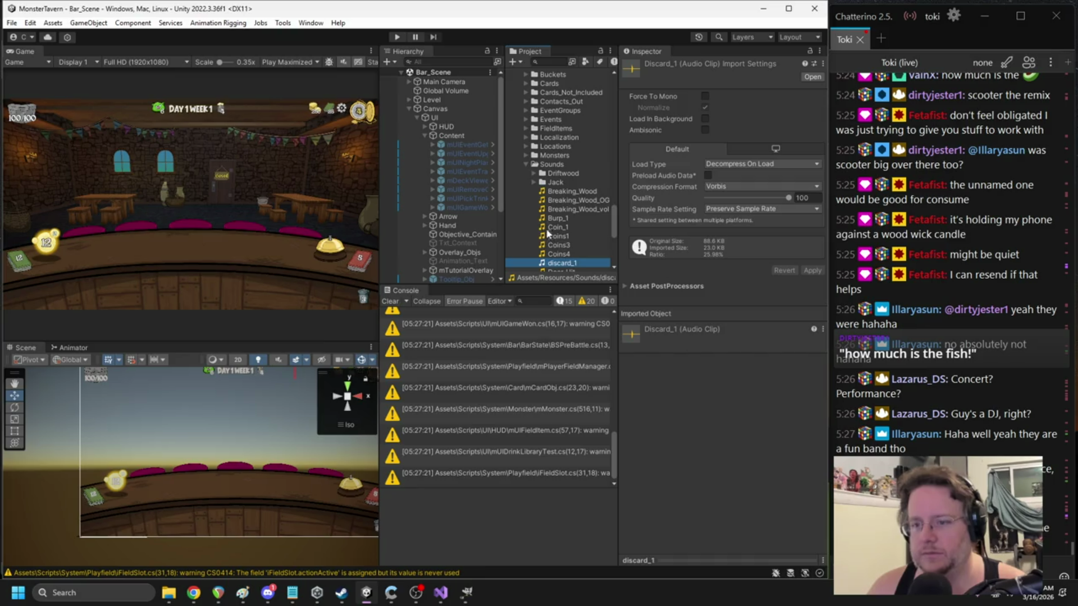
{"action": "left_click", "coordinate": [396, 37]}
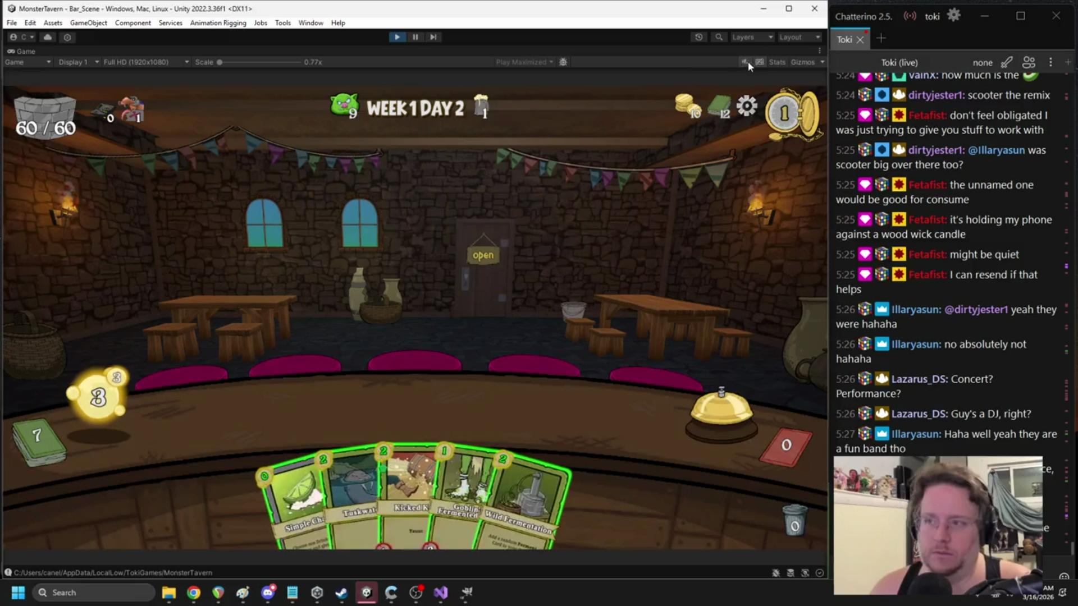
{"action": "left_click", "coordinate": [397, 37]}
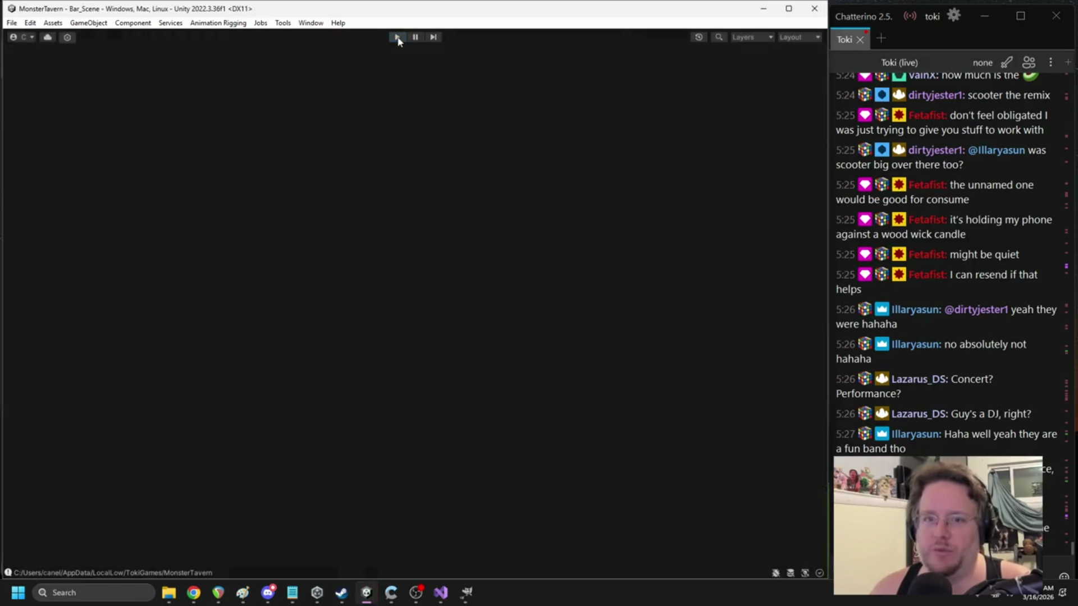
{"action": "left_click", "coordinate": [397, 37]}
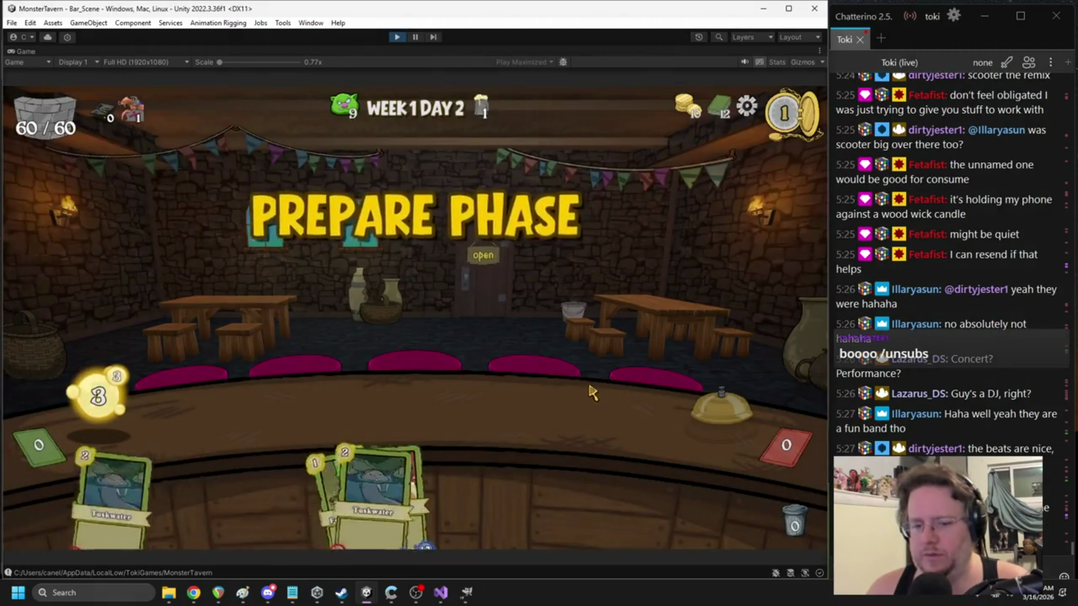
{"action": "left_click", "coordinate": [716, 416]}
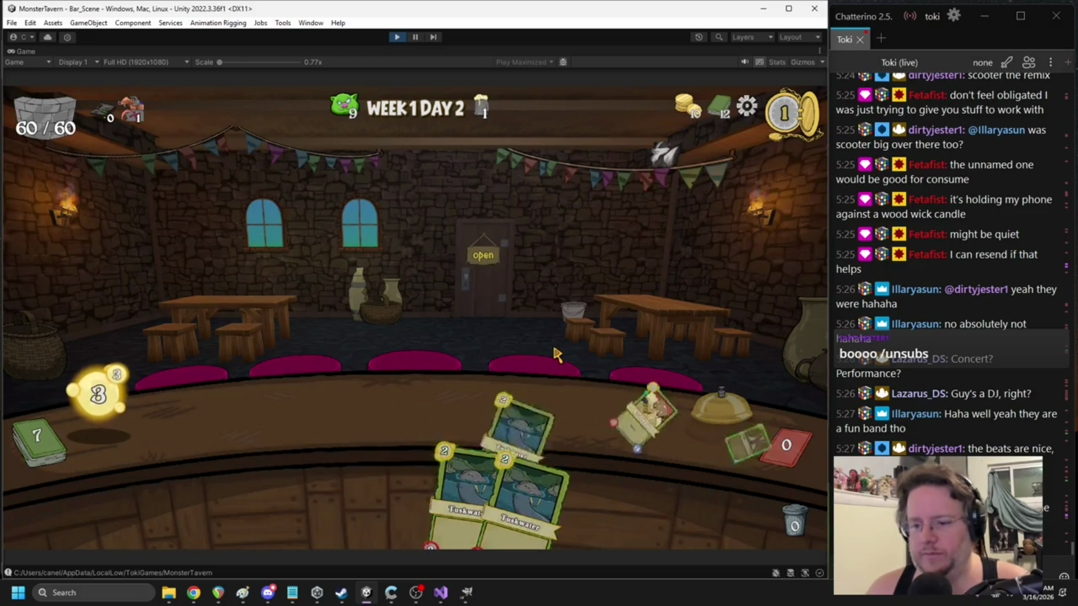
{"action": "left_click", "coordinate": [395, 38]}
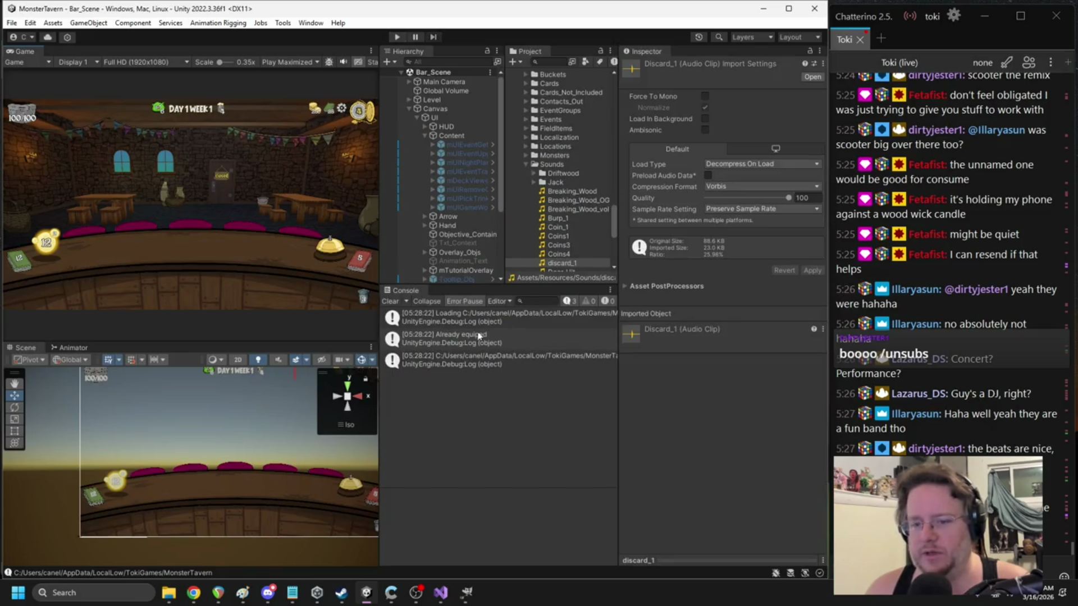
{"action": "left_click", "coordinate": [269, 593]}
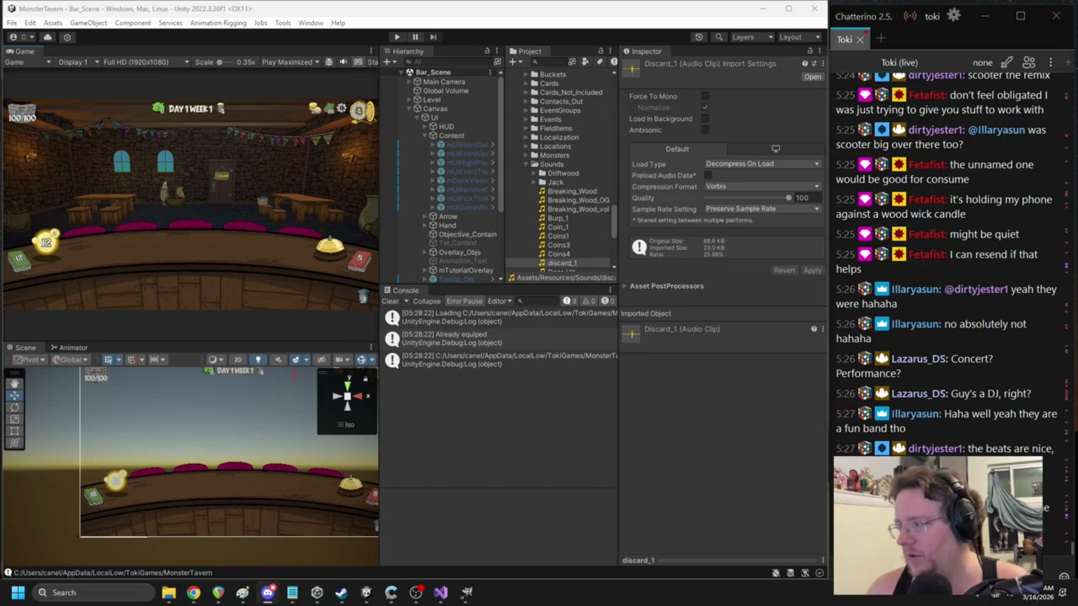
- Rename the discard_1 clip to pokerchip
{"action": "left_click_drag", "start_coordinate": [563, 265], "coordinate": [561, 135]}
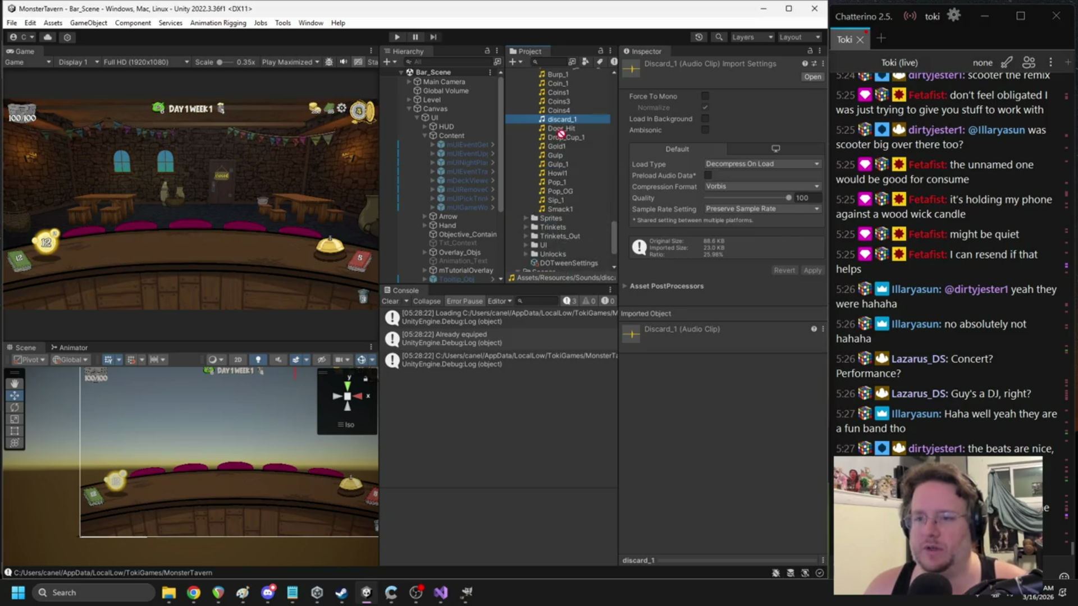
{"action": "left_click", "coordinate": [560, 121]}
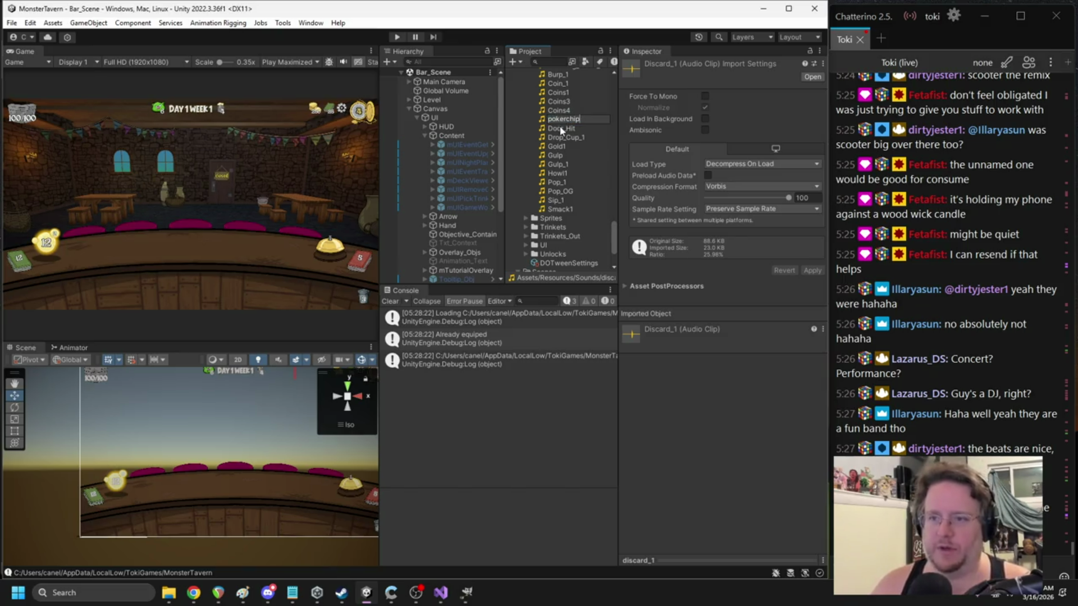
{"action": "type", "text": "p"}
{"action": "key", "text": "Return"}
- Move pokerchip back into the SFX folder and preview the Card_Swipe sound
{"action": "mouse_move", "coordinate": [567, 125]}
{"action": "left_mouse_down"}
{"action": "mouse_move", "coordinate": [569, 75]}
{"action": "mouse_move", "coordinate": [569, 263]}
{"action": "mouse_move", "coordinate": [569, 147]}
{"action": "left_mouse_up"}
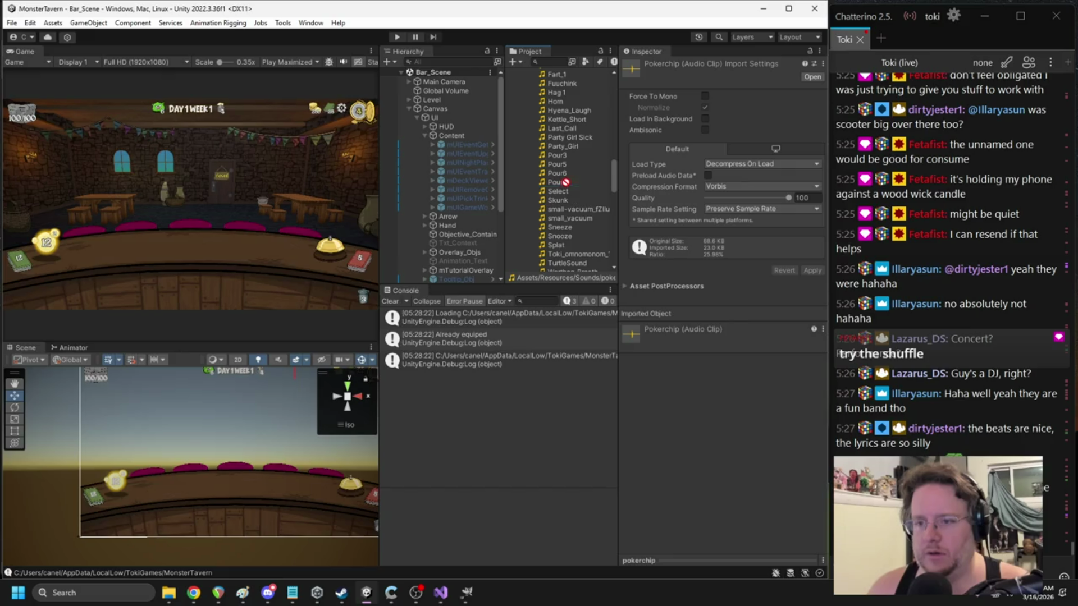
{"action": "left_click_drag", "start_coordinate": [566, 192], "coordinate": [565, 191]}
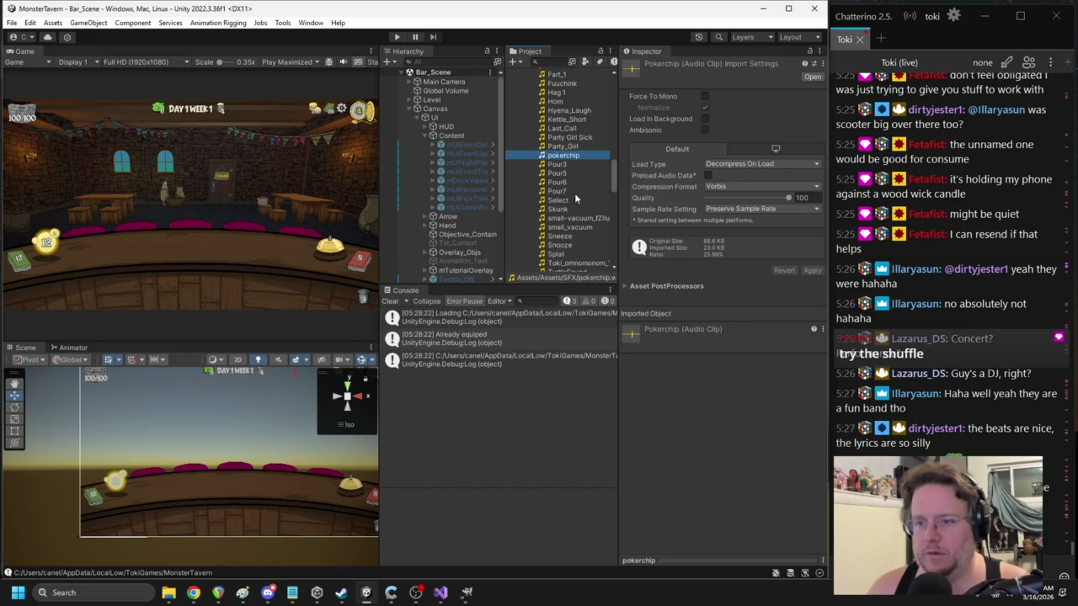
{"action": "scroll", "coordinate": [568, 200], "scroll_direction": "up", "scroll_amount": 6}
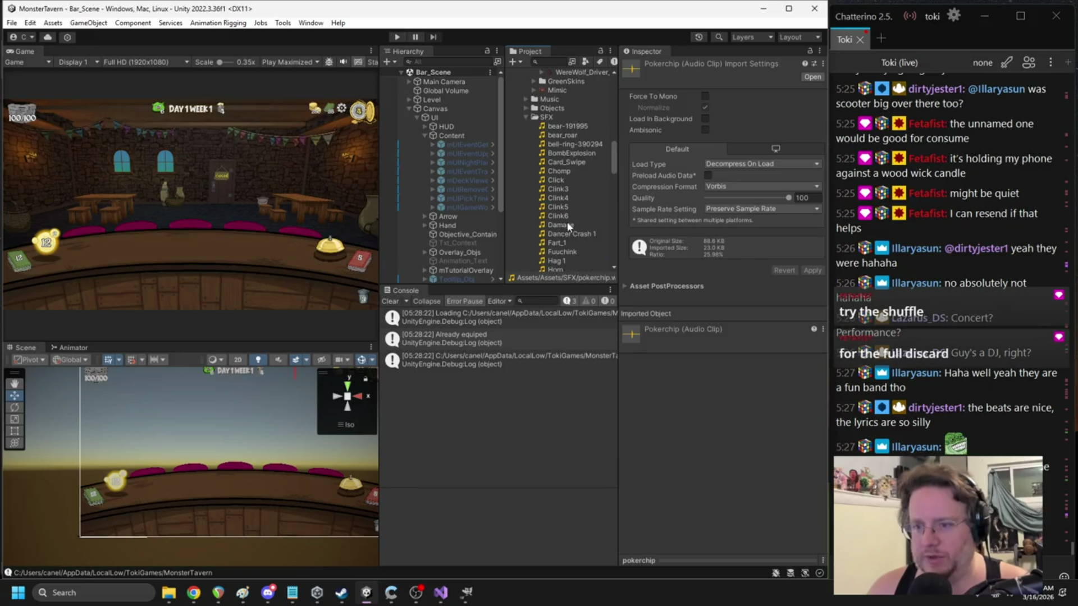
{"action": "scroll", "coordinate": [577, 242], "scroll_direction": "down", "scroll_amount": 1}
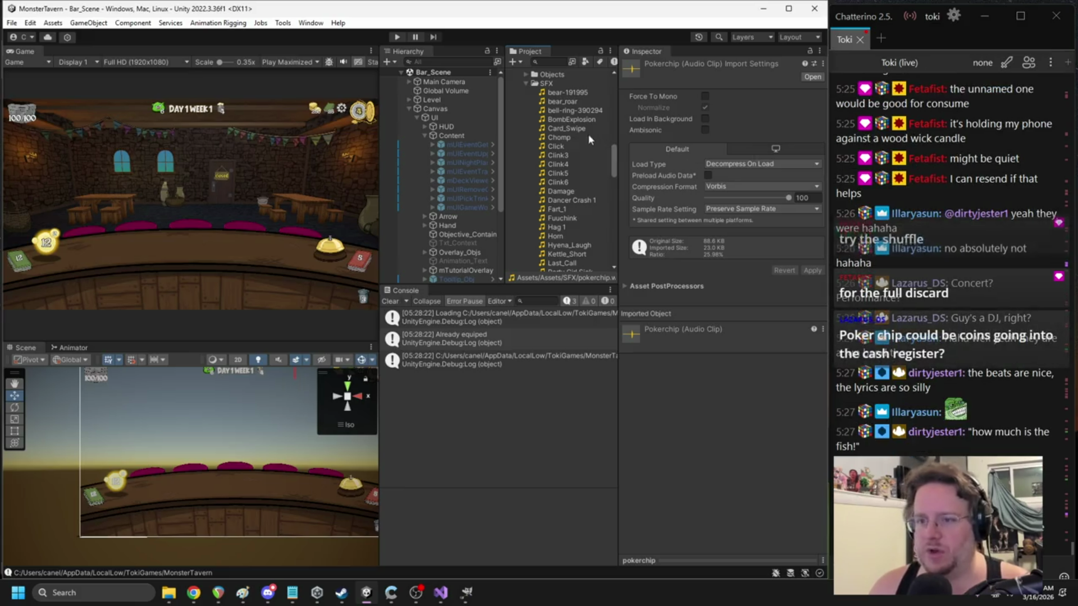
{"action": "key", "text": "alt+Tab"}
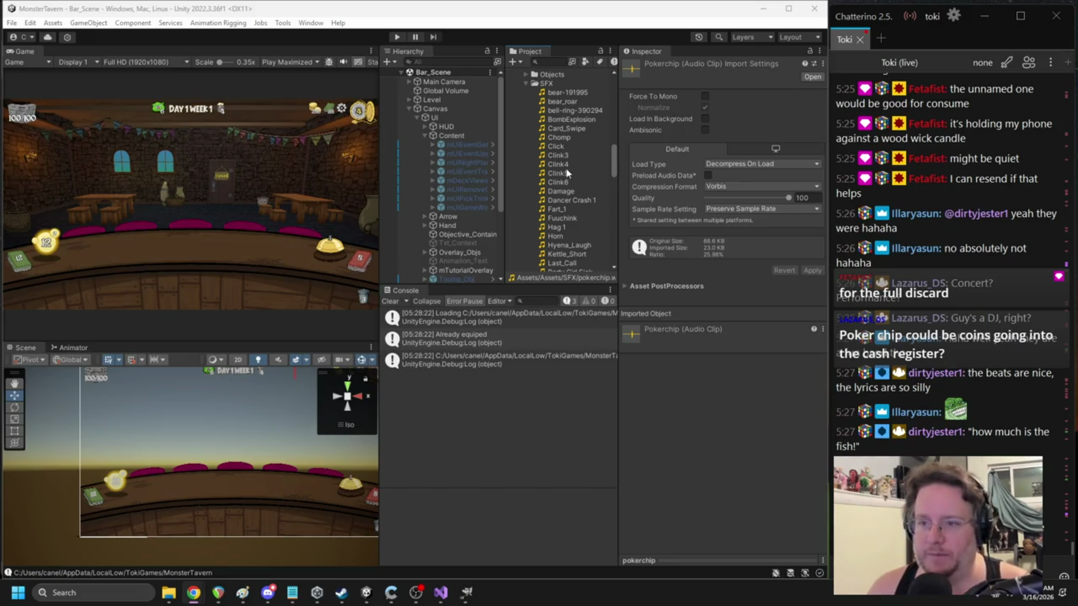
{"action": "double_click", "coordinate": [574, 129]}
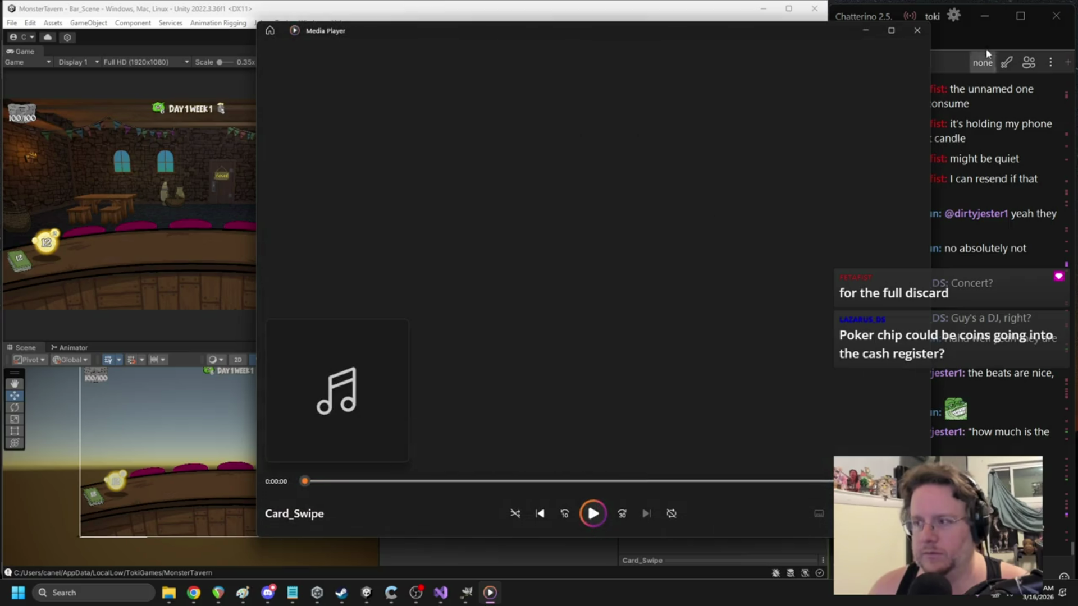
- Close Media Player, rename Card_Swipe to discard_1 and drag it into Resources/Sounds
{"action": "left_click", "coordinate": [917, 31]}
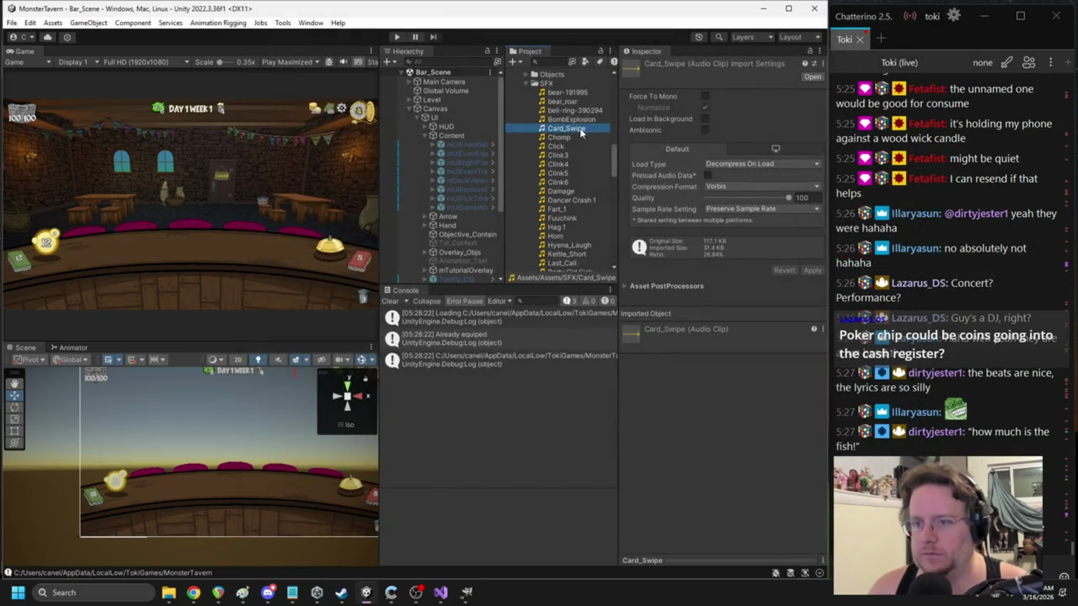
{"action": "key", "text": "F2"}
{"action": "type", "text": "discard_1"}
{"action": "key", "text": "Return"}
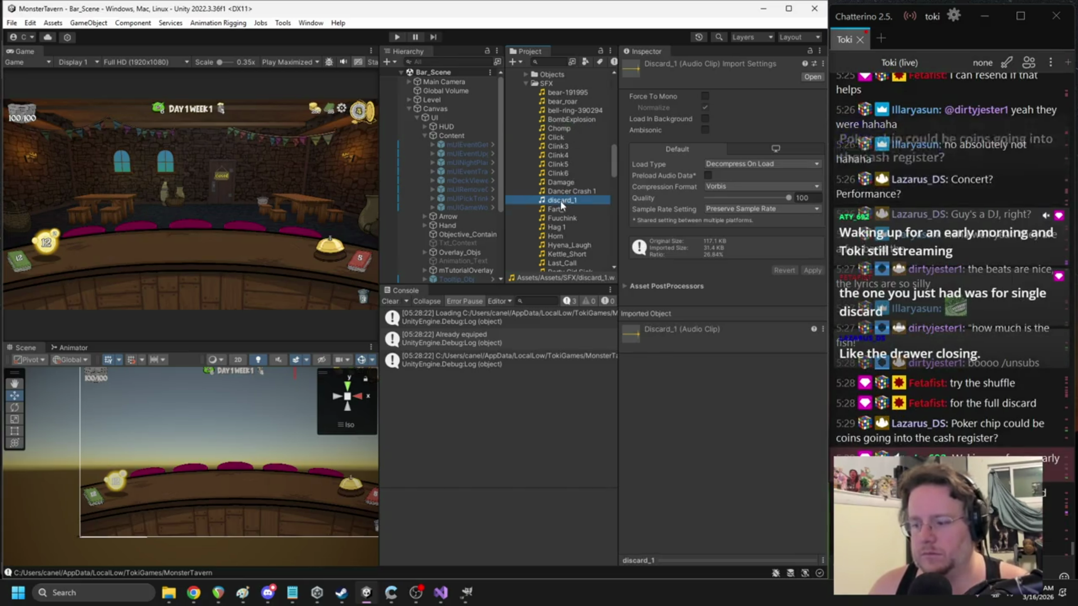
{"action": "mouse_move", "coordinate": [561, 201]}
{"action": "left_mouse_down"}
{"action": "mouse_move", "coordinate": [563, 276]}
{"action": "mouse_move", "coordinate": [549, 261]}
{"action": "mouse_move", "coordinate": [557, 274]}
{"action": "mouse_move", "coordinate": [558, 237]}
{"action": "left_mouse_up"}
{"action": "left_click", "coordinate": [399, 37]}
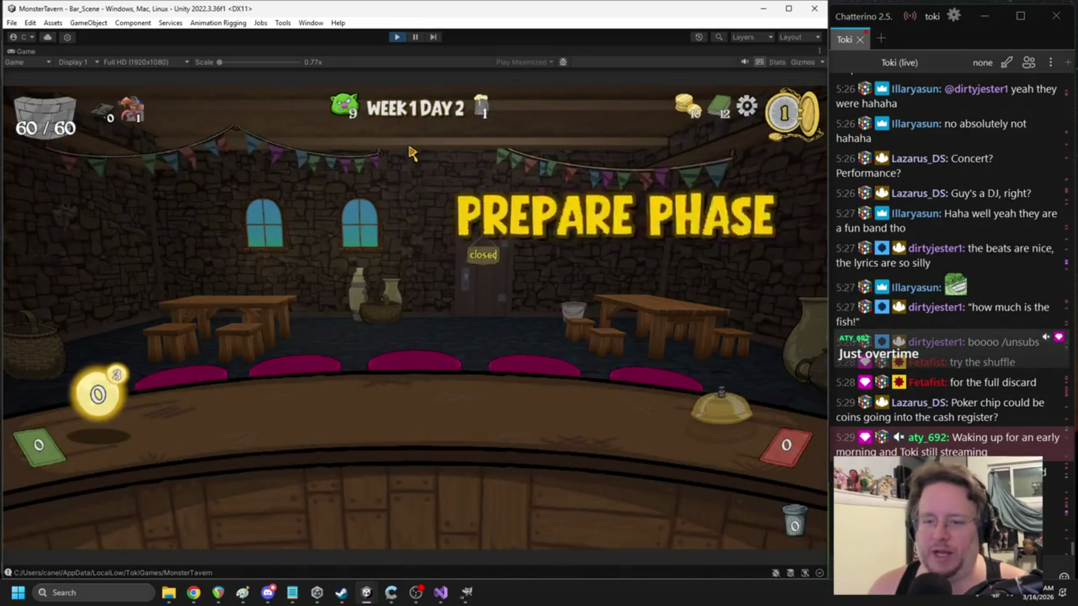
{"action": "left_click", "coordinate": [721, 407]}
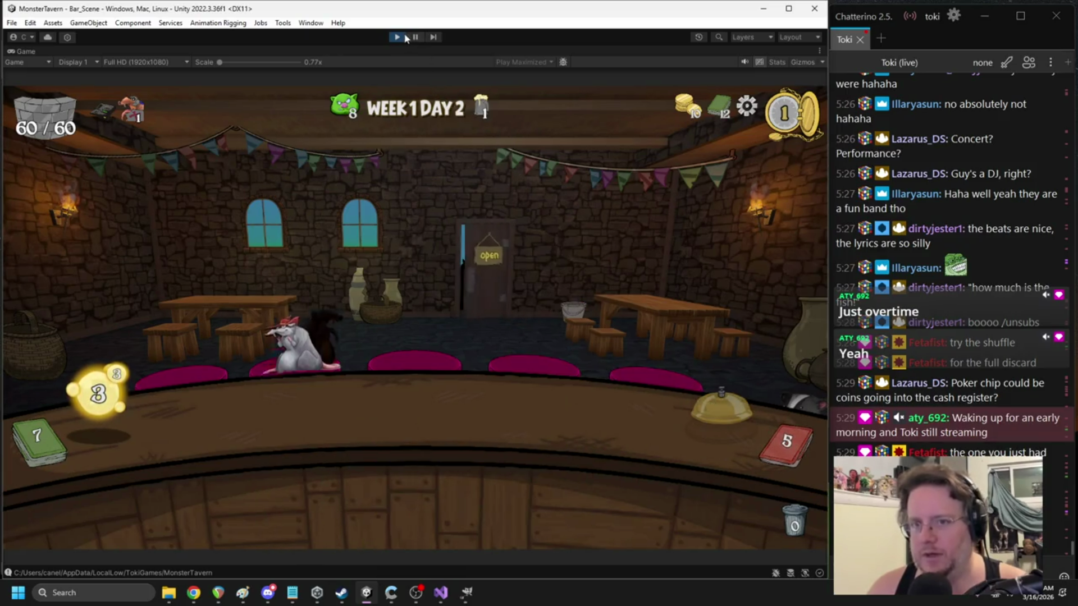
{"action": "key", "text": "ctrl+p"}
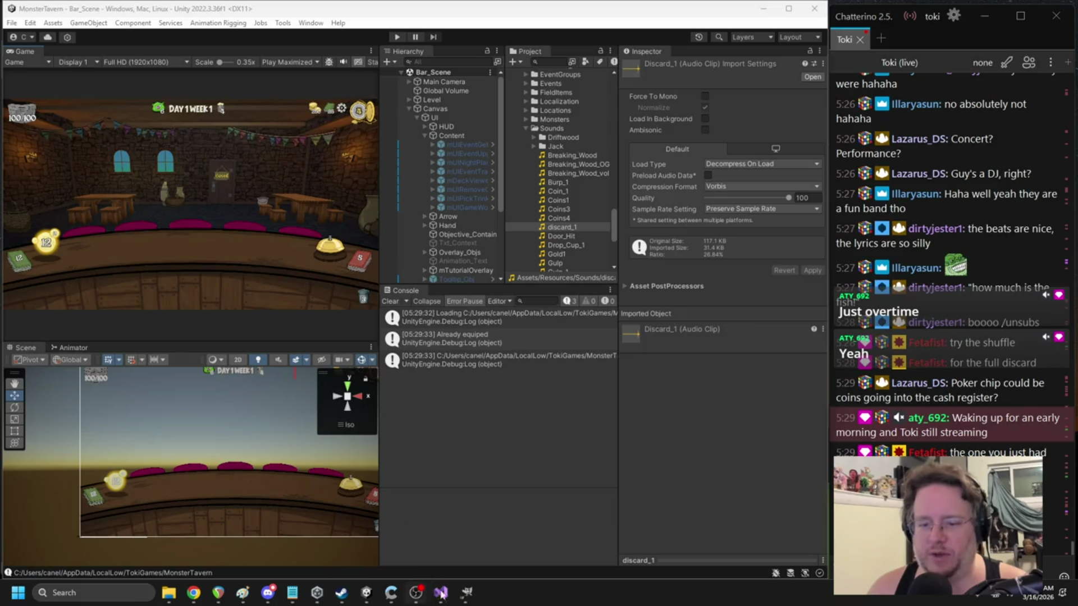
{"action": "left_click", "coordinate": [438, 593]}
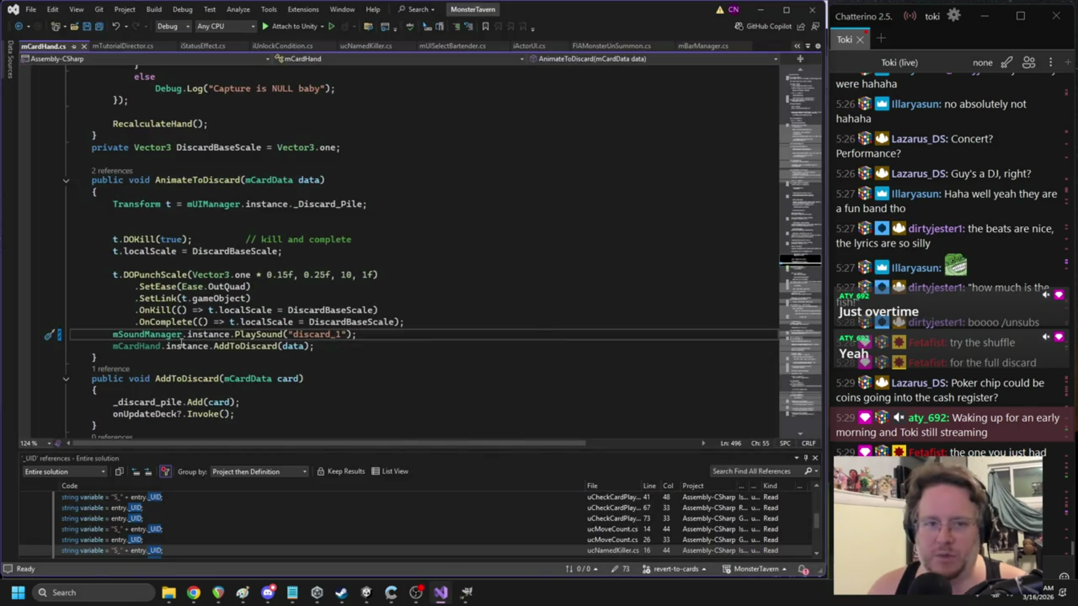
- Cut the discard_1 PlaySound line out of AnimateToDiscard and save mCardHand.cs
{"action": "key", "text": "shift+Home"}
{"action": "key", "text": "shift+Home"}
{"action": "key", "text": "ctrl+c"}
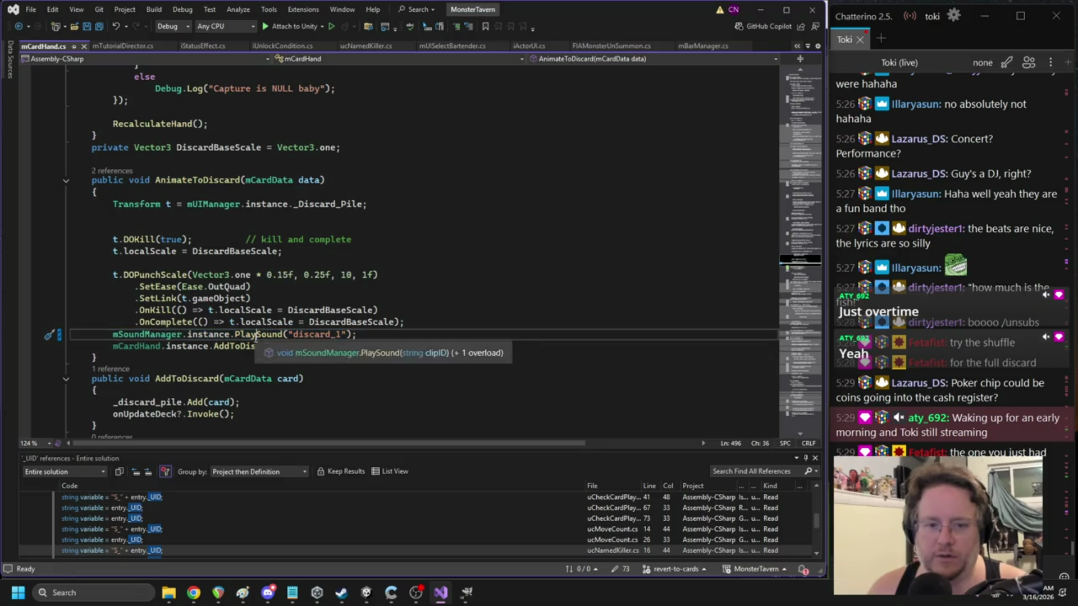
{"action": "key", "text": "Delete"}
{"action": "left_click", "coordinate": [171, 263]}
{"action": "key", "text": "ctrl+s"}
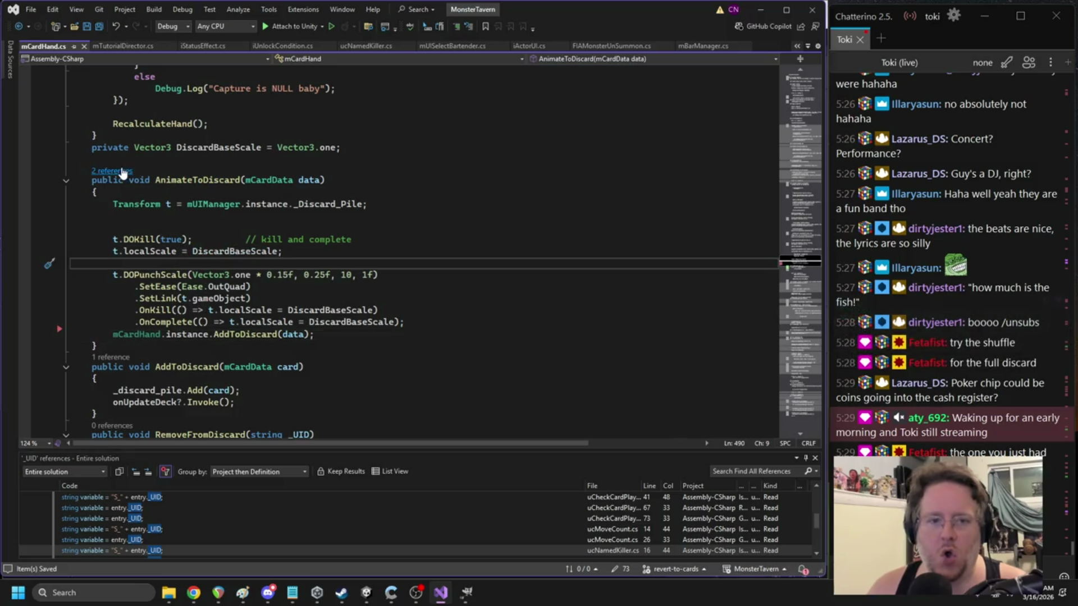
- Paste the discard_1 PlaySound call after the fade tween at the line-350 AnimateToDiscard call, then return to Unity
{"action": "left_click", "coordinate": [122, 171]}
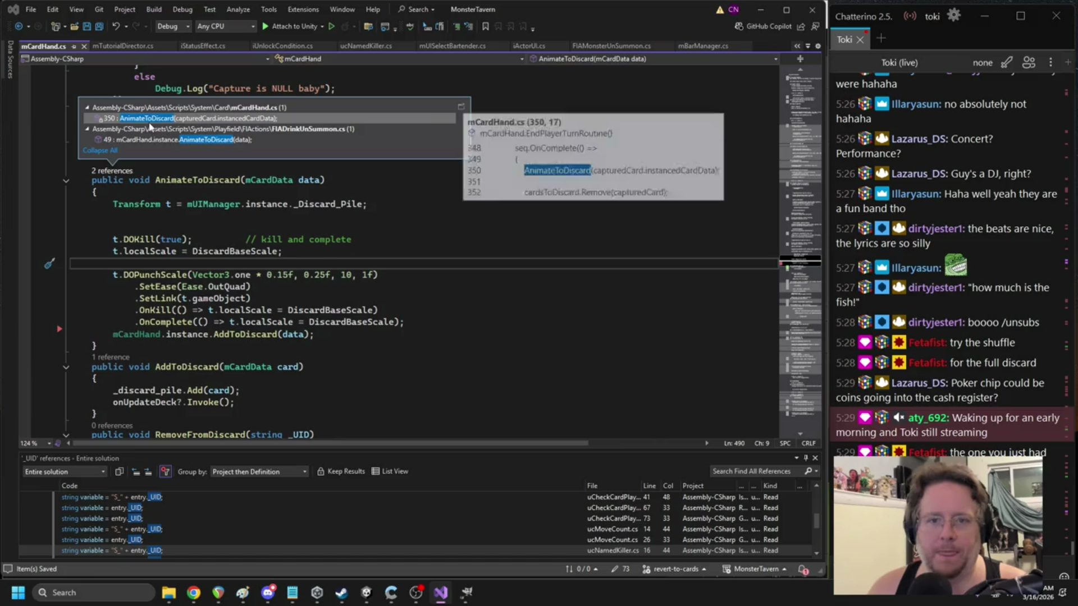
{"action": "mouse_move", "coordinate": [149, 141]}
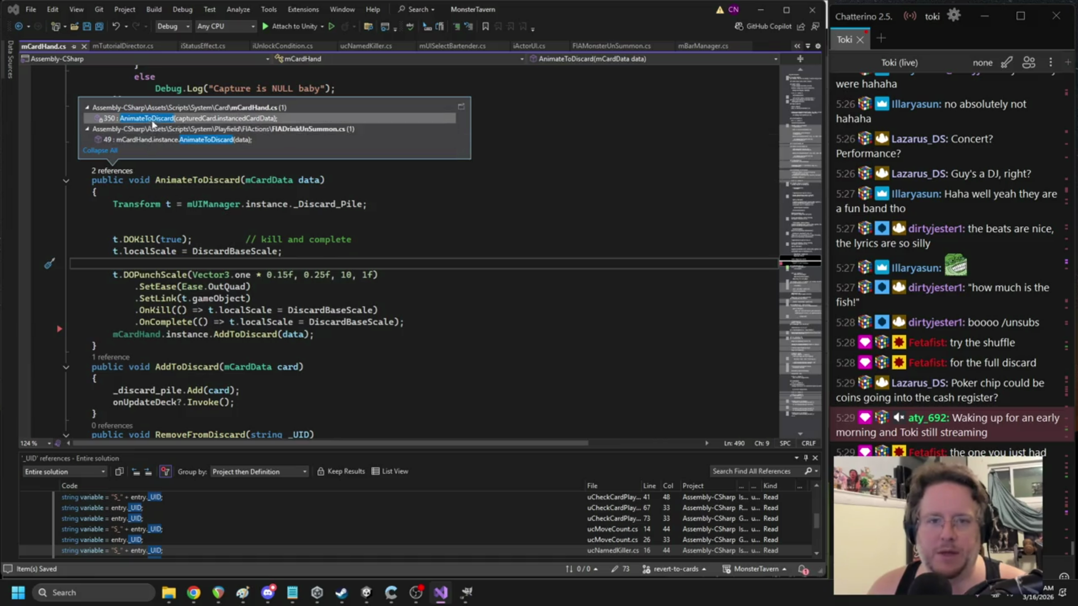
{"action": "left_click", "coordinate": [151, 119]}
{"action": "left_click", "coordinate": [300, 222]}
{"action": "scroll", "coordinate": [300, 222], "scroll_direction": "up", "scroll_amount": 9}
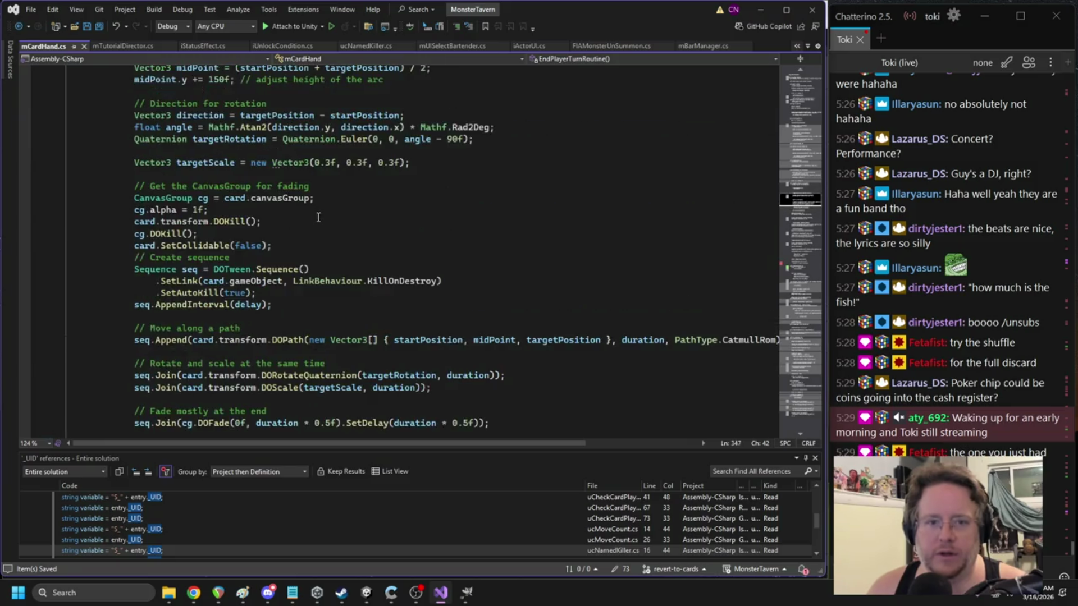
{"action": "scroll", "coordinate": [198, 251], "scroll_direction": "down", "scroll_amount": 4}
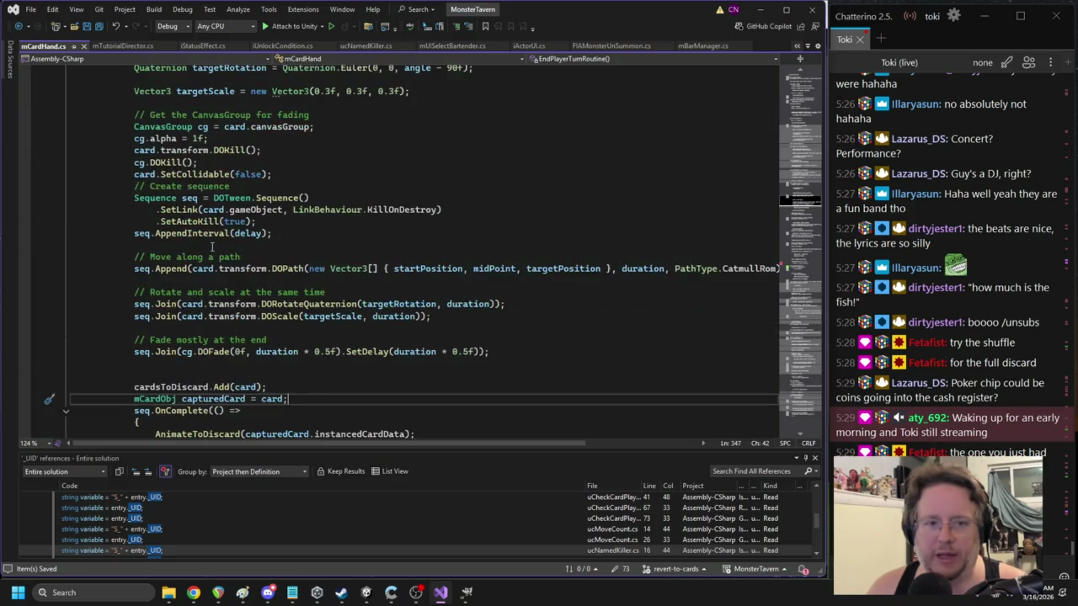
{"action": "scroll", "coordinate": [213, 247], "scroll_direction": "down", "scroll_amount": 1}
{"action": "left_click", "coordinate": [241, 340]}
{"action": "key", "text": "ctrl+v"}
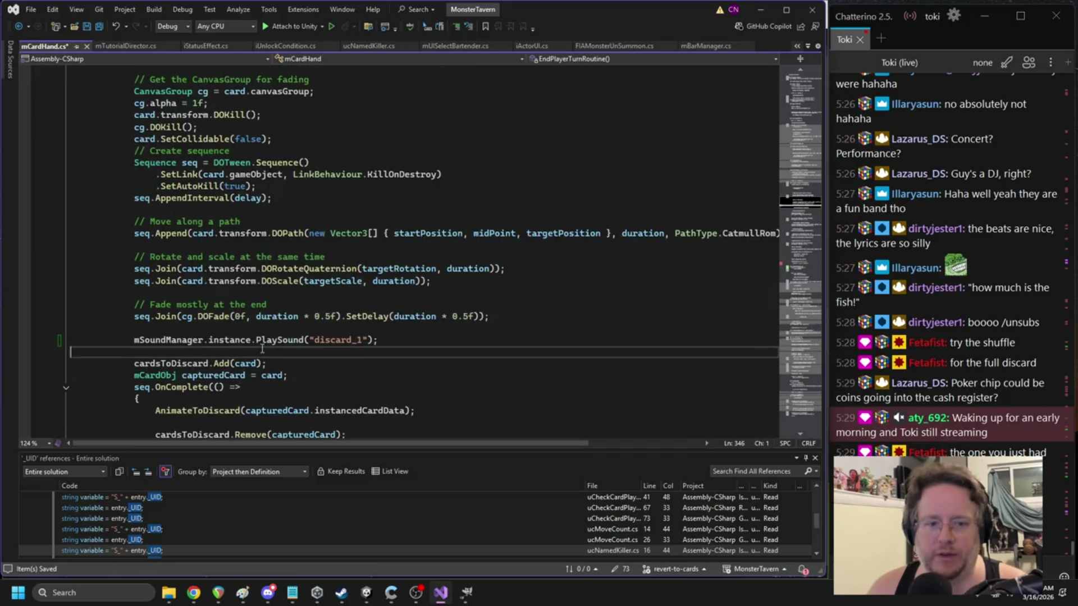
{"action": "left_click", "coordinate": [366, 592]}
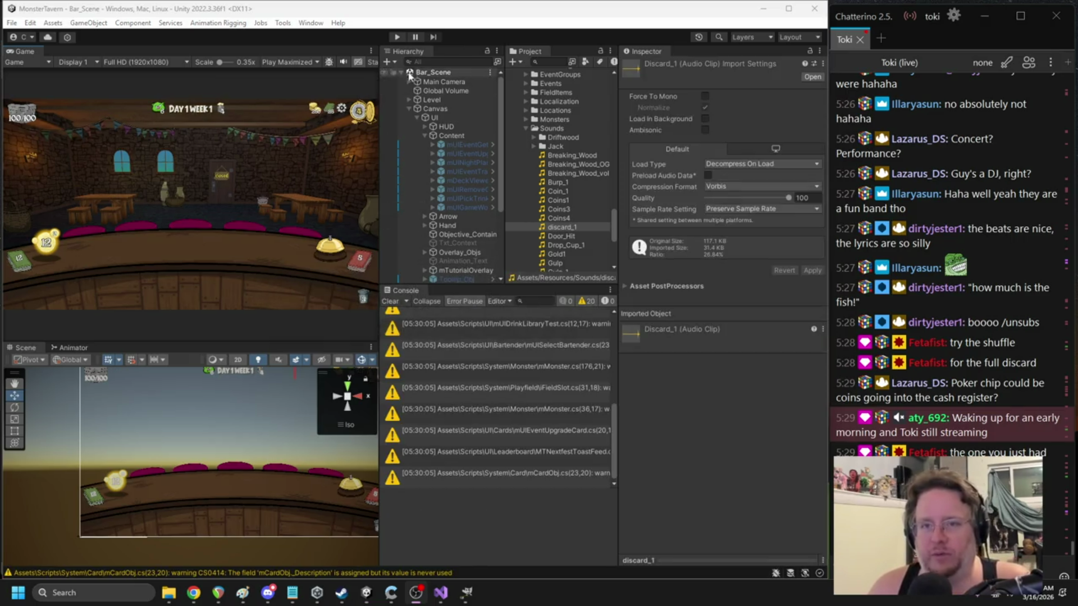
{"action": "left_click", "coordinate": [397, 36]}
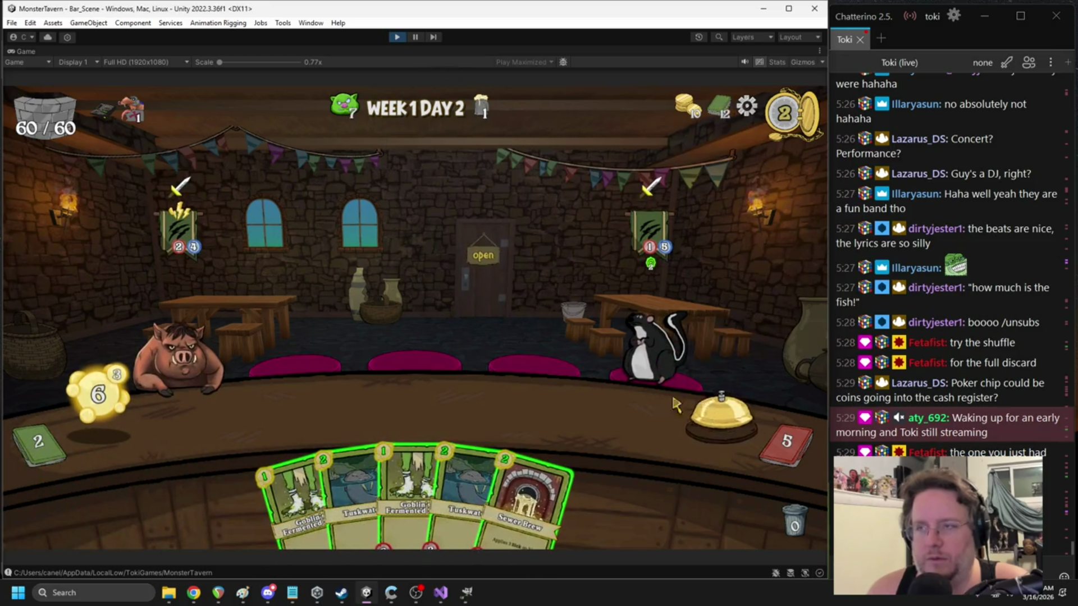
{"action": "left_click", "coordinate": [393, 35]}
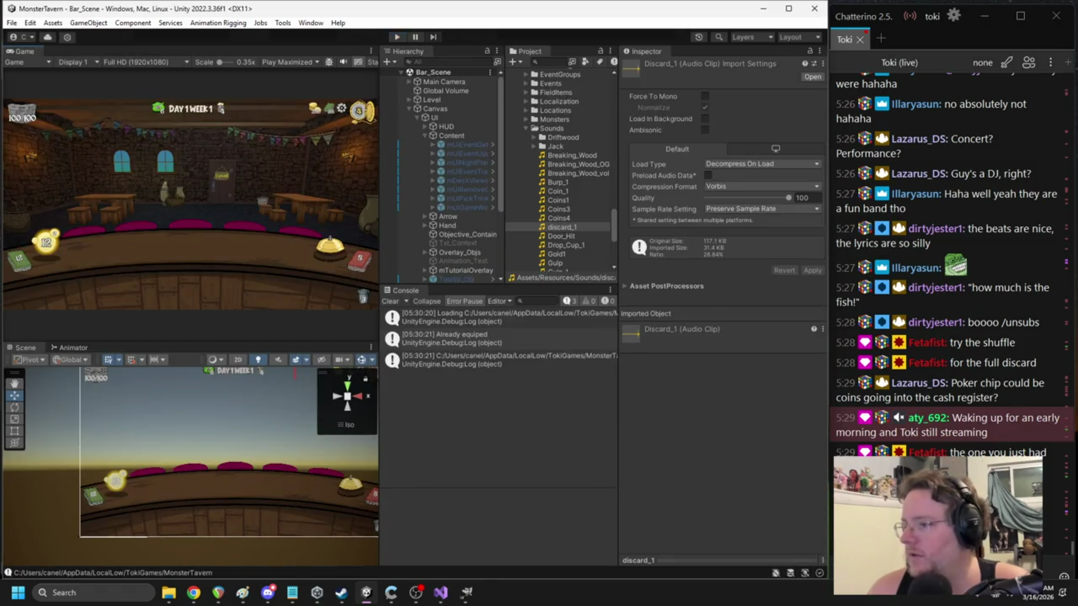
{"action": "key", "text": "alt+Tab"}
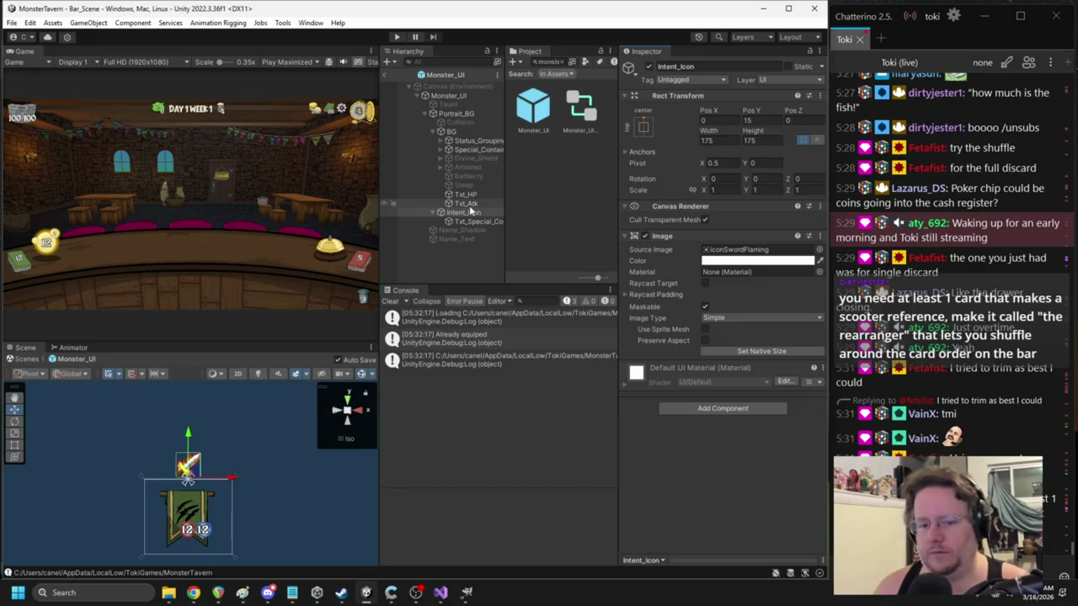
- Set Intent_Icon's Rect Transform Pos Y to 0 and start a new animation from the Window menu
{"action": "type", "text": "0"}
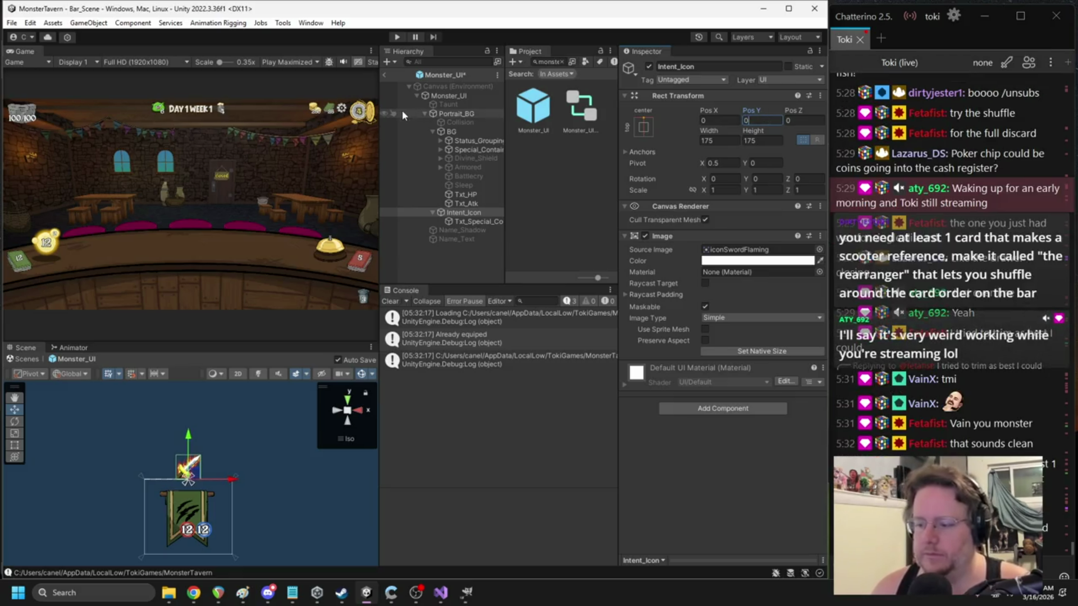
{"action": "left_click", "coordinate": [322, 23]}
{"action": "mouse_move", "coordinate": [358, 127]}
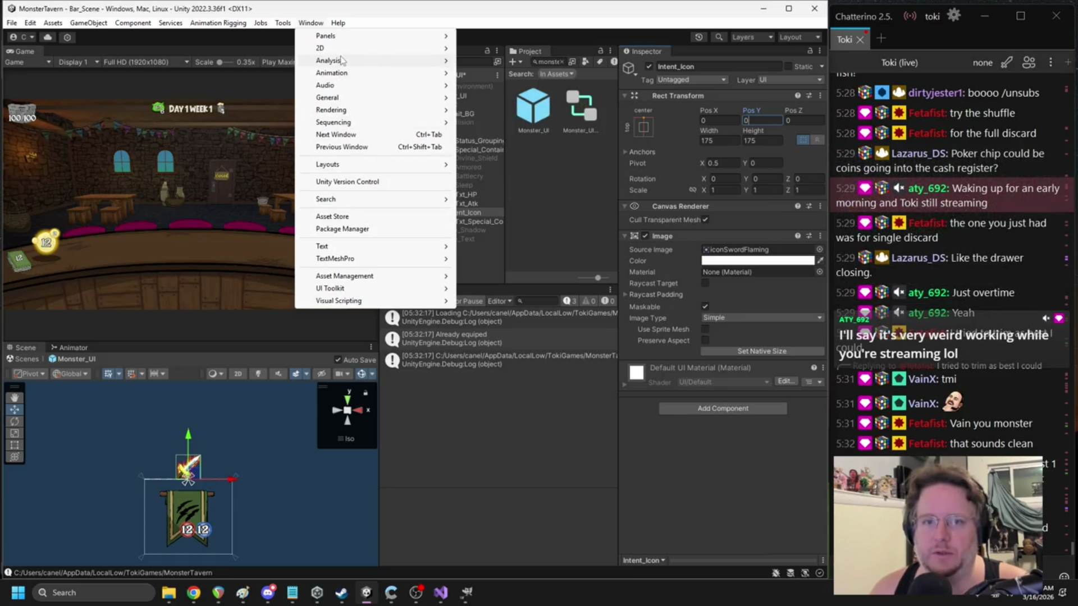
{"action": "mouse_move", "coordinate": [337, 73]}
{"action": "left_click", "coordinate": [482, 74]}
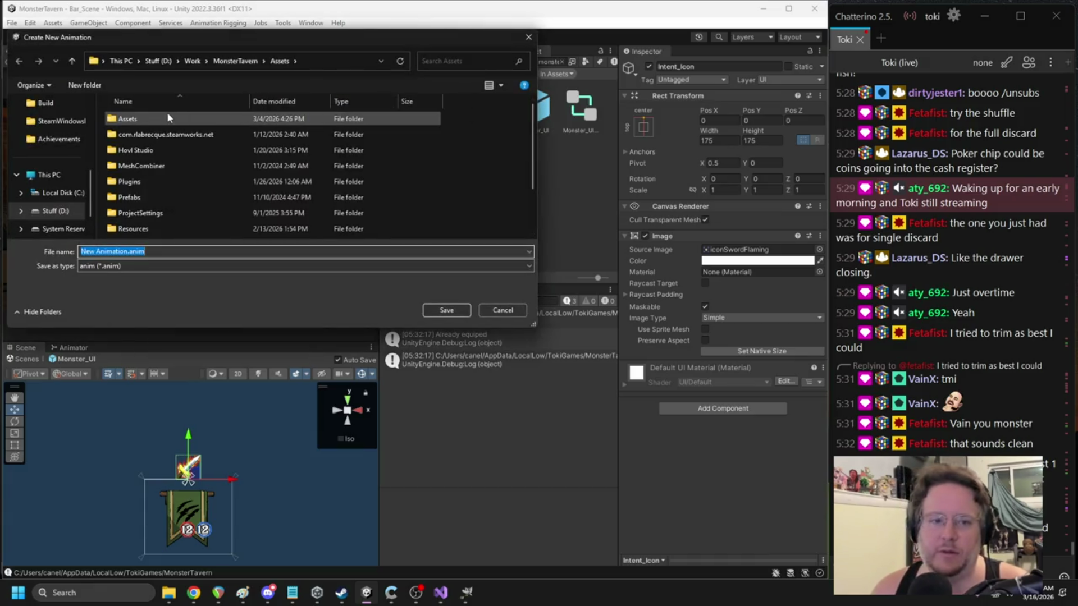
- Save the new clip as Intent_Bobble.anim in Assets/Animation
{"action": "double_click", "coordinate": [167, 118]}
{"action": "double_click", "coordinate": [167, 134]}
{"action": "left_click", "coordinate": [128, 252]}
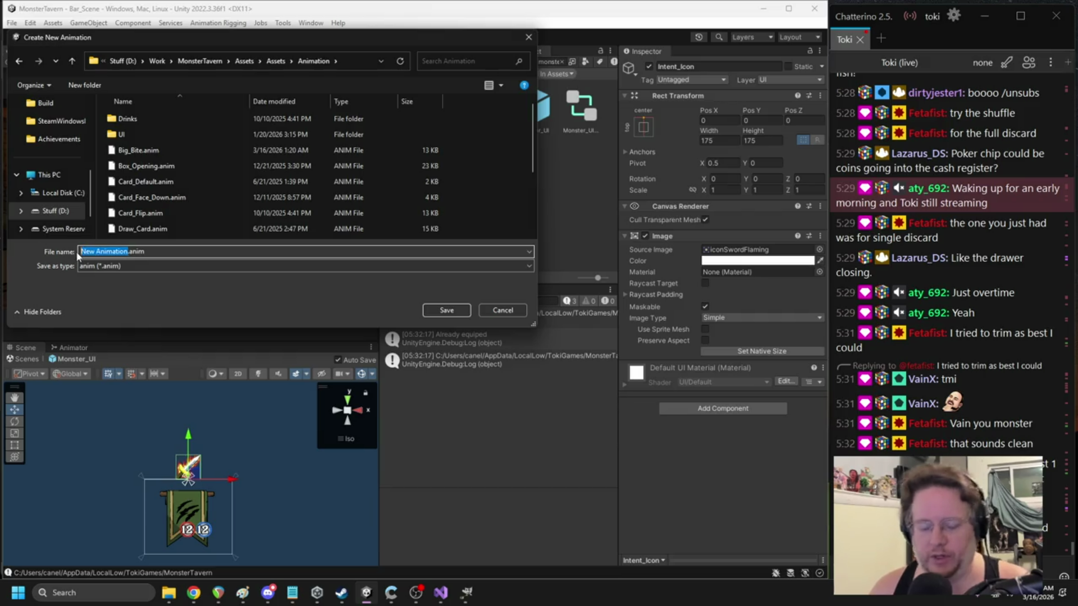
{"action": "type", "text": "Intent_Bobble"}
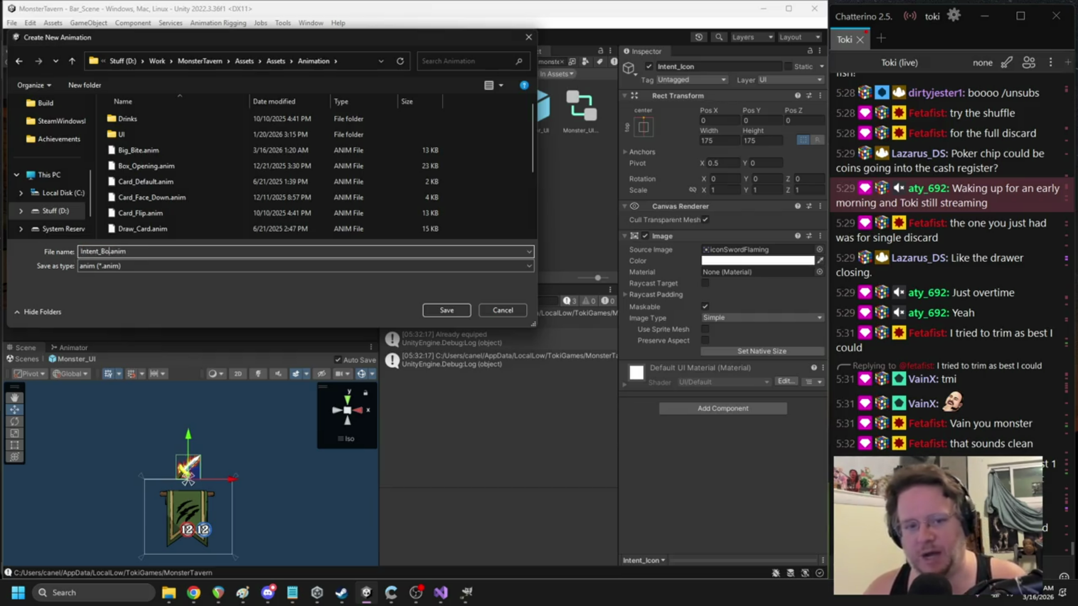
{"action": "key", "text": "Return"}
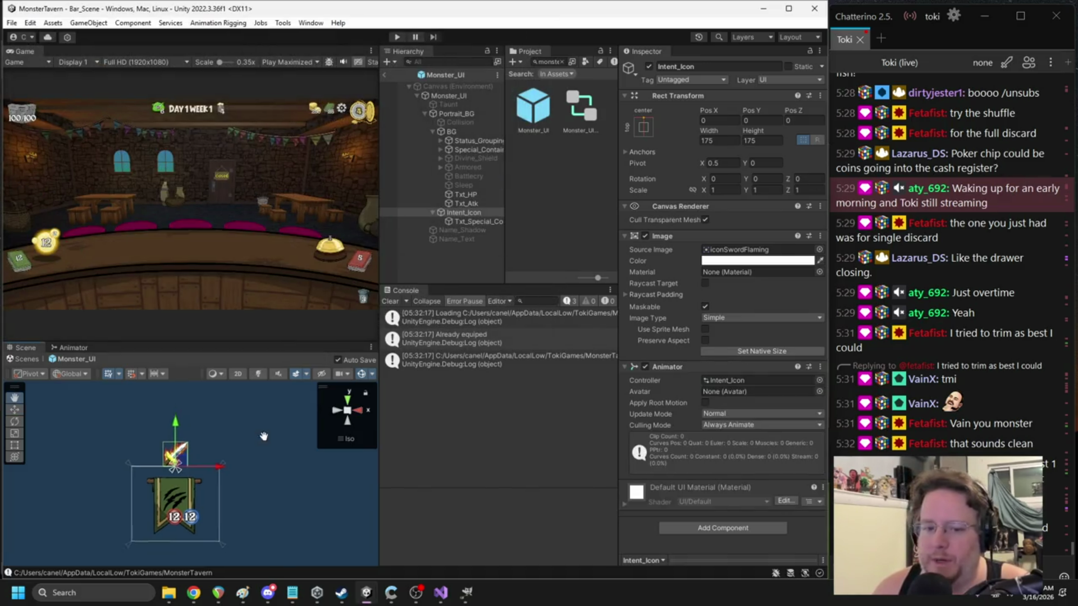
- Add keyframes for the Rect Transform's Pos X and Pos Y
{"action": "left_click", "coordinate": [645, 367]}
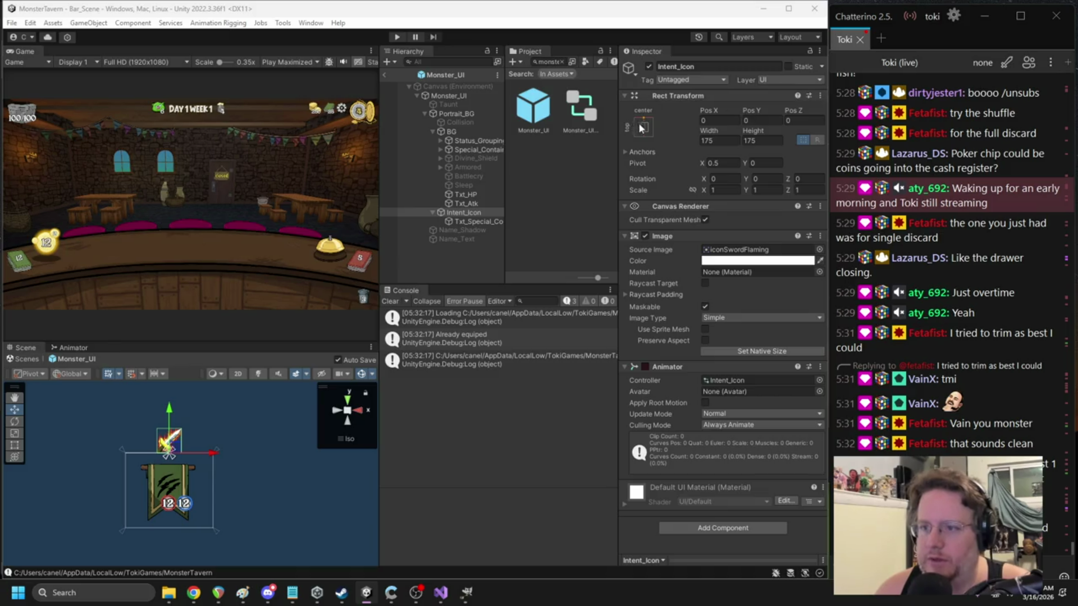
{"action": "right_click", "coordinate": [681, 96]}
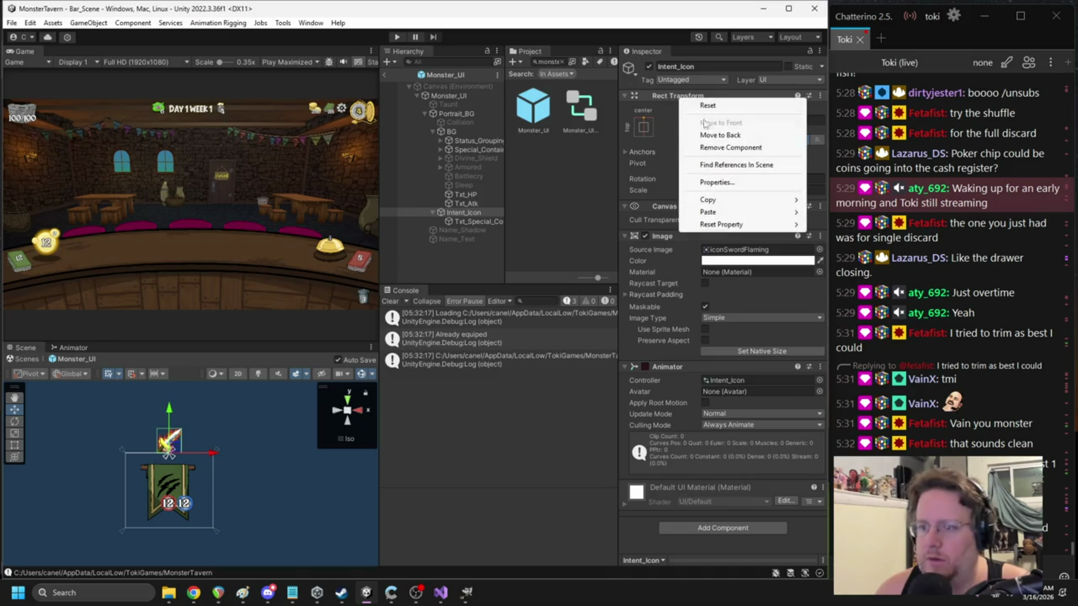
{"action": "left_click", "coordinate": [645, 154]}
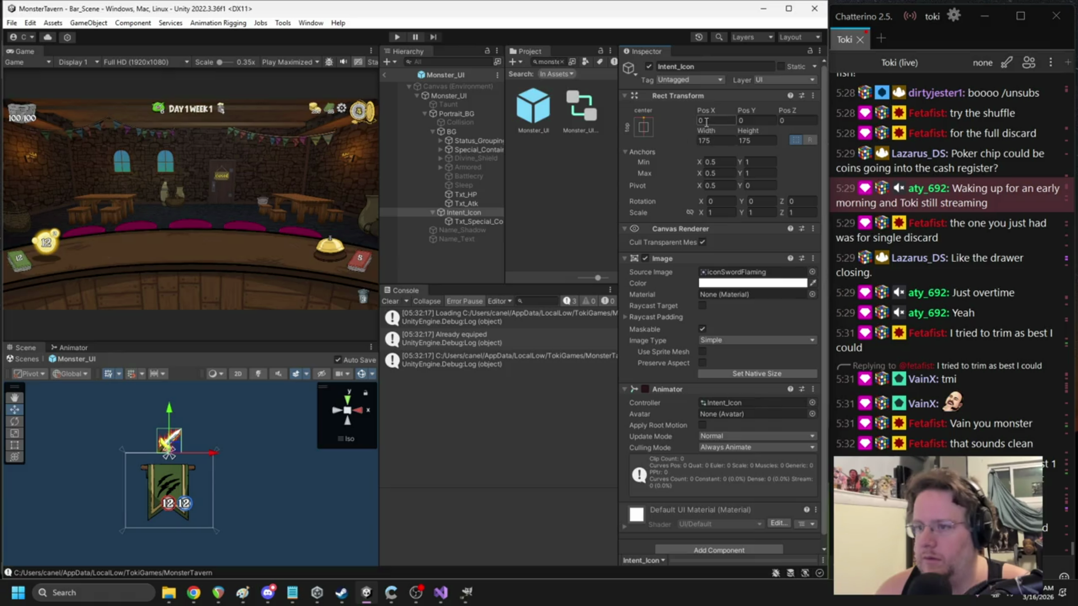
{"action": "right_click", "coordinate": [707, 122]}
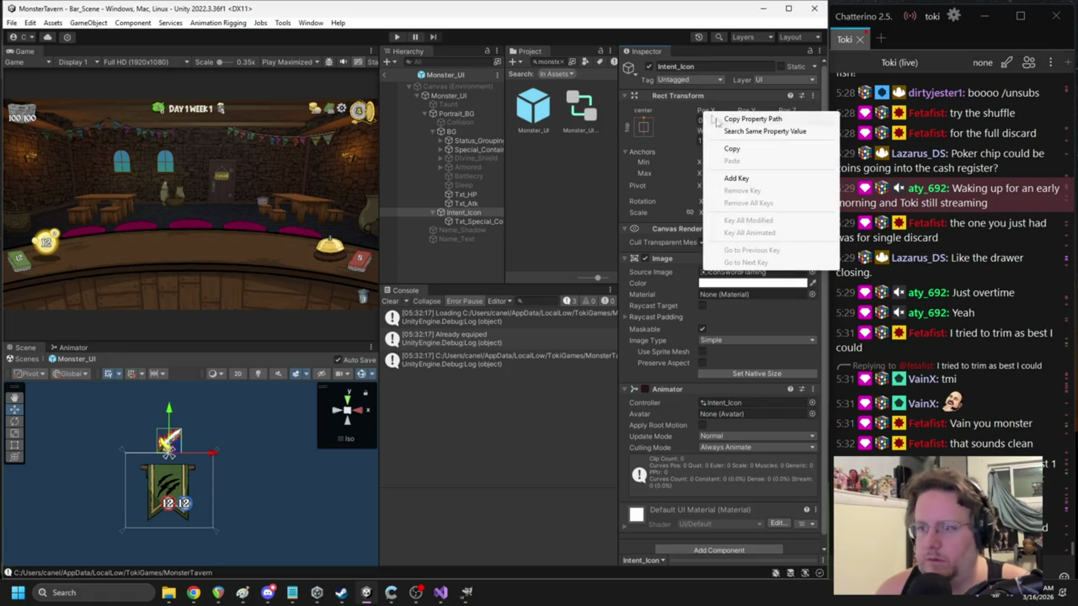
{"action": "left_click", "coordinate": [743, 178]}
{"action": "right_click", "coordinate": [746, 115]}
{"action": "left_click", "coordinate": [783, 177]}
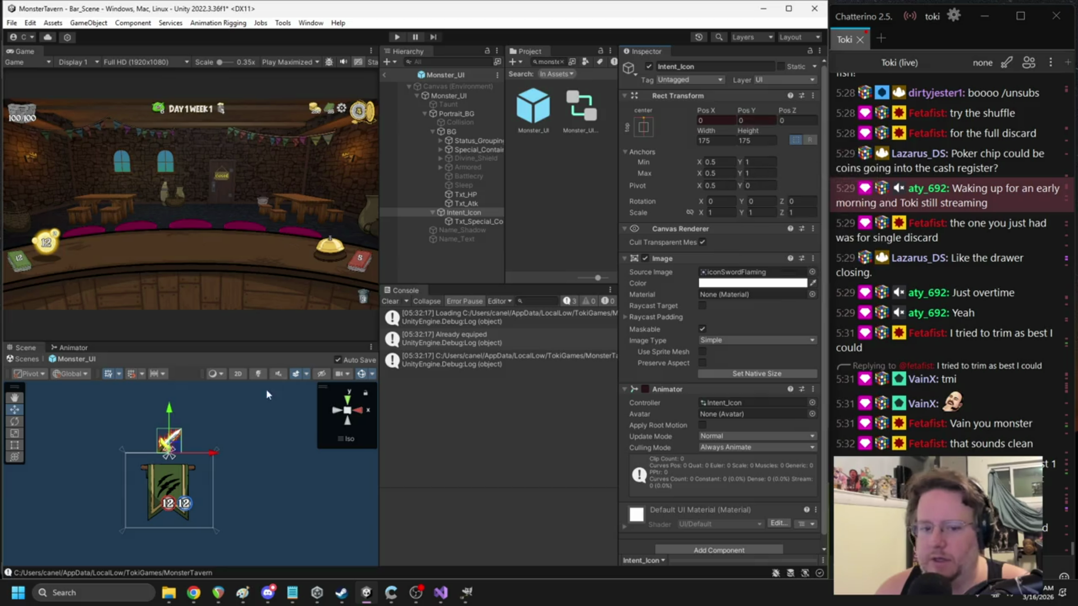
- Raise the sword to Pos Y 50 after trying a few other heights
{"action": "scroll", "coordinate": [194, 440], "scroll_direction": "up", "scroll_amount": 5}
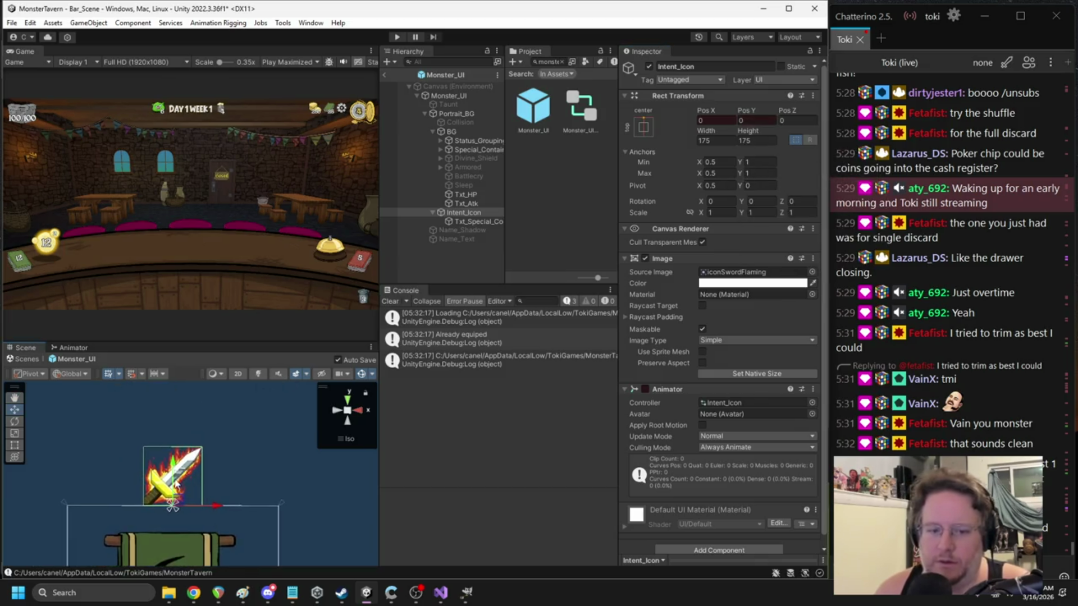
{"action": "left_click_drag", "start_coordinate": [173, 468], "coordinate": [173, 471]}
{"action": "key", "text": "ctrl+z"}
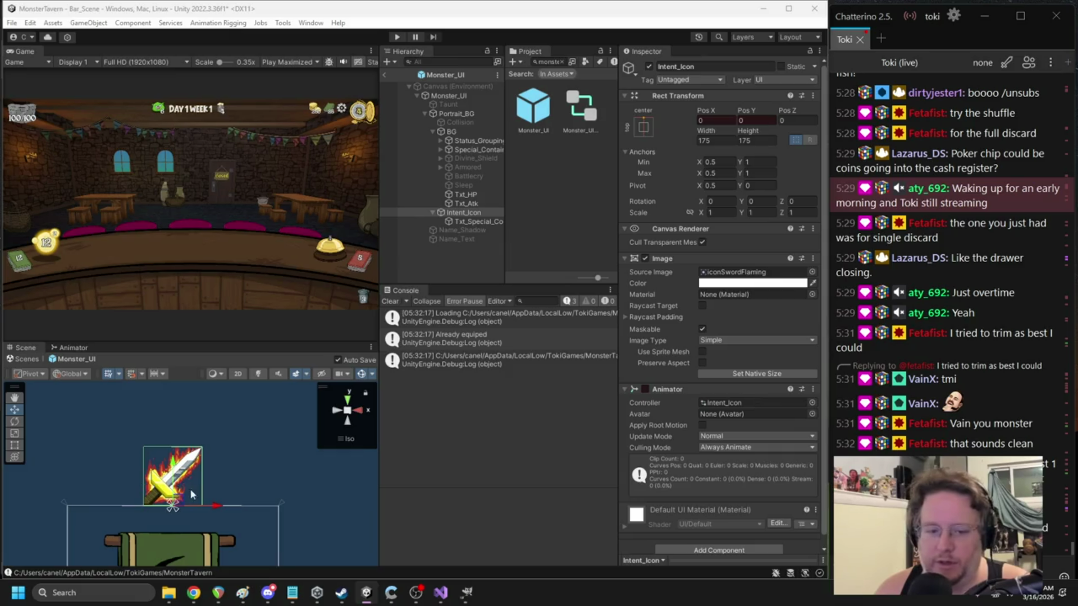
{"action": "left_click_drag", "start_coordinate": [180, 473], "coordinate": [174, 487]}
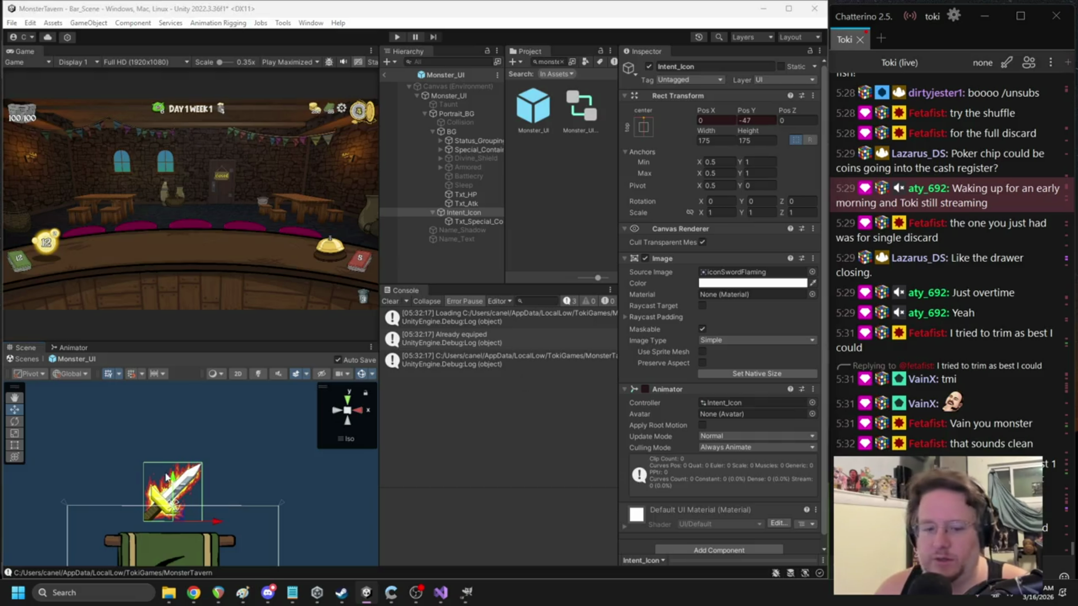
{"action": "left_click_drag", "start_coordinate": [174, 488], "coordinate": [174, 469]}
{"action": "key", "text": "ctrl+z"}
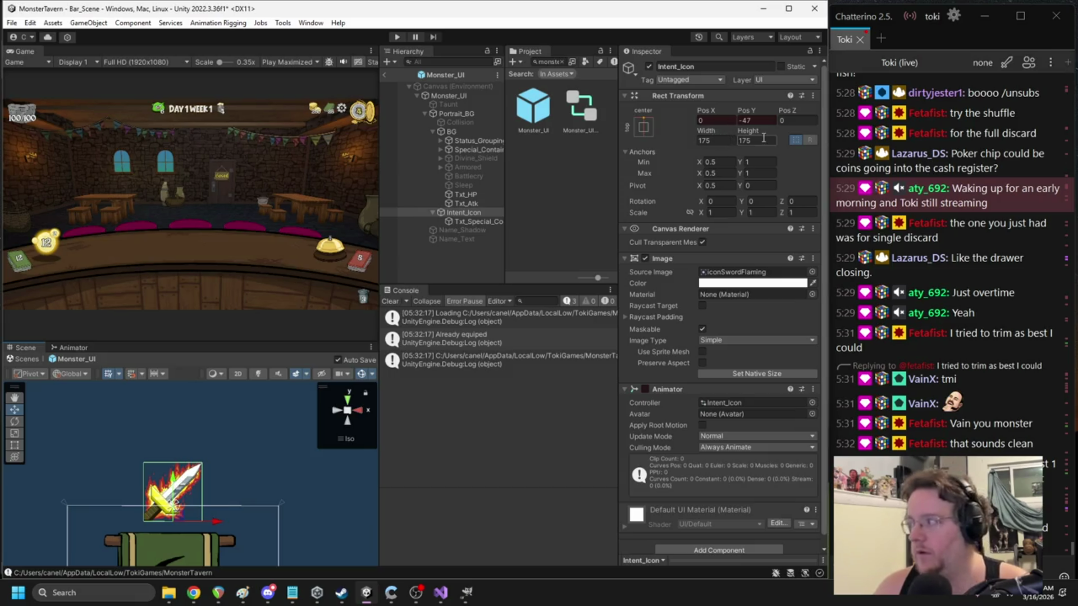
{"action": "left_click_drag", "start_coordinate": [744, 118], "coordinate": [747, 116]}
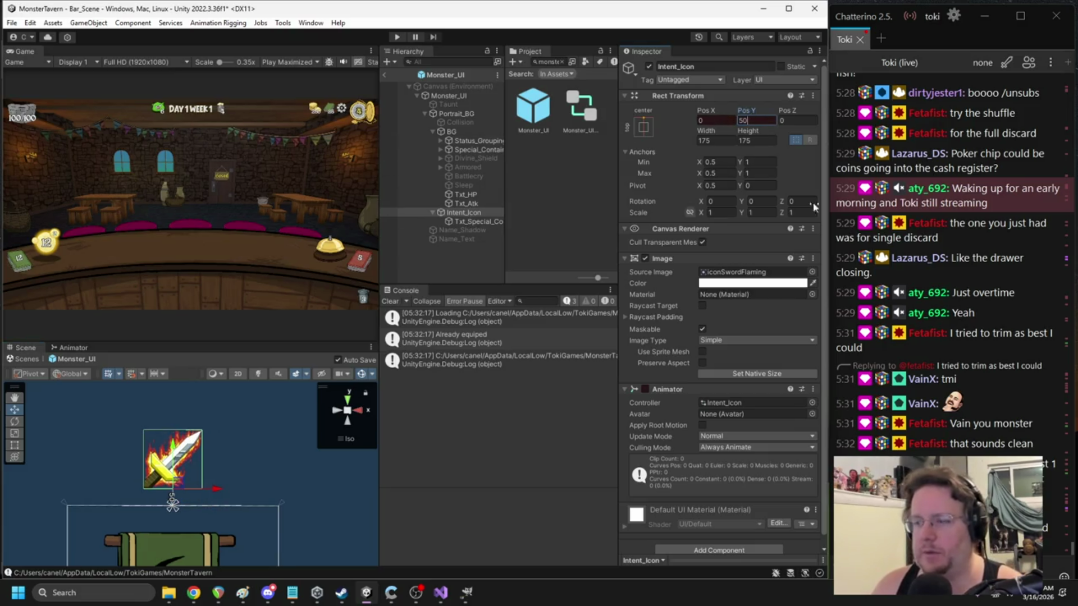
{"action": "key", "text": "ctrl+z"}
{"action": "left_click", "coordinate": [746, 121]}
{"action": "type", "text": "-50"}
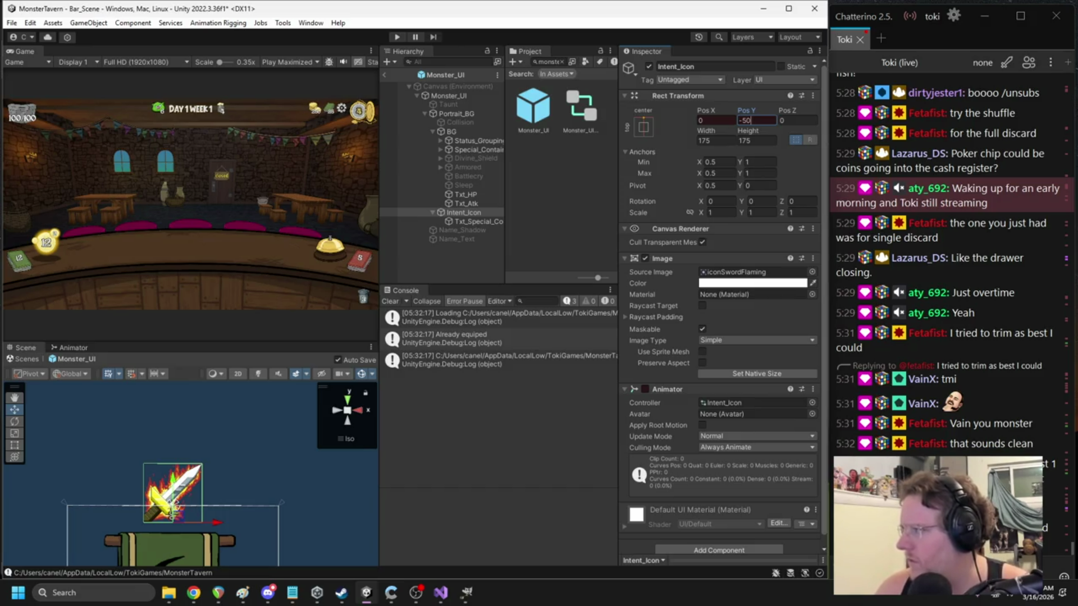
{"action": "left_click_drag", "start_coordinate": [173, 512], "coordinate": [174, 510]}
{"action": "type", "text": "50"}
{"action": "key", "text": "Return"}
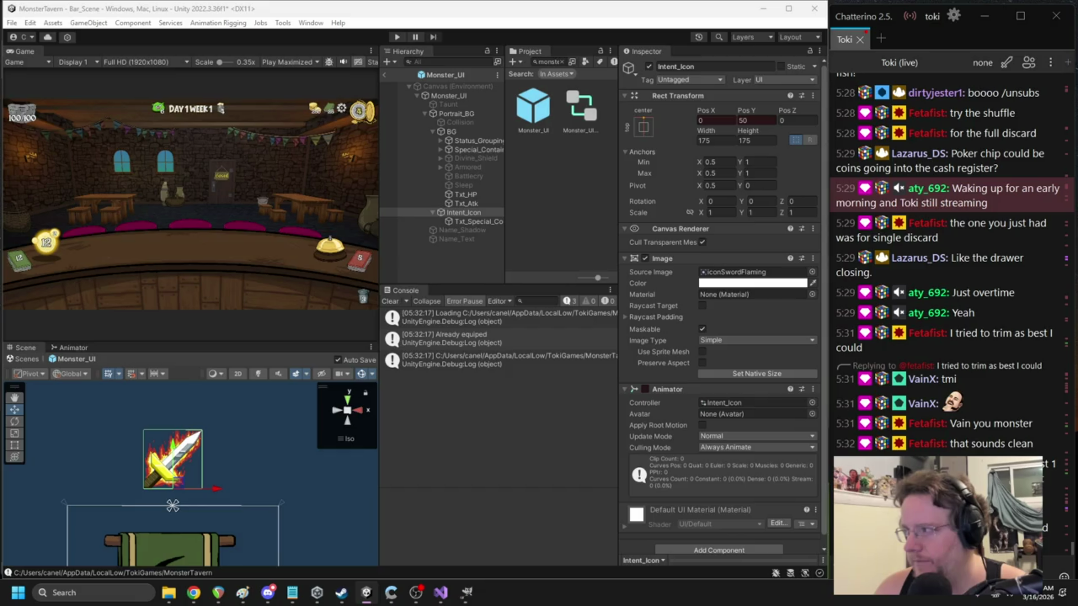
- Key the sword's Pos Y at 0, then lower it to -50
{"action": "left_click", "coordinate": [752, 120]}
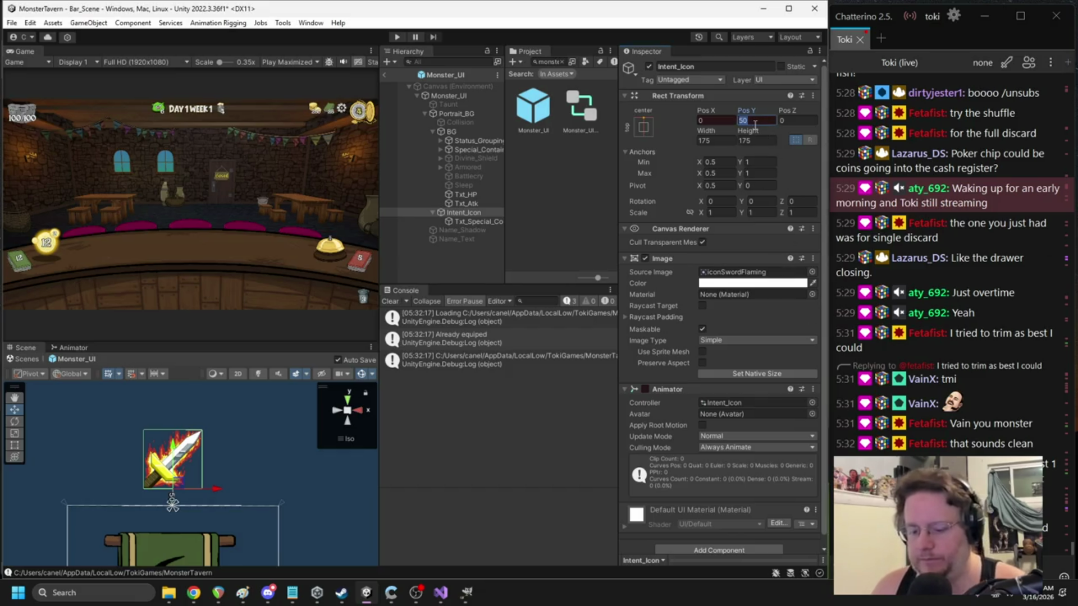
{"action": "type", "text": "0"}
{"action": "left_click", "coordinate": [881, 159]}
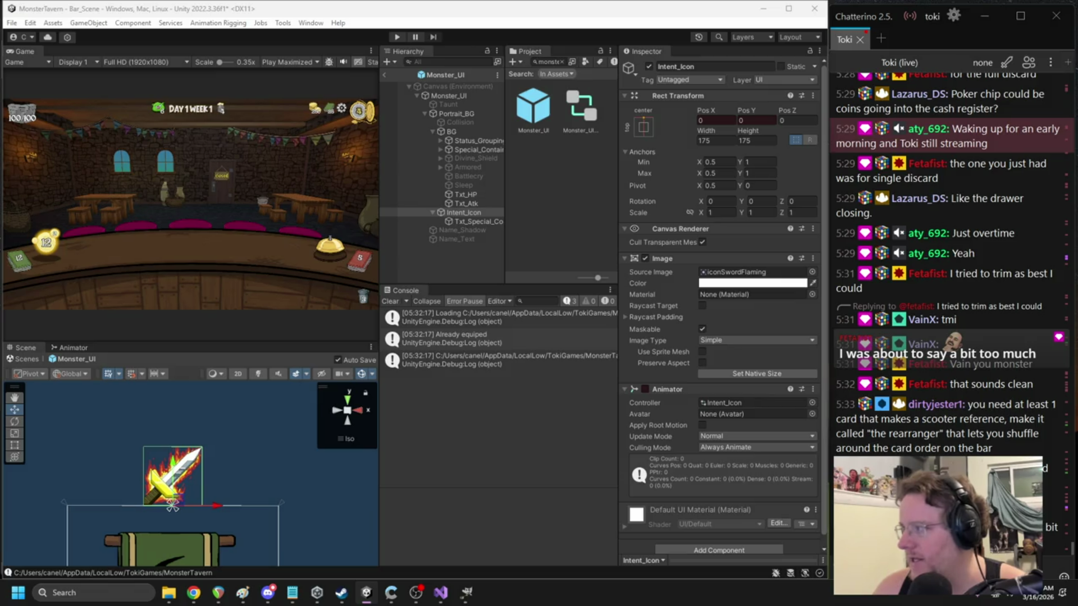
{"action": "type", "text": "-50"}
{"action": "key", "text": "Return"}
- Retype the later Pos Y keys to 50, then finally 30
{"action": "left_click", "coordinate": [743, 120]}
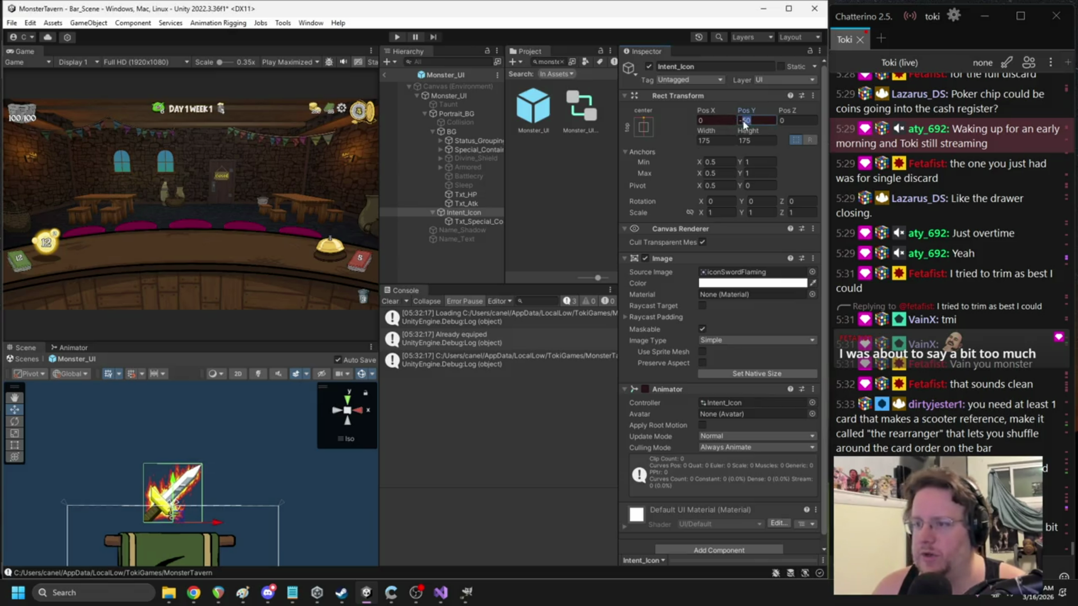
{"action": "type", "text": "-30"}
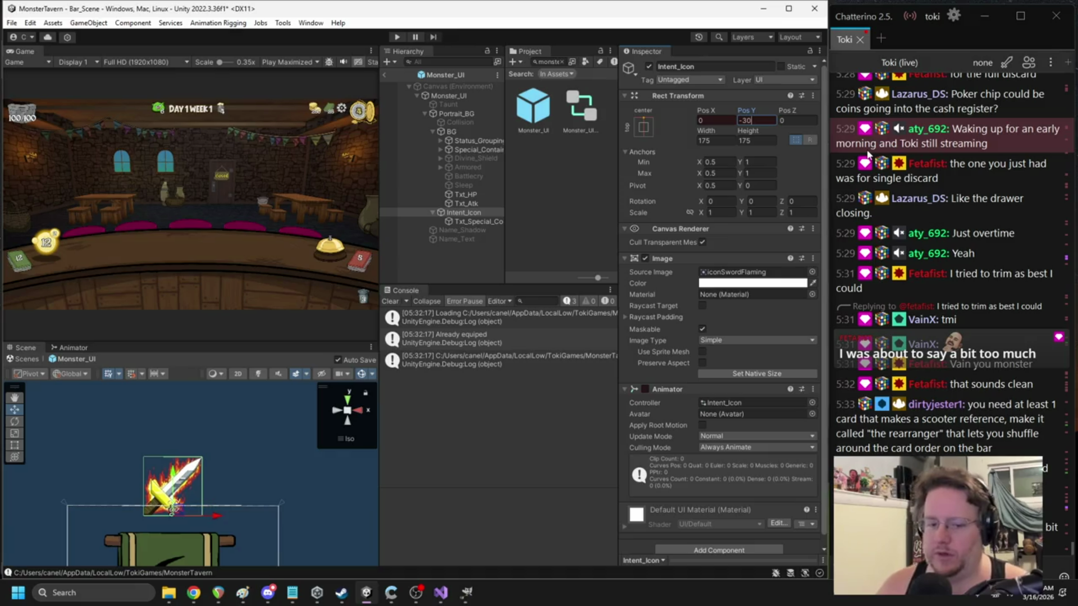
{"action": "key", "text": "BackSpace"}
{"action": "key", "text": "BackSpace"}
{"action": "key", "text": "BackSpace"}
{"action": "type", "text": "50"}
{"action": "key", "text": "Return"}
{"action": "double_click", "coordinate": [736, 120]}
{"action": "type", "text": "30"}
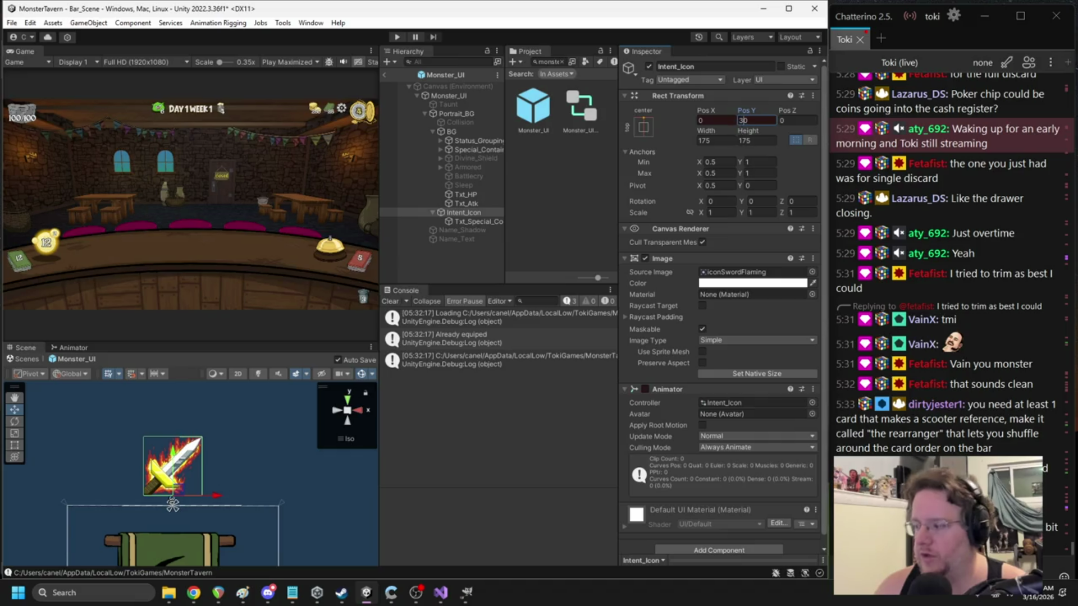
{"action": "key", "text": "alt+Tab"}
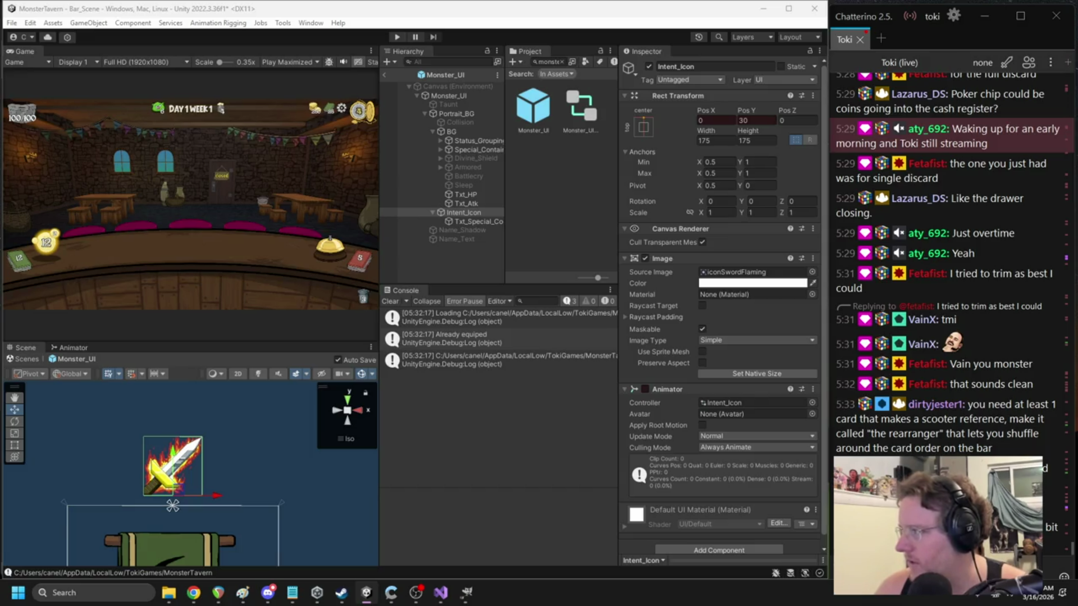
{"action": "left_click_drag", "start_coordinate": [996, 181], "coordinate": [376, 87]}
- Make the end key's left and peak key's right tangents Linear, then flatten the peak handle
{"action": "right_click", "coordinate": [449, 225]}
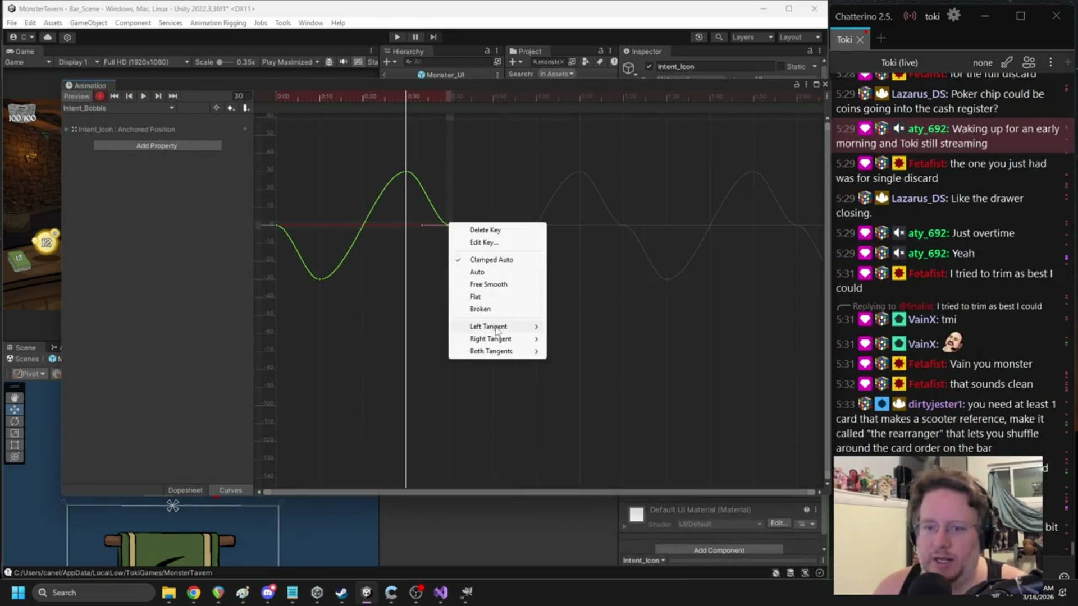
{"action": "mouse_move", "coordinate": [496, 330]}
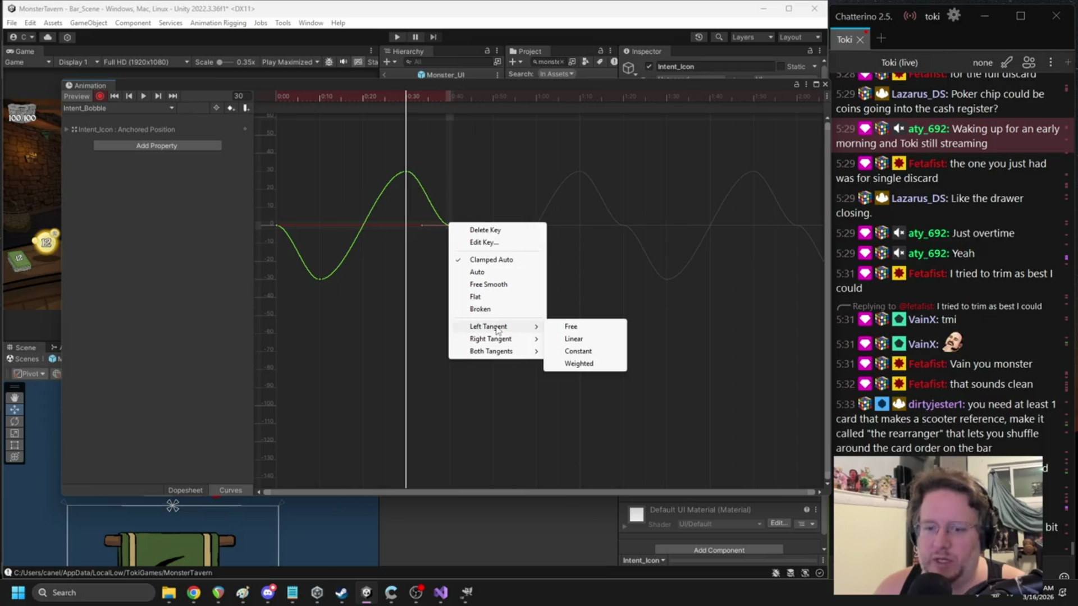
{"action": "left_click", "coordinate": [583, 342]}
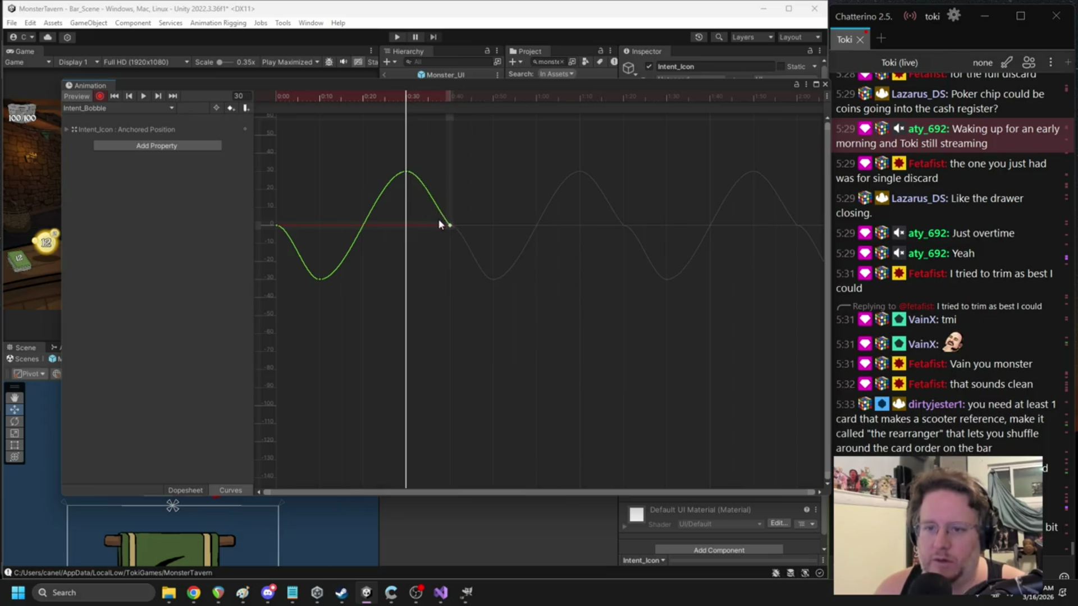
{"action": "left_click", "coordinate": [405, 172]}
{"action": "right_click", "coordinate": [405, 175]}
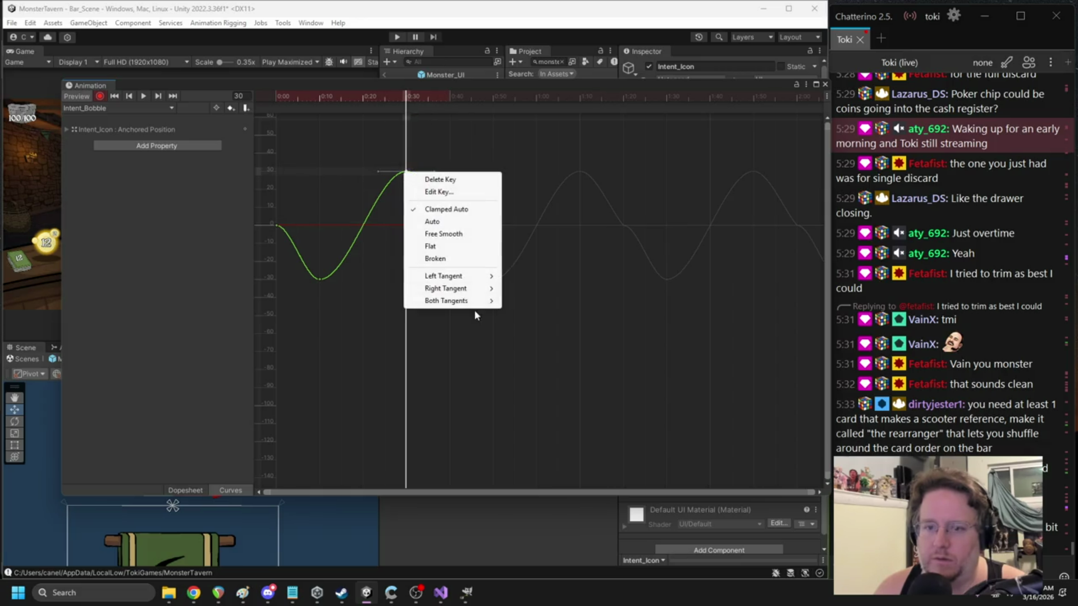
{"action": "mouse_move", "coordinate": [466, 289]}
{"action": "left_click", "coordinate": [529, 302]}
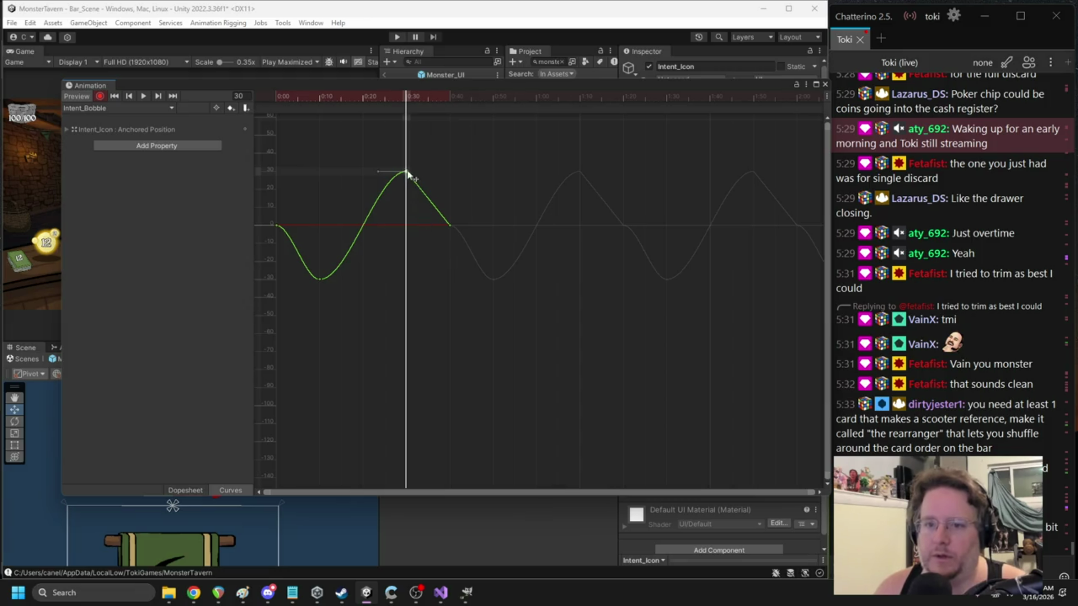
{"action": "left_click_drag", "start_coordinate": [408, 175], "coordinate": [443, 178]}
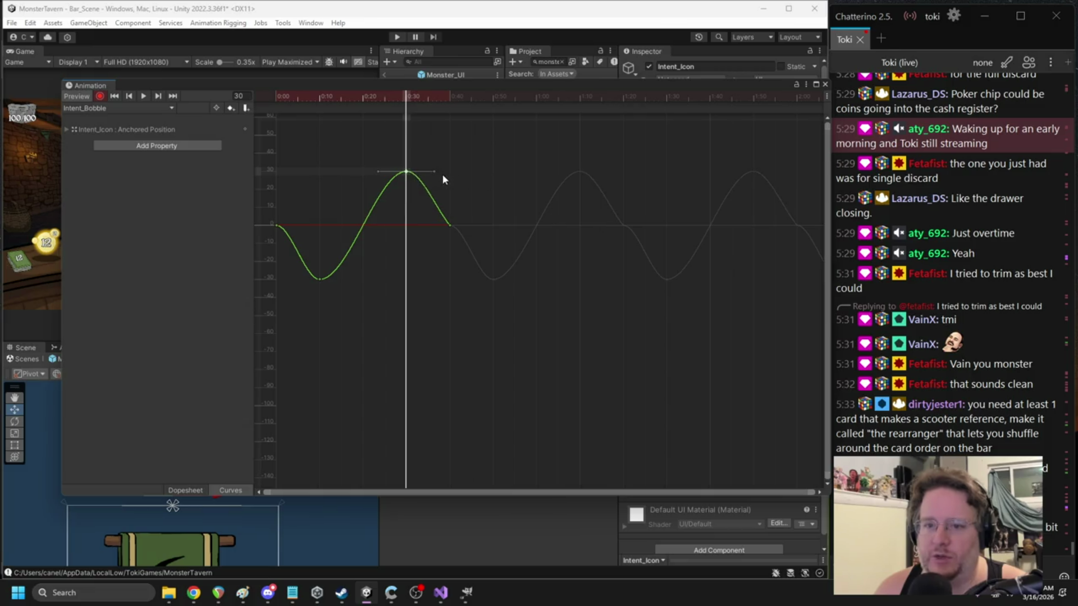
{"action": "left_click", "coordinate": [450, 226]}
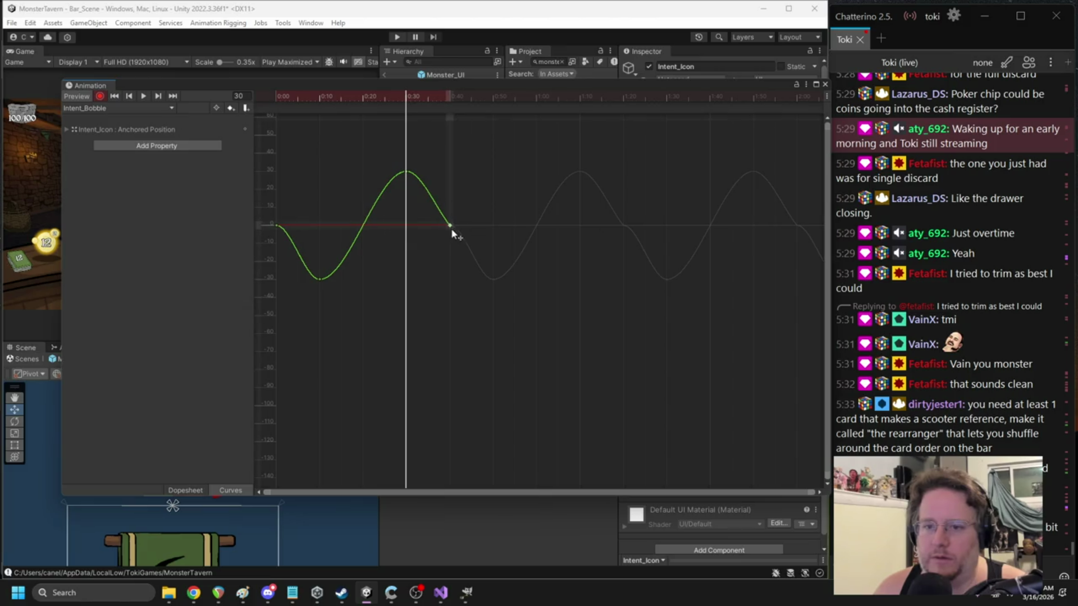
- Expand Anchored Position to show the y curve, frame the end key, and close the Animation window
{"action": "left_click", "coordinate": [106, 130]}
{"action": "left_click", "coordinate": [66, 129]}
{"action": "left_click", "coordinate": [115, 139]}
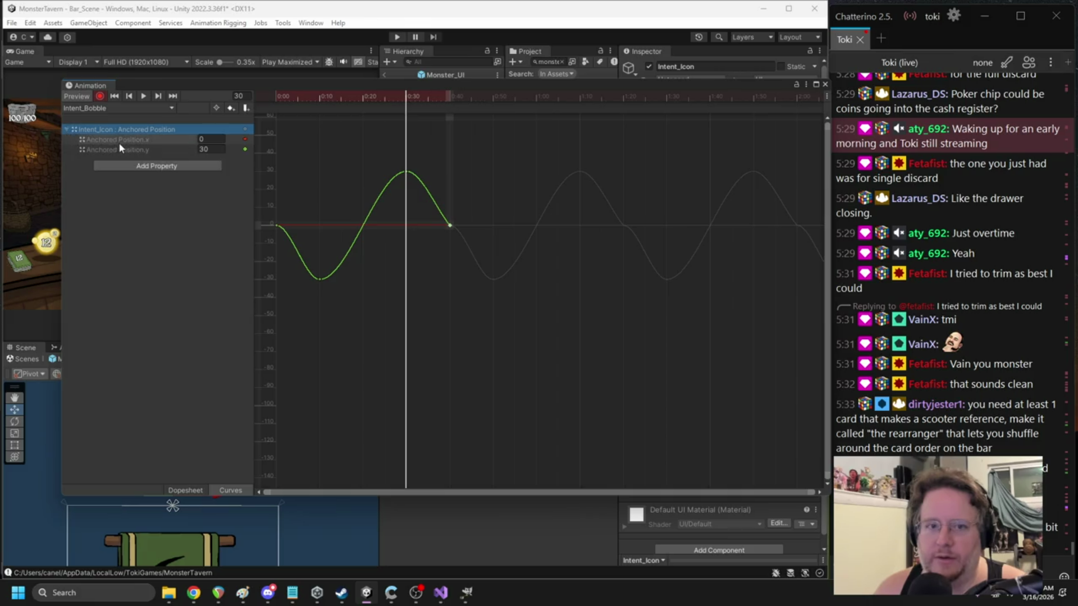
{"action": "left_click", "coordinate": [121, 149]}
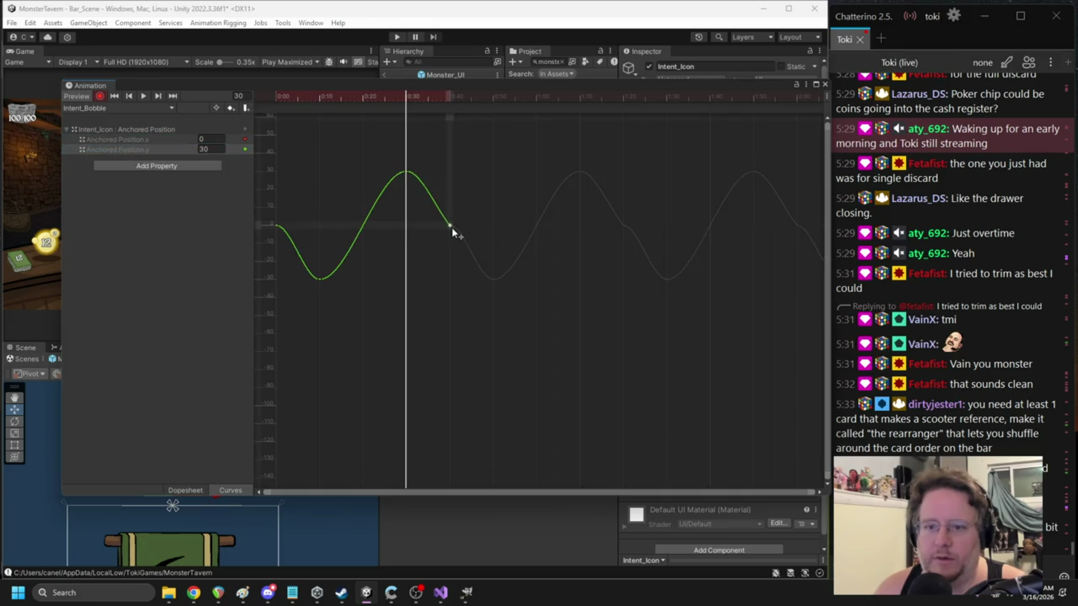
{"action": "right_click", "coordinate": [449, 227]}
{"action": "left_click", "coordinate": [186, 490]}
{"action": "left_click", "coordinate": [230, 490]}
{"action": "key", "text": "e"}
{"action": "key", "text": "f"}
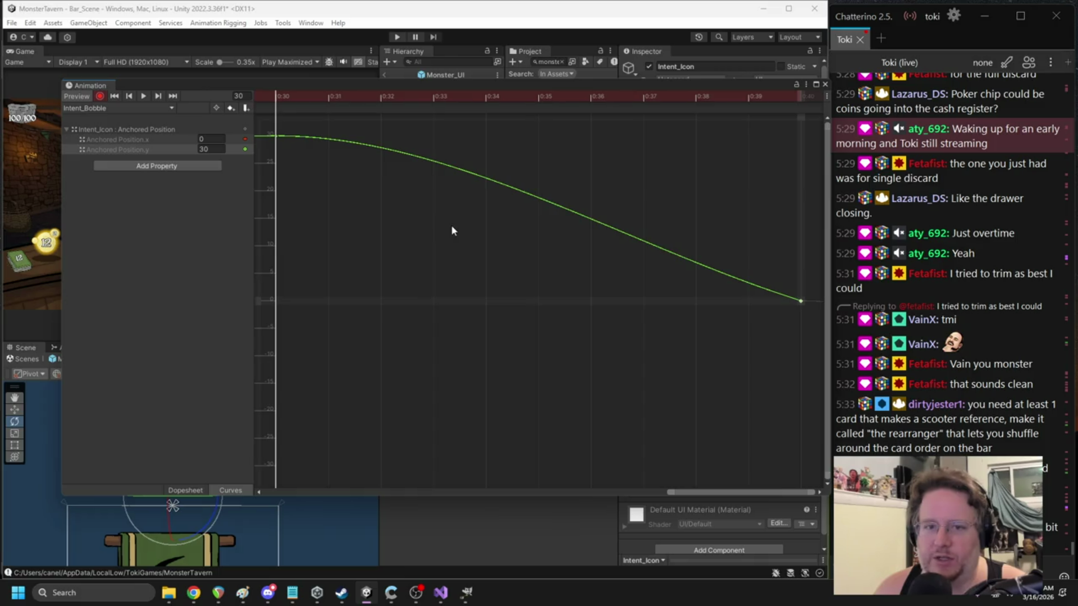
{"action": "left_click", "coordinate": [825, 84]}
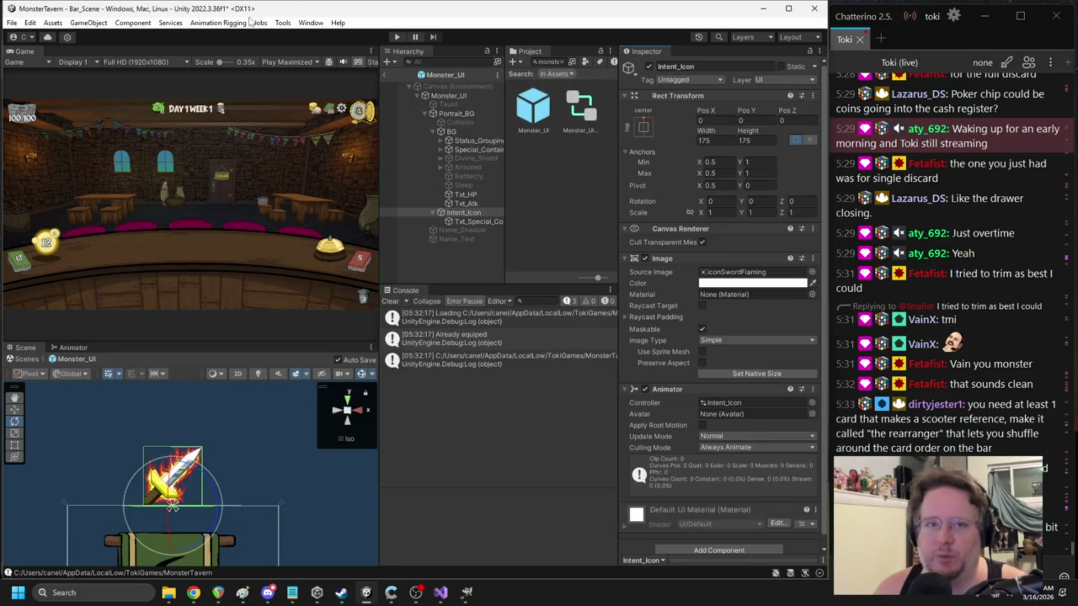
- Reopen the Animation window on Intent_Bobble with recording on and the Curves view shown
{"action": "left_click", "coordinate": [306, 25]}
{"action": "mouse_move", "coordinate": [348, 73]}
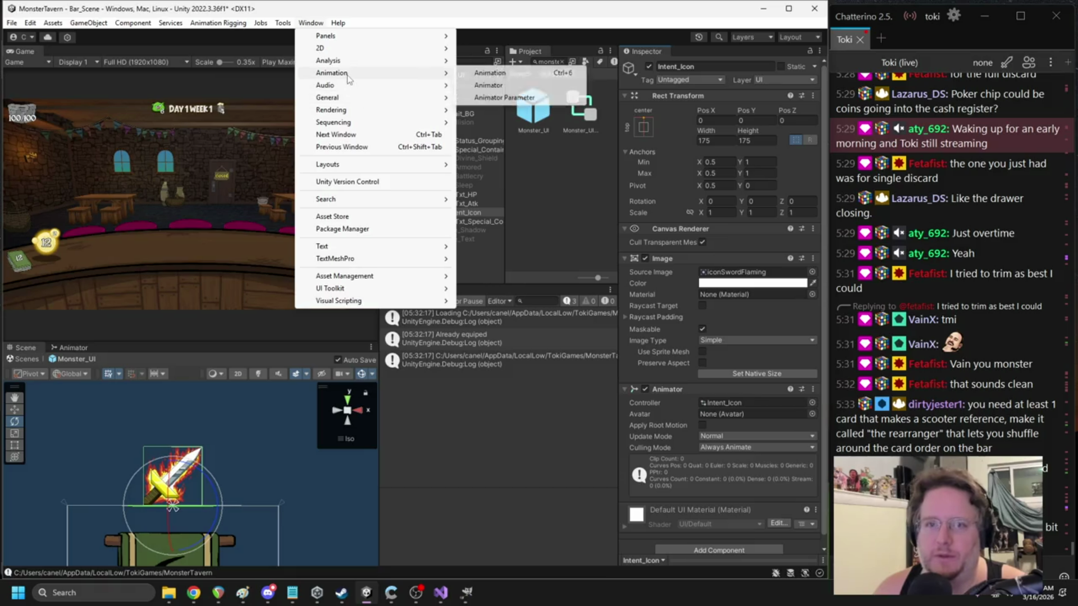
{"action": "left_click", "coordinate": [476, 73]}
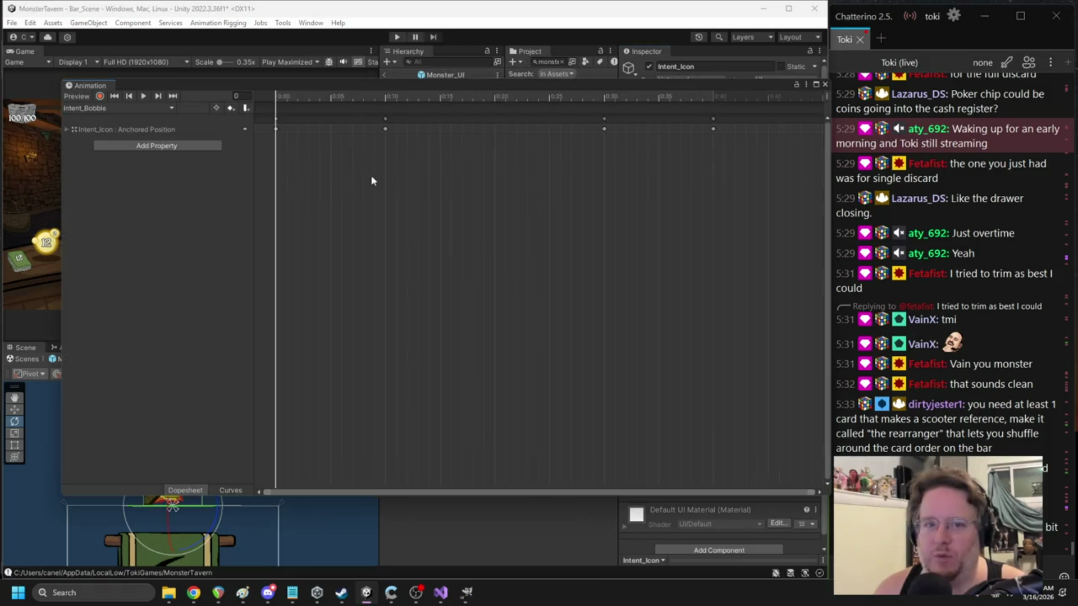
{"action": "left_click", "coordinate": [100, 96]}
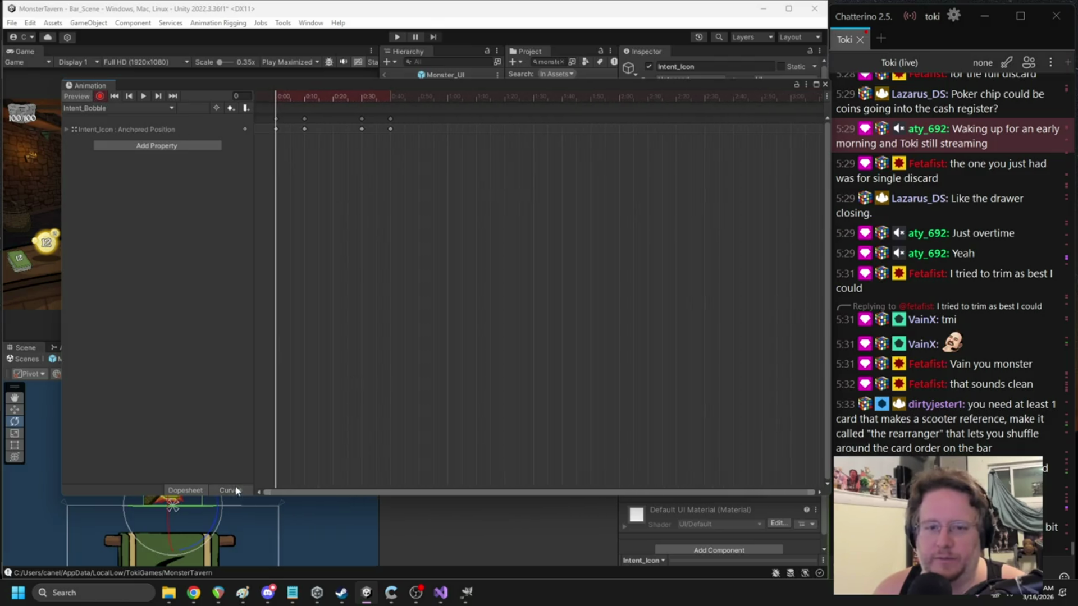
{"action": "left_click", "coordinate": [236, 491]}
- Check the end key's exact time and value in Edit Key
{"action": "scroll", "coordinate": [464, 191], "scroll_direction": "down", "scroll_amount": 4}
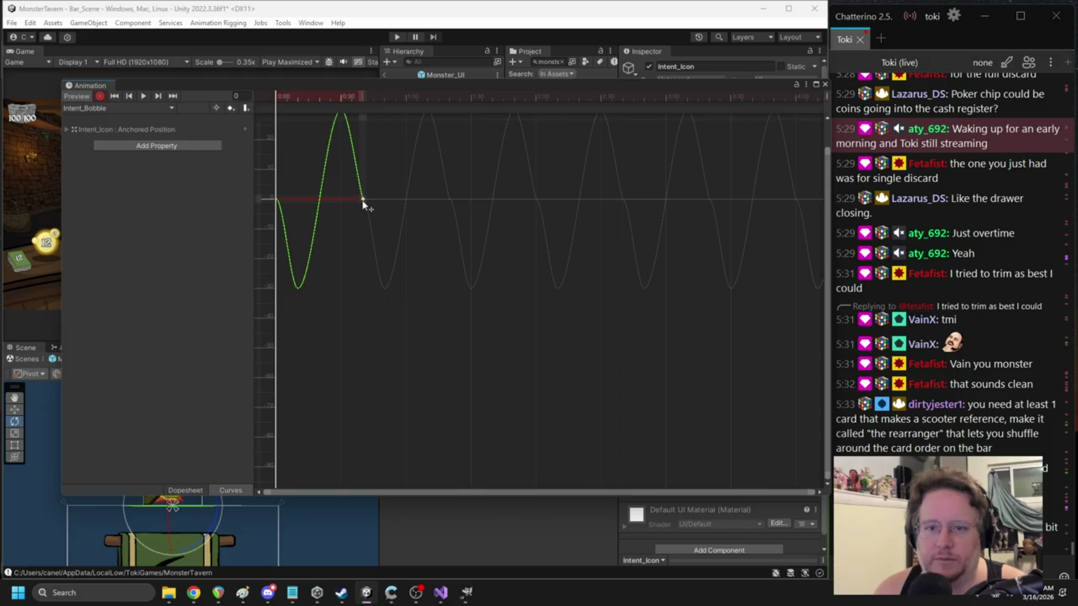
{"action": "scroll", "coordinate": [375, 241], "scroll_direction": "up", "scroll_amount": 2}
{"action": "right_click", "coordinate": [362, 258]}
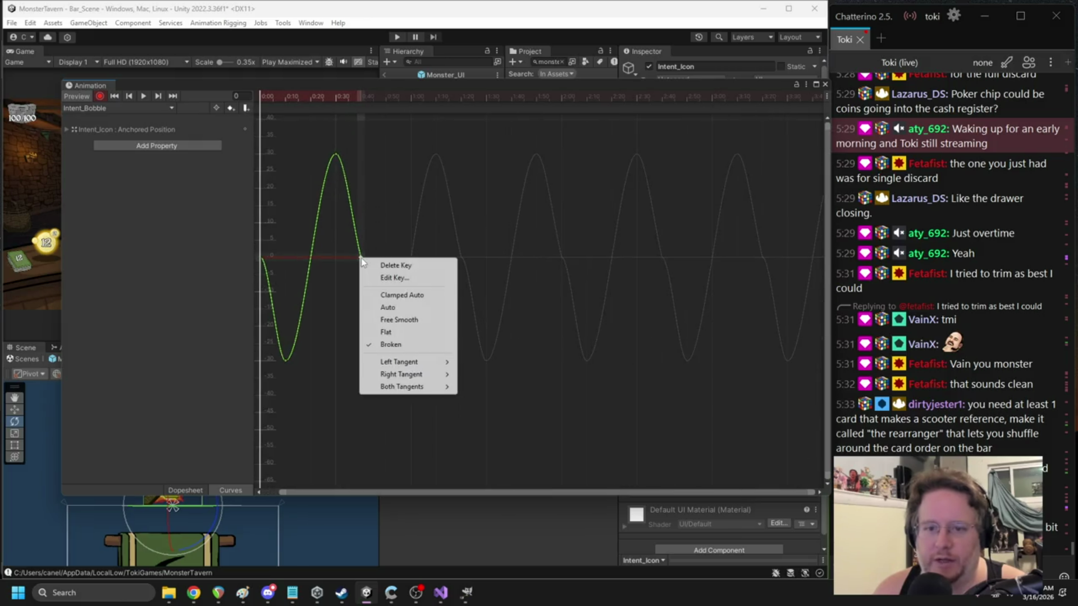
{"action": "left_click", "coordinate": [393, 278]}
{"action": "left_click", "coordinate": [357, 265]}
{"action": "left_click", "coordinate": [360, 258]}
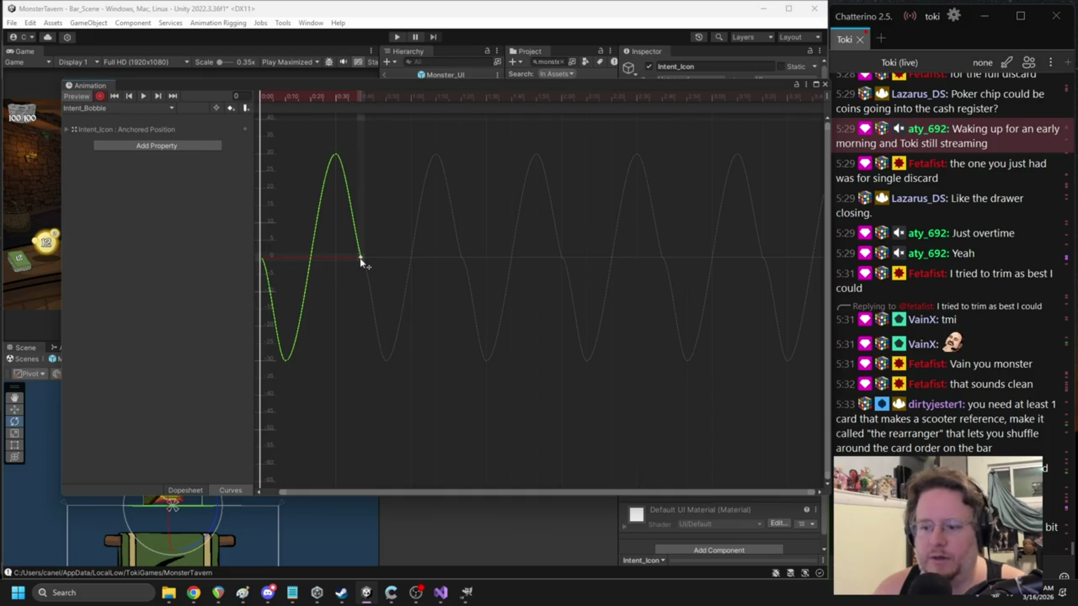
{"action": "key", "text": "alt+Tab"}
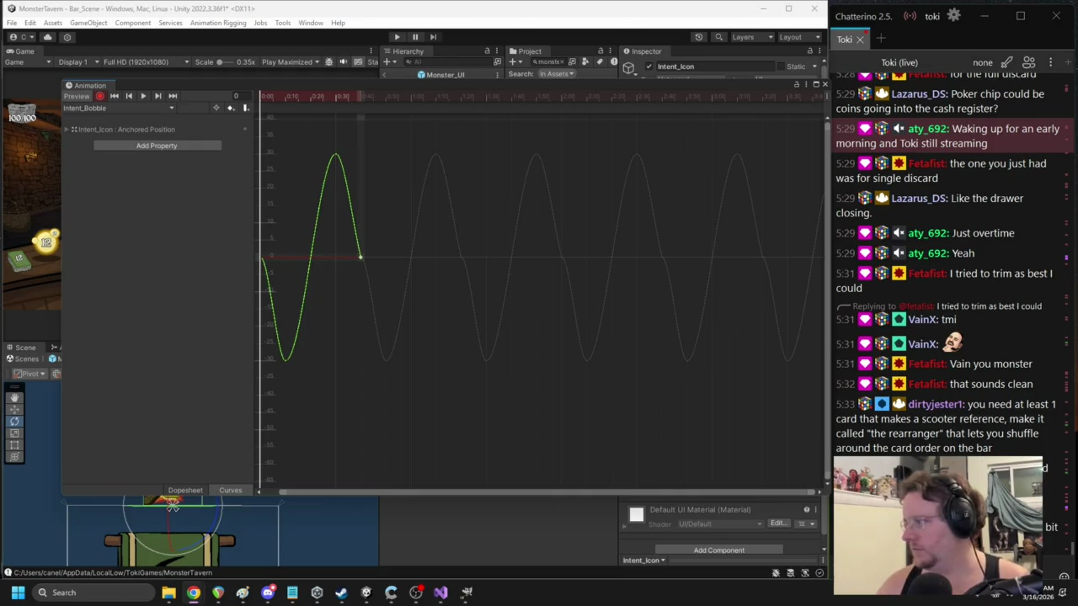
- Set the keyframe's tangents to Auto and steepen the curve's descent into it
{"action": "right_click", "coordinate": [361, 260]}
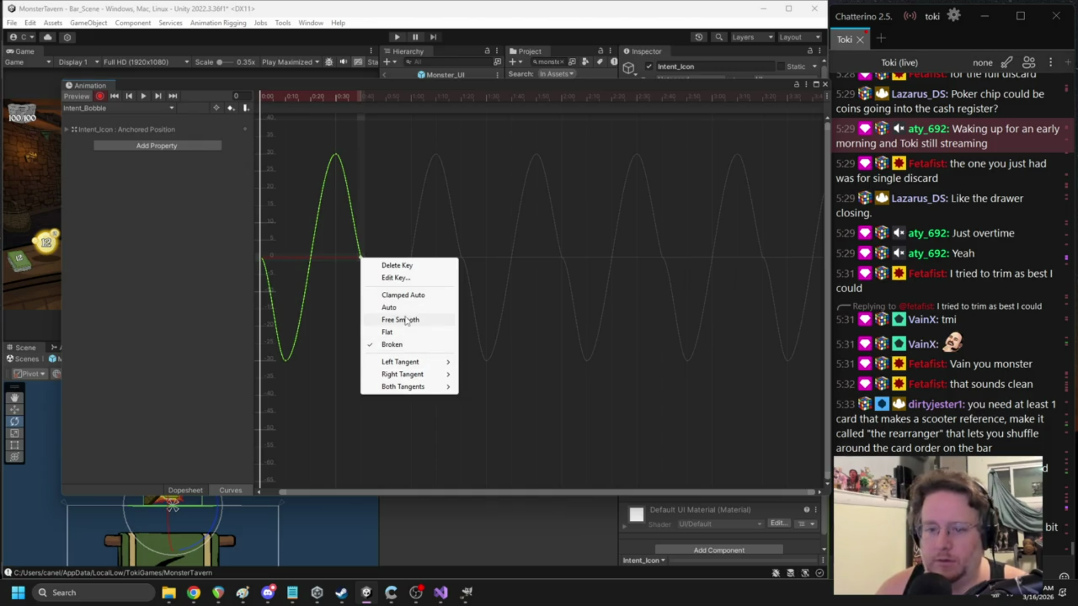
{"action": "left_click", "coordinate": [404, 311]}
{"action": "left_click_drag", "start_coordinate": [358, 243], "coordinate": [359, 238]}
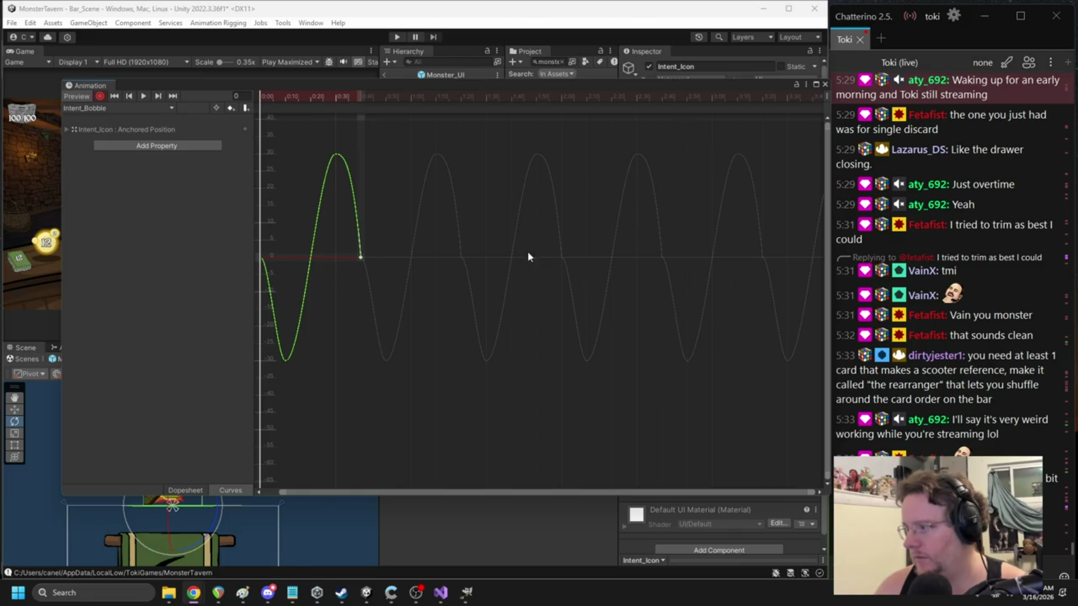
{"action": "left_click_drag", "start_coordinate": [438, 279], "coordinate": [522, 281]}
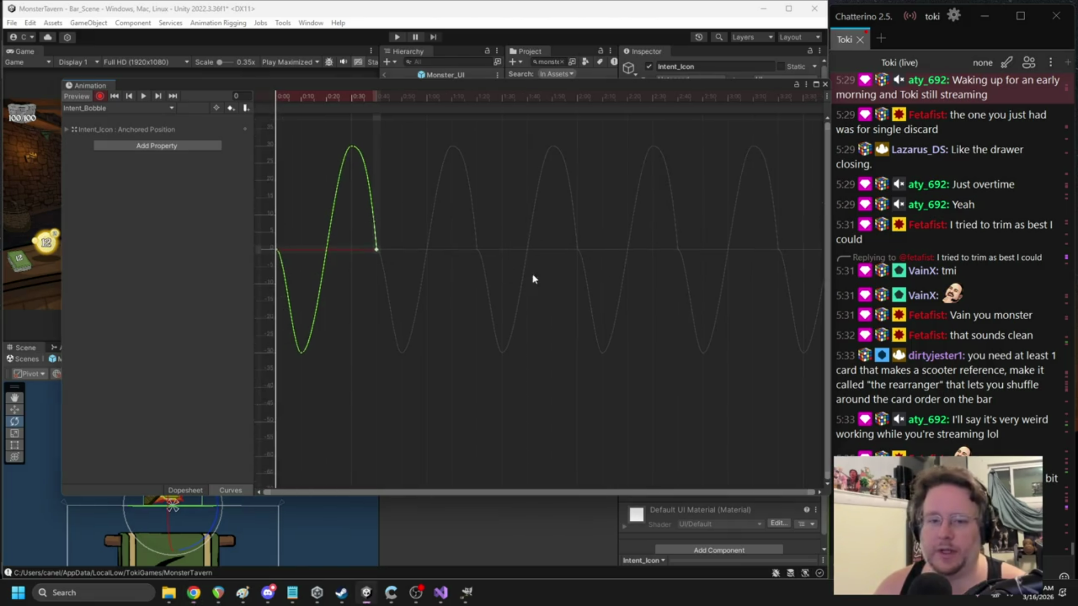
{"action": "left_click_drag", "start_coordinate": [449, 295], "coordinate": [293, 207]}
- Set all four keys' tangents to Free, the right-hand key to Auto, and close the window
{"action": "left_click_drag", "start_coordinate": [414, 123], "coordinate": [248, 391]}
{"action": "right_click", "coordinate": [276, 245]}
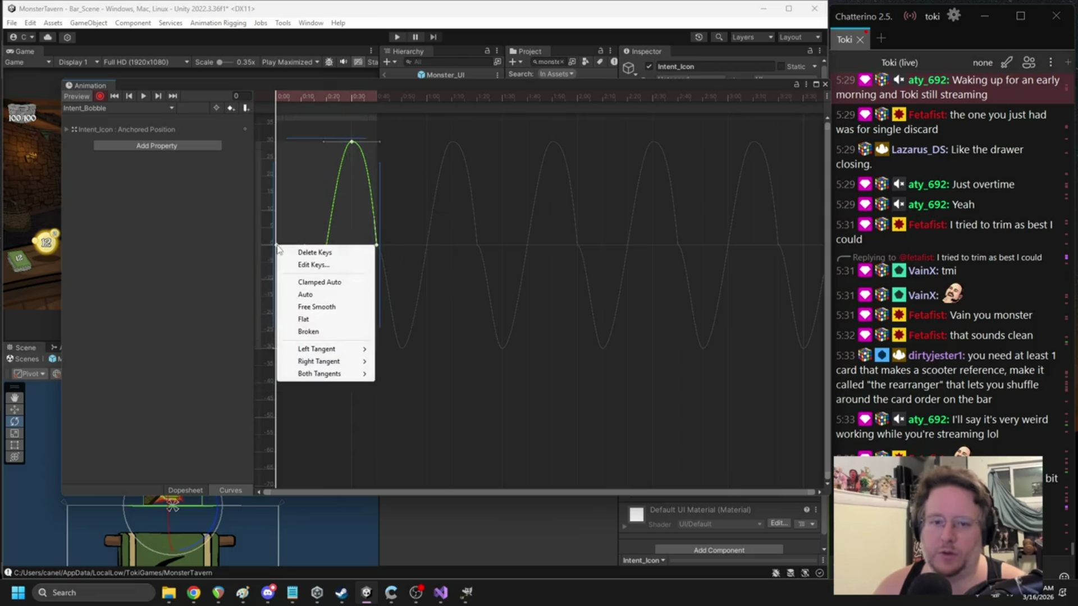
{"action": "mouse_move", "coordinate": [331, 380]}
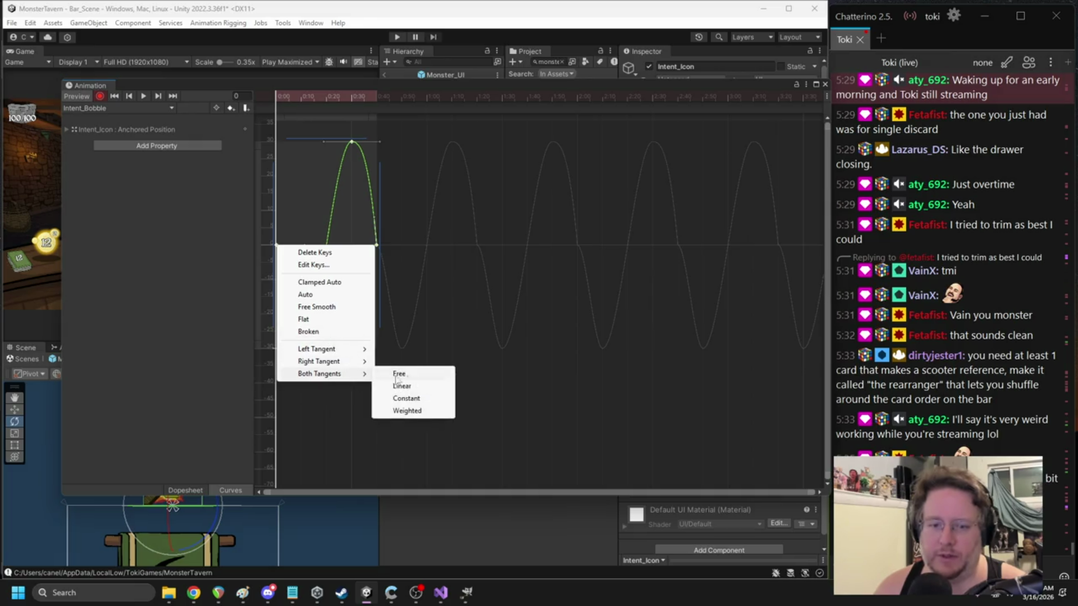
{"action": "left_click", "coordinate": [416, 375]}
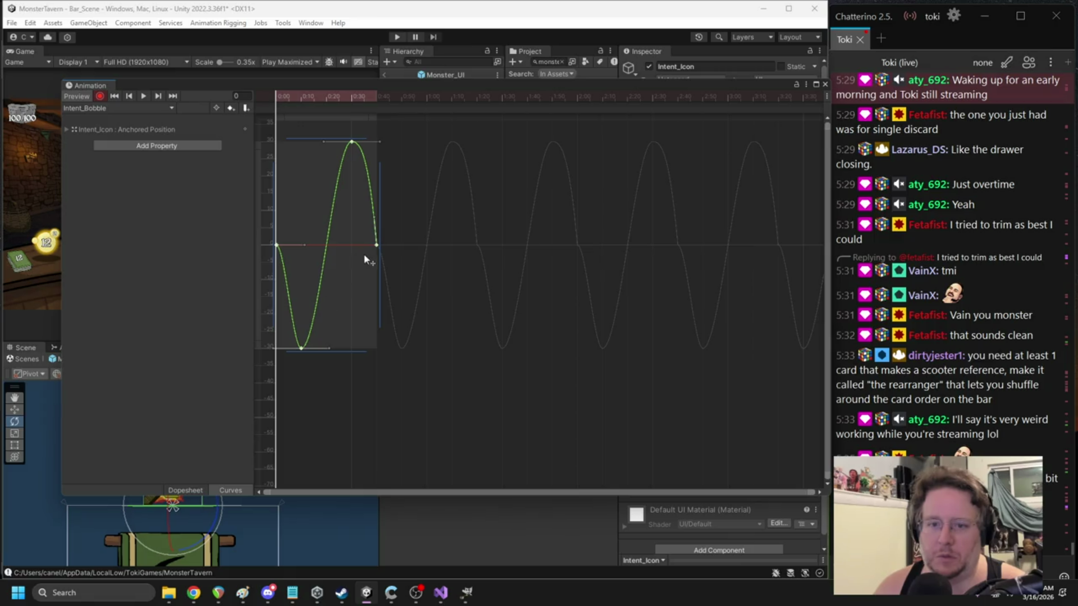
{"action": "right_click", "coordinate": [376, 245]}
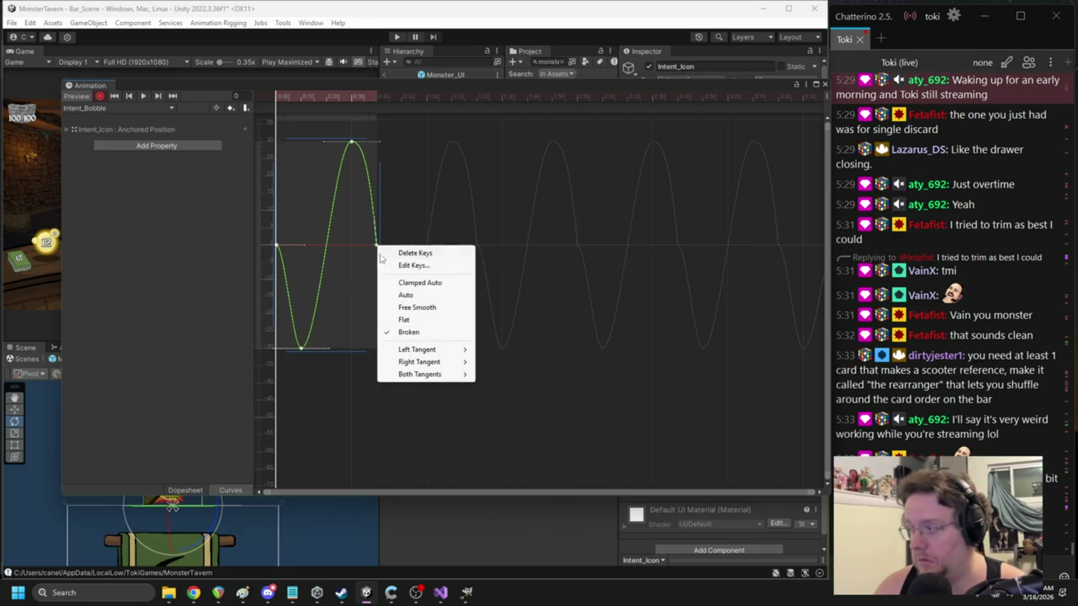
{"action": "left_click", "coordinate": [421, 297]}
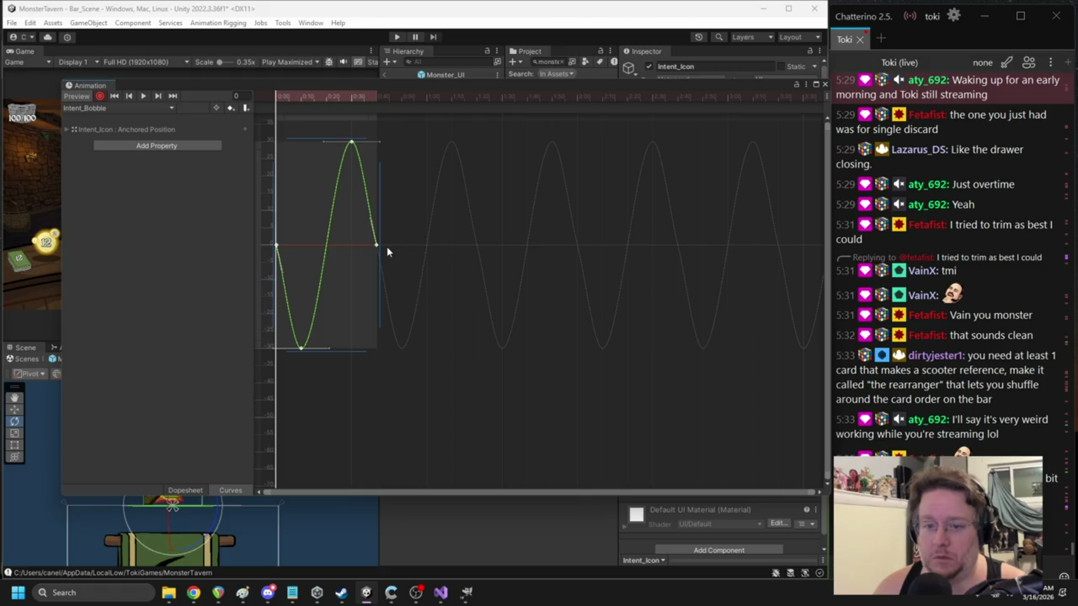
{"action": "left_click", "coordinate": [825, 84]}
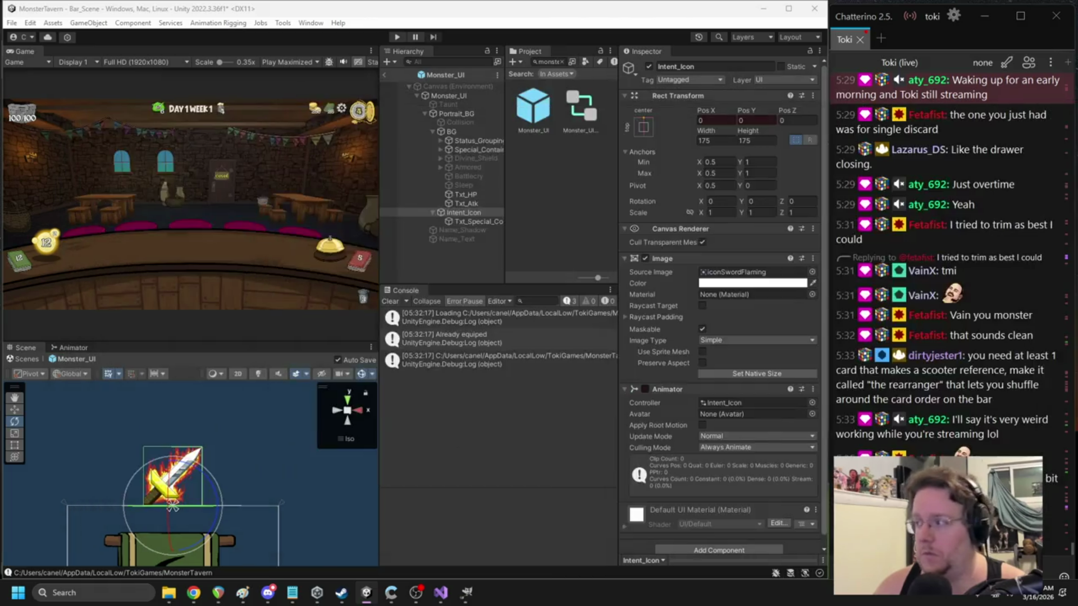
- Drag the sword up and down in the Scene view, leaving Pos Y near 19.24
{"action": "left_click_drag", "start_coordinate": [173, 525], "coordinate": [172, 509]}
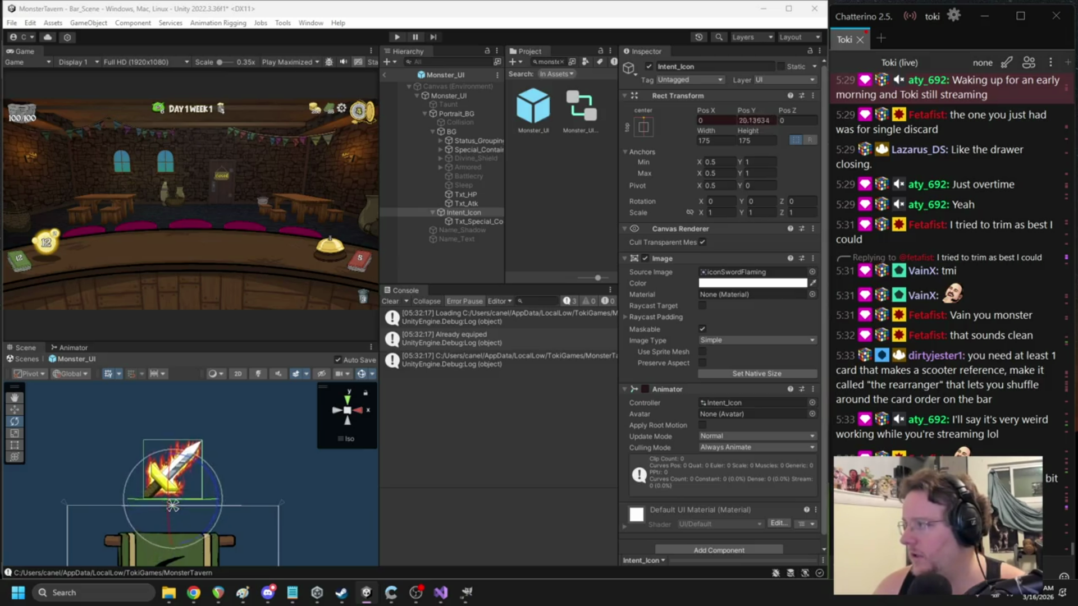
{"action": "left_click_drag", "start_coordinate": [173, 507], "coordinate": [172, 506]}
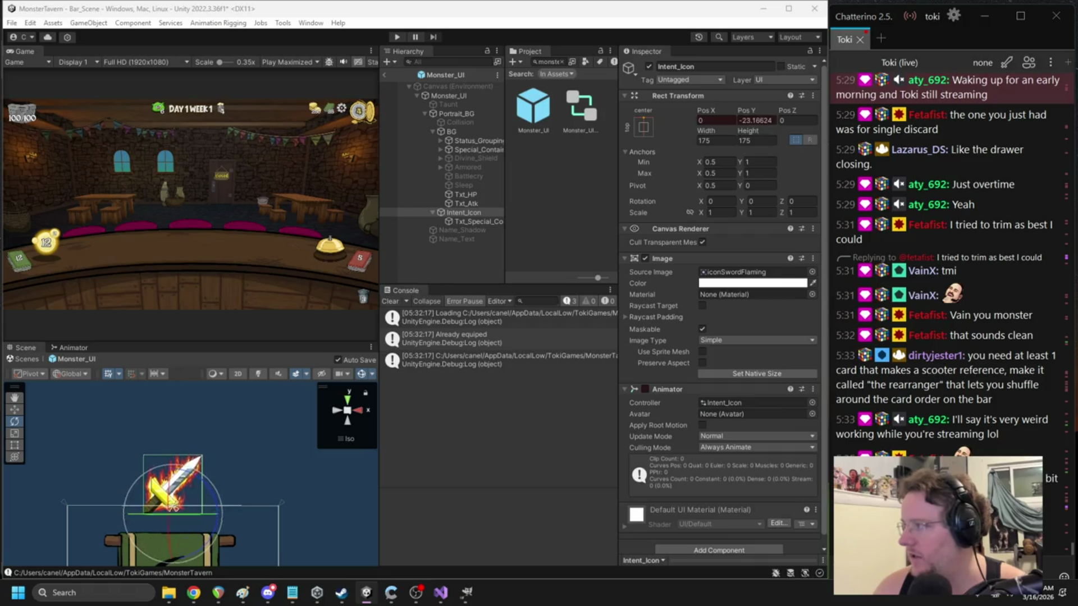
{"action": "left_click_drag", "start_coordinate": [173, 506], "coordinate": [173, 506]}
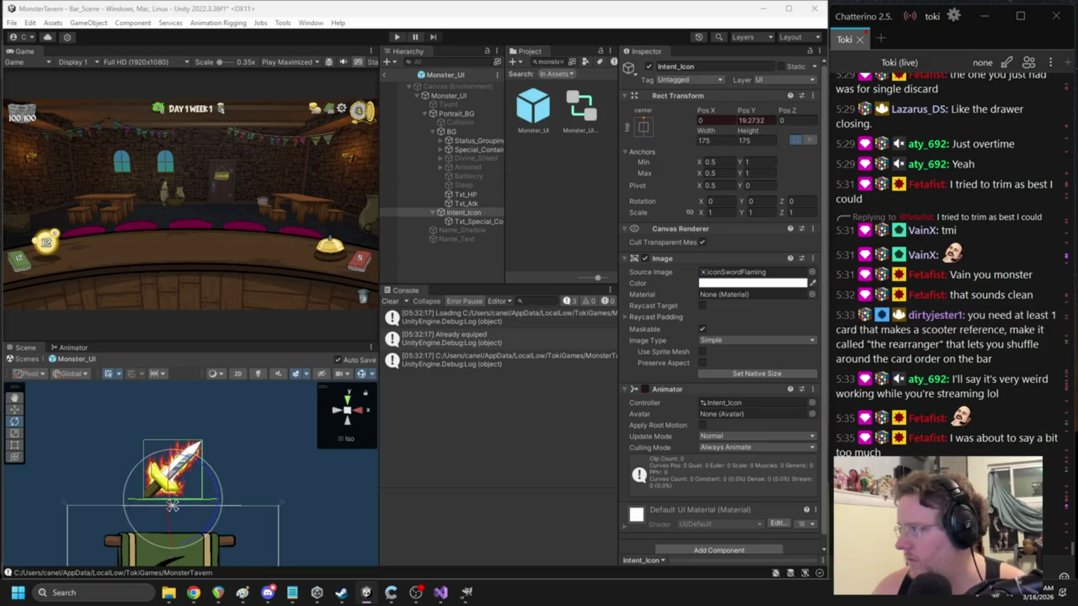